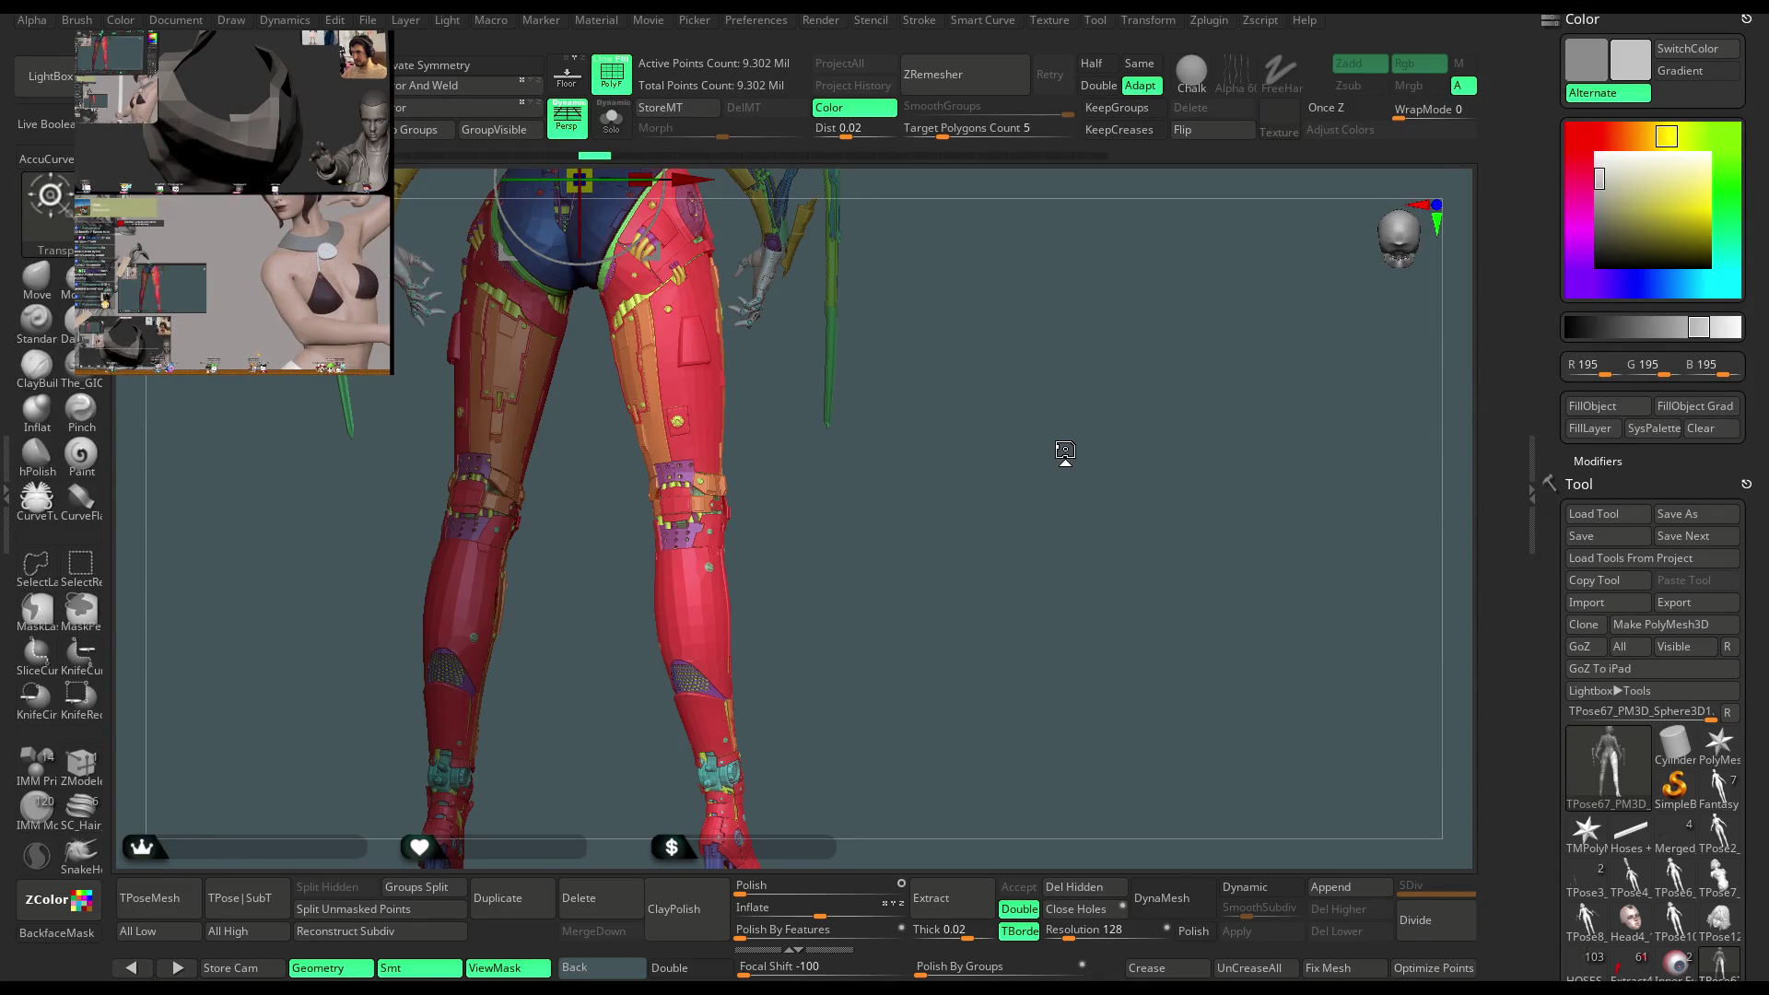
Orbit and zoom around the figure to inspect the legs, torso and hips from several sides
{"action": "mouse_move", "coordinate": [1028, 385]}
{"action": "left_mouse_down"}
{"action": "mouse_move", "coordinate": [912, 368]}
{"action": "mouse_move", "coordinate": [933, 355]}
{"action": "mouse_move", "coordinate": [970, 412]}
{"action": "left_mouse_up"}
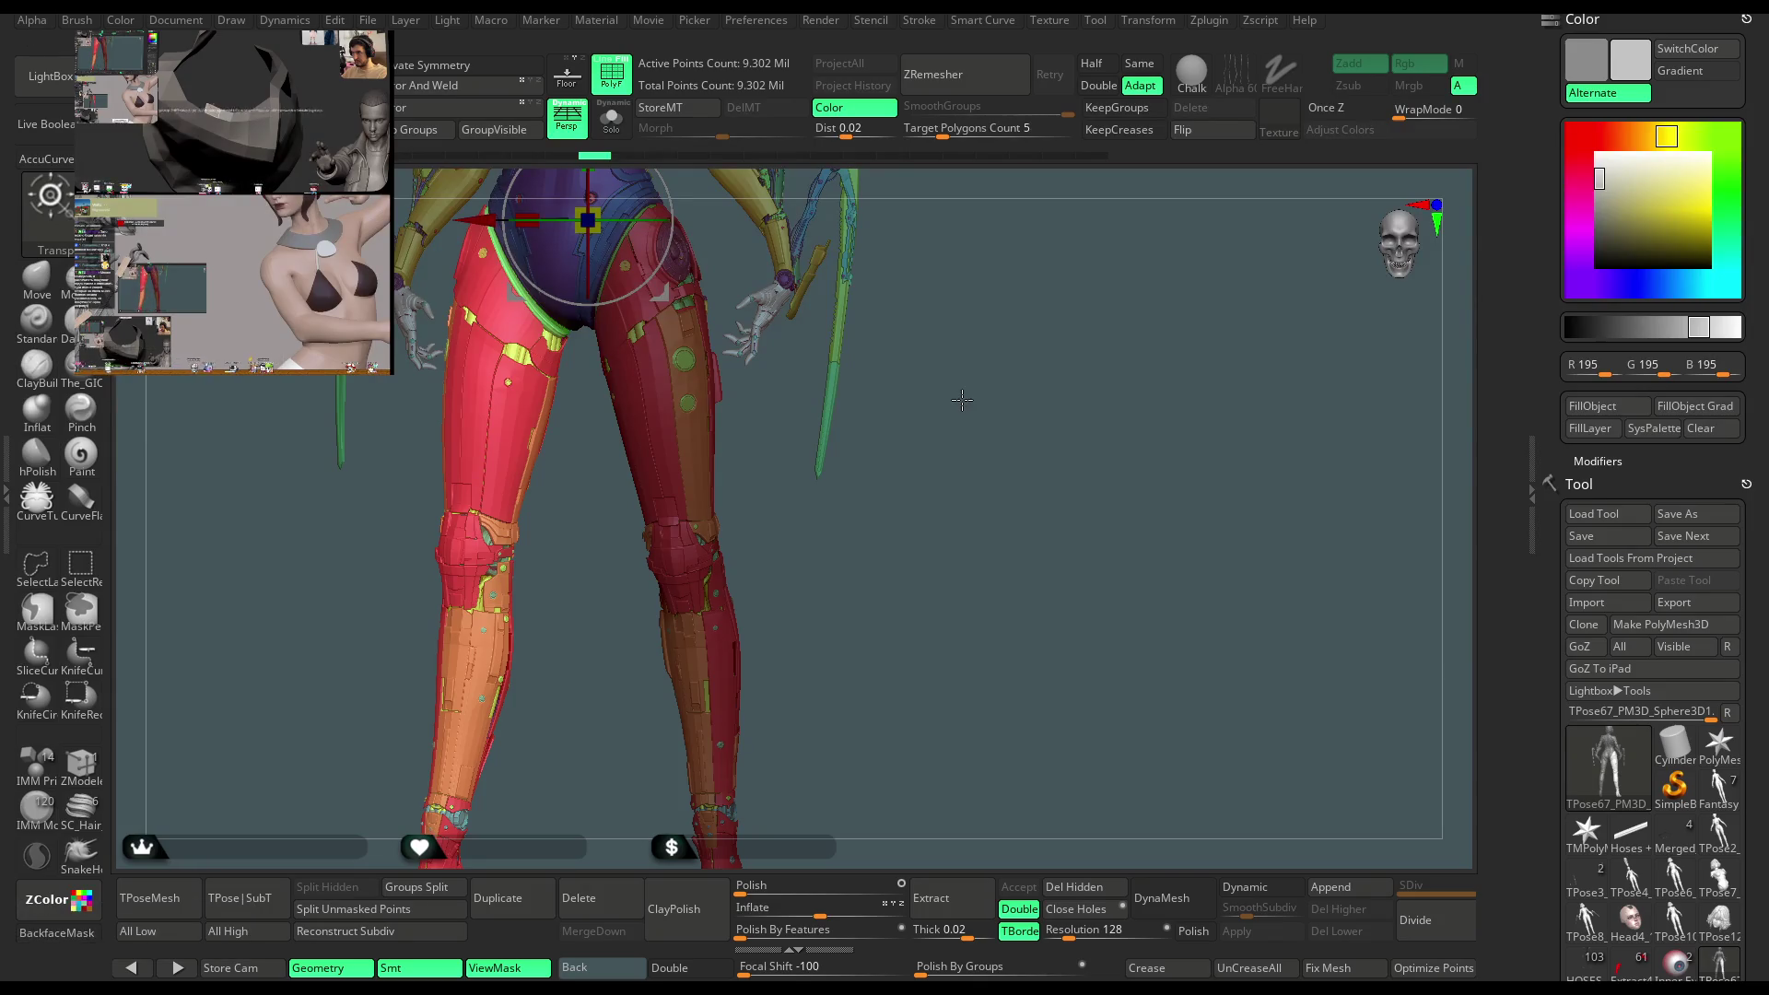
{"action": "mouse_move", "coordinate": [1115, 336]}
{"action": "left_mouse_down"}
{"action": "mouse_move", "coordinate": [1053, 390]}
{"action": "mouse_move", "coordinate": [1069, 454]}
{"action": "mouse_move", "coordinate": [663, 560]}
{"action": "mouse_move", "coordinate": [1001, 201]}
{"action": "mouse_move", "coordinate": [596, 468]}
{"action": "left_mouse_up"}
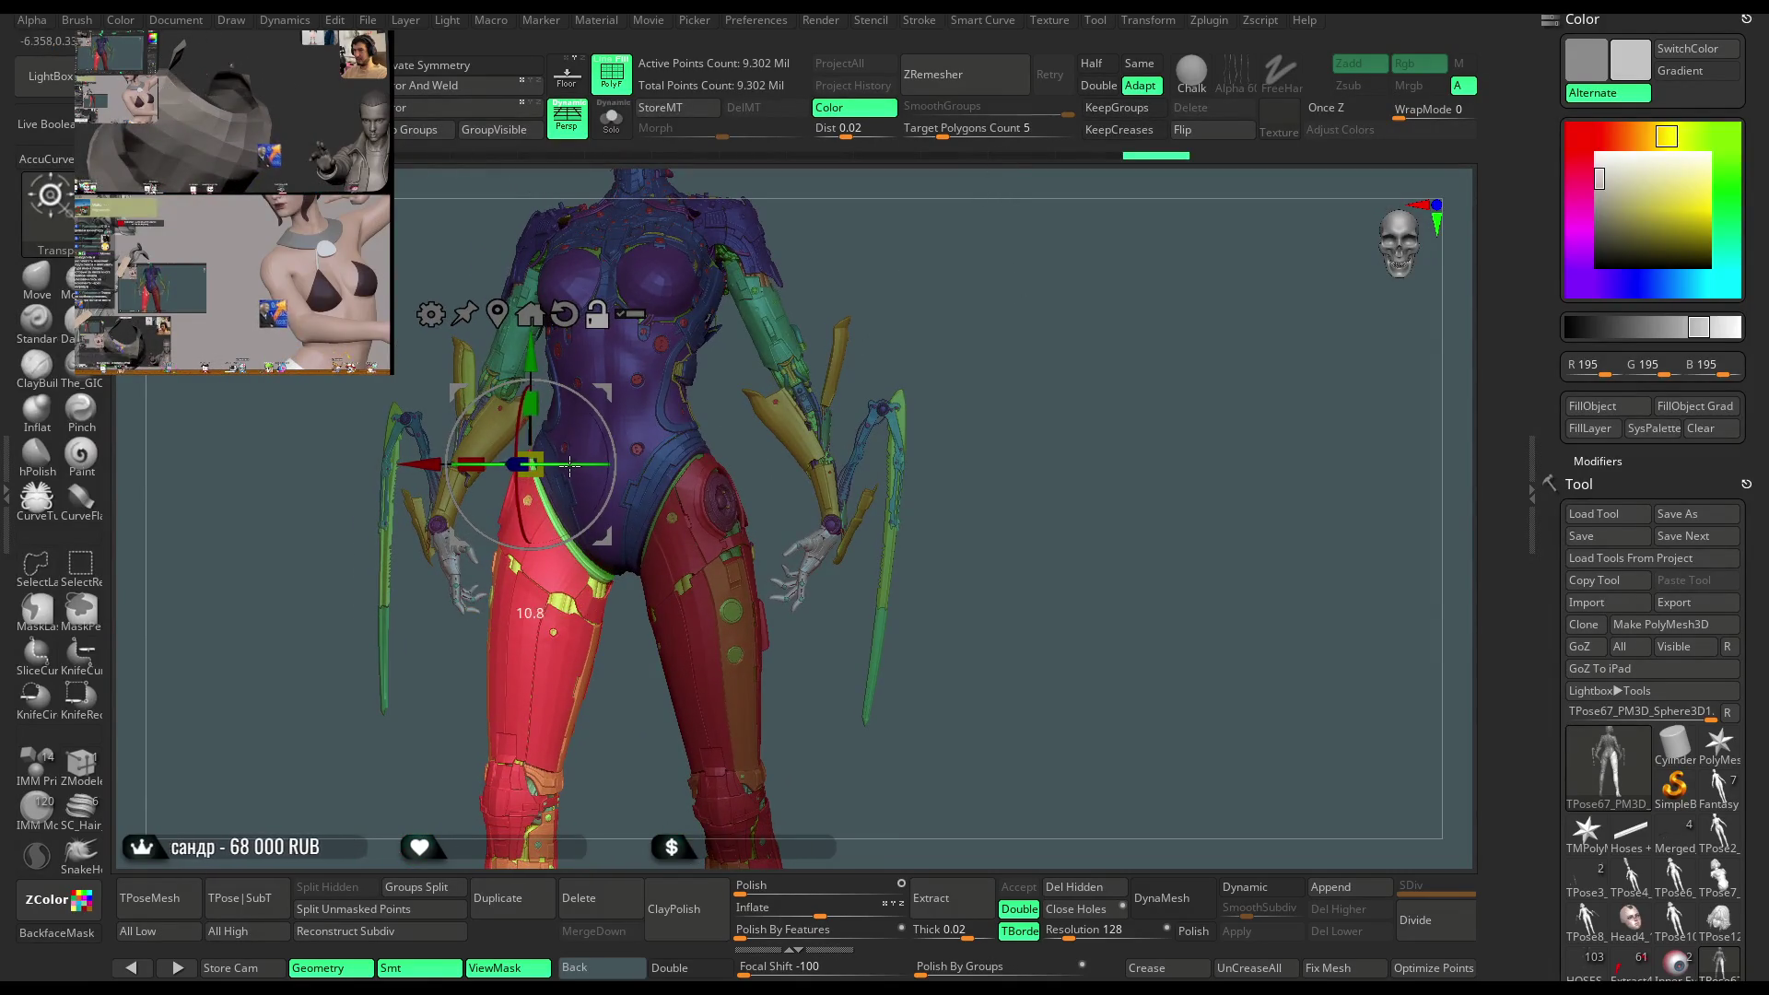
{"action": "mouse_move", "coordinate": [829, 304]}
{"action": "left_mouse_down"}
{"action": "mouse_move", "coordinate": [1069, 292]}
{"action": "mouse_move", "coordinate": [701, 479]}
{"action": "left_mouse_up"}
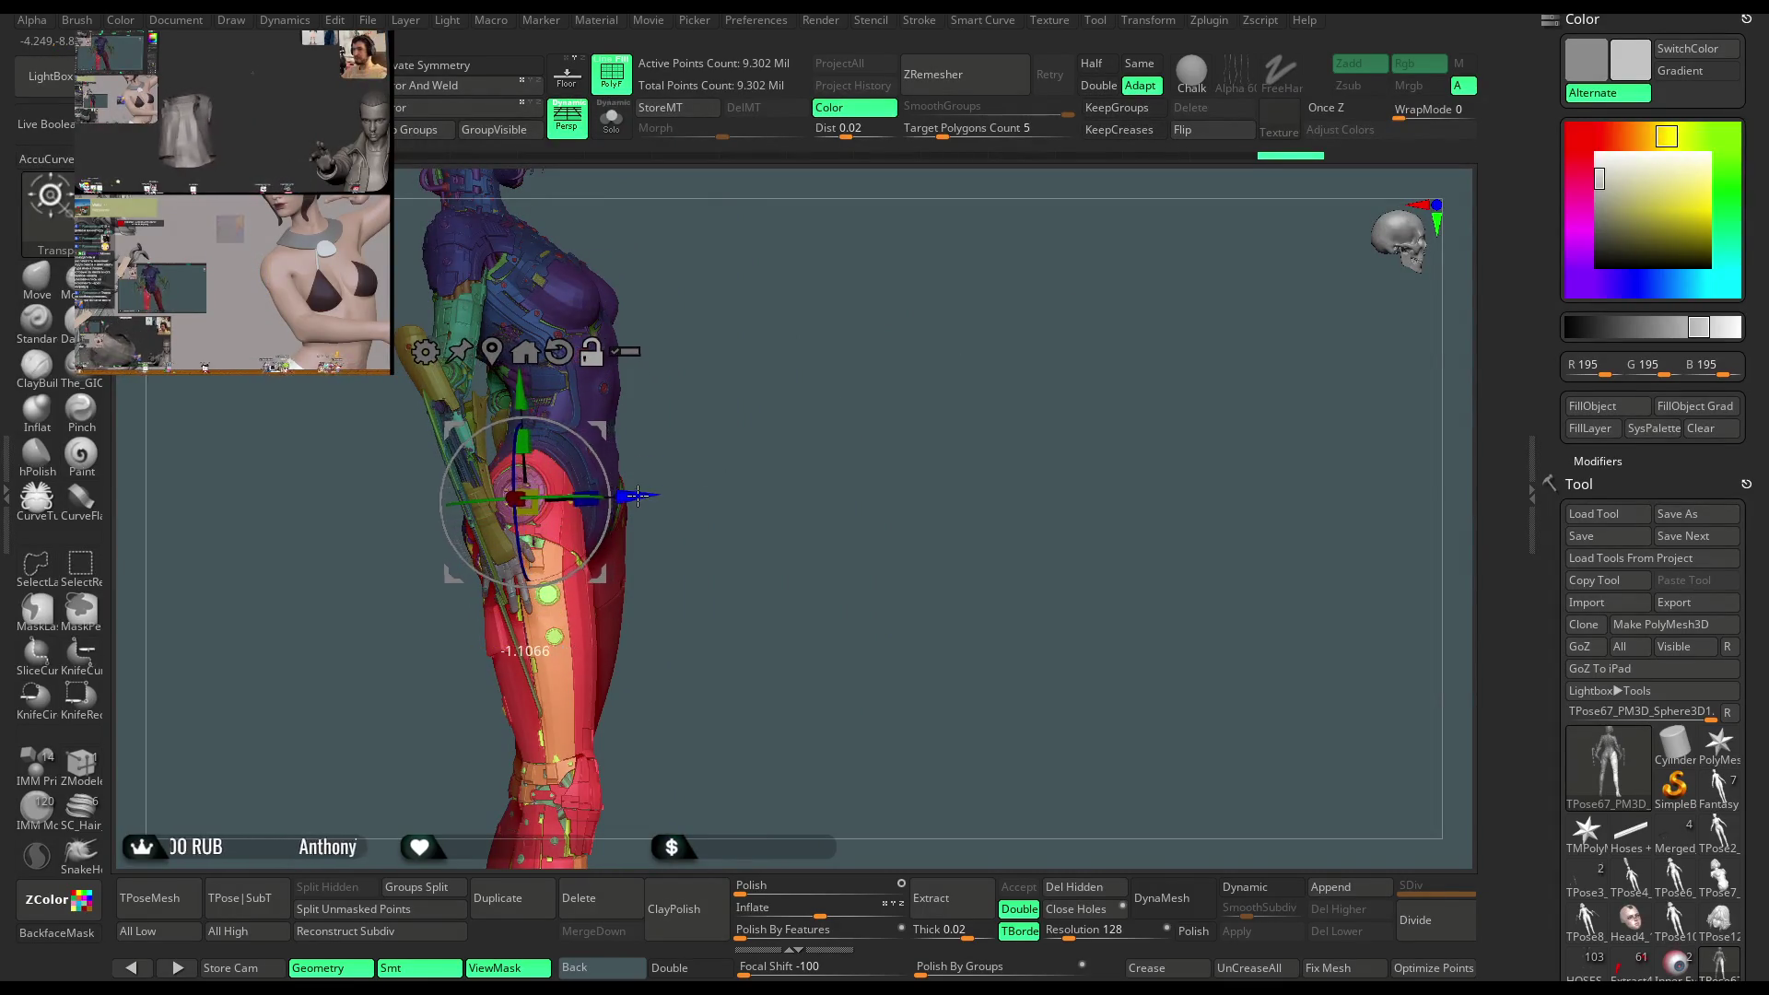
{"action": "mouse_move", "coordinate": [830, 363]}
{"action": "left_mouse_down"}
{"action": "mouse_move", "coordinate": [912, 327]}
{"action": "mouse_move", "coordinate": [933, 295]}
{"action": "mouse_move", "coordinate": [896, 305]}
{"action": "mouse_move", "coordinate": [904, 348]}
{"action": "mouse_move", "coordinate": [891, 324]}
{"action": "left_mouse_up"}
{"action": "scroll", "coordinate": [922, 369], "scroll_direction": "up", "scroll_amount": 5}
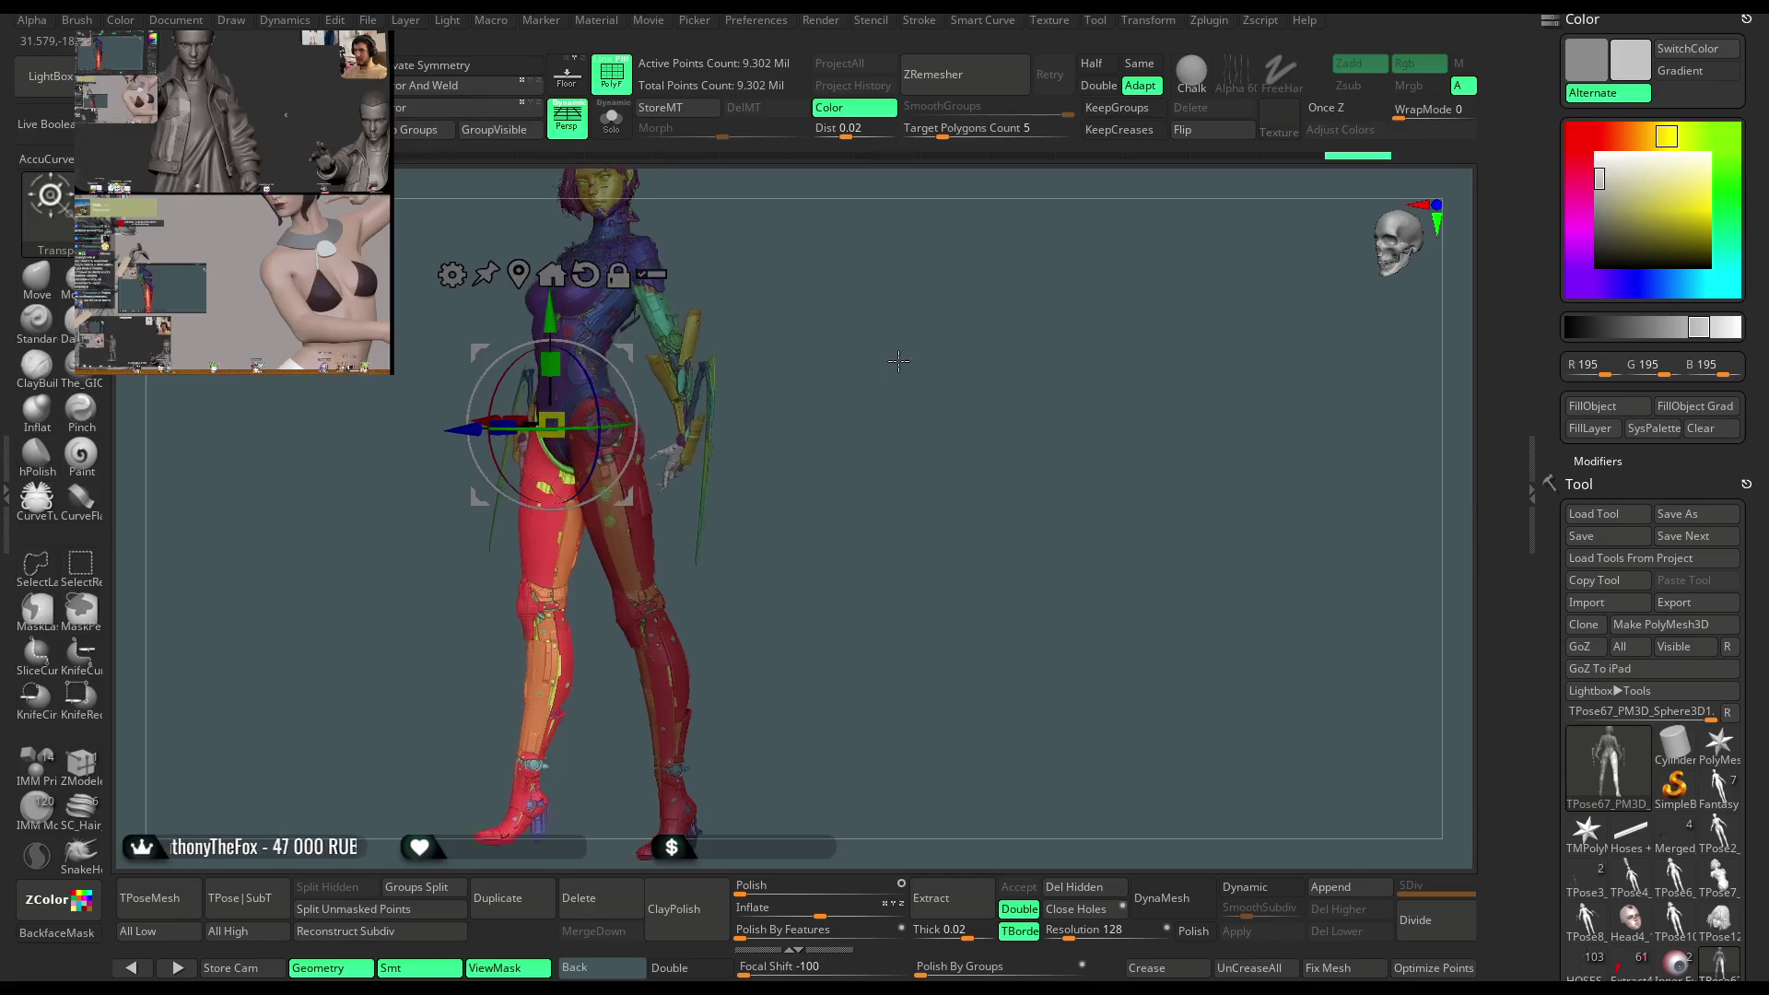
{"action": "mouse_move", "coordinate": [951, 417]}
{"action": "left_mouse_down"}
{"action": "mouse_move", "coordinate": [1036, 378]}
{"action": "mouse_move", "coordinate": [1028, 391]}
{"action": "mouse_move", "coordinate": [996, 348]}
{"action": "mouse_move", "coordinate": [1009, 355]}
{"action": "left_mouse_up"}
{"action": "left_click", "coordinate": [442, 426]}
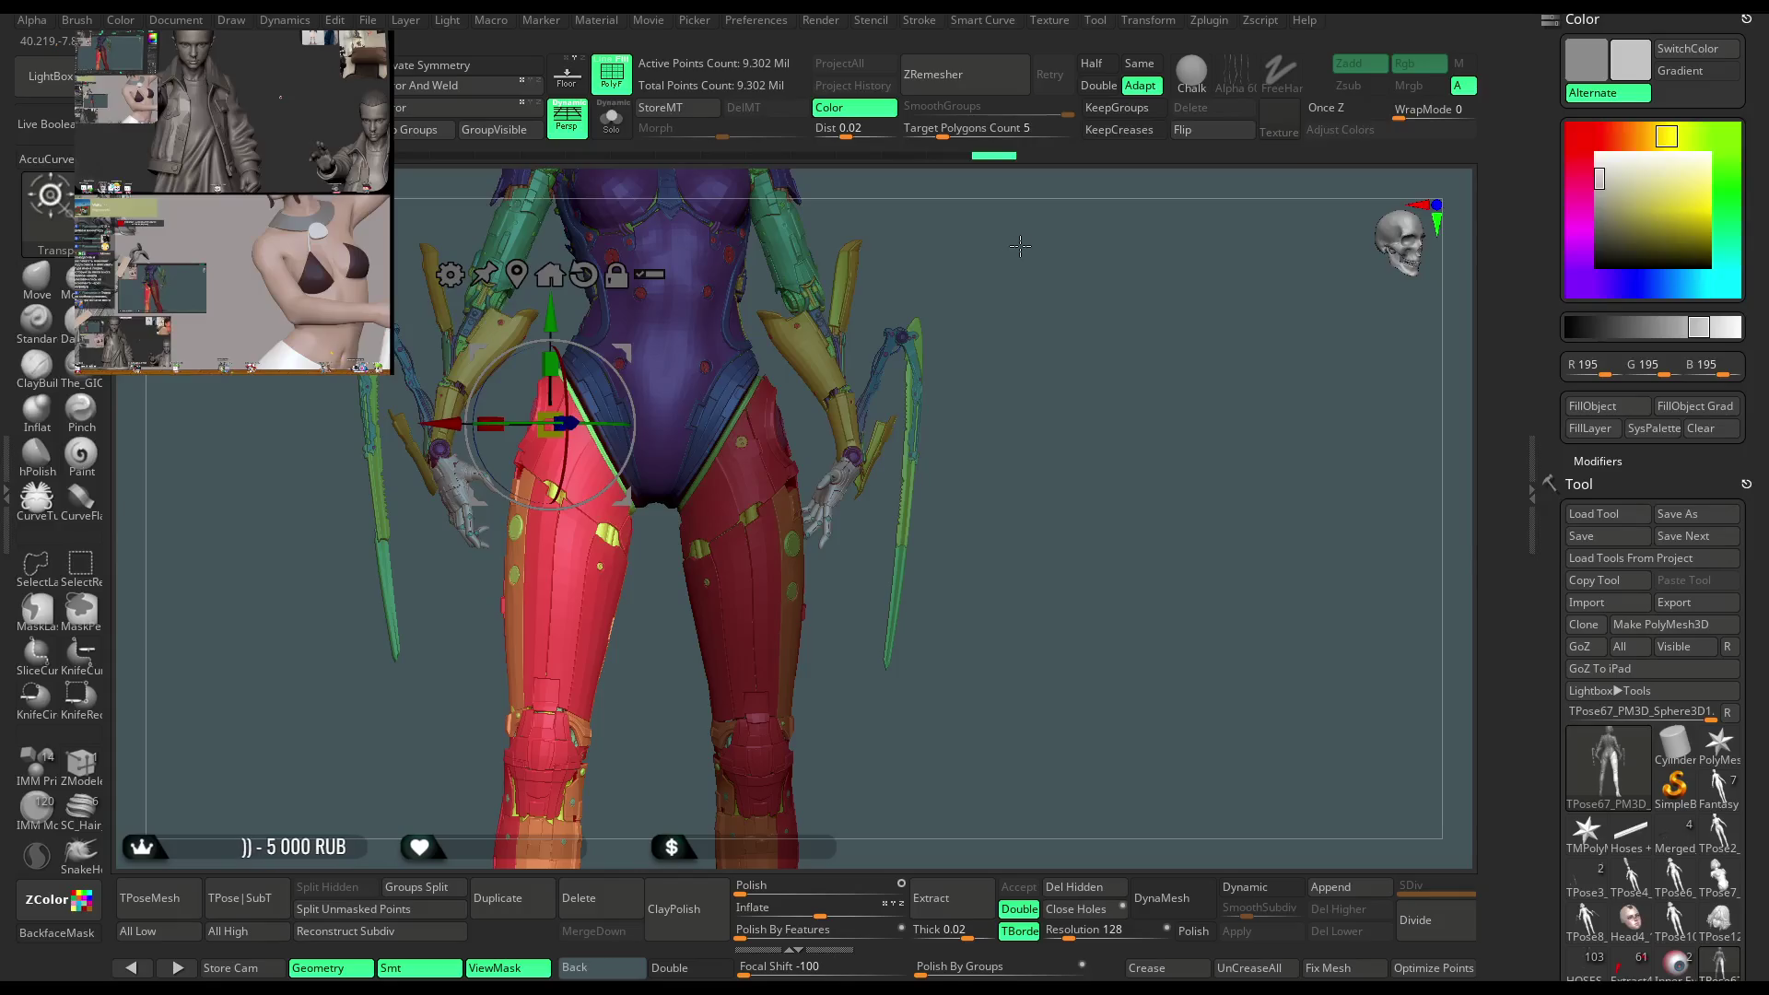
{"action": "left_click_drag", "start_coordinate": [1013, 249], "coordinate": [958, 263]}
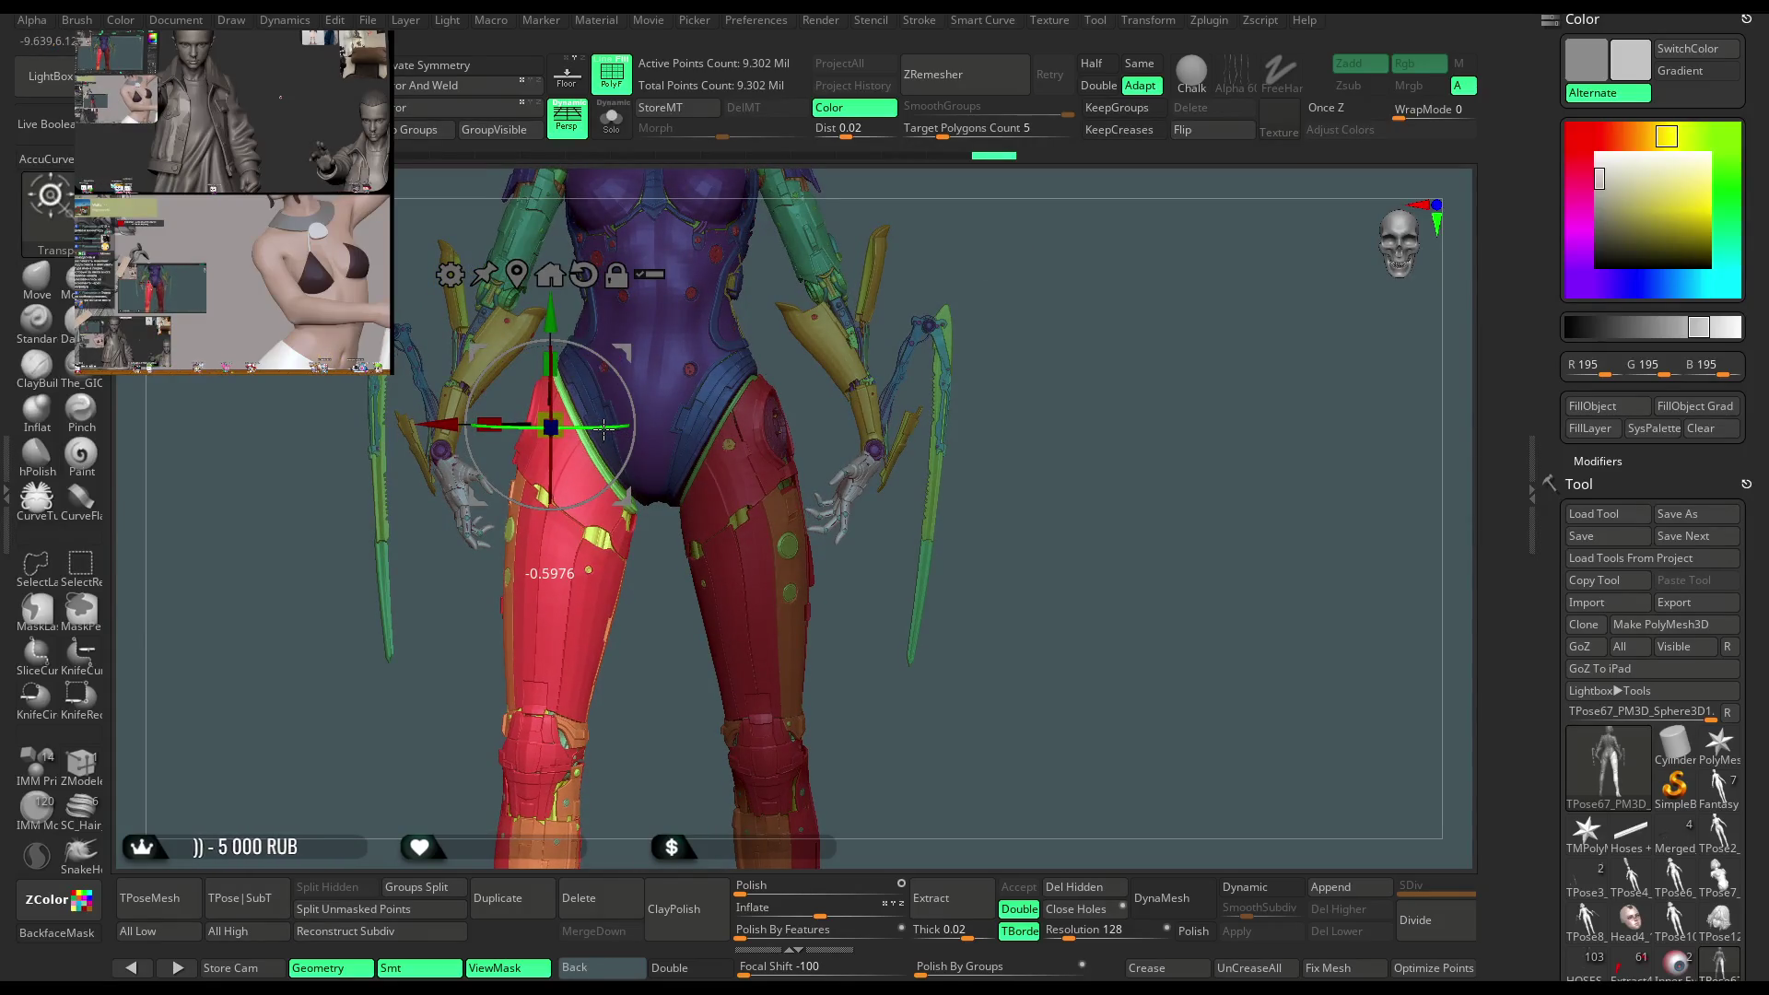
{"action": "mouse_move", "coordinate": [922, 277]}
{"action": "left_mouse_down"}
{"action": "mouse_move", "coordinate": [1015, 291]}
{"action": "mouse_move", "coordinate": [931, 336]}
{"action": "mouse_move", "coordinate": [907, 392]}
{"action": "mouse_move", "coordinate": [898, 370]}
{"action": "mouse_move", "coordinate": [936, 368]}
{"action": "left_mouse_up"}
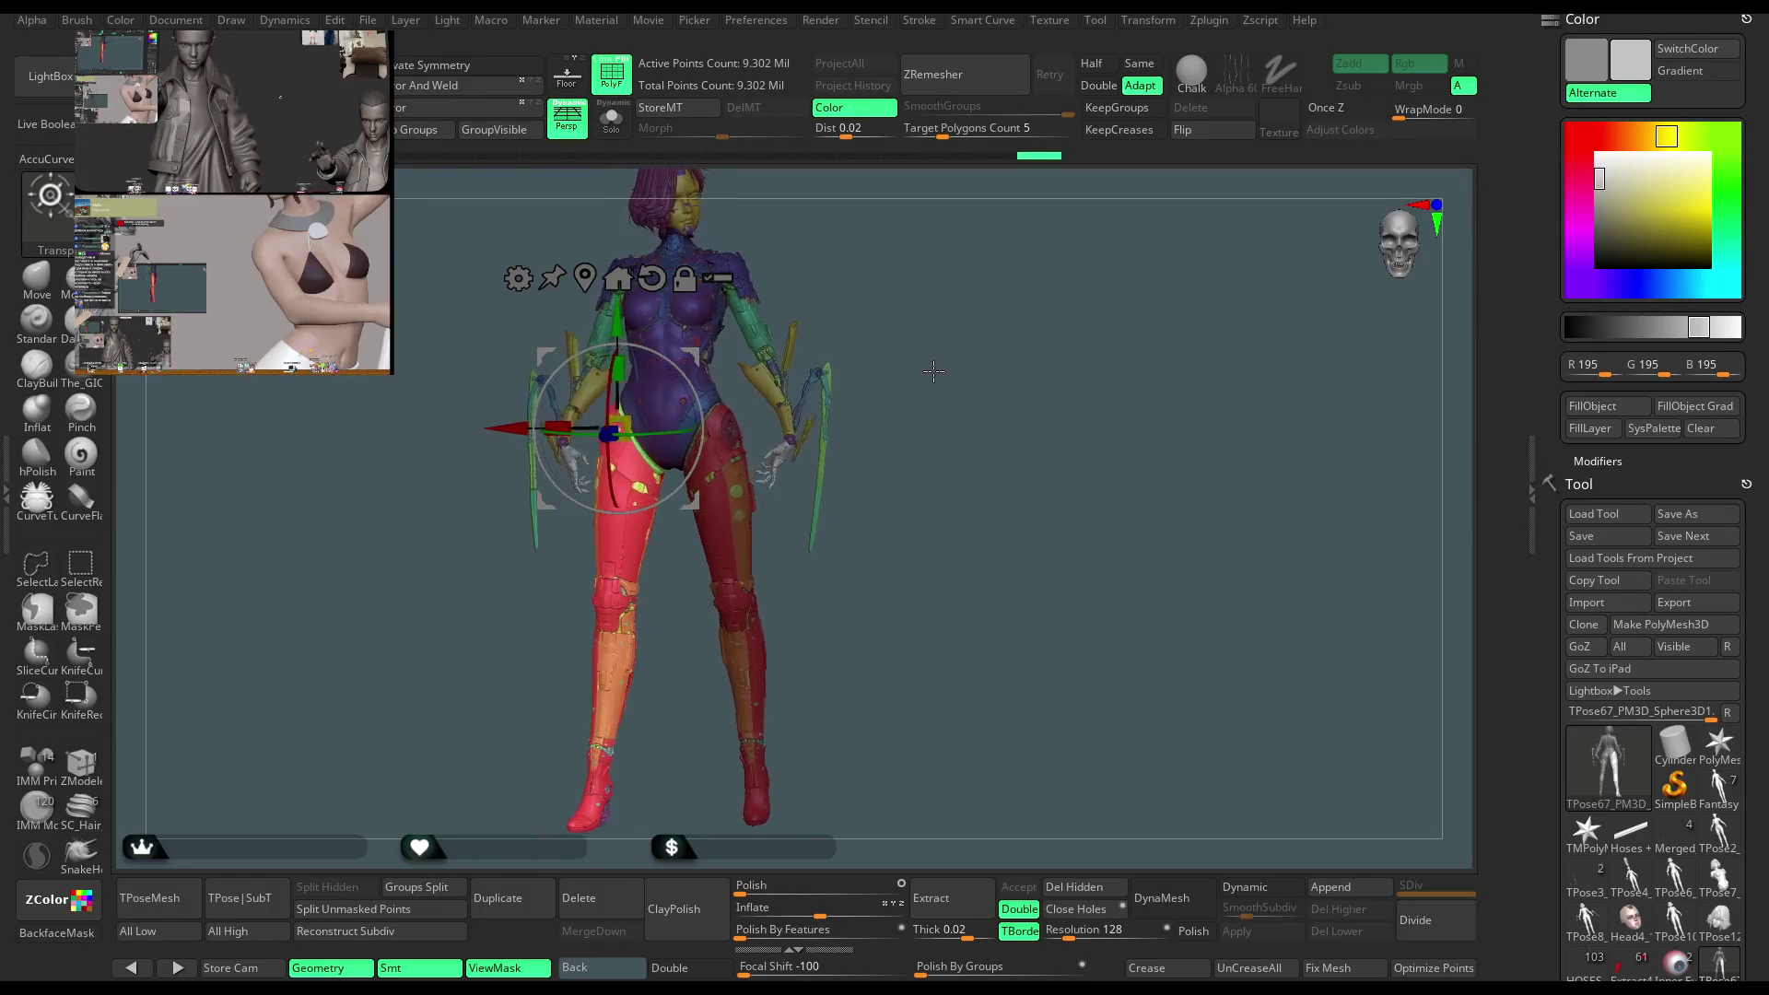
{"action": "left_click_drag", "start_coordinate": [909, 374], "coordinate": [900, 377]}
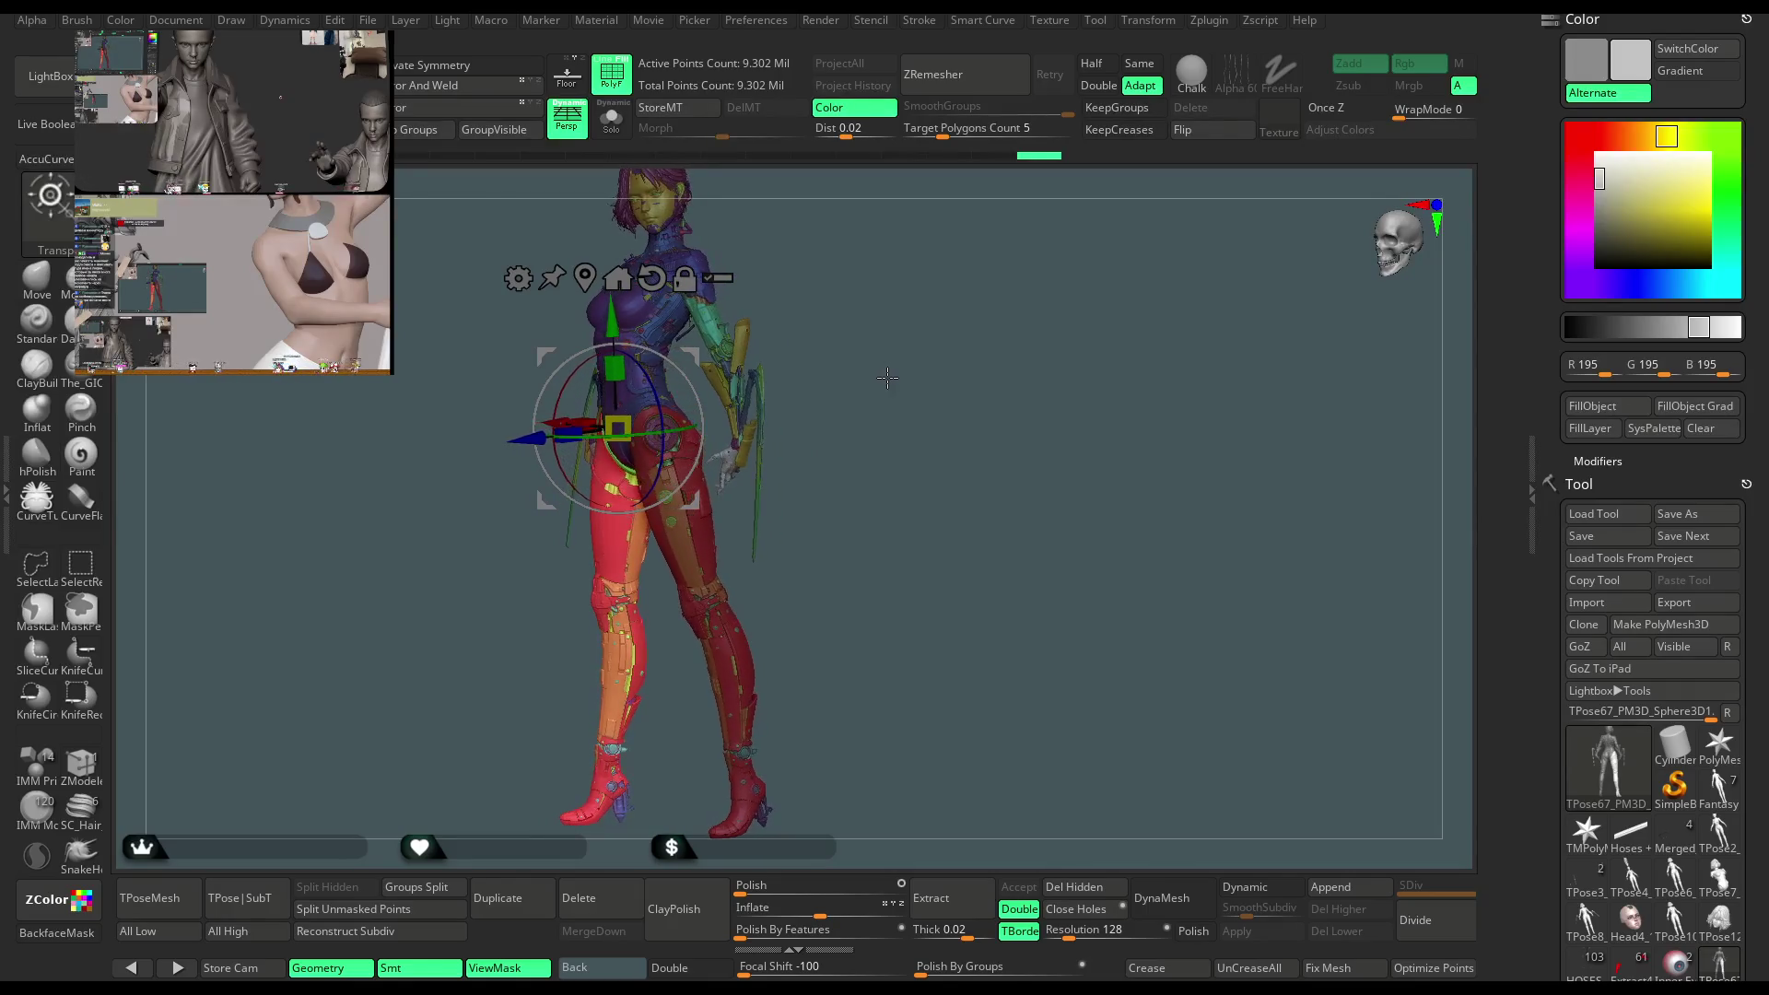
{"action": "mouse_move", "coordinate": [917, 440]}
{"action": "left_mouse_down"}
{"action": "mouse_move", "coordinate": [940, 410]}
{"action": "mouse_move", "coordinate": [835, 326]}
{"action": "mouse_move", "coordinate": [894, 365]}
{"action": "mouse_move", "coordinate": [890, 339]}
{"action": "mouse_move", "coordinate": [842, 351]}
{"action": "mouse_move", "coordinate": [926, 295]}
{"action": "mouse_move", "coordinate": [940, 371]}
{"action": "mouse_move", "coordinate": [1023, 363]}
{"action": "mouse_move", "coordinate": [989, 374]}
{"action": "left_mouse_up"}
Leave the gizmo with Q, frame the hips from the front, and pick the Move brush
{"action": "key", "text": "q"}
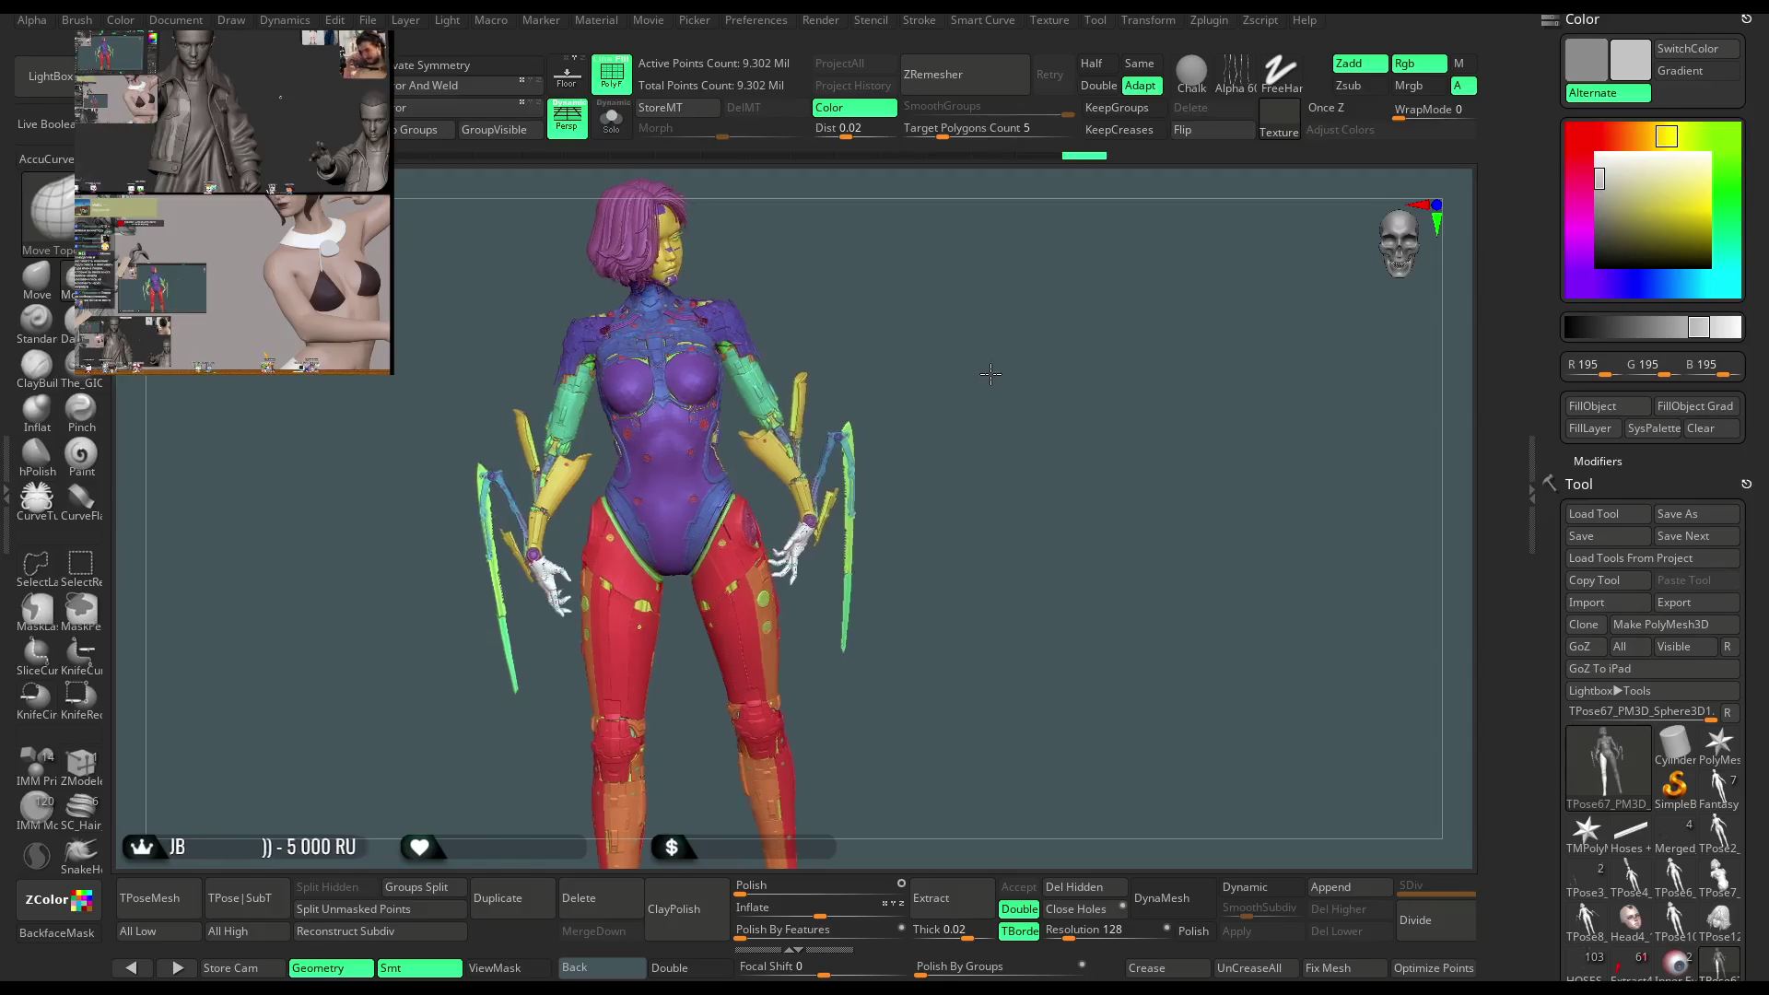
{"action": "mouse_move", "coordinate": [1018, 359]}
{"action": "left_mouse_down"}
{"action": "mouse_move", "coordinate": [1000, 369]}
{"action": "mouse_move", "coordinate": [1041, 361]}
{"action": "mouse_move", "coordinate": [875, 382]}
{"action": "mouse_move", "coordinate": [940, 359]}
{"action": "mouse_move", "coordinate": [950, 392]}
{"action": "mouse_move", "coordinate": [921, 382]}
{"action": "mouse_move", "coordinate": [986, 360]}
{"action": "mouse_move", "coordinate": [992, 331]}
{"action": "mouse_move", "coordinate": [952, 375]}
{"action": "mouse_move", "coordinate": [968, 423]}
{"action": "mouse_move", "coordinate": [924, 419]}
{"action": "left_mouse_up"}
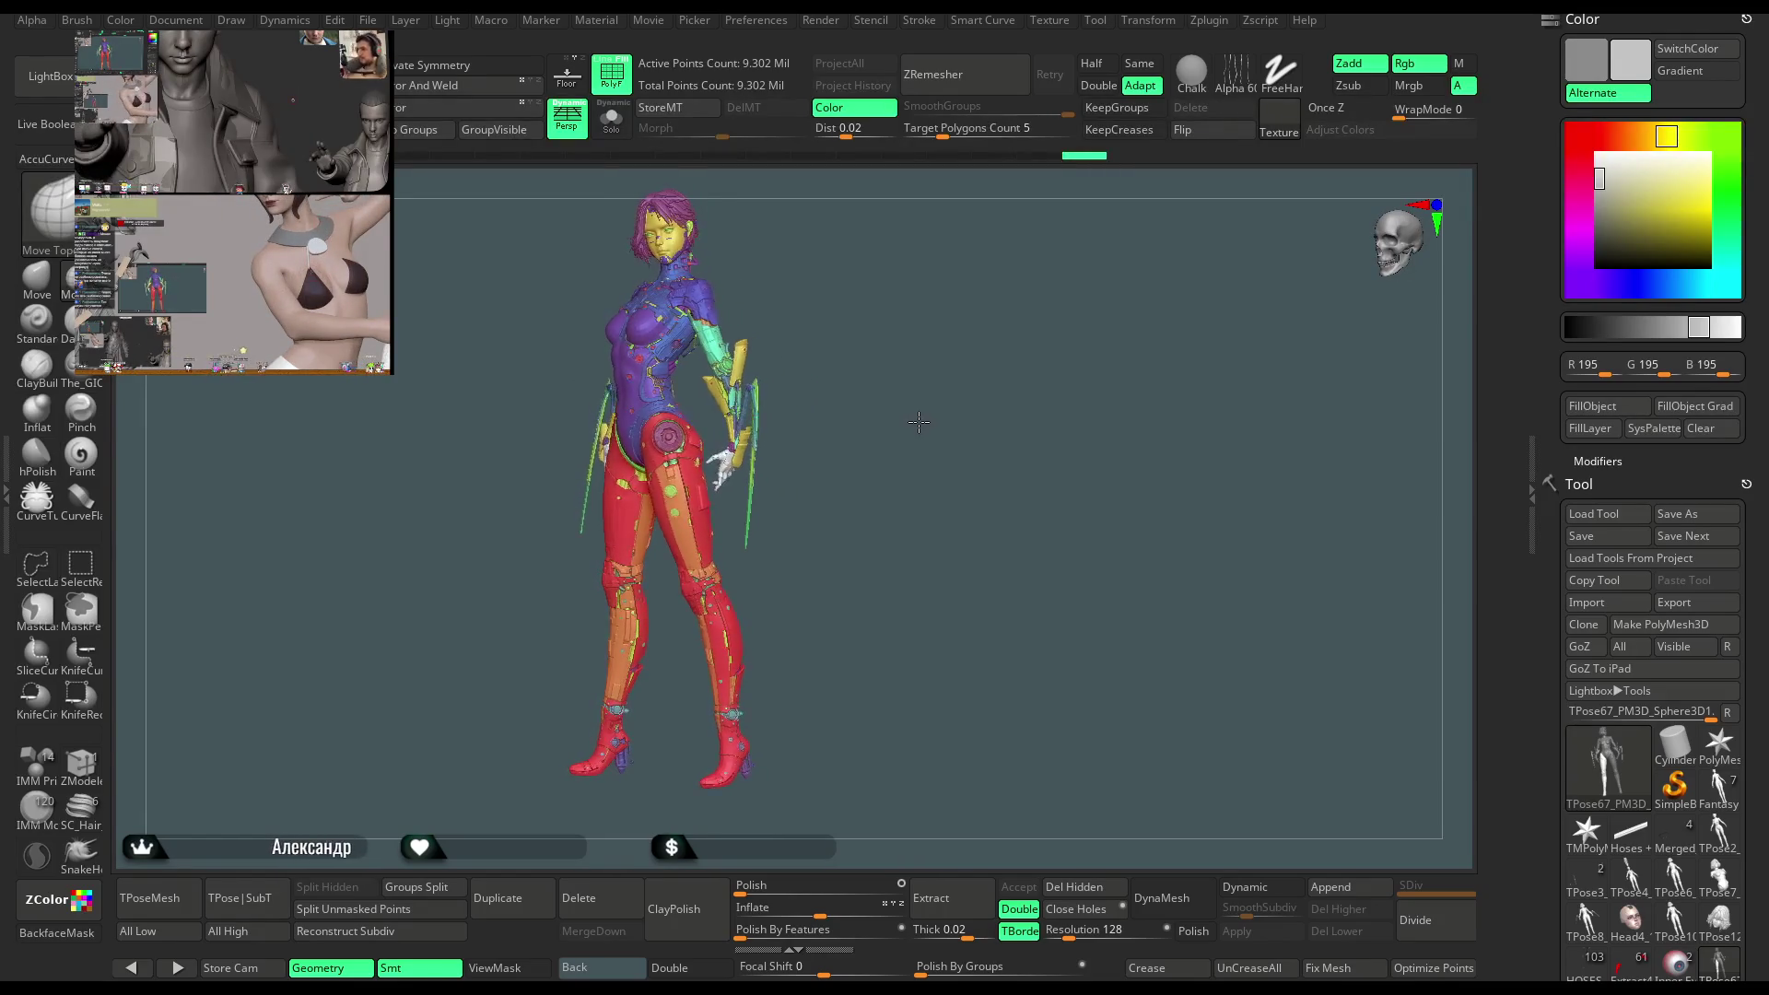
{"action": "mouse_move", "coordinate": [921, 466]}
{"action": "left_mouse_down"}
{"action": "mouse_move", "coordinate": [975, 406]}
{"action": "mouse_move", "coordinate": [936, 411]}
{"action": "mouse_move", "coordinate": [975, 417]}
{"action": "mouse_move", "coordinate": [943, 427]}
{"action": "mouse_move", "coordinate": [937, 403]}
{"action": "mouse_move", "coordinate": [1011, 627]}
{"action": "mouse_move", "coordinate": [695, 513]}
{"action": "left_mouse_up"}
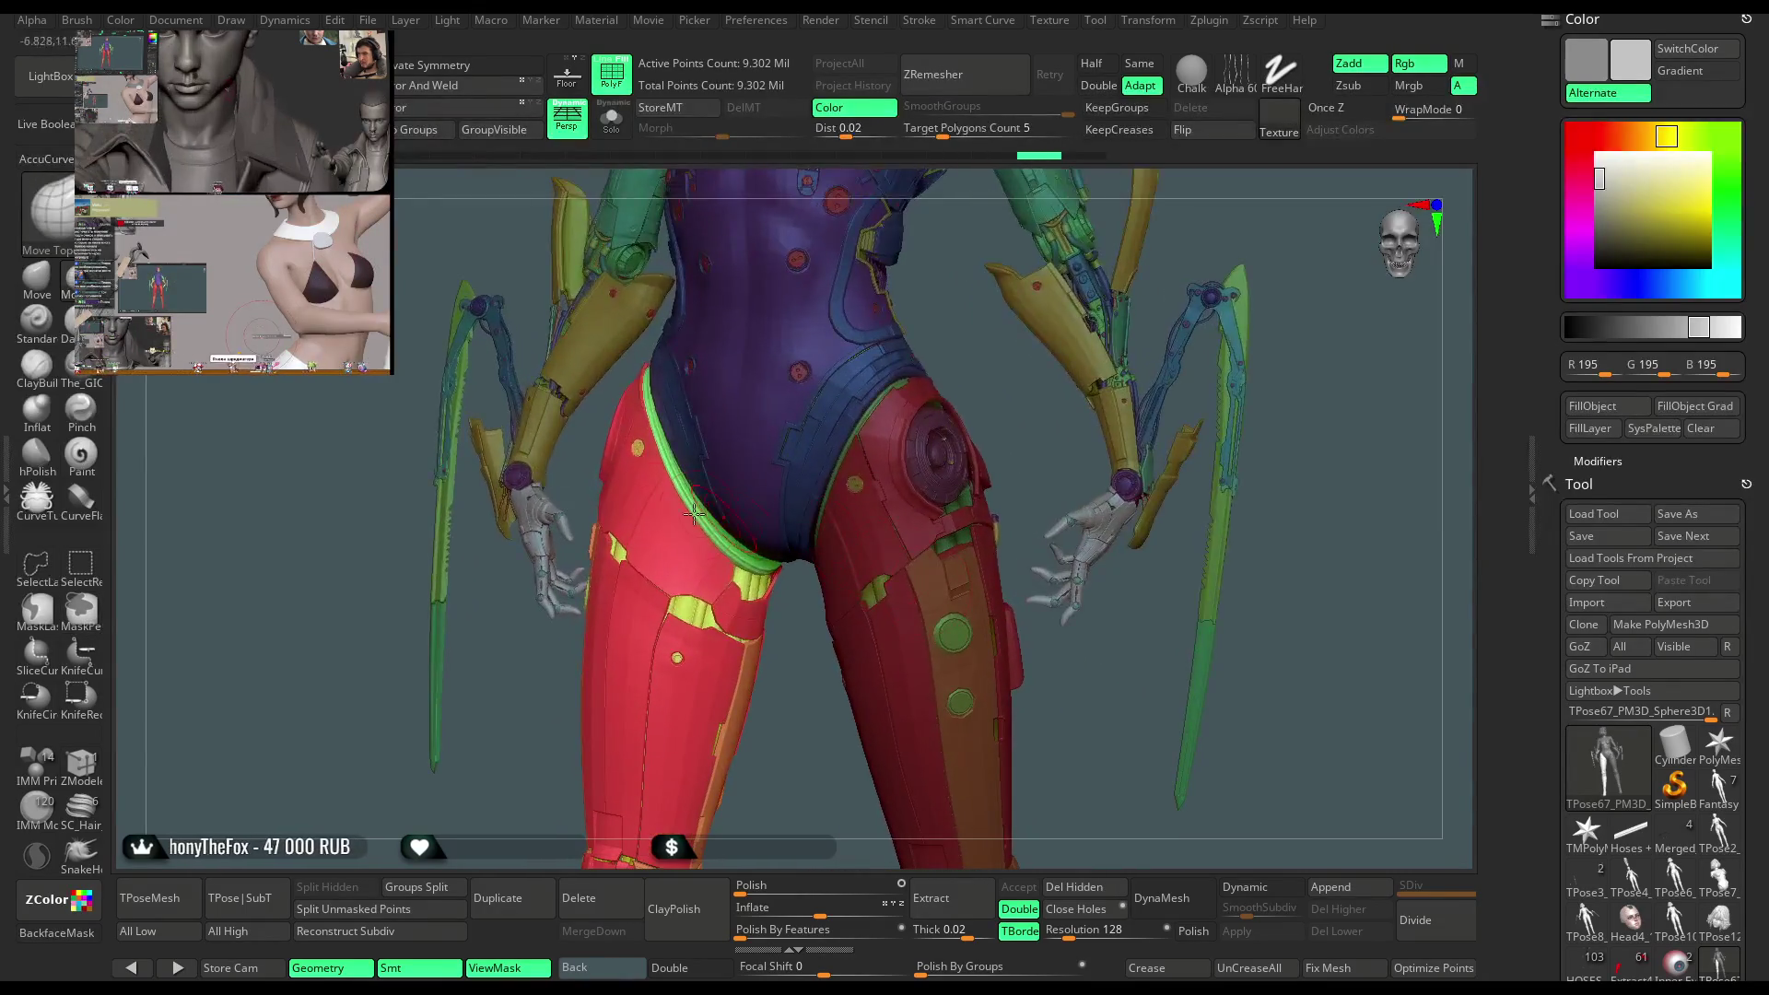
{"action": "left_click", "coordinate": [55, 286]}
Shrink the Move brush's Draw Size and turn the view toward the hips
{"action": "key", "text": "space"}
{"action": "left_click_drag", "start_coordinate": [836, 490], "coordinate": [822, 490]}
{"action": "left_click_drag", "start_coordinate": [782, 647], "coordinate": [751, 553]}
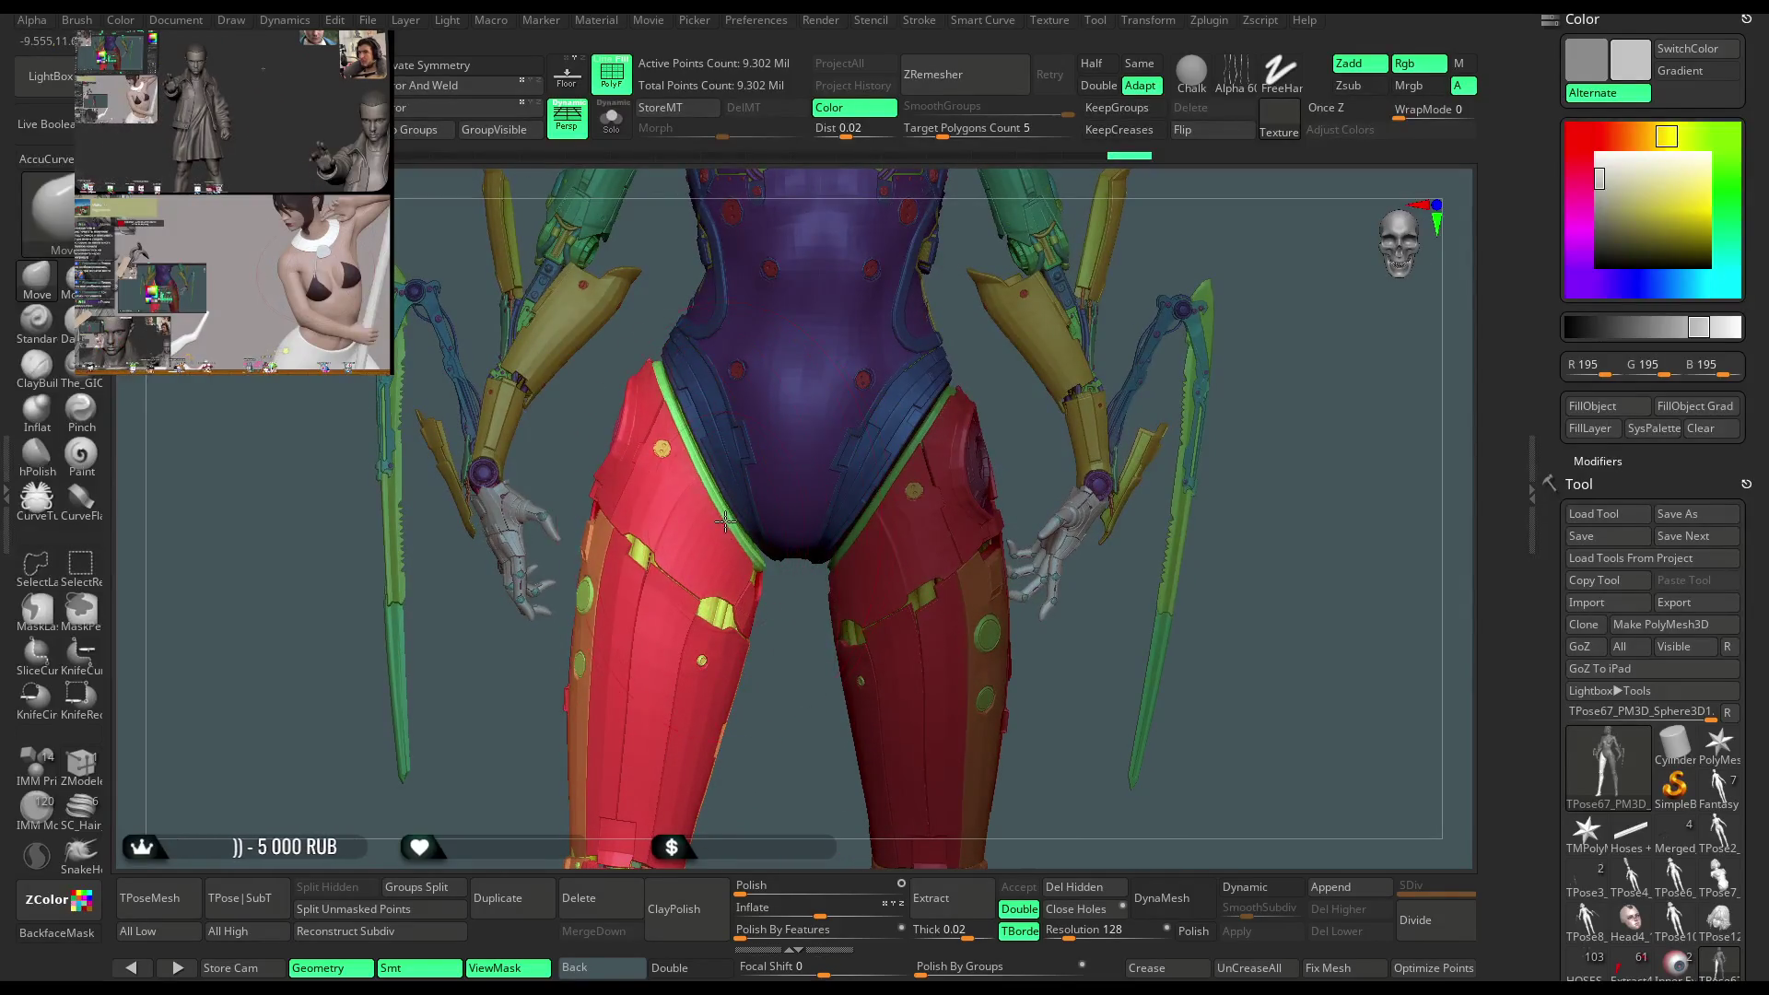
{"action": "left_click_drag", "start_coordinate": [790, 664], "coordinate": [711, 449]}
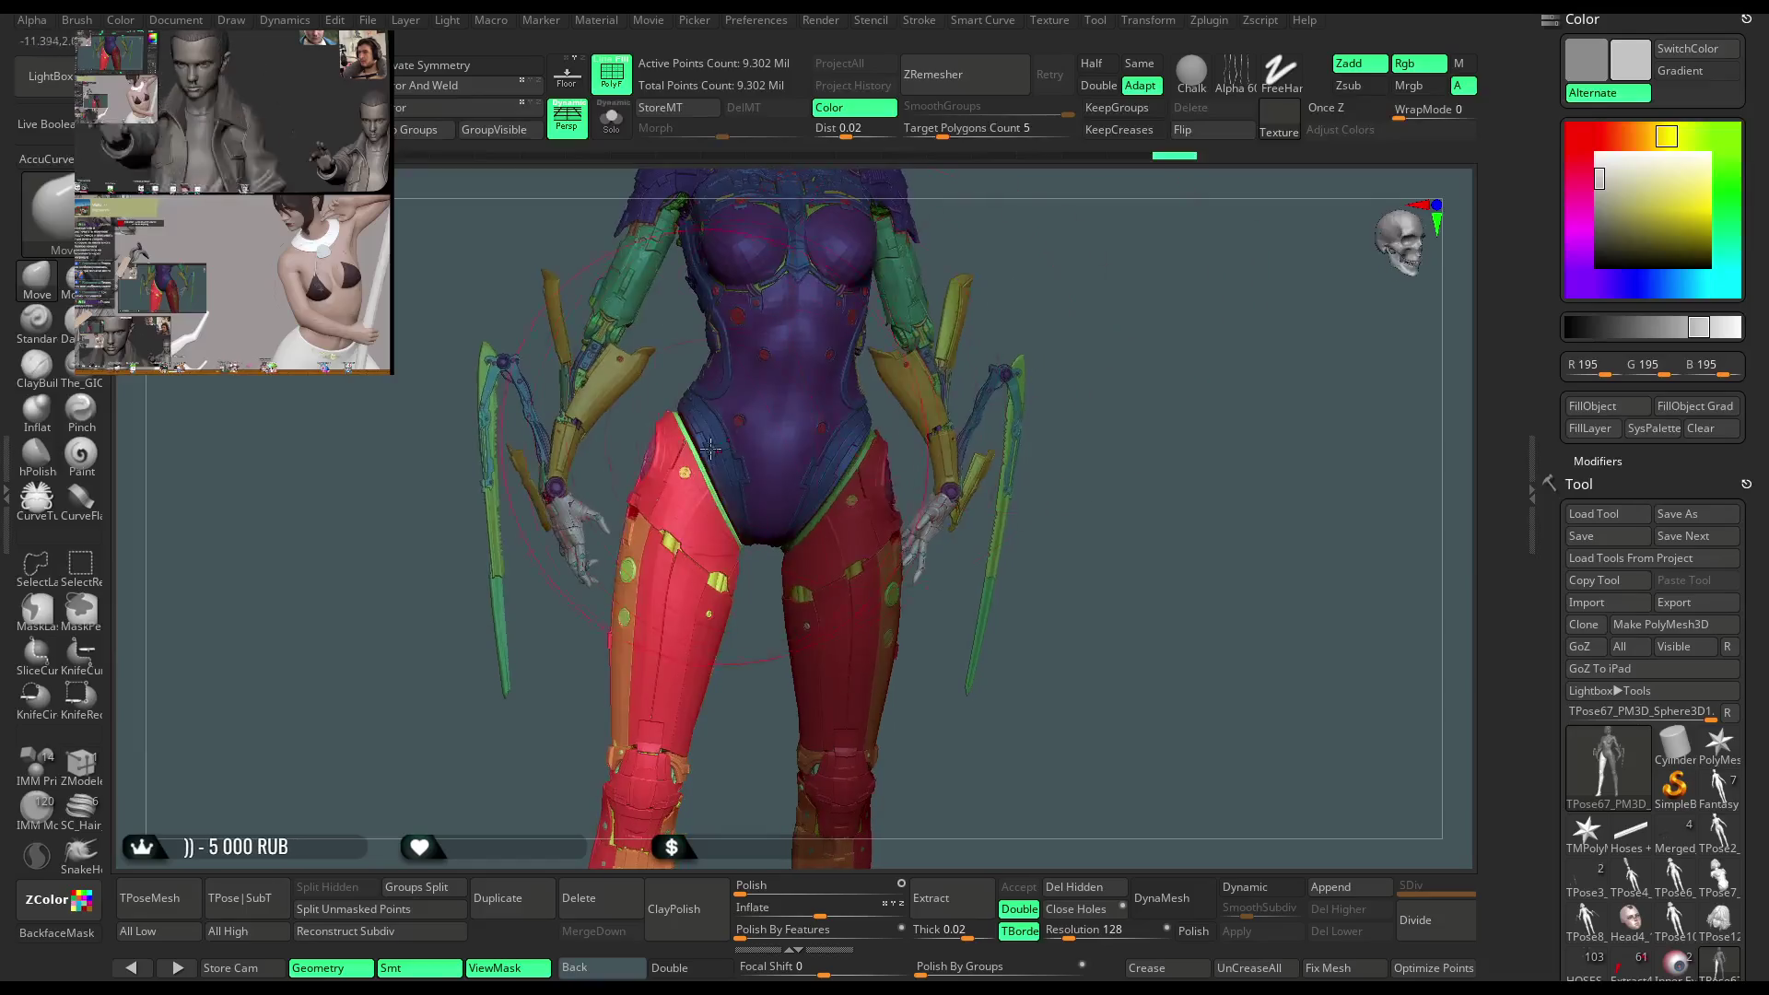
{"action": "mouse_move", "coordinate": [1014, 295]}
{"action": "left_mouse_down"}
{"action": "mouse_move", "coordinate": [1138, 270]}
{"action": "mouse_move", "coordinate": [1032, 304]}
{"action": "mouse_move", "coordinate": [1019, 411]}
{"action": "mouse_move", "coordinate": [682, 487]}
{"action": "left_mouse_up"}
Zoom in on the red hip armour, then orbit out to a back view of the whole figure
{"action": "key", "text": "space"}
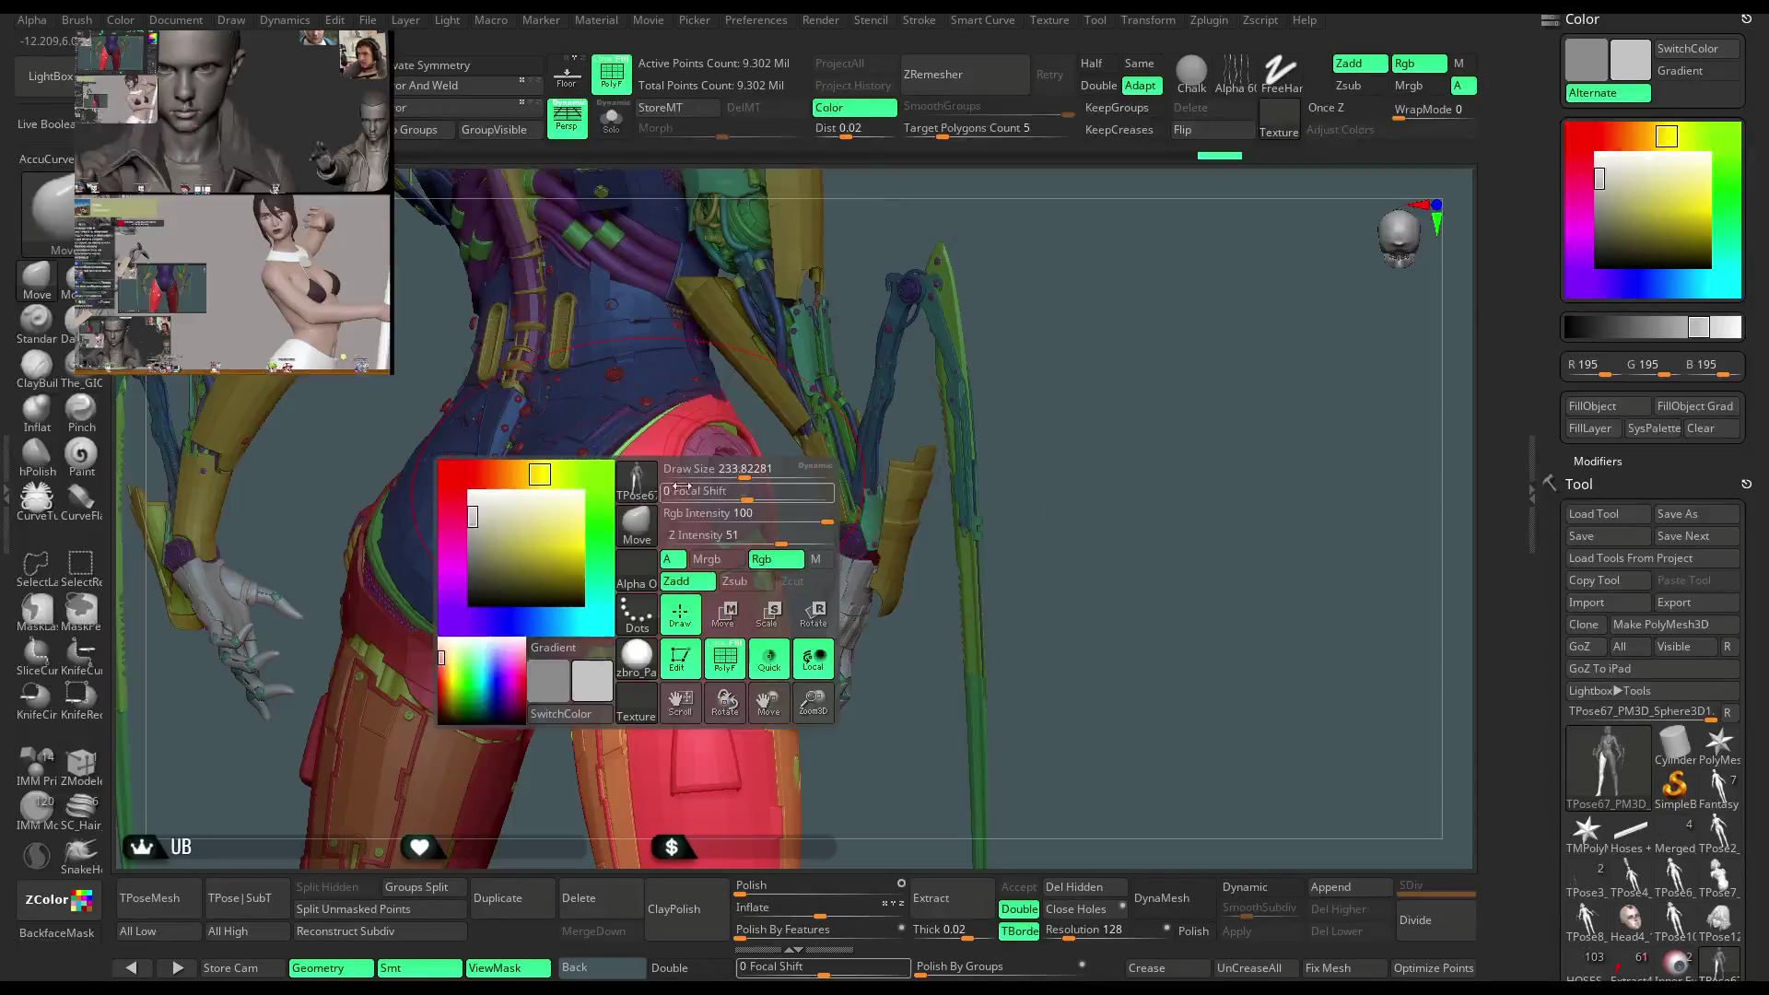
{"action": "left_click_drag", "start_coordinate": [894, 348], "coordinate": [626, 522]}
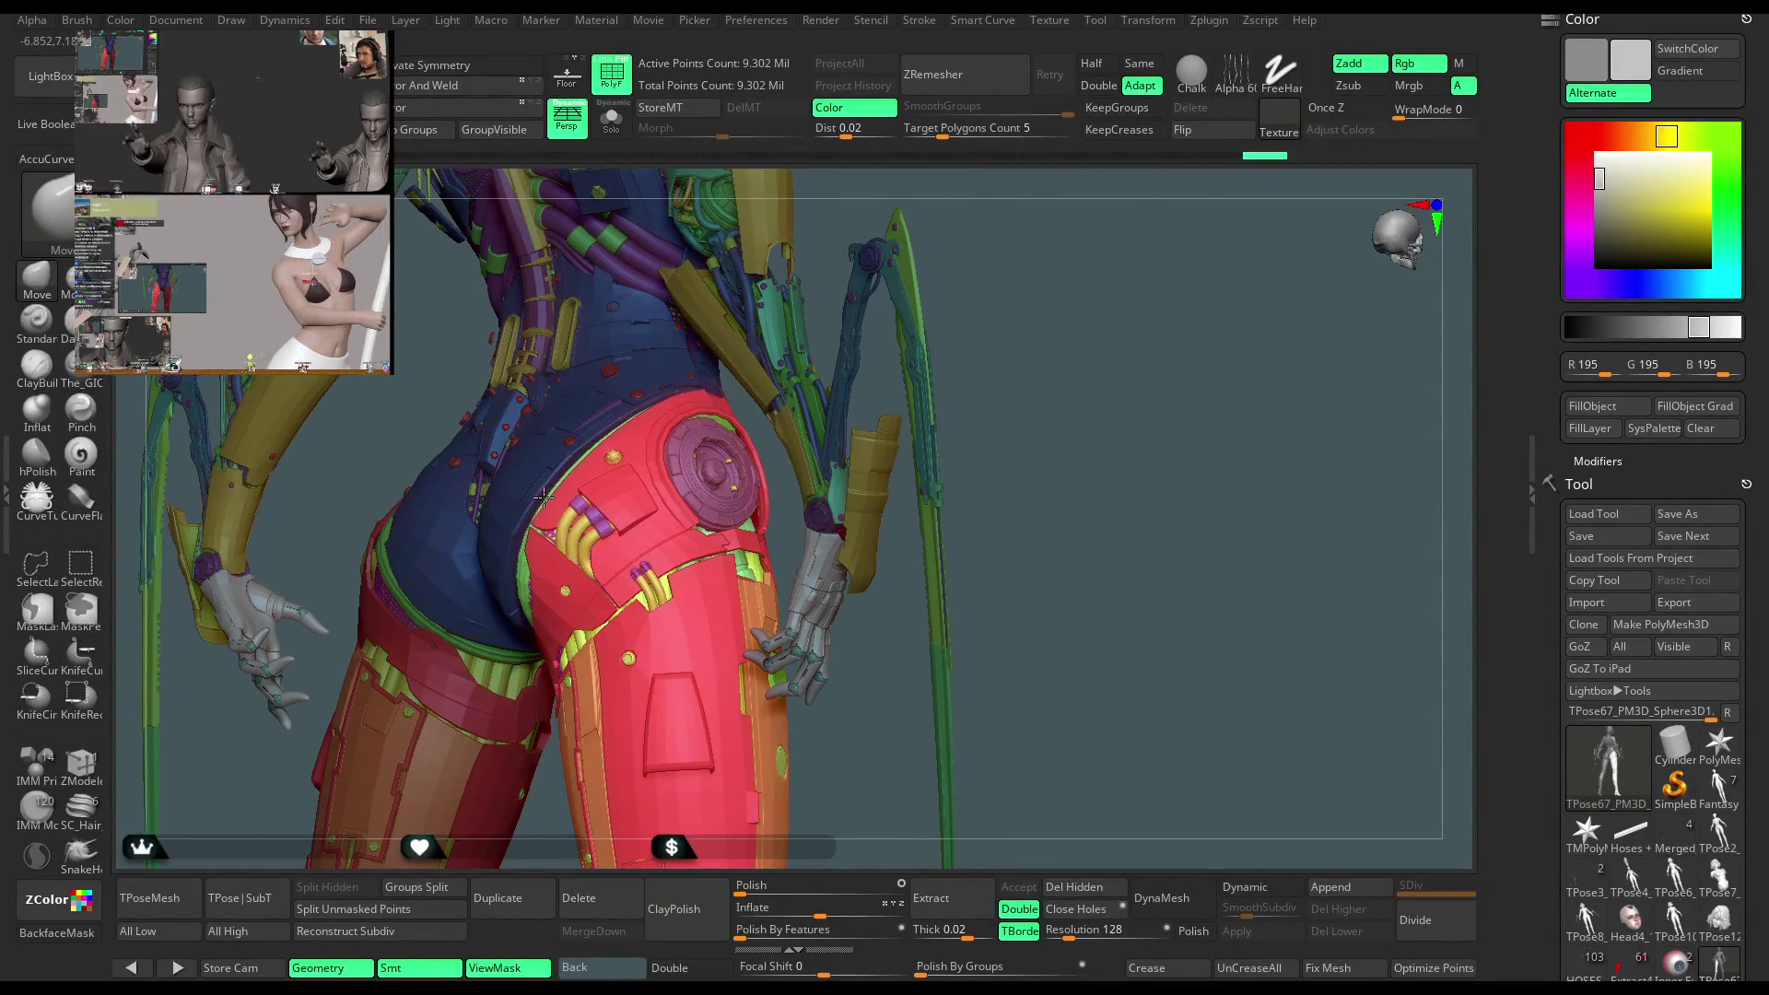
{"action": "mouse_move", "coordinate": [973, 213]}
{"action": "left_mouse_down"}
{"action": "mouse_move", "coordinate": [990, 188]}
{"action": "mouse_move", "coordinate": [576, 483]}
{"action": "left_mouse_up"}
{"action": "mouse_move", "coordinate": [1060, 368]}
{"action": "left_mouse_down"}
{"action": "mouse_move", "coordinate": [1004, 259]}
{"action": "mouse_move", "coordinate": [940, 328]}
{"action": "left_mouse_up"}
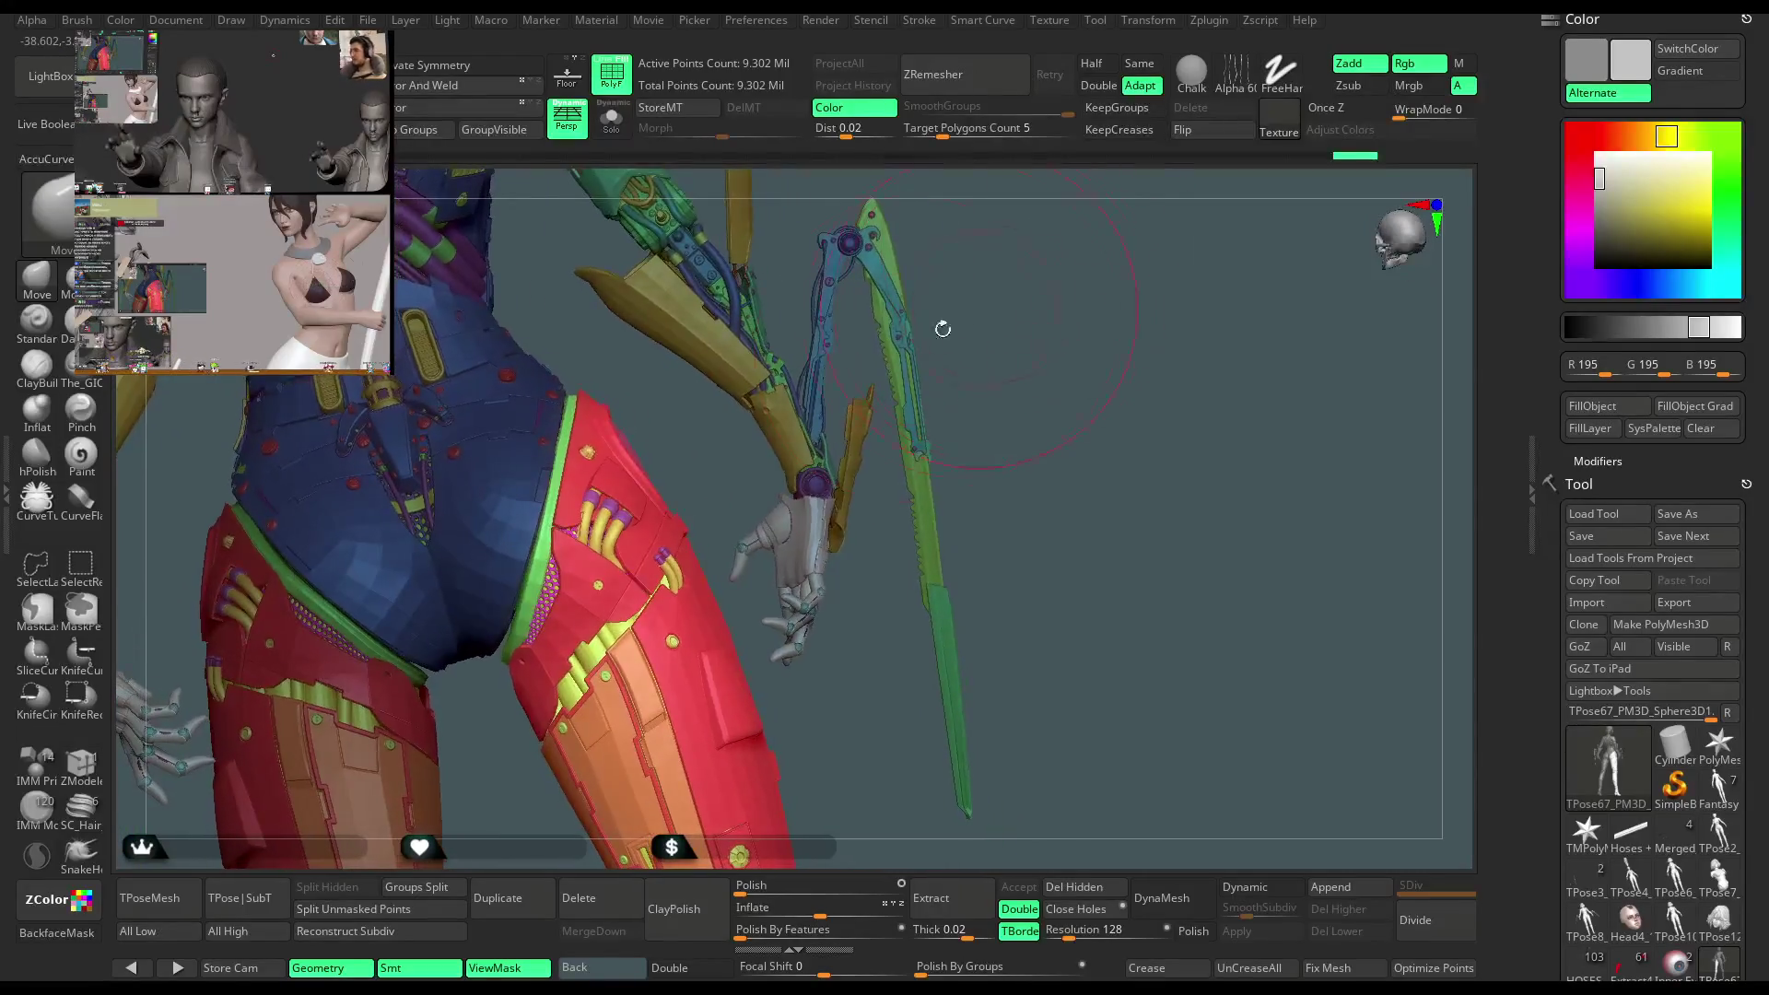
{"action": "mouse_move", "coordinate": [508, 654]}
{"action": "left_mouse_down"}
{"action": "mouse_move", "coordinate": [793, 356]}
{"action": "mouse_move", "coordinate": [785, 311]}
{"action": "mouse_move", "coordinate": [719, 332]}
{"action": "mouse_move", "coordinate": [711, 312]}
{"action": "mouse_move", "coordinate": [720, 350]}
{"action": "mouse_move", "coordinate": [705, 322]}
{"action": "mouse_move", "coordinate": [687, 359]}
{"action": "left_mouse_up"}
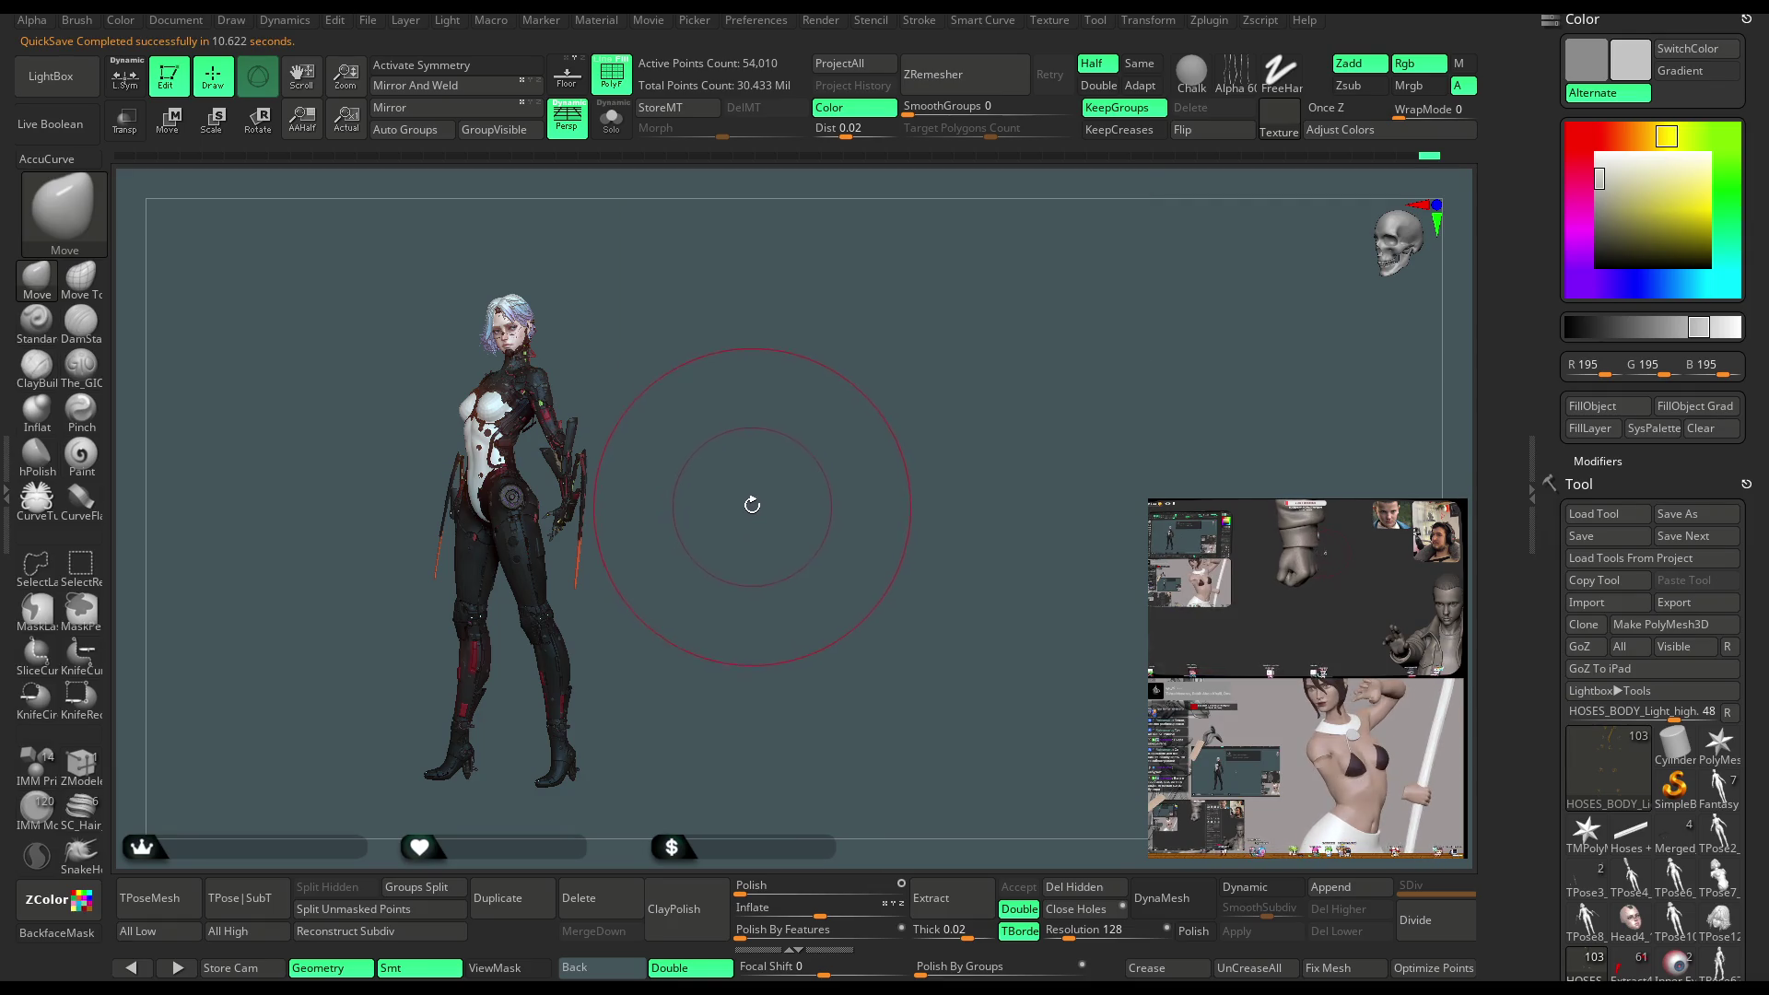
Turn off the PolyF wireframe and activate the pm3d_sphere3d1_copy1 subtool, framing the head
{"action": "left_click_drag", "start_coordinate": [745, 467], "coordinate": [915, 408]}
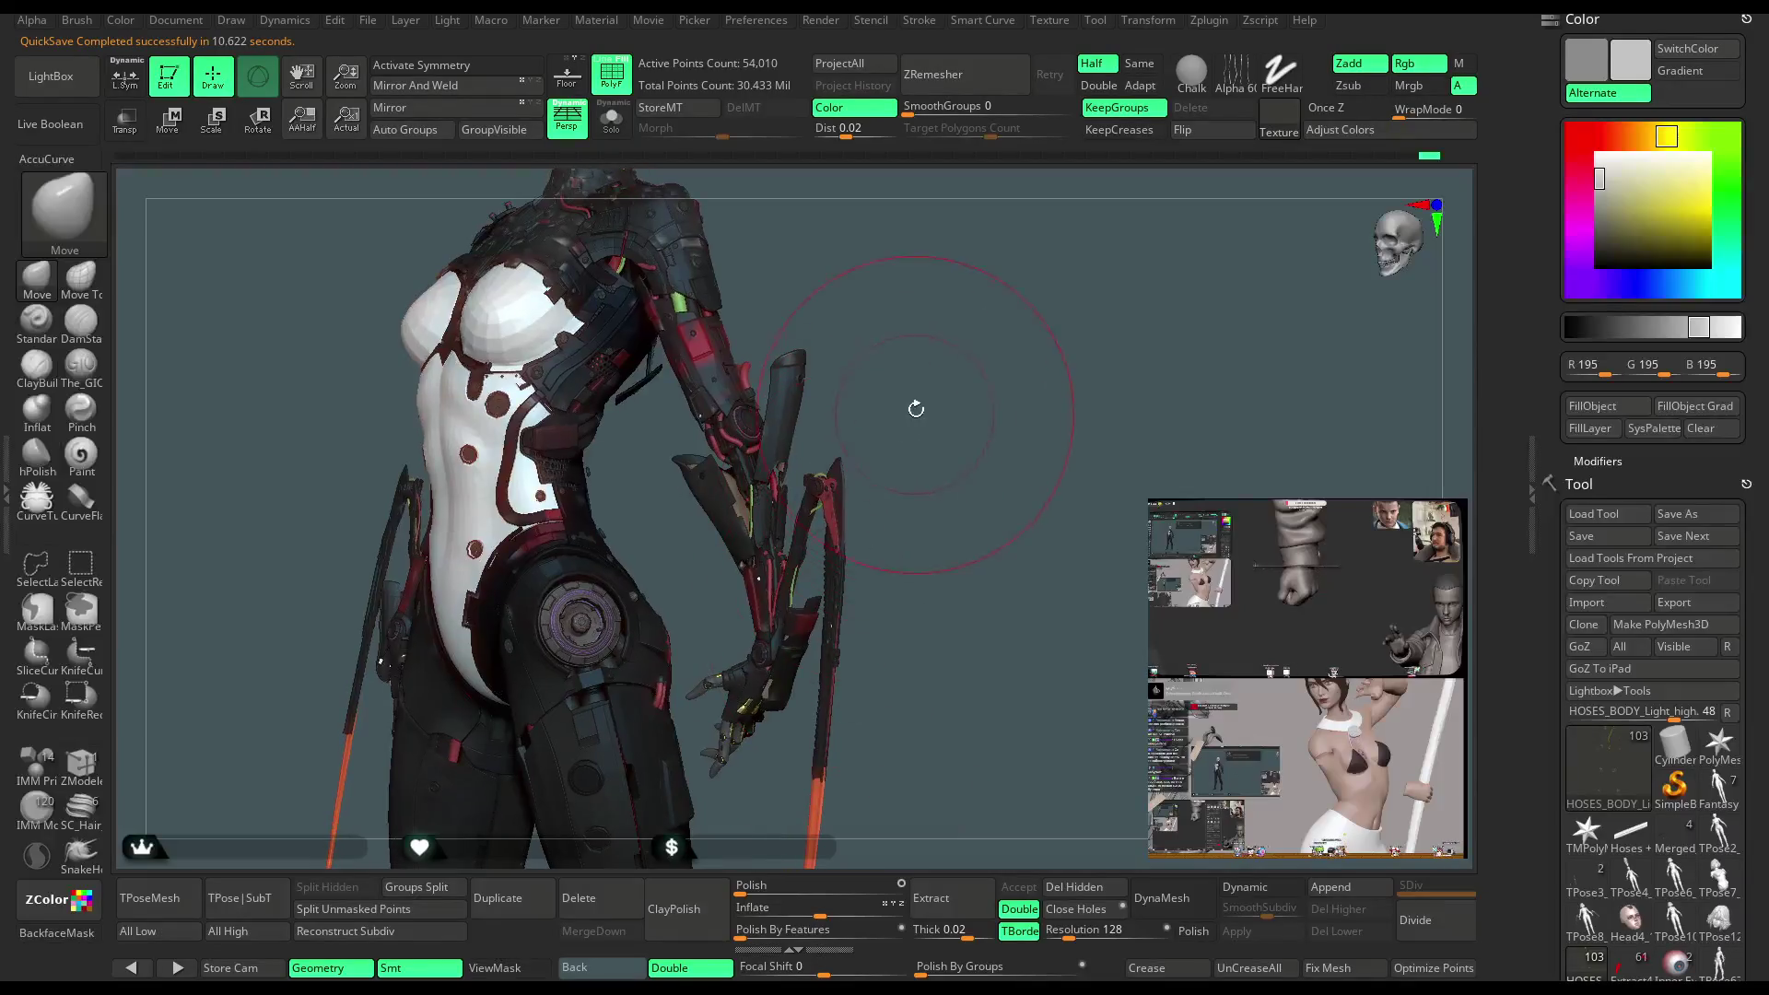
{"action": "left_click", "coordinate": [612, 85]}
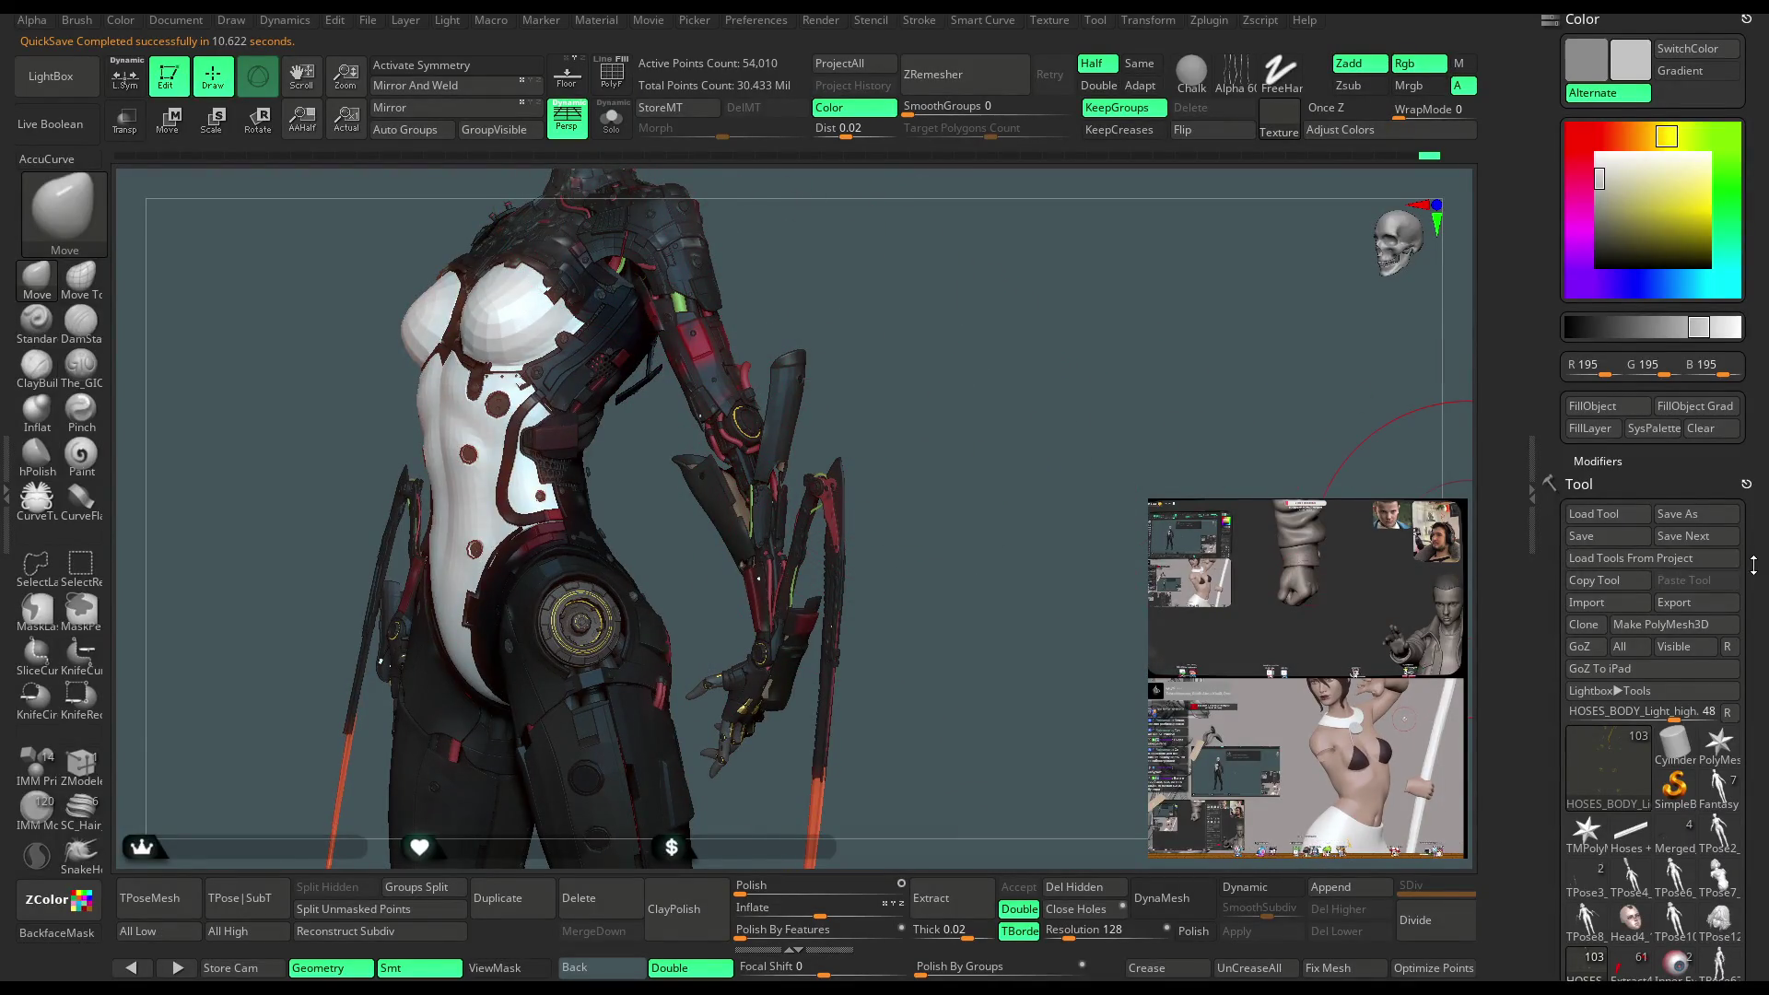
{"action": "scroll", "coordinate": [1753, 565], "scroll_direction": "down", "scroll_amount": 5}
{"action": "scroll", "coordinate": [1572, 632], "scroll_direction": "up", "scroll_amount": 5}
{"action": "left_click", "coordinate": [1670, 622]}
{"action": "left_click_drag", "start_coordinate": [939, 327], "coordinate": [976, 462]}
{"action": "scroll", "coordinate": [1766, 402], "scroll_direction": "down", "scroll_amount": 5}
{"action": "scroll", "coordinate": [1767, 402], "scroll_direction": "down", "scroll_amount": 2}
Delete the extra sphere copy subtool
{"action": "left_click", "coordinate": [1608, 873]}
{"action": "left_click", "coordinate": [1612, 926]}
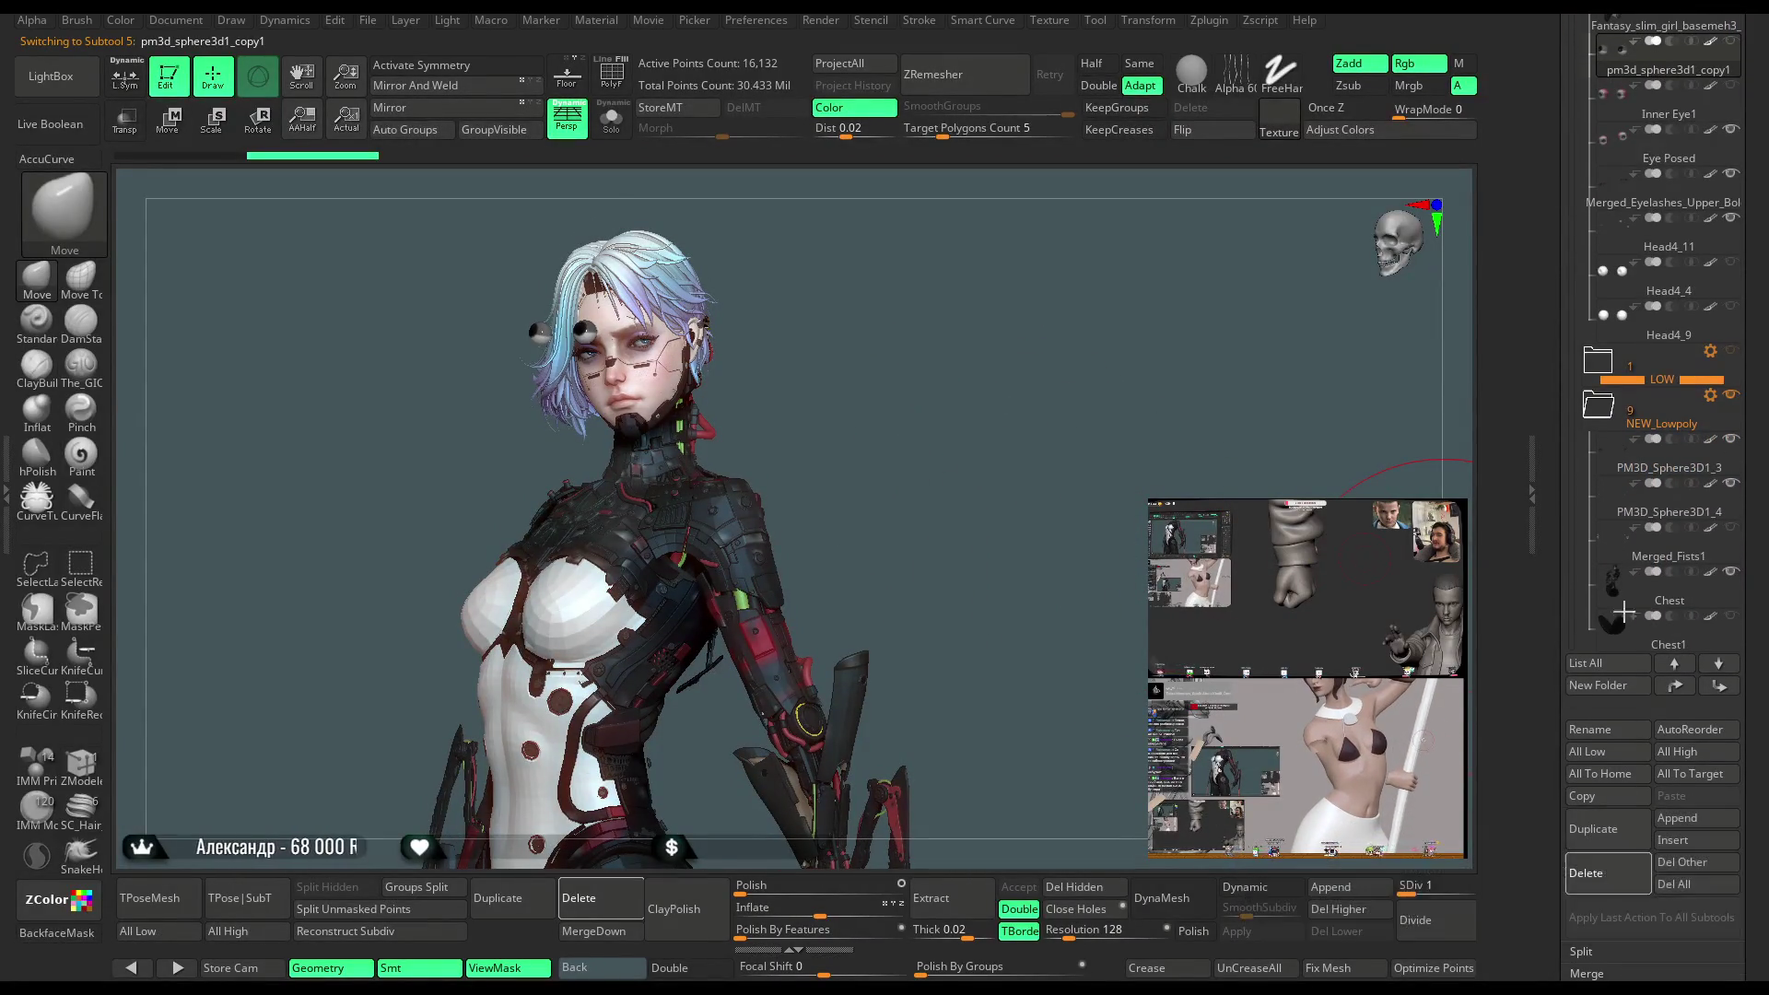
{"action": "left_click", "coordinate": [1586, 873]}
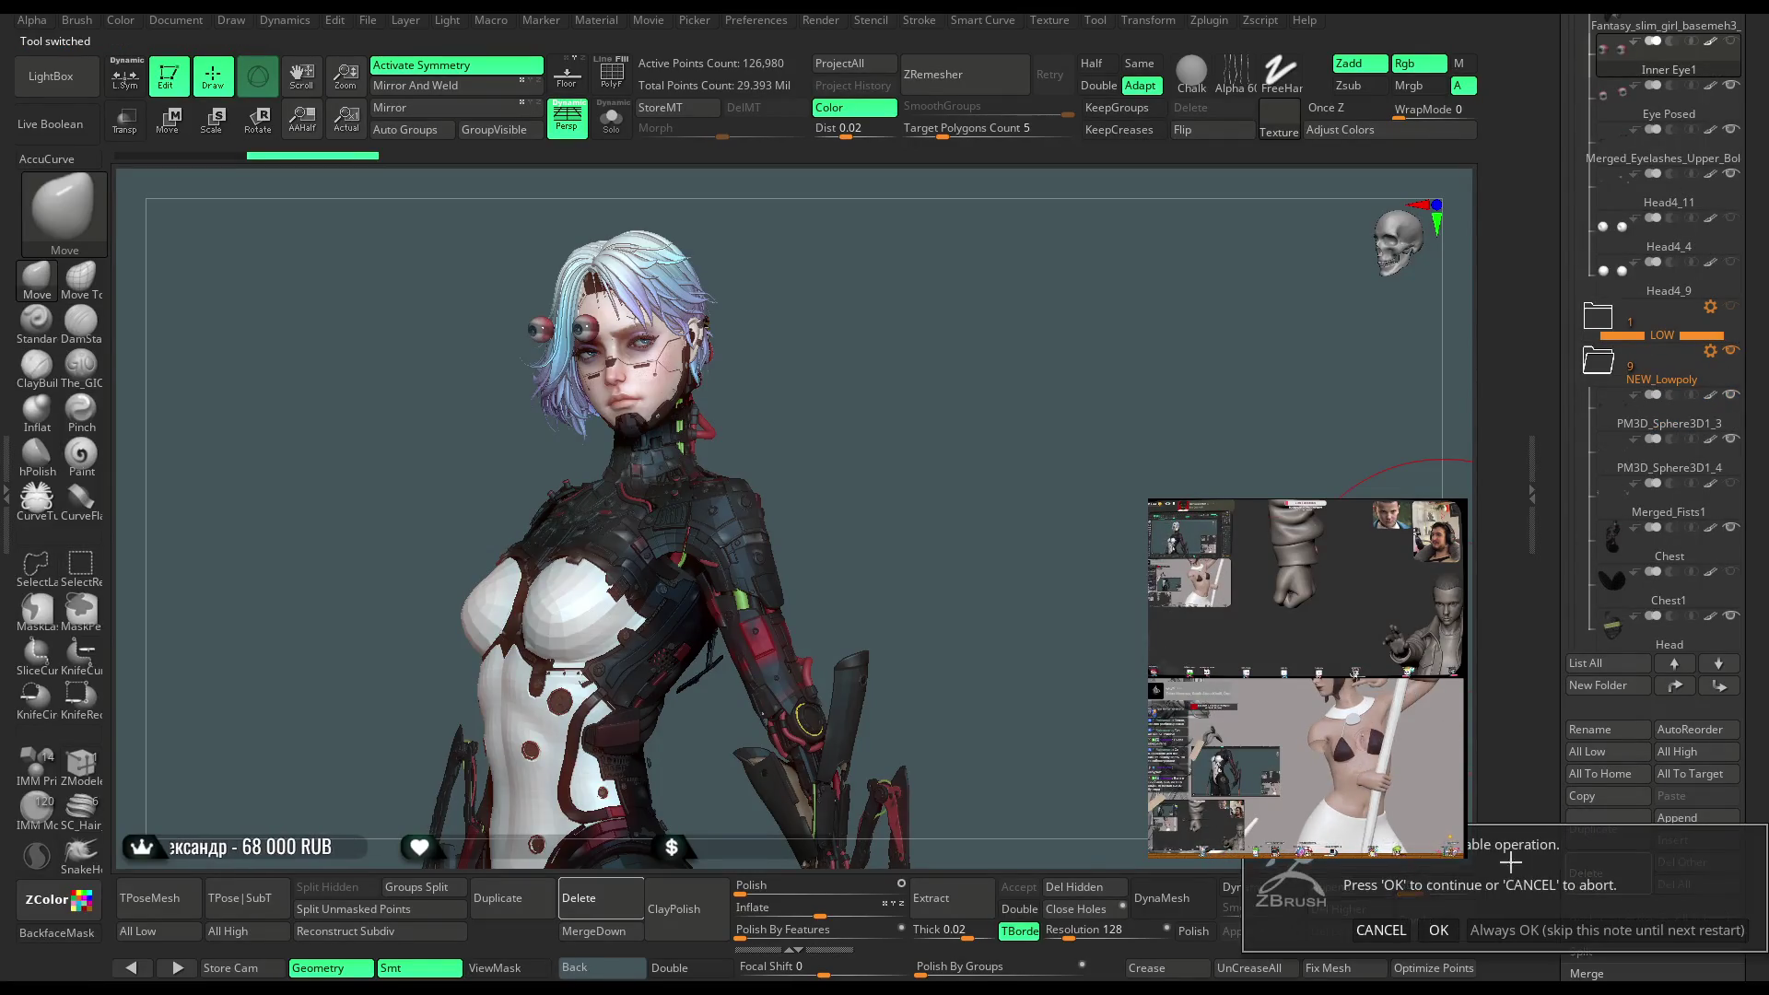
{"action": "left_click", "coordinate": [1331, 931]}
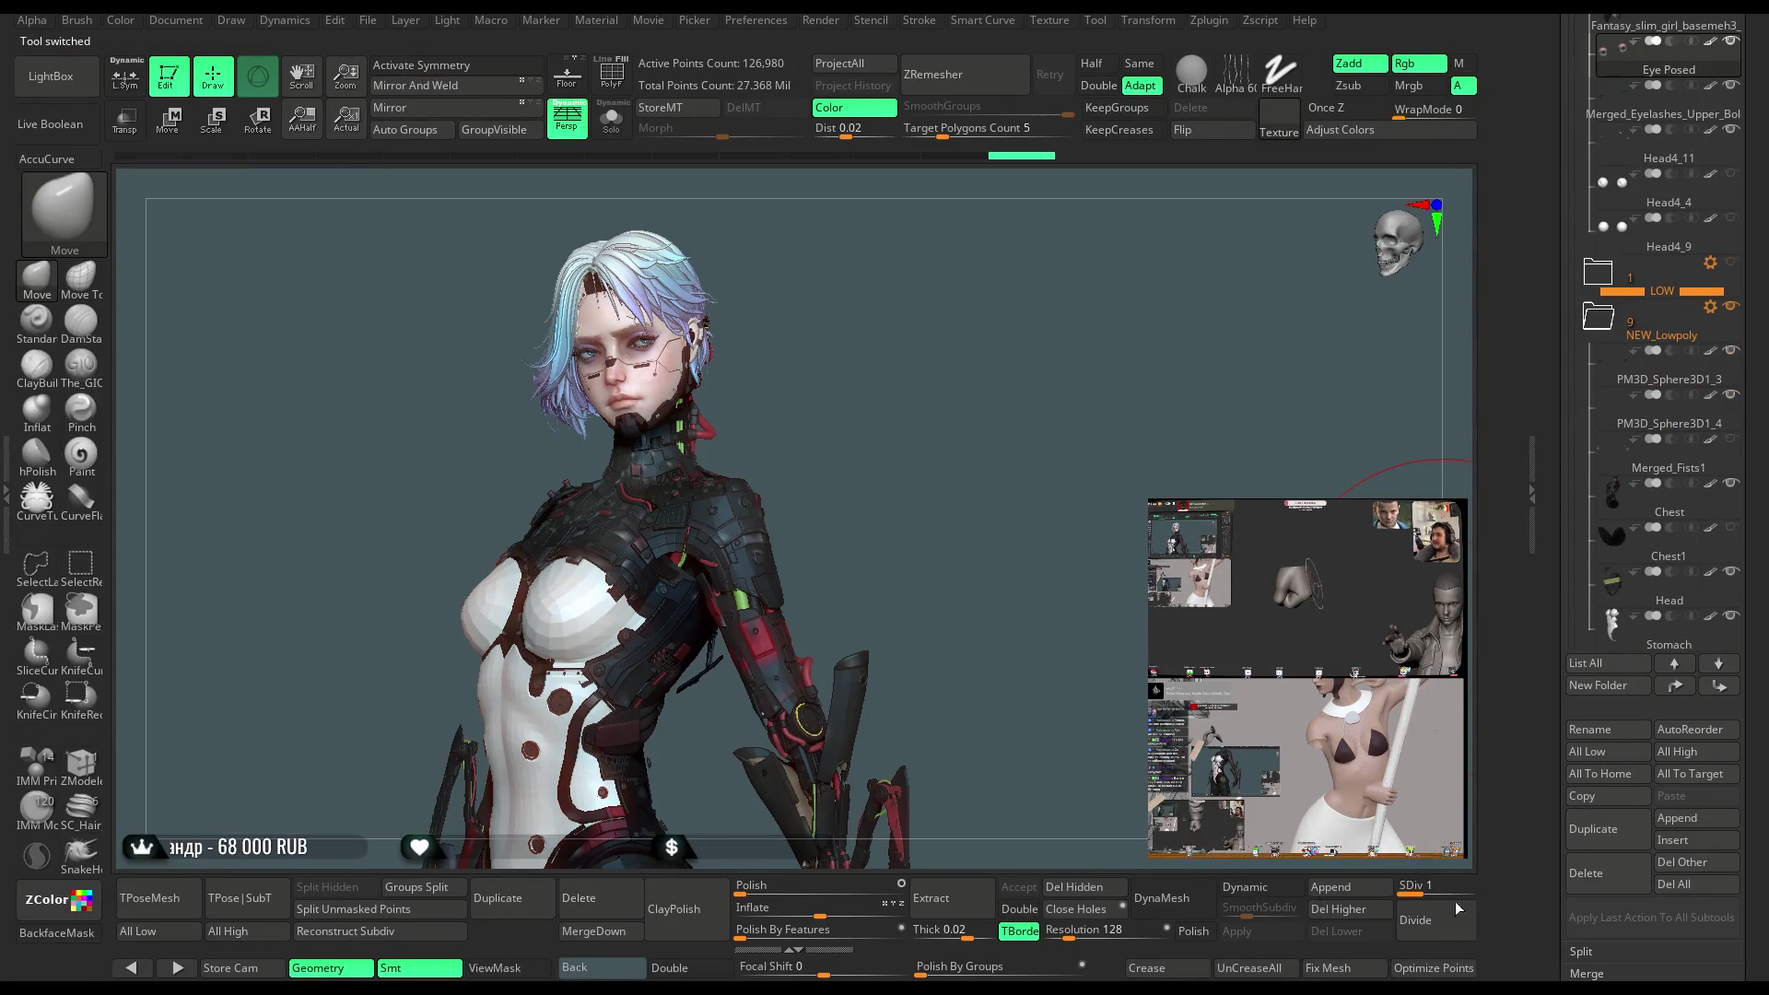
Delete the Head4_4 and Head4_9 subtools
{"action": "left_click", "coordinate": [1663, 189]}
{"action": "left_click", "coordinate": [1604, 876]}
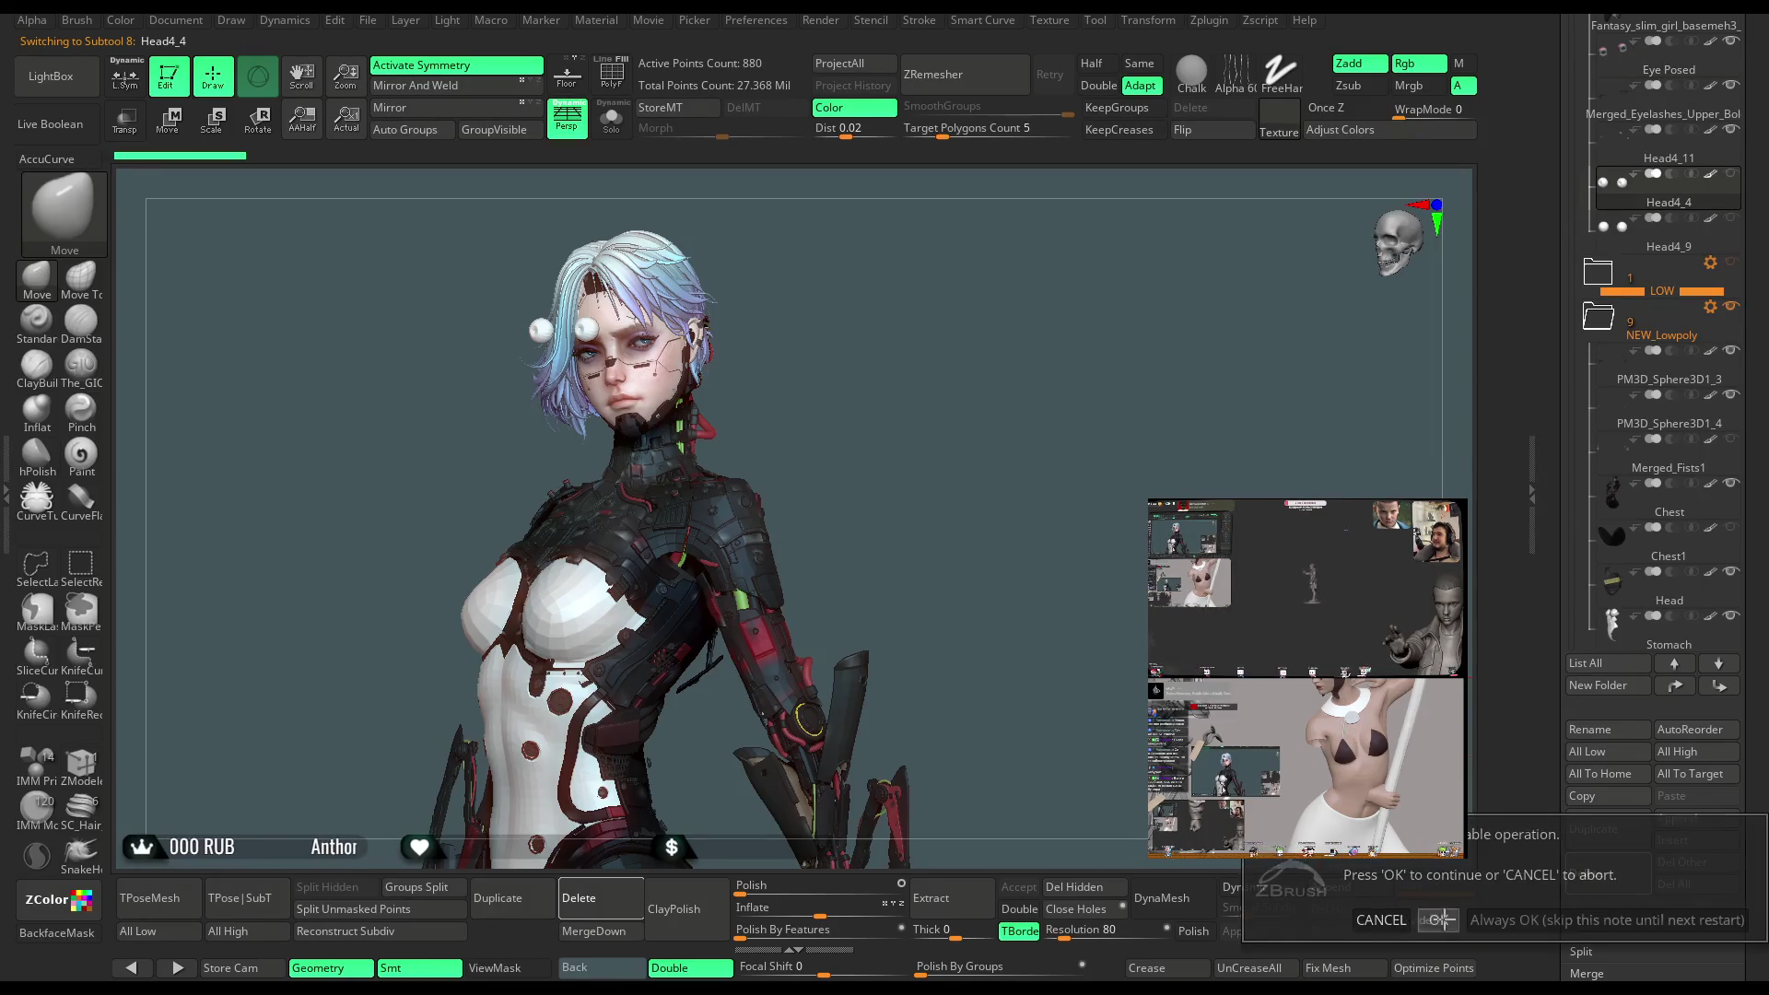
{"action": "left_click", "coordinate": [1331, 931]}
{"action": "left_click", "coordinate": [1592, 863]}
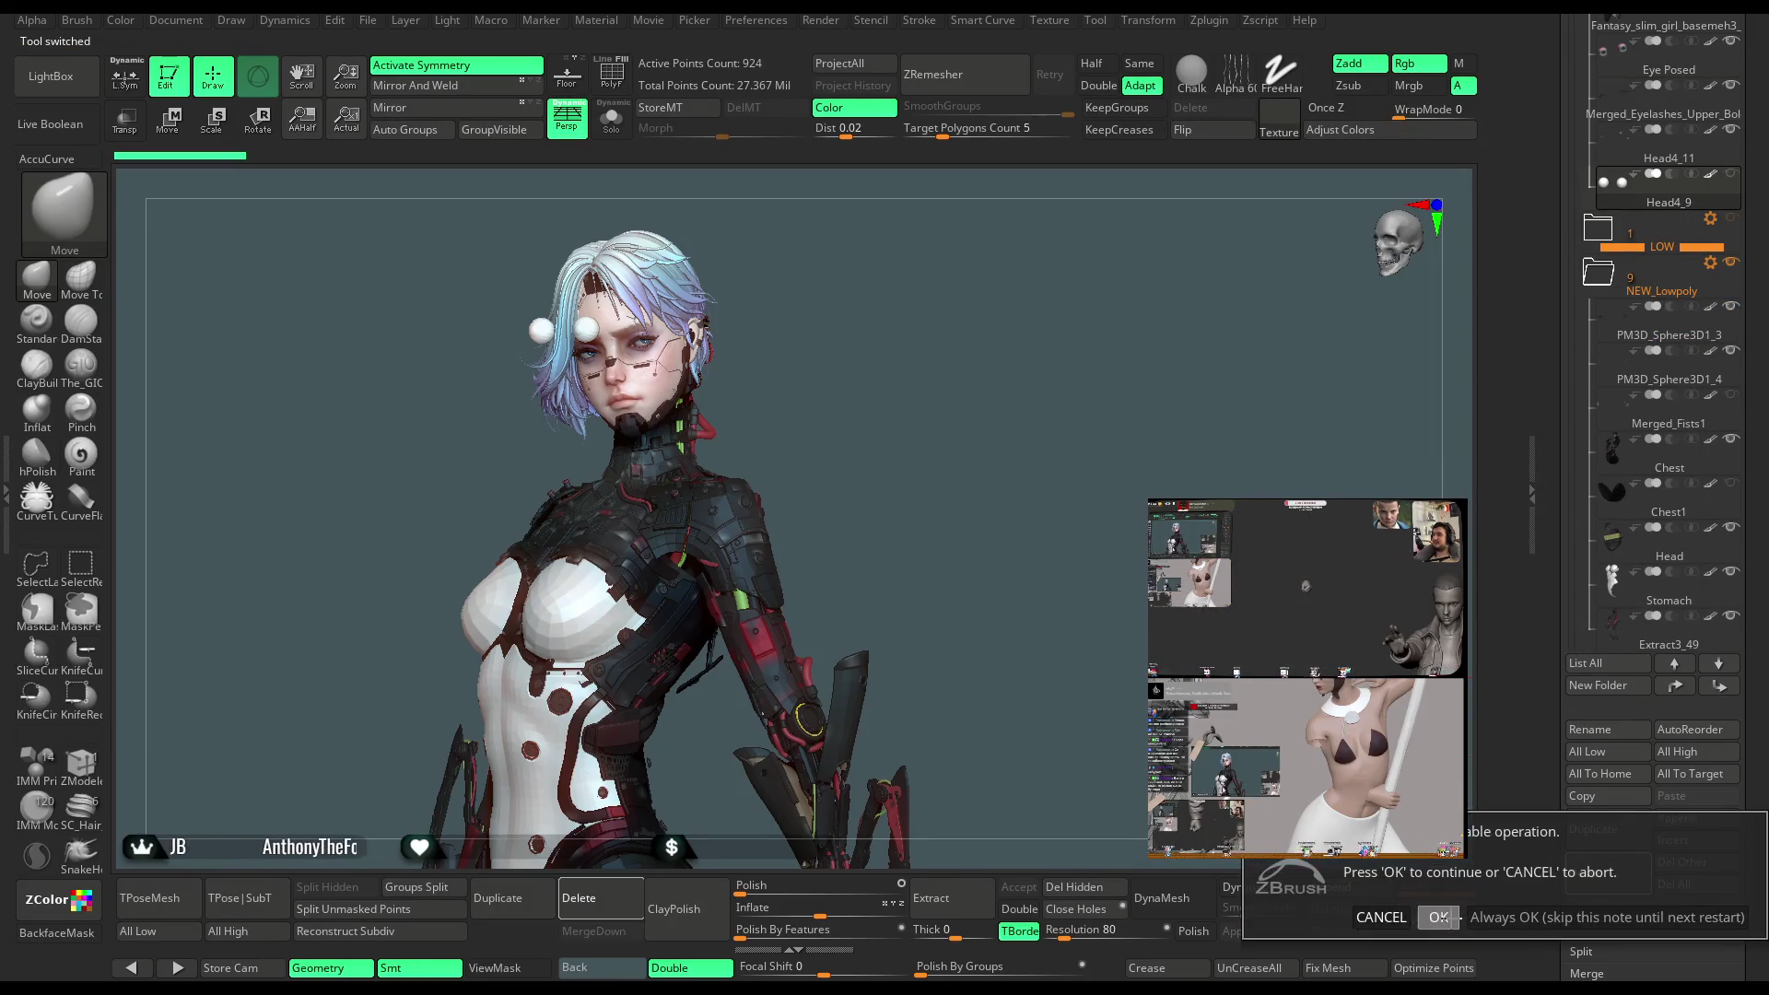
{"action": "left_click", "coordinate": [1331, 930]}
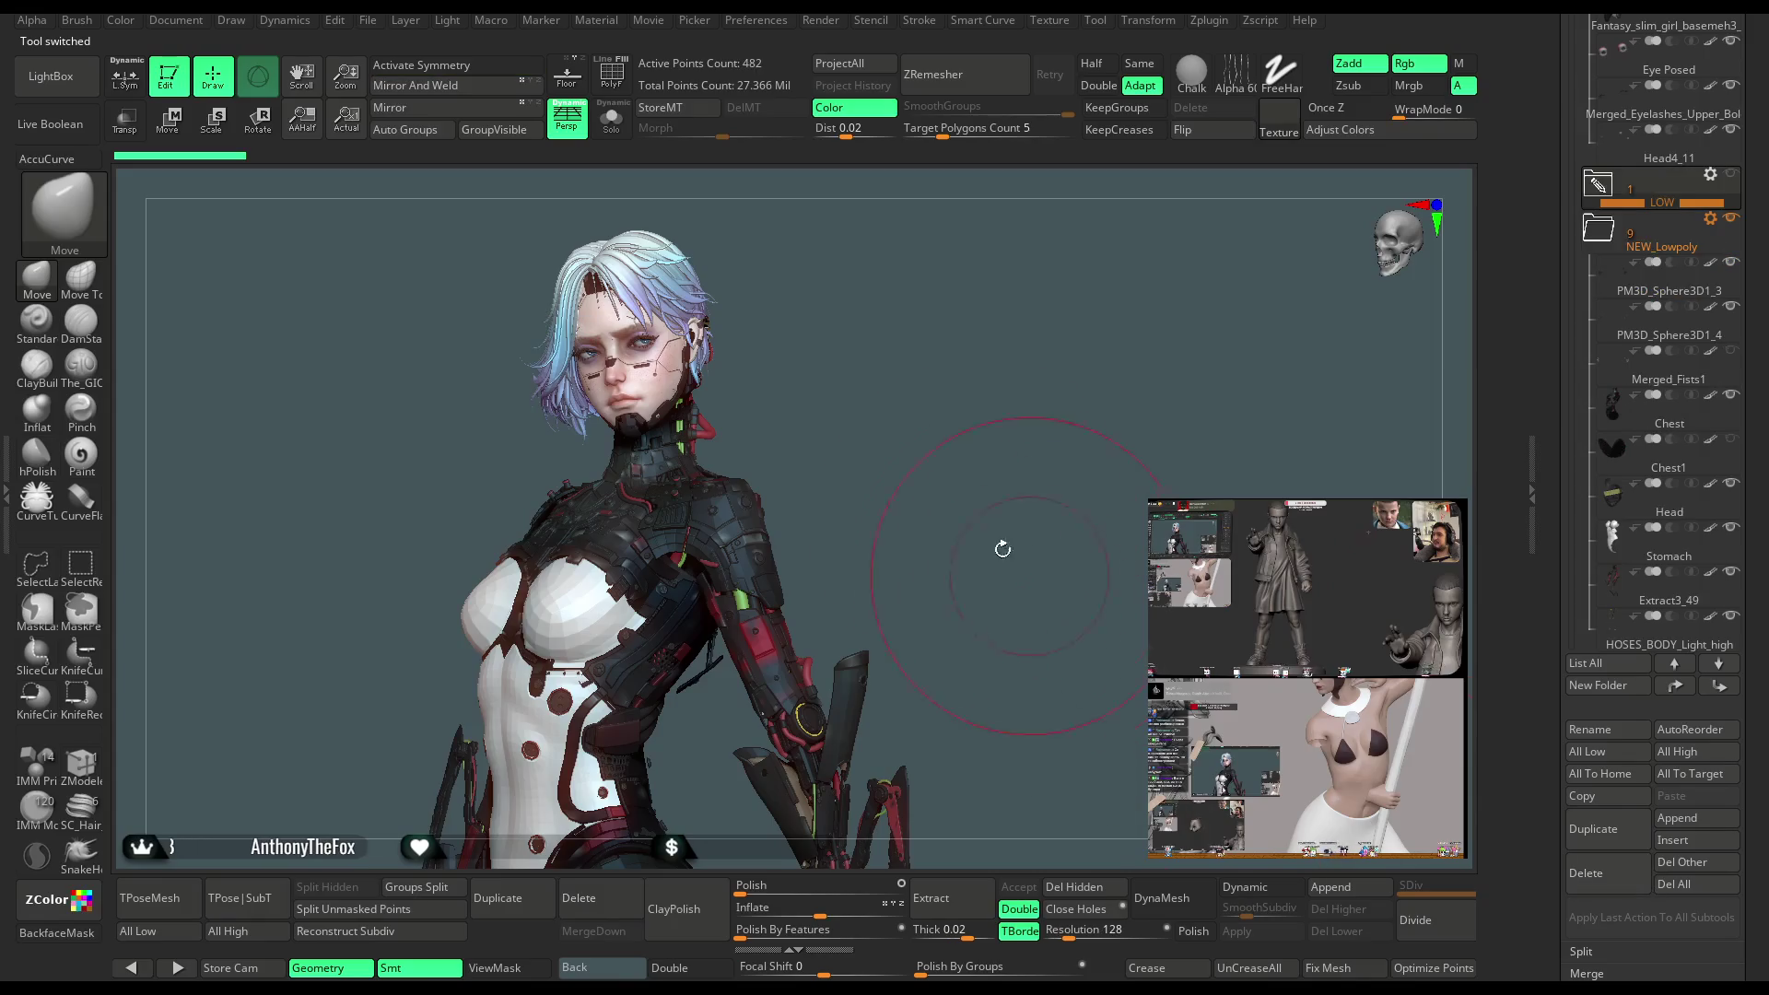
Delete Merged_Fists1 from the NEW_Lowpoly folder and collapse the folders again
{"action": "left_click", "coordinate": [1604, 245]}
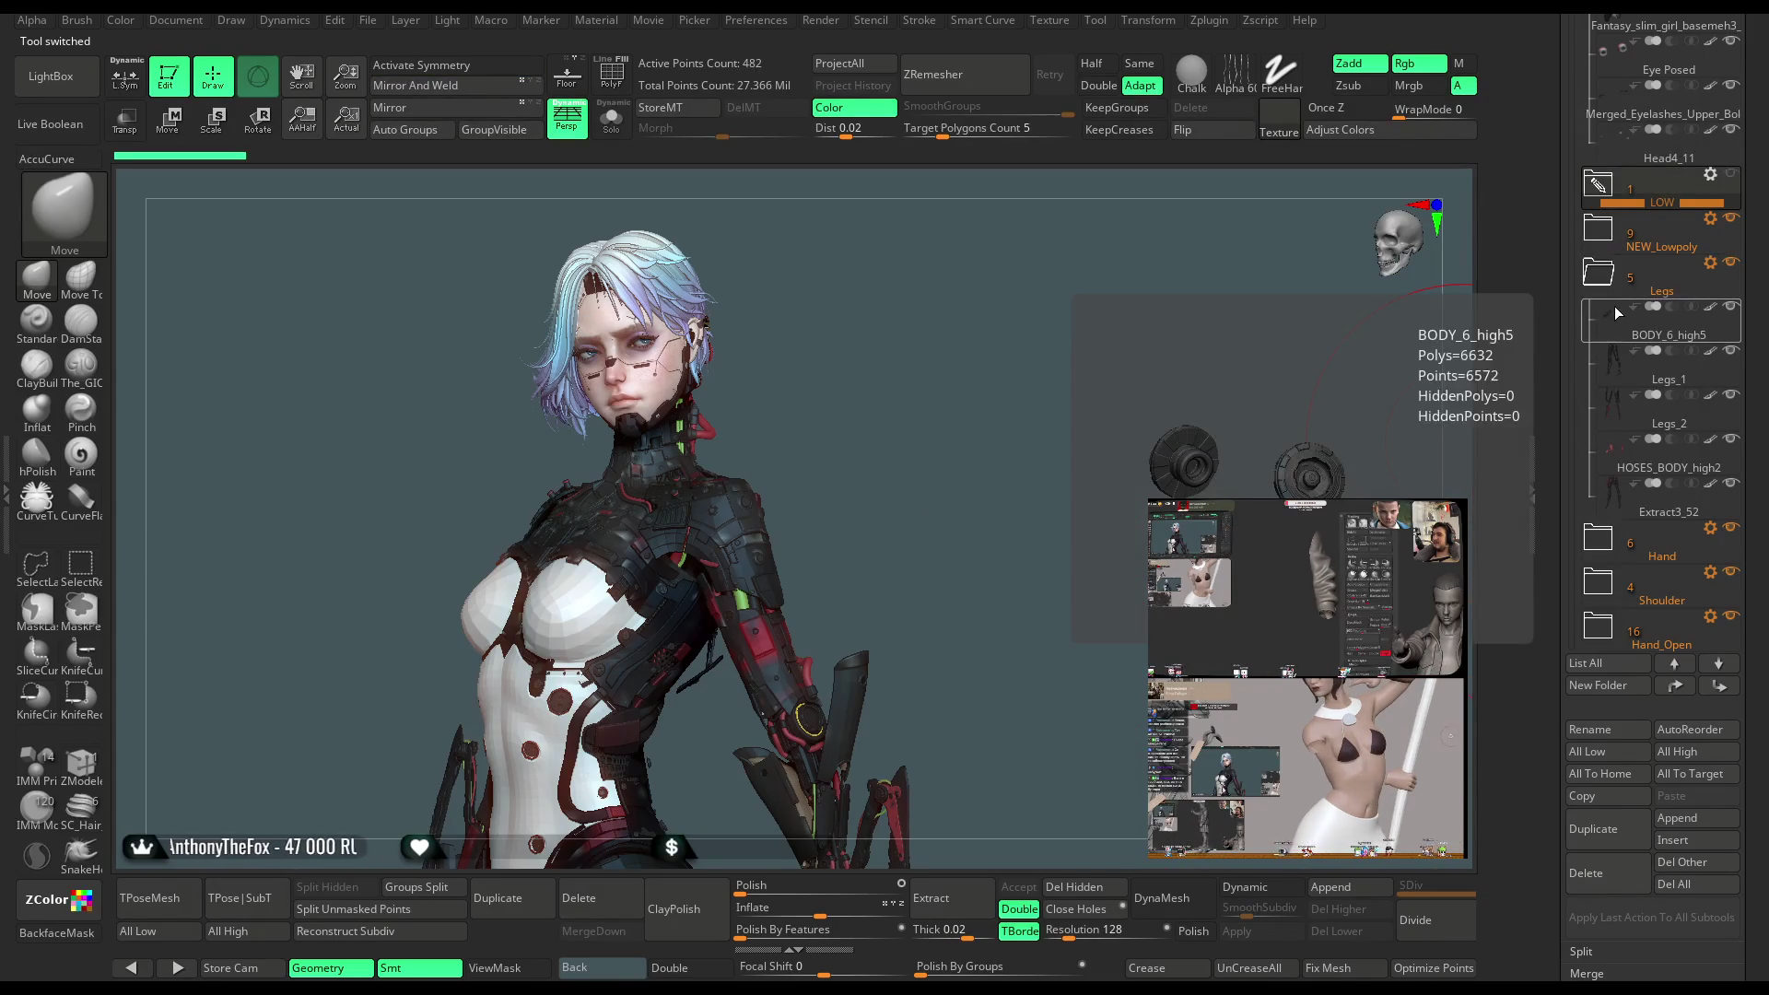
{"action": "scroll", "coordinate": [1632, 160], "scroll_direction": "up", "scroll_amount": 10}
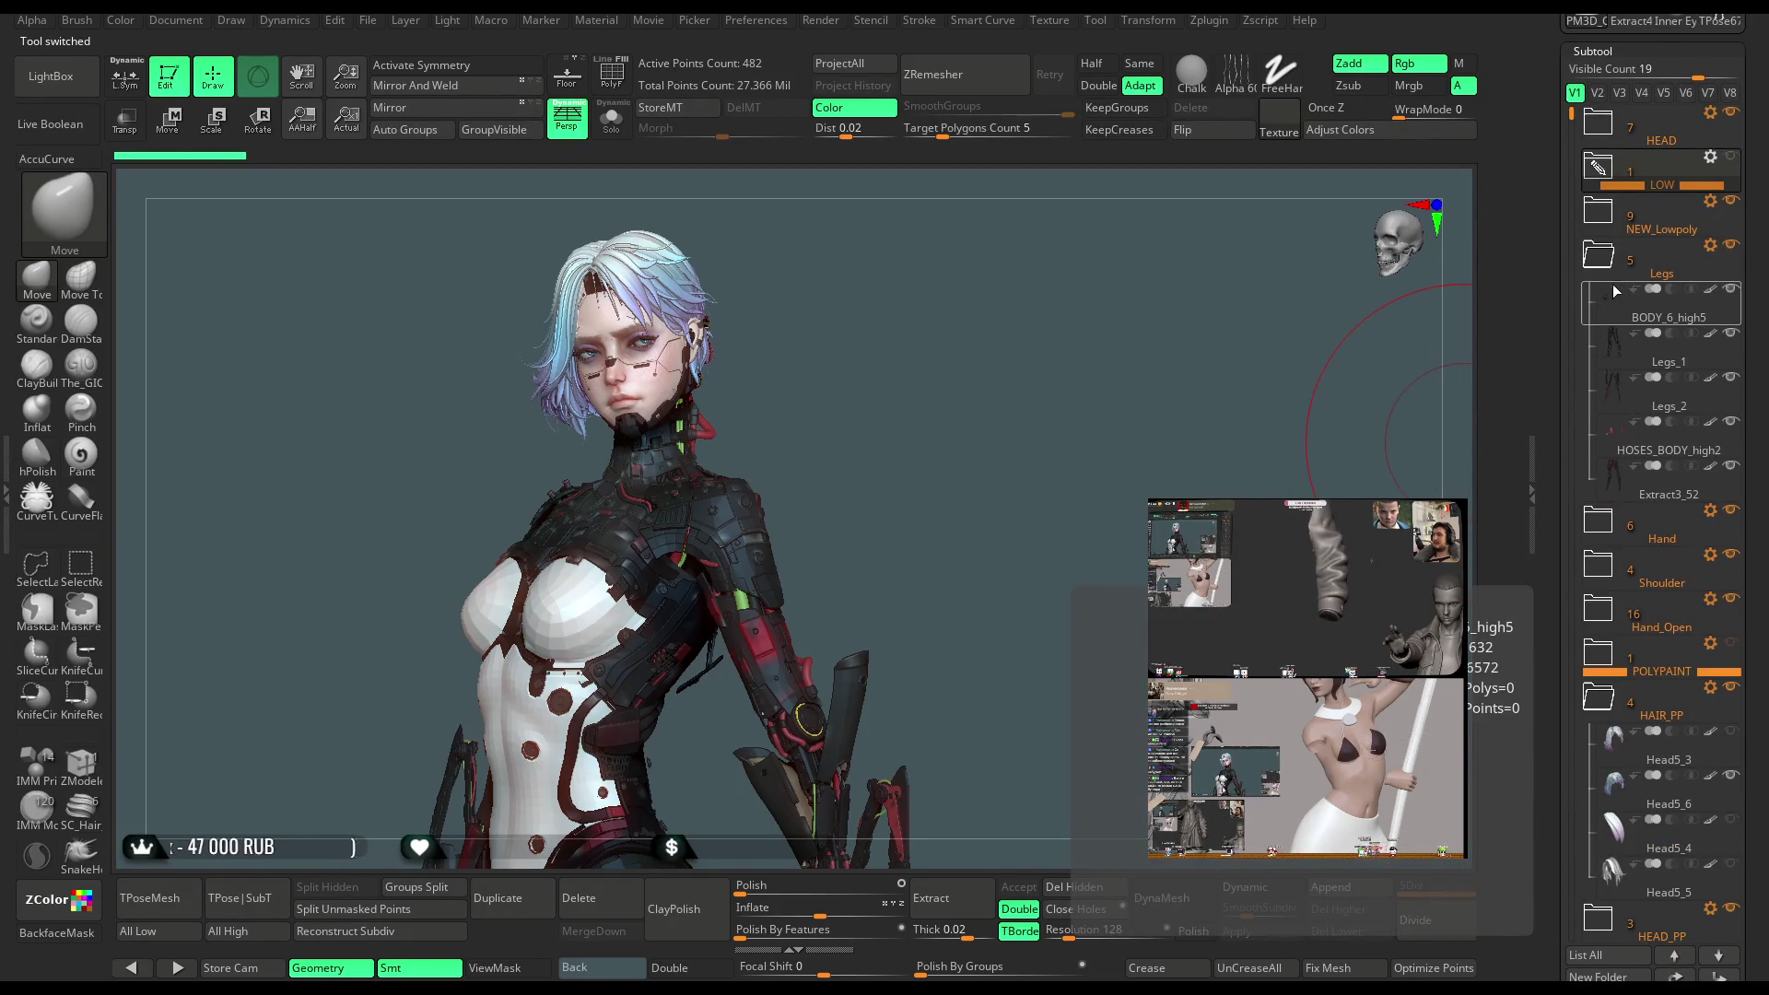
{"action": "left_click", "coordinate": [1599, 269]}
{"action": "left_click", "coordinate": [1600, 229]}
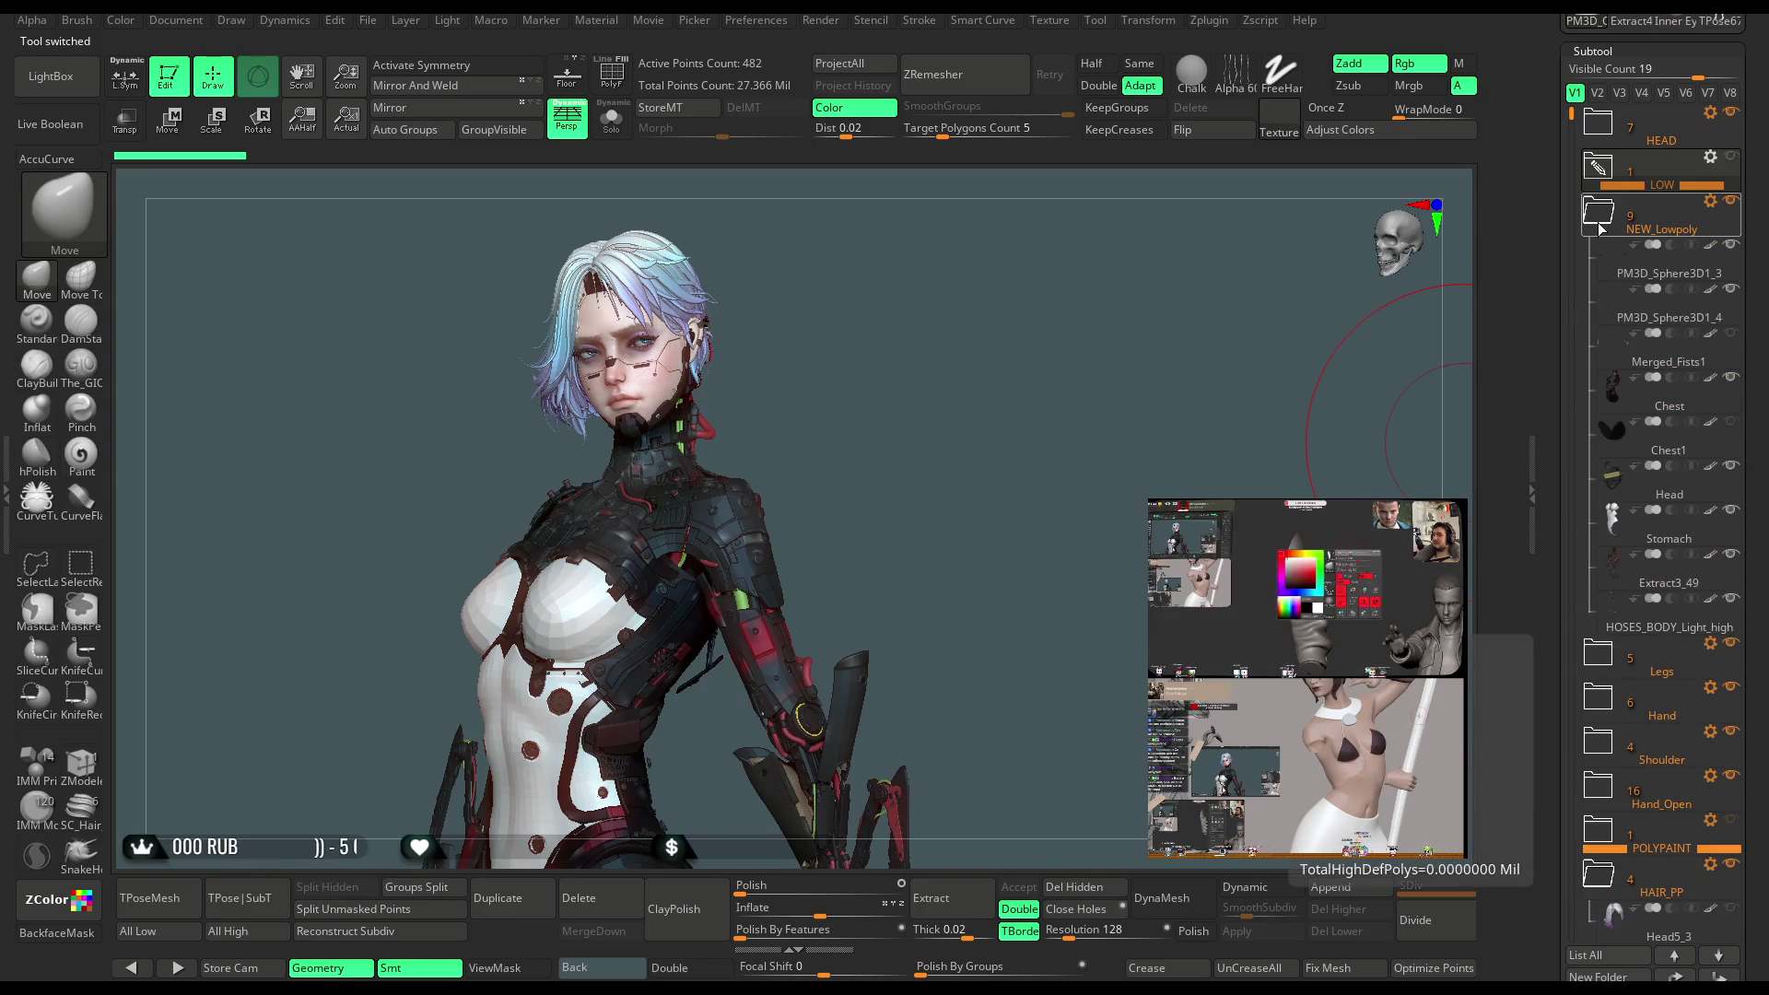
{"action": "left_click", "coordinate": [1650, 360]}
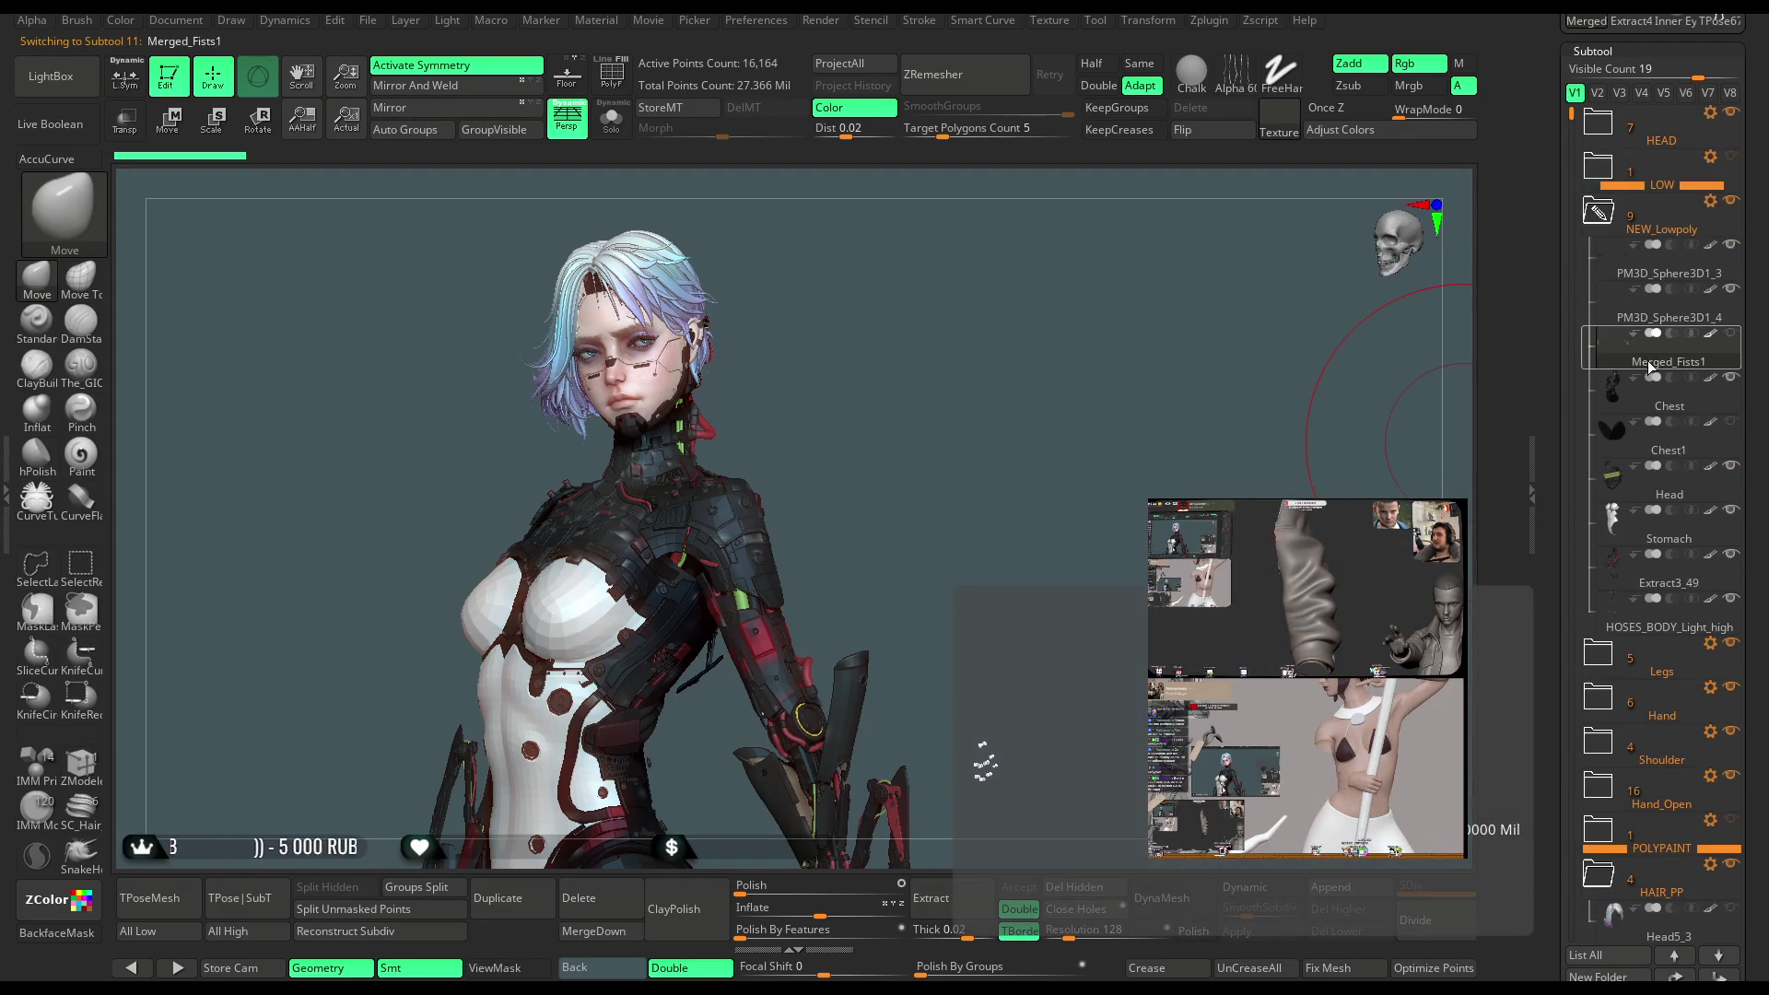
{"action": "scroll", "coordinate": [1622, 387], "scroll_direction": "down", "scroll_amount": 10}
{"action": "left_click", "coordinate": [1622, 594]}
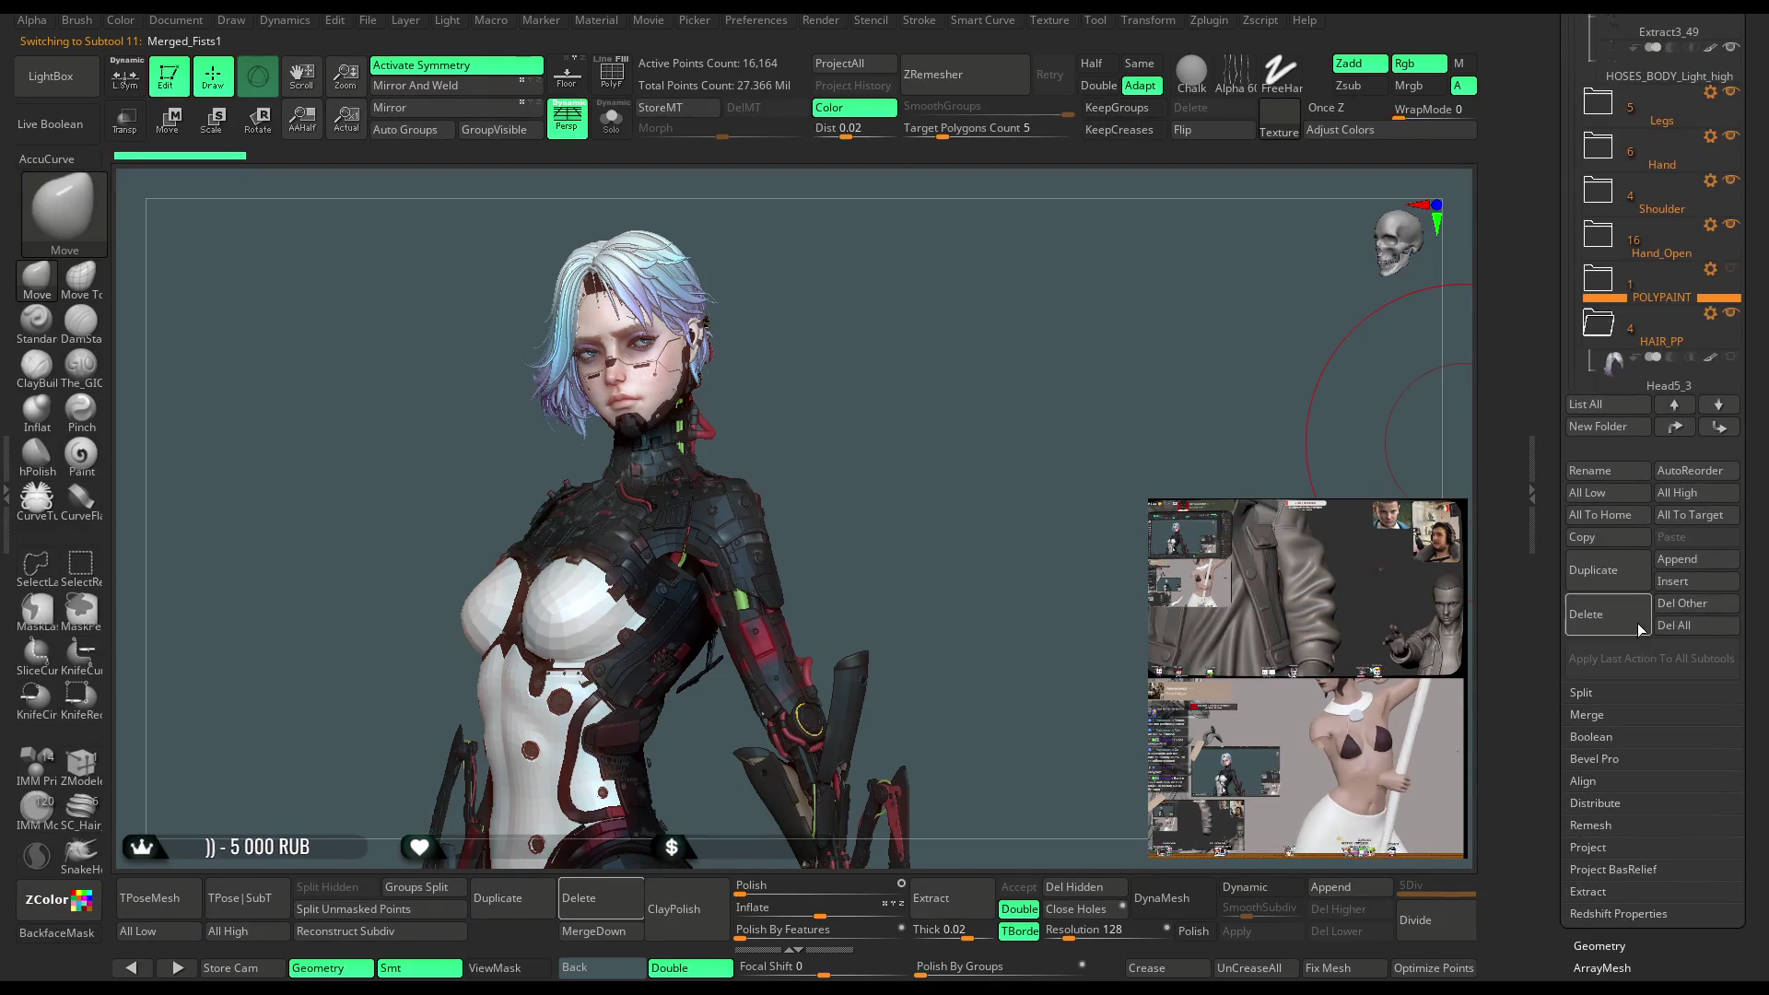
{"action": "left_click", "coordinate": [1520, 665]}
{"action": "scroll", "coordinate": [1622, 387], "scroll_direction": "up", "scroll_amount": 10}
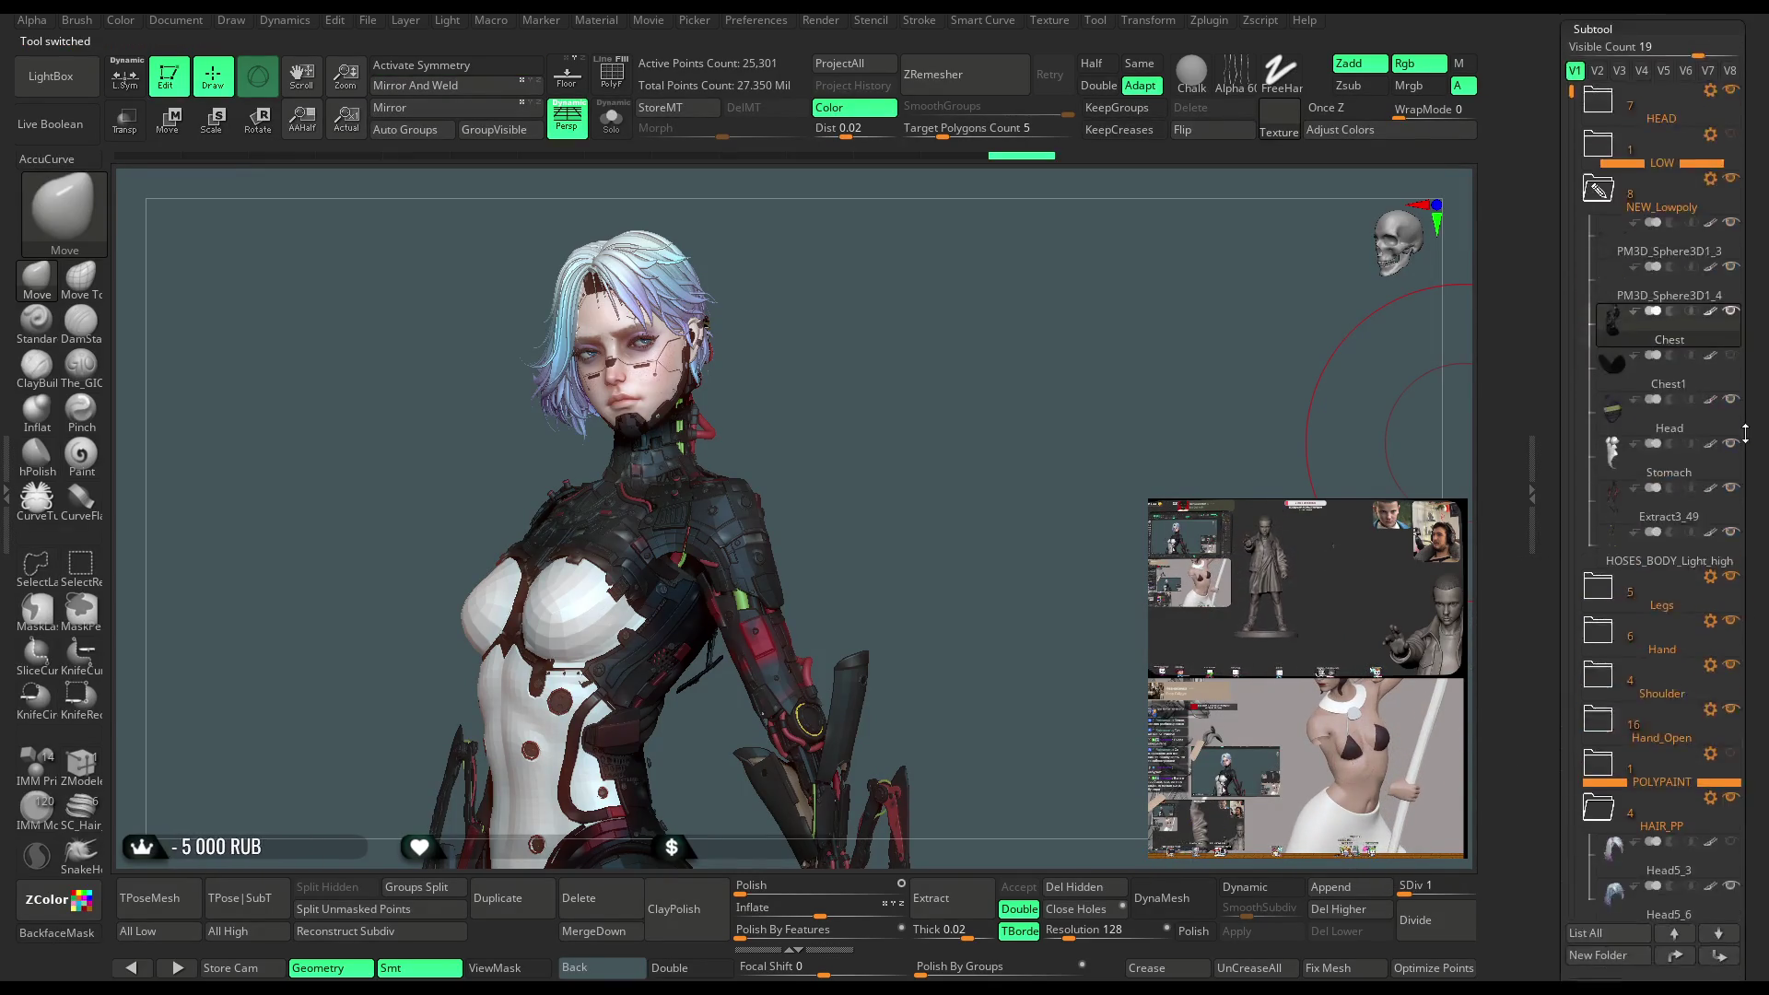
{"action": "left_click", "coordinate": [1604, 337]}
{"action": "mouse_move", "coordinate": [1645, 416]}
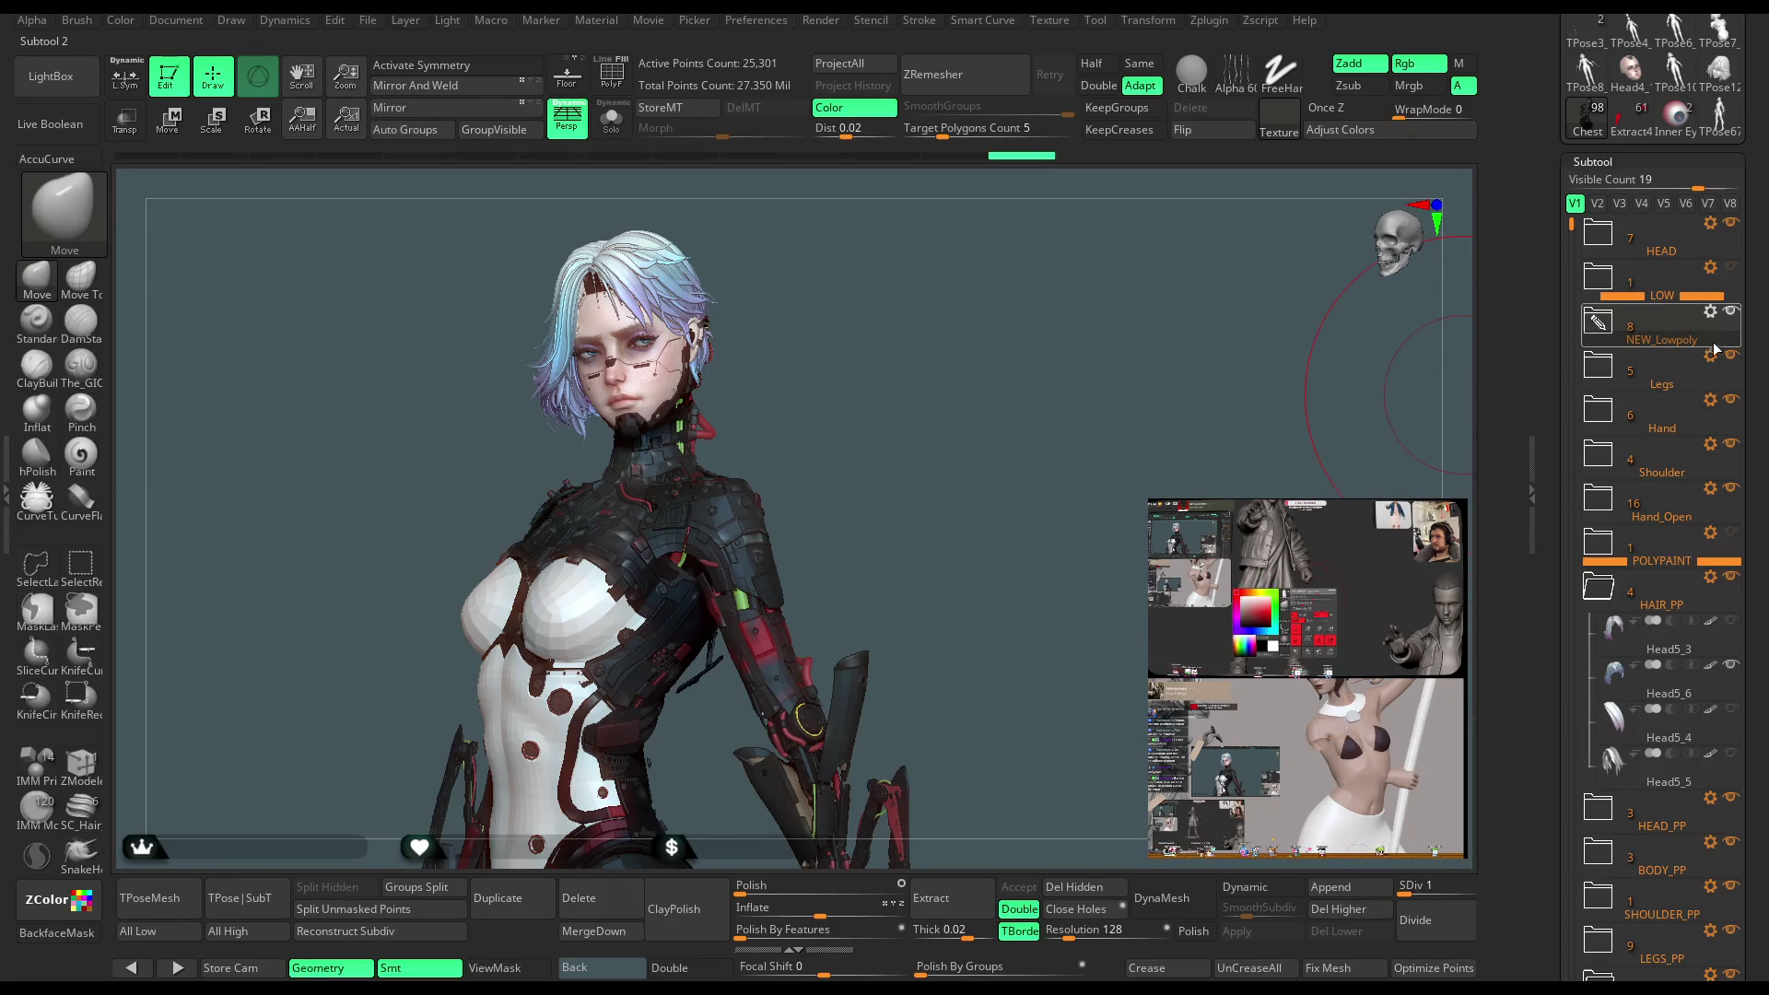
Browse the Hand, Shoulder and Hand_Open folders, then activate Head5_3 under HAIR_PP
{"action": "left_click", "coordinate": [1606, 422]}
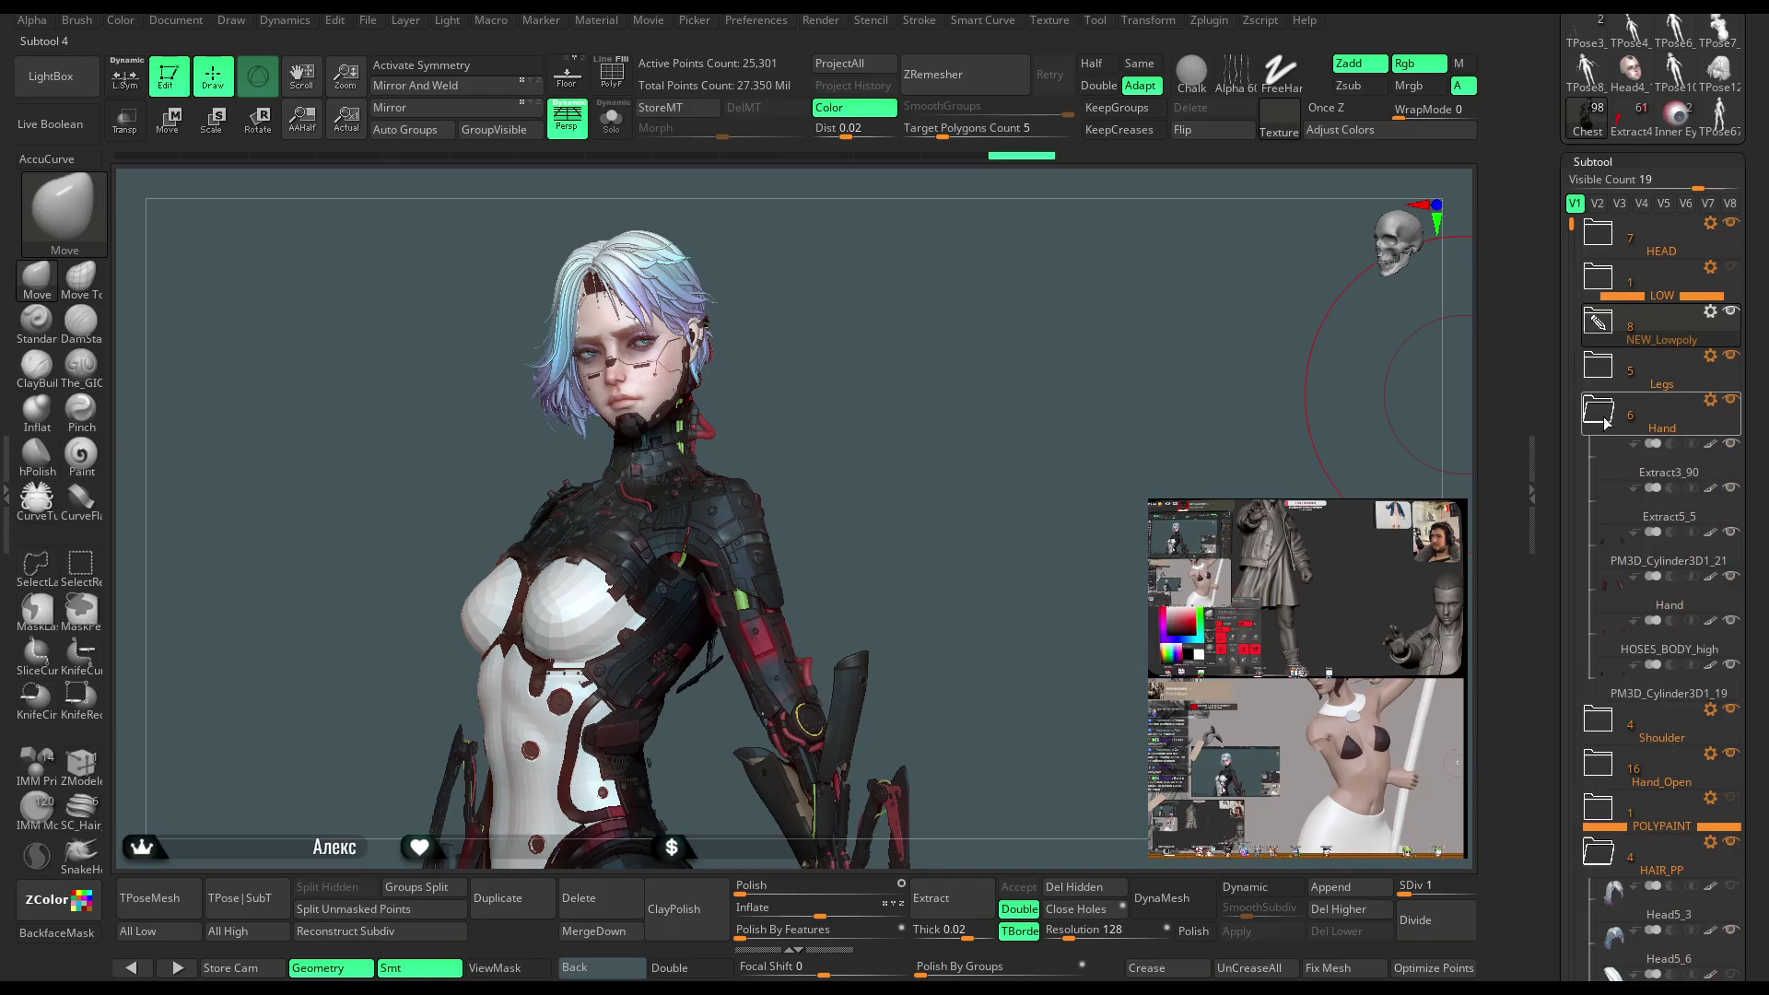
{"action": "left_click", "coordinate": [1607, 425]}
{"action": "left_click", "coordinate": [1606, 468]}
{"action": "left_click", "coordinate": [1598, 498]}
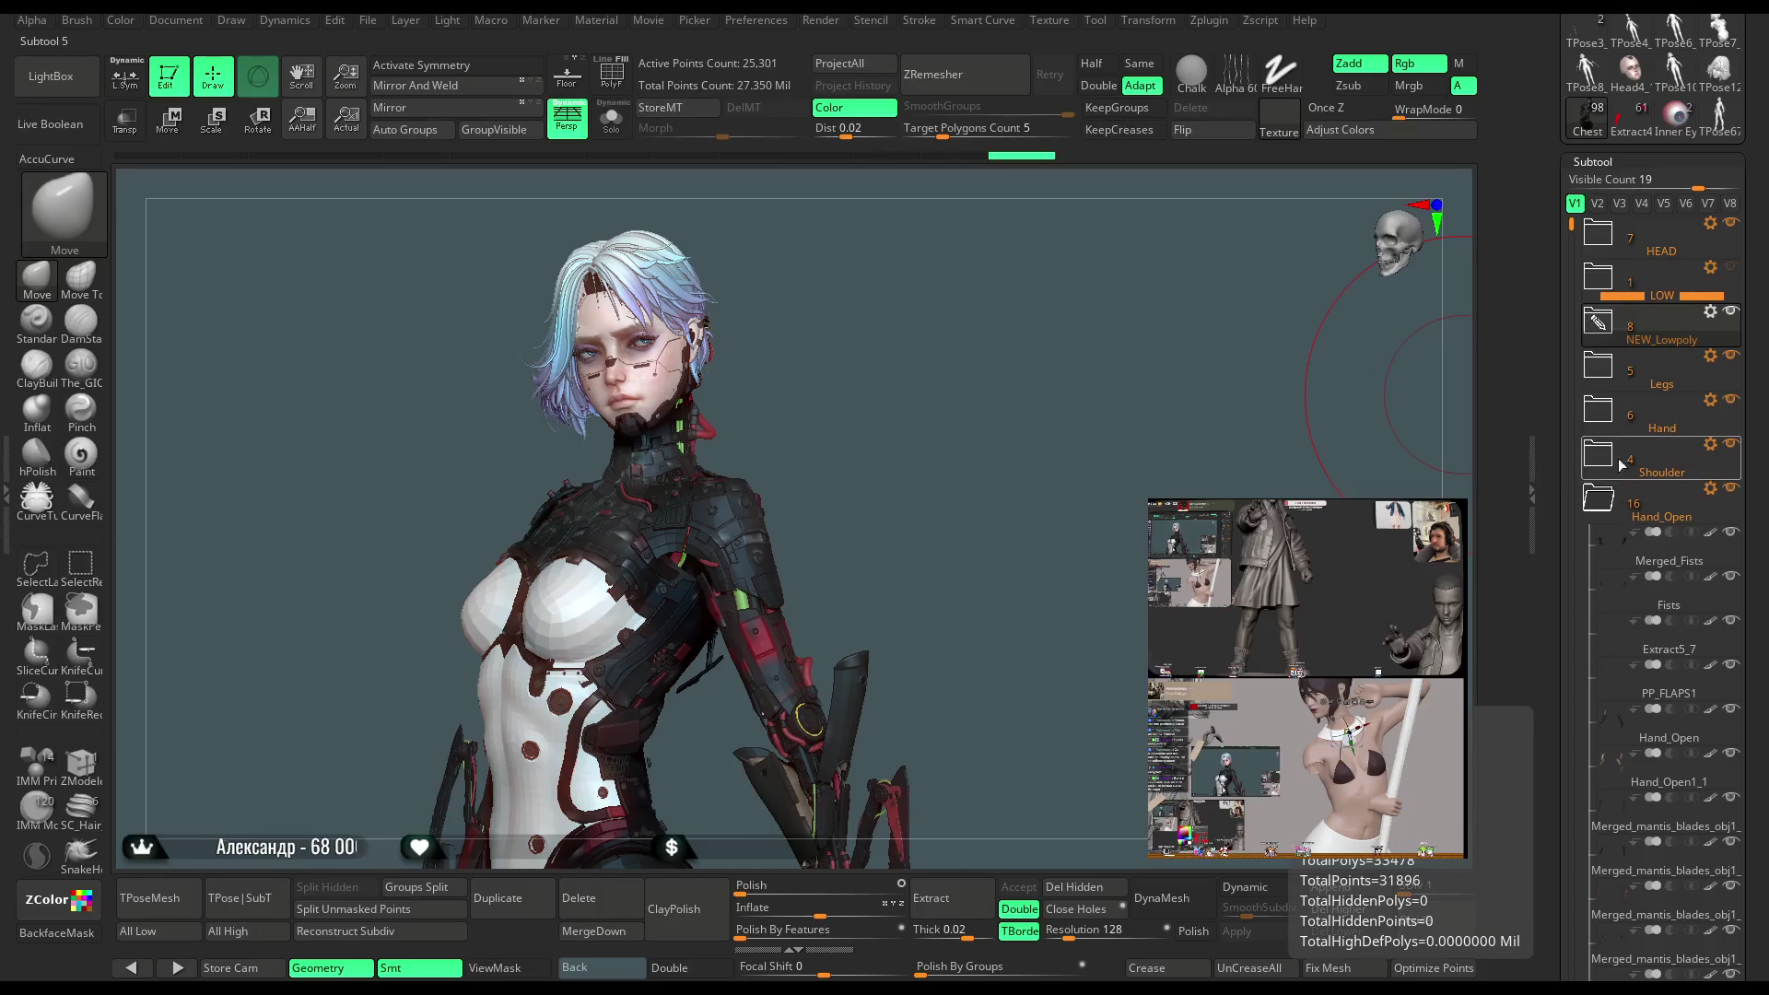
{"action": "scroll", "coordinate": [1573, 230], "scroll_direction": "down", "scroll_amount": 4}
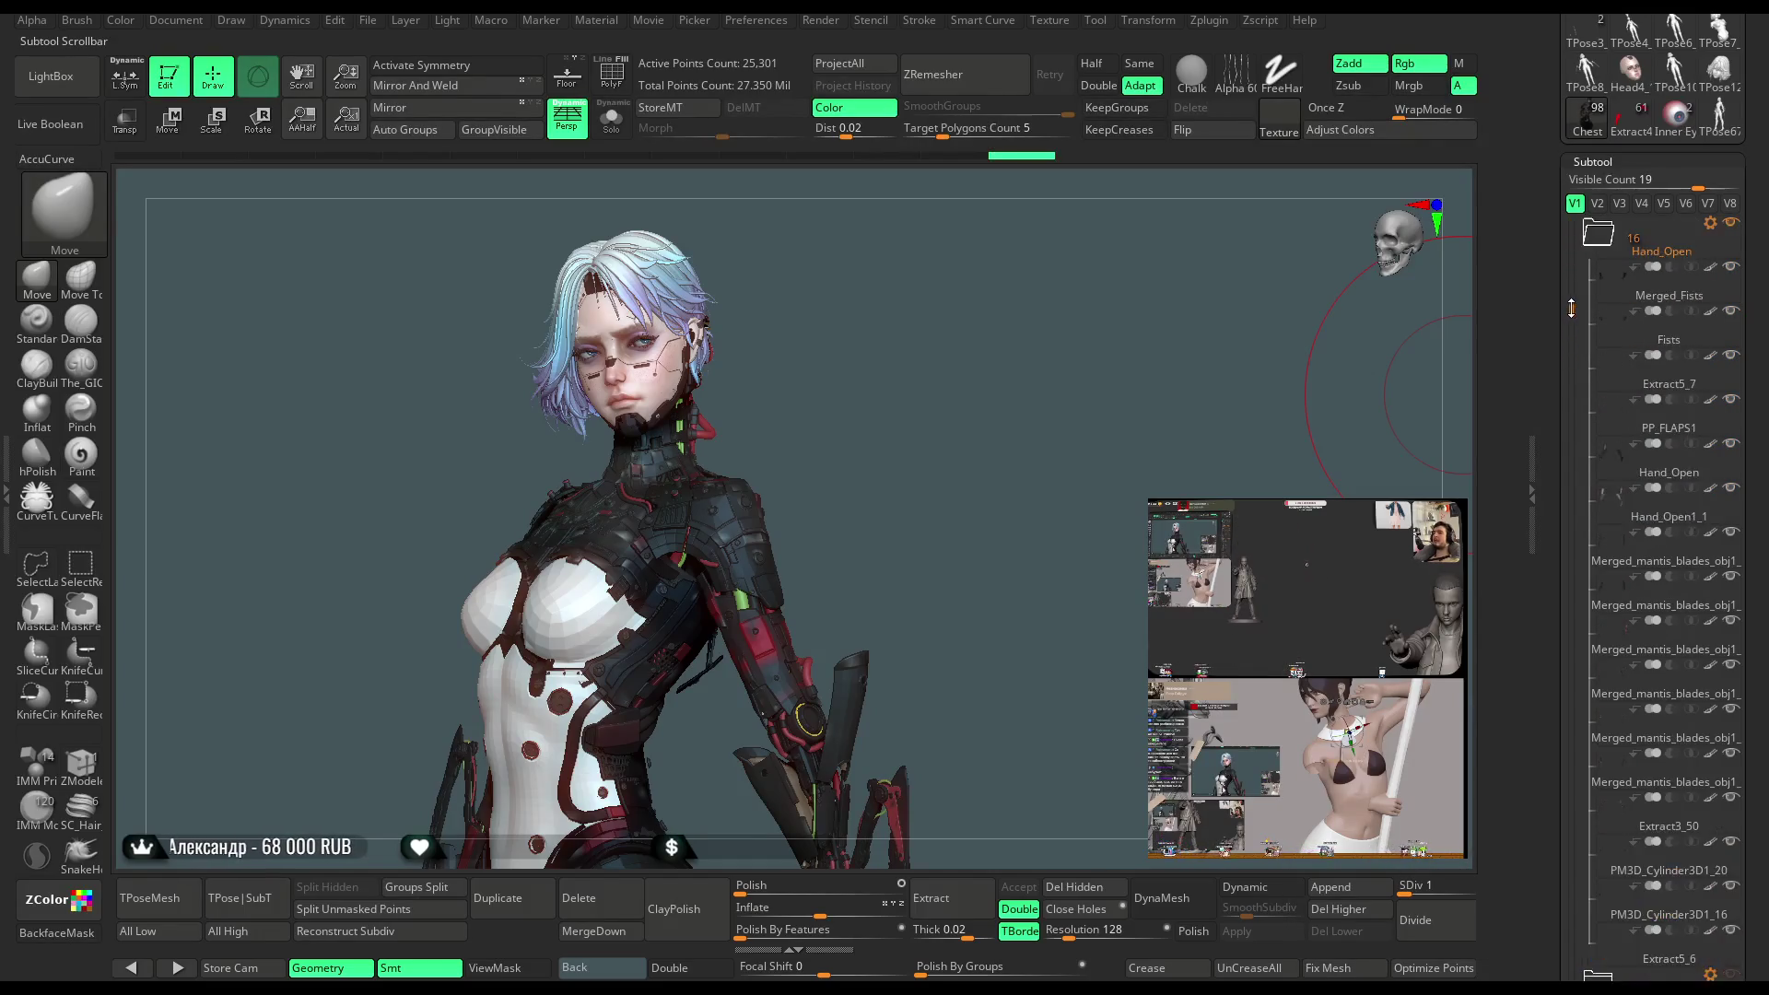
{"action": "left_click", "coordinate": [1599, 318]}
{"action": "left_click", "coordinate": [1640, 468]}
{"action": "mouse_move", "coordinate": [877, 426]}
{"action": "left_mouse_down"}
{"action": "mouse_move", "coordinate": [921, 440]}
{"action": "mouse_move", "coordinate": [869, 347]}
{"action": "mouse_move", "coordinate": [929, 433]}
{"action": "left_mouse_up"}
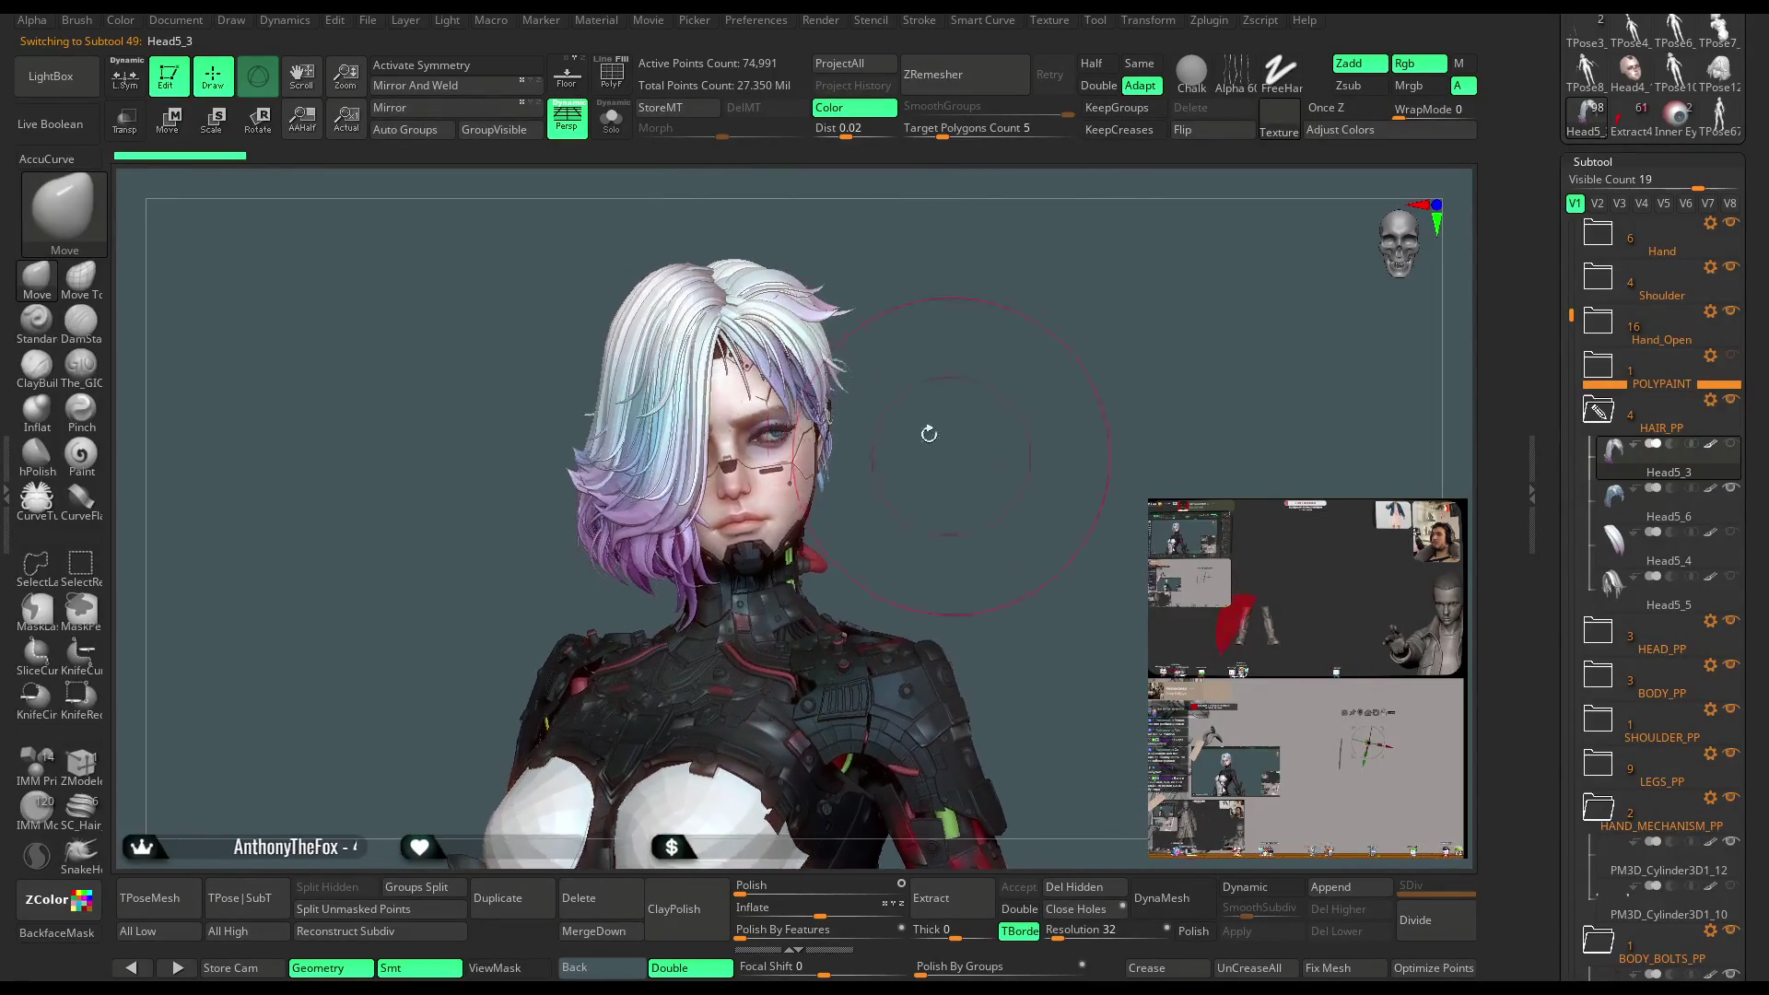
Tilt the Head5_3 hair with the rotate gizmo to fit the head, then hide Head5_6
{"action": "left_click", "coordinate": [168, 118]}
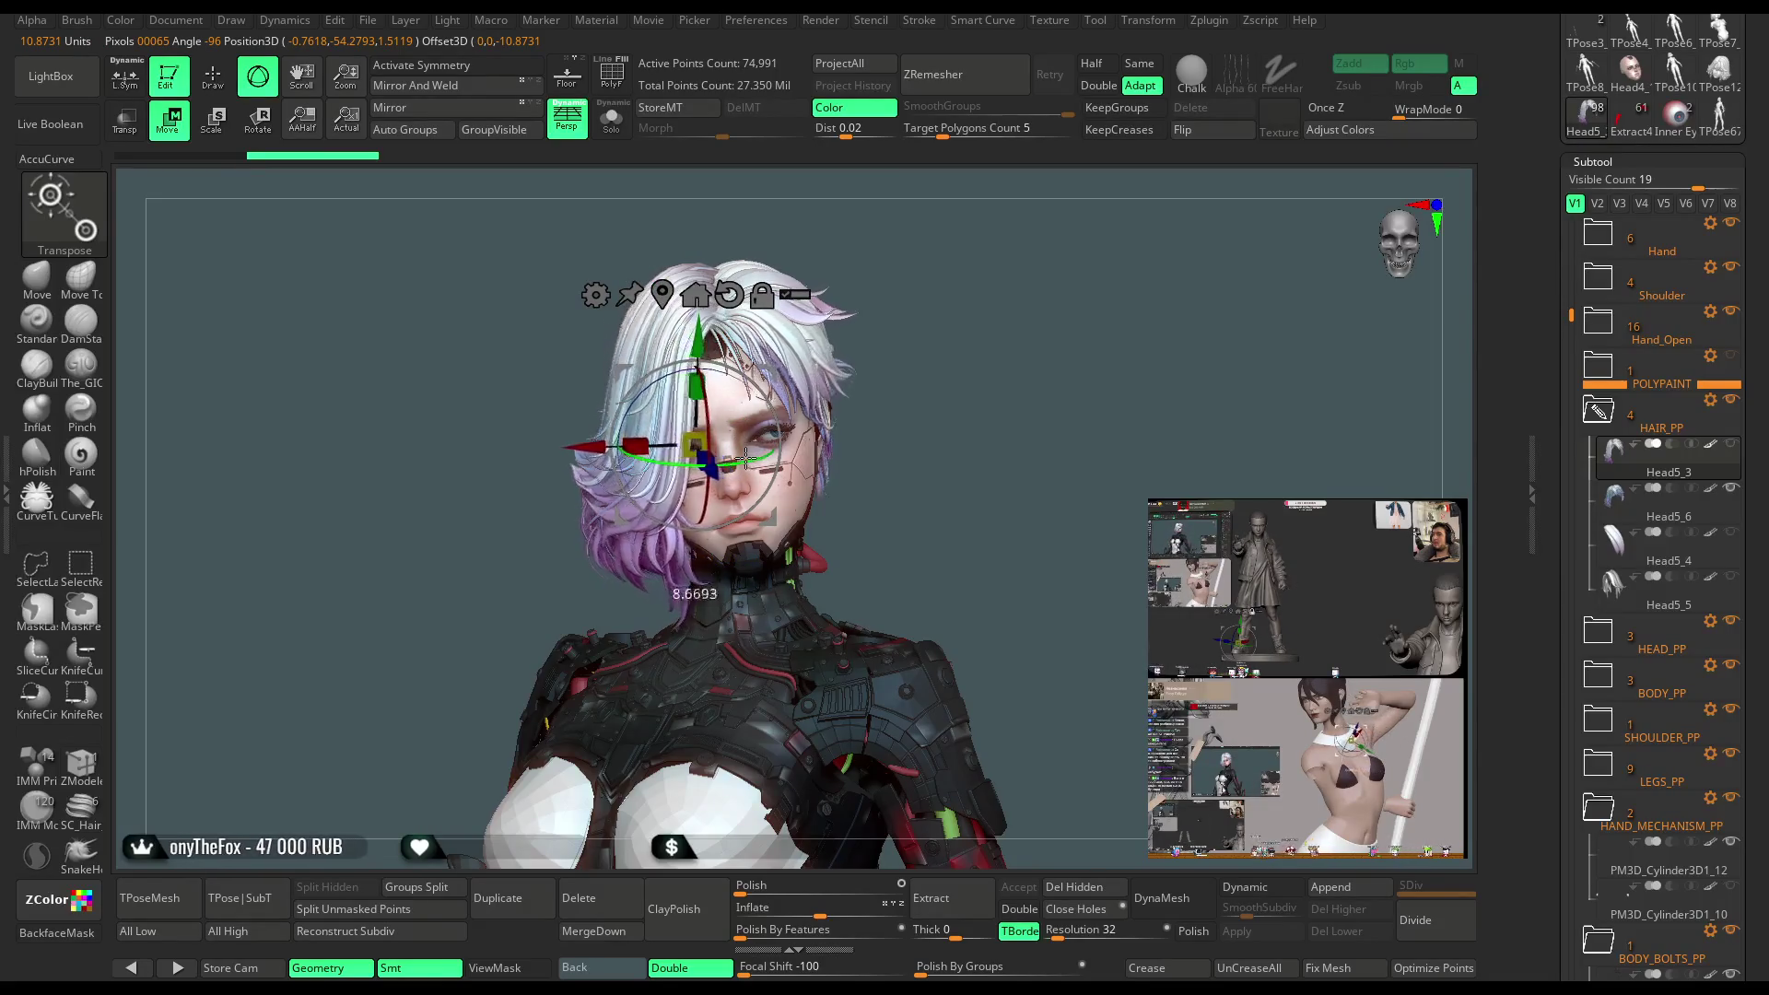
{"action": "left_click_drag", "start_coordinate": [1013, 328], "coordinate": [774, 479]}
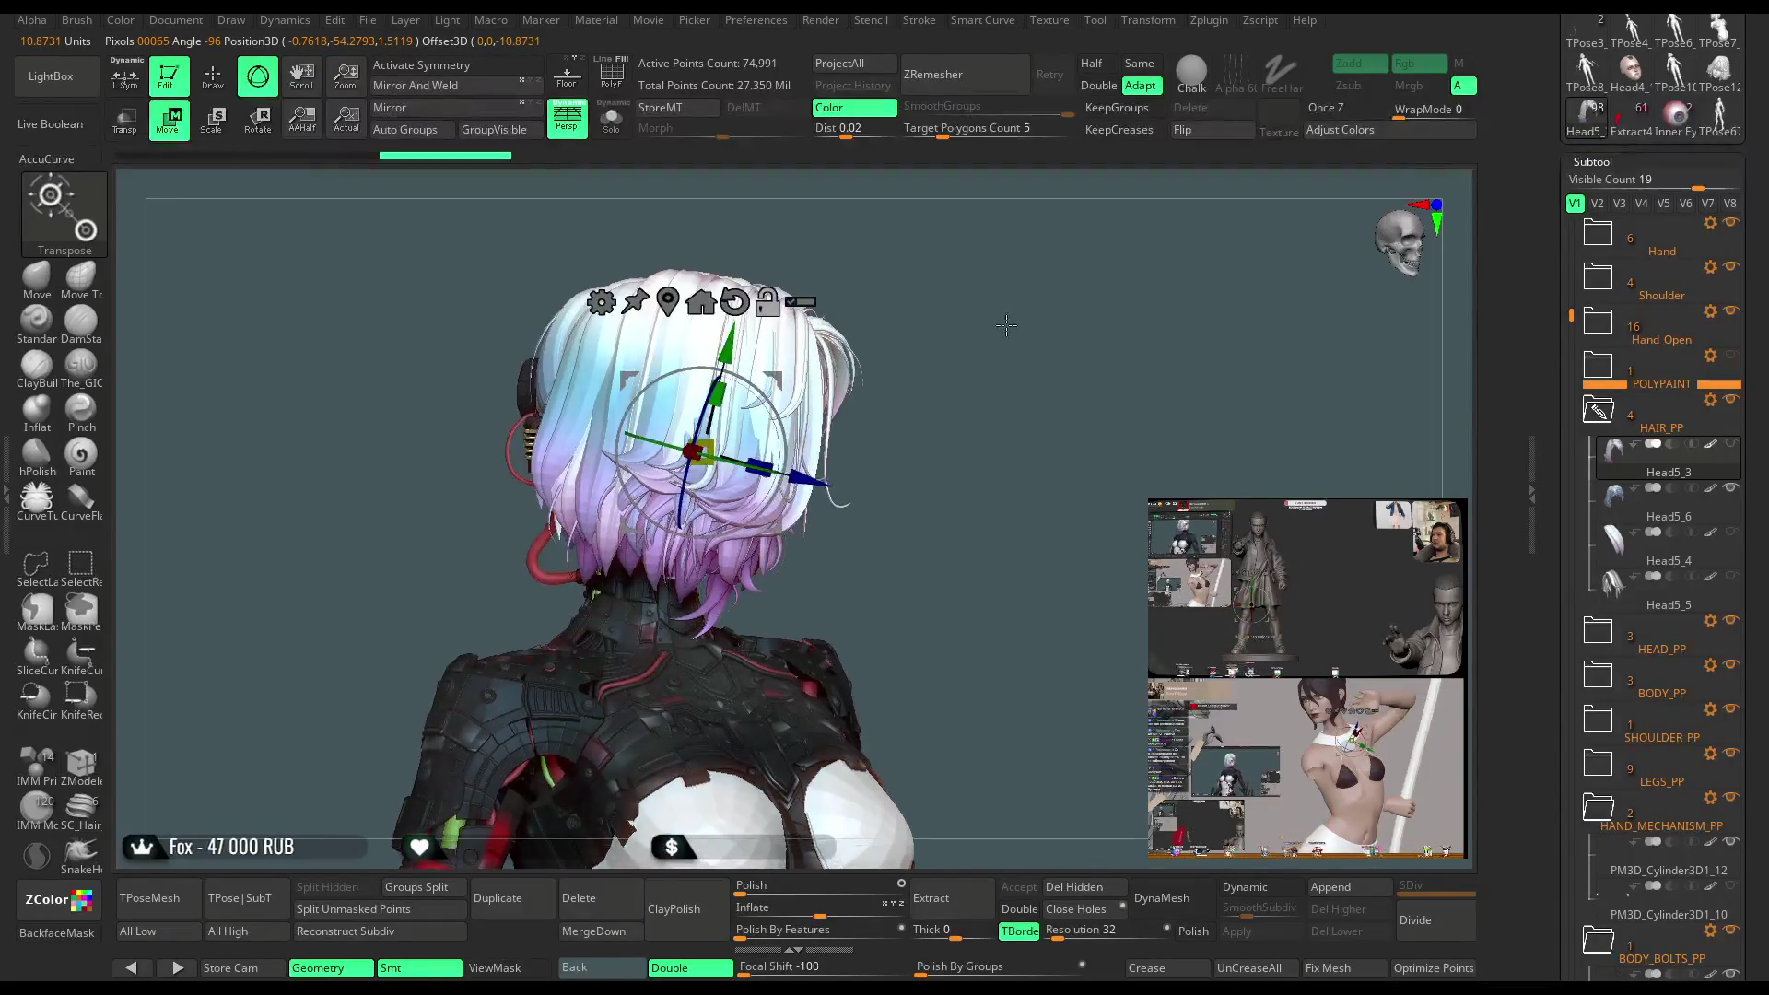
{"action": "left_click_drag", "start_coordinate": [954, 310], "coordinate": [766, 350]}
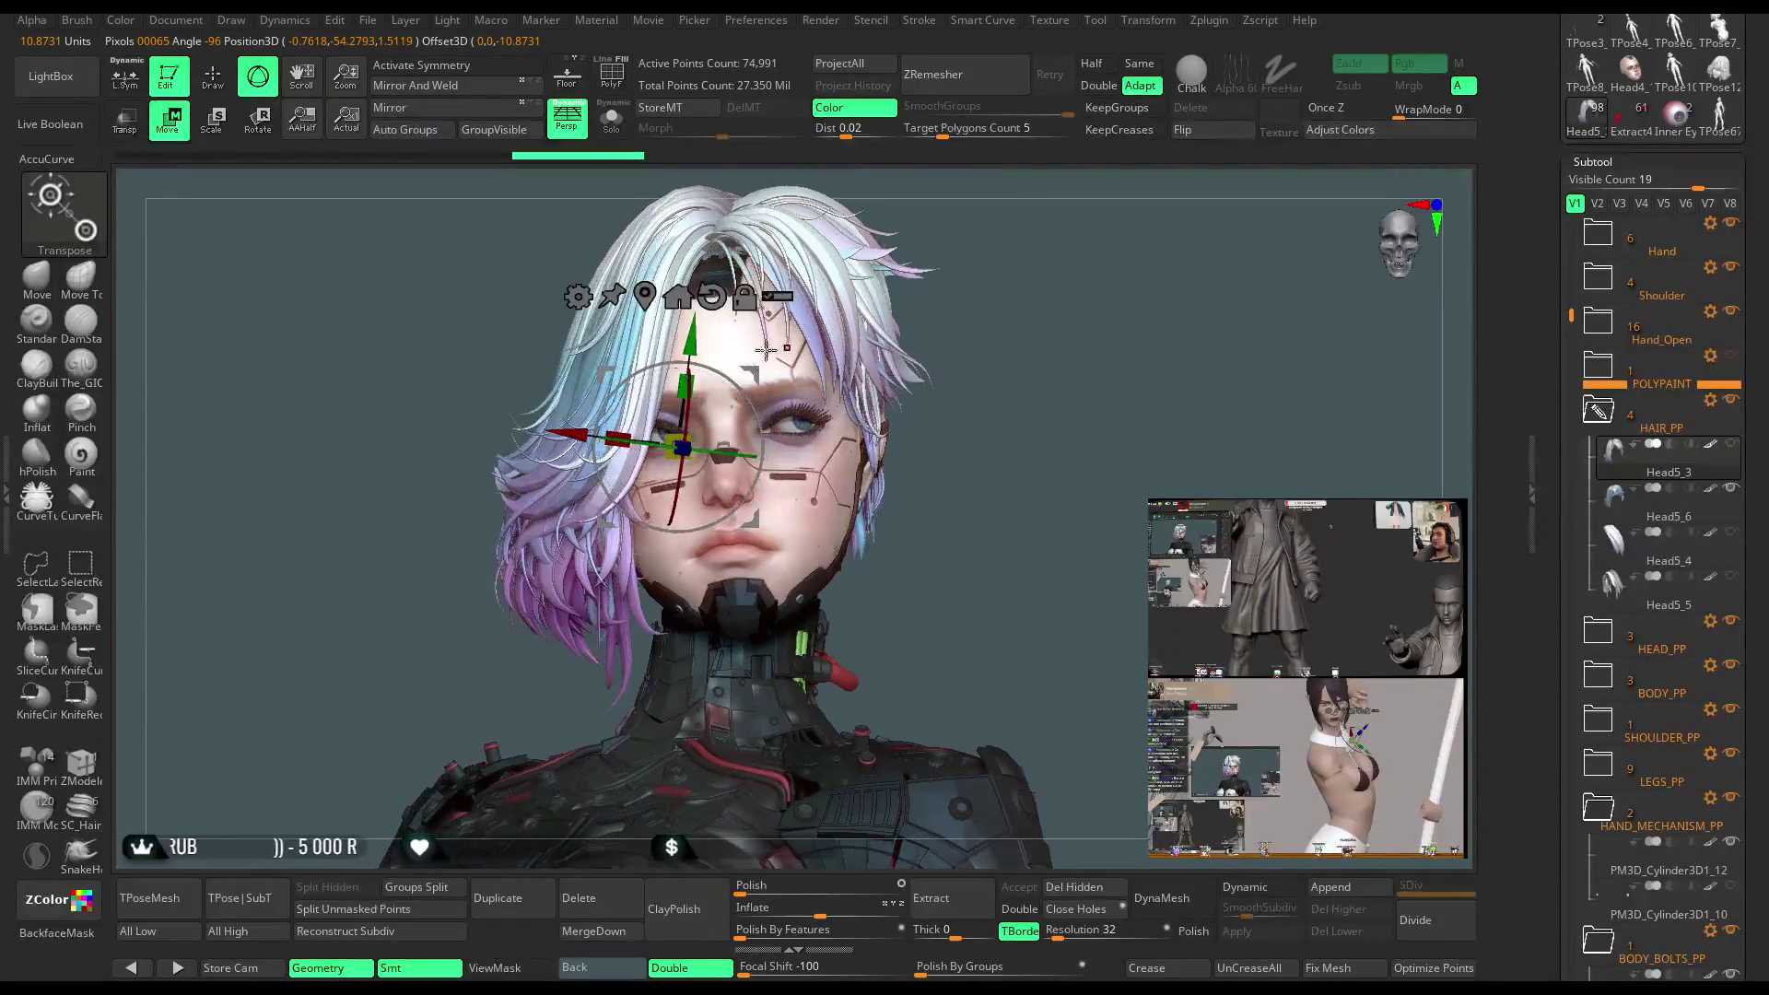
{"action": "left_click_drag", "start_coordinate": [681, 434], "coordinate": [561, 443]}
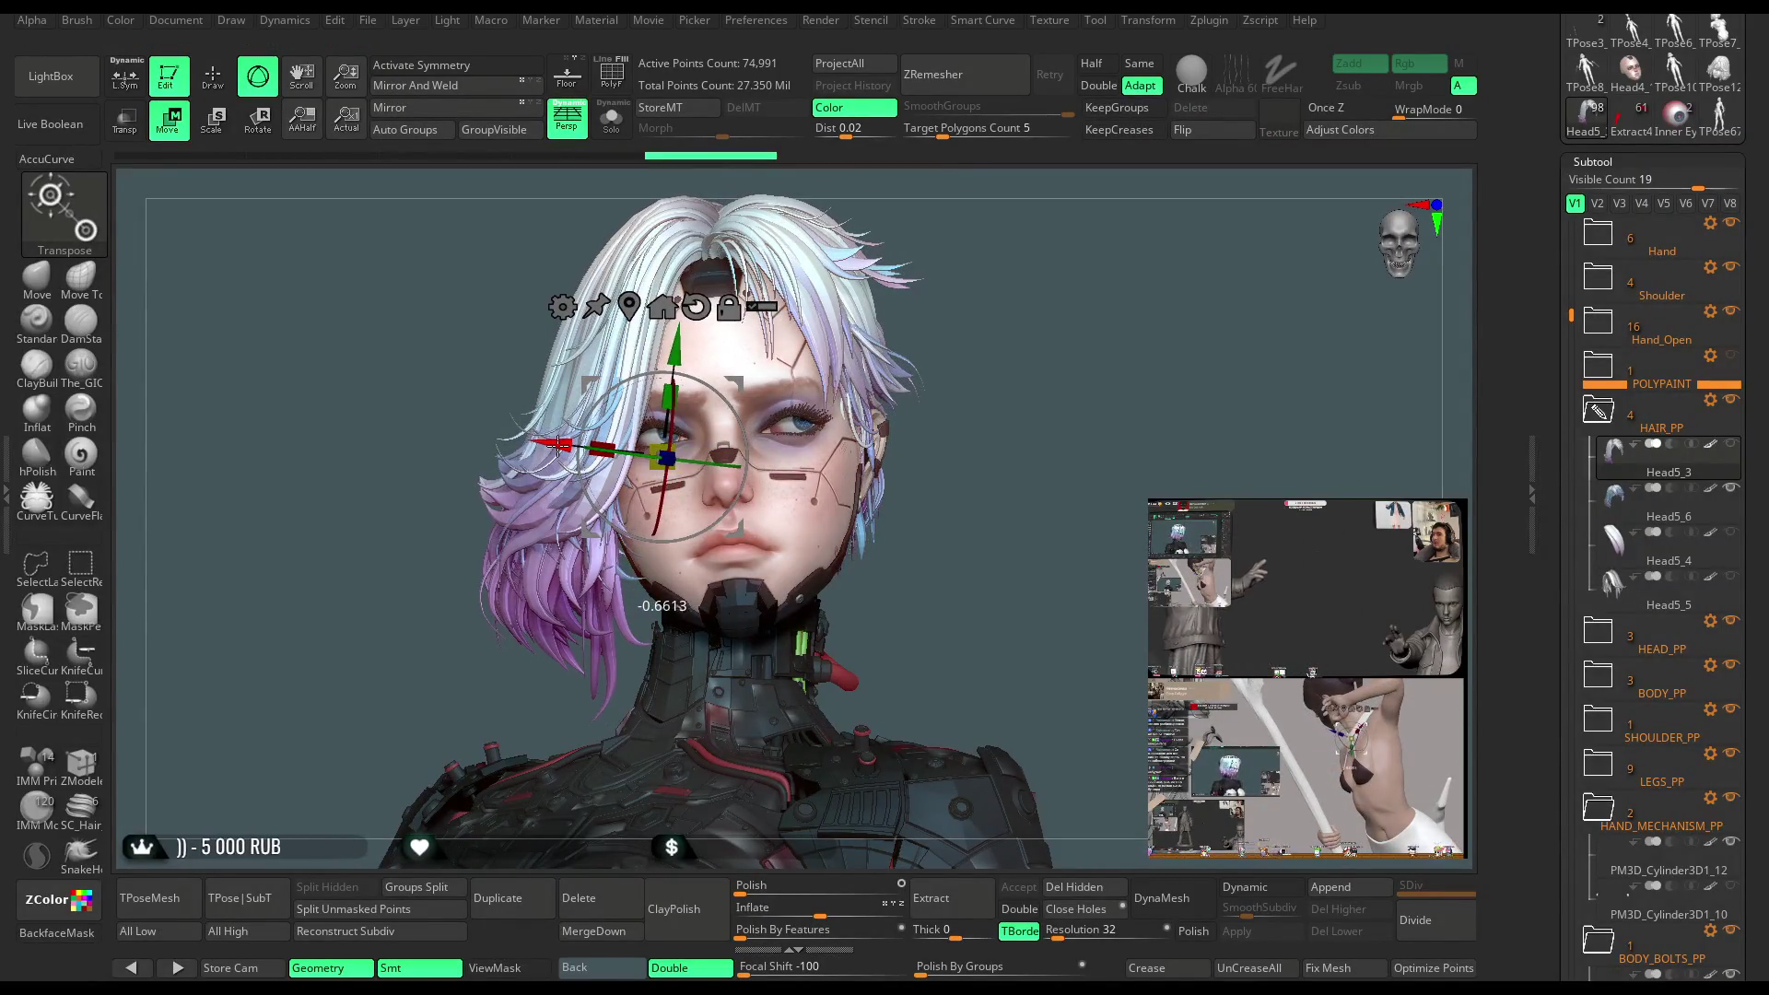
{"action": "mouse_move", "coordinate": [941, 295]}
{"action": "left_mouse_down"}
{"action": "mouse_move", "coordinate": [876, 302]}
{"action": "mouse_move", "coordinate": [991, 294]}
{"action": "mouse_move", "coordinate": [791, 369]}
{"action": "left_mouse_up"}
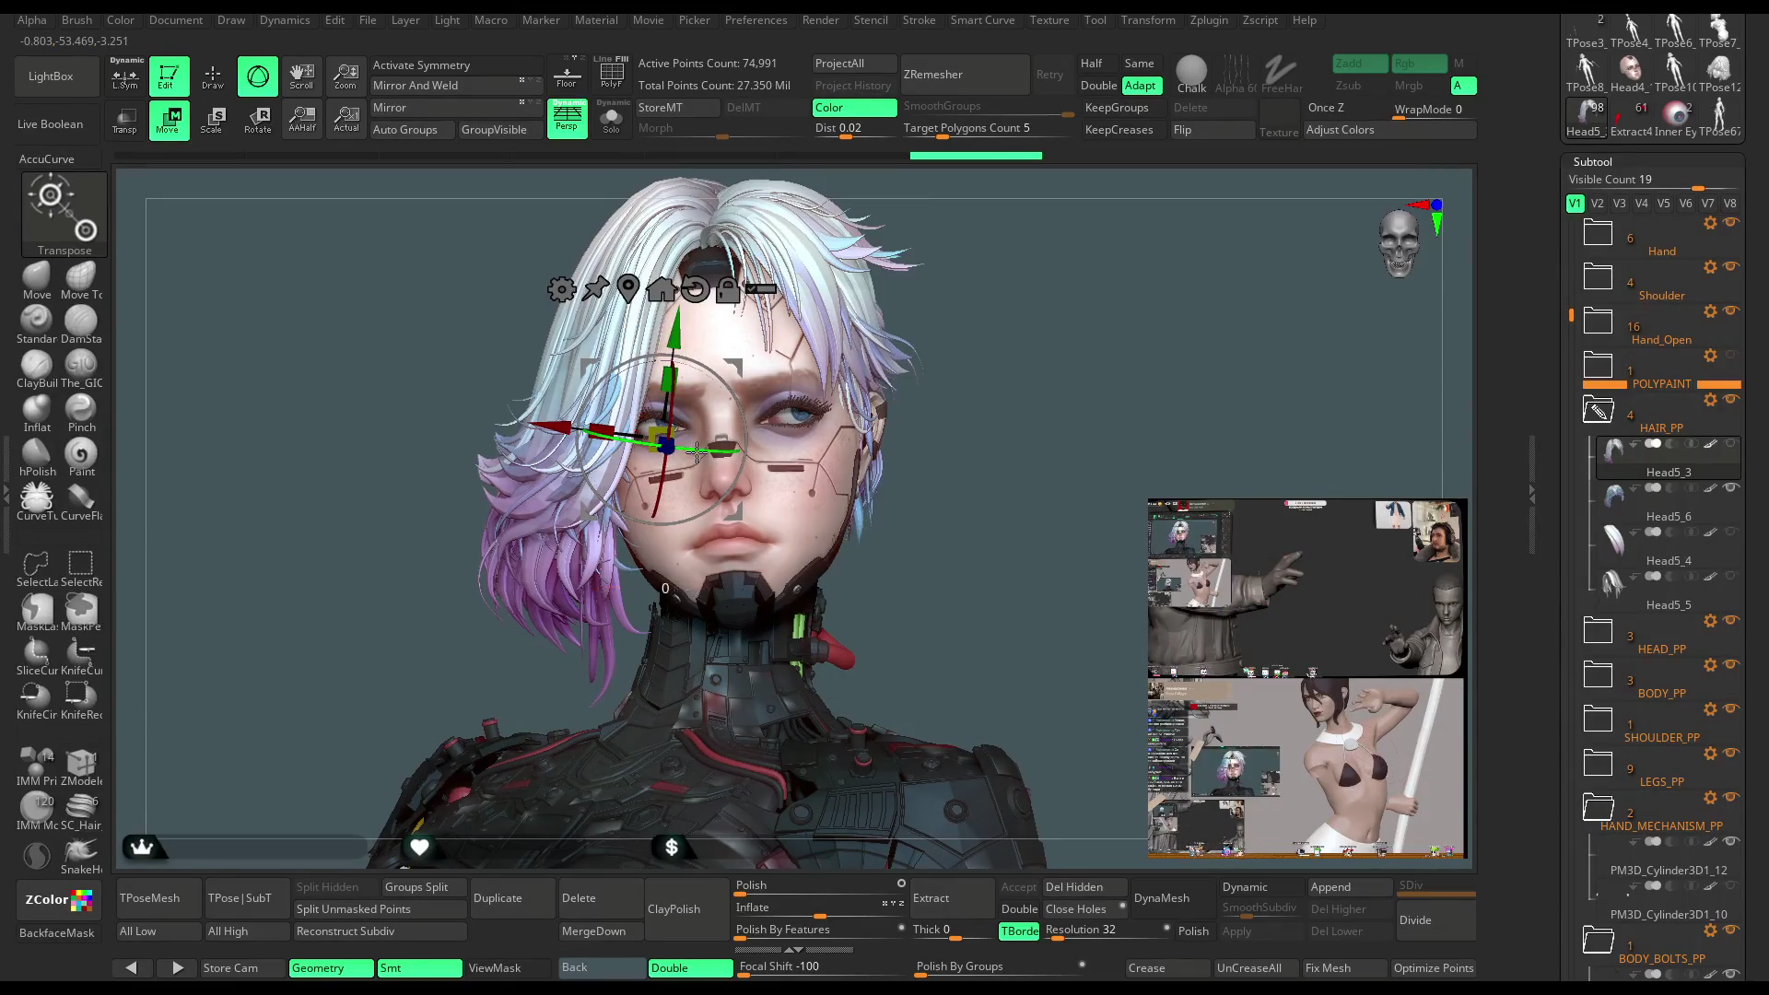
{"action": "left_click_drag", "start_coordinate": [700, 451], "coordinate": [693, 444]}
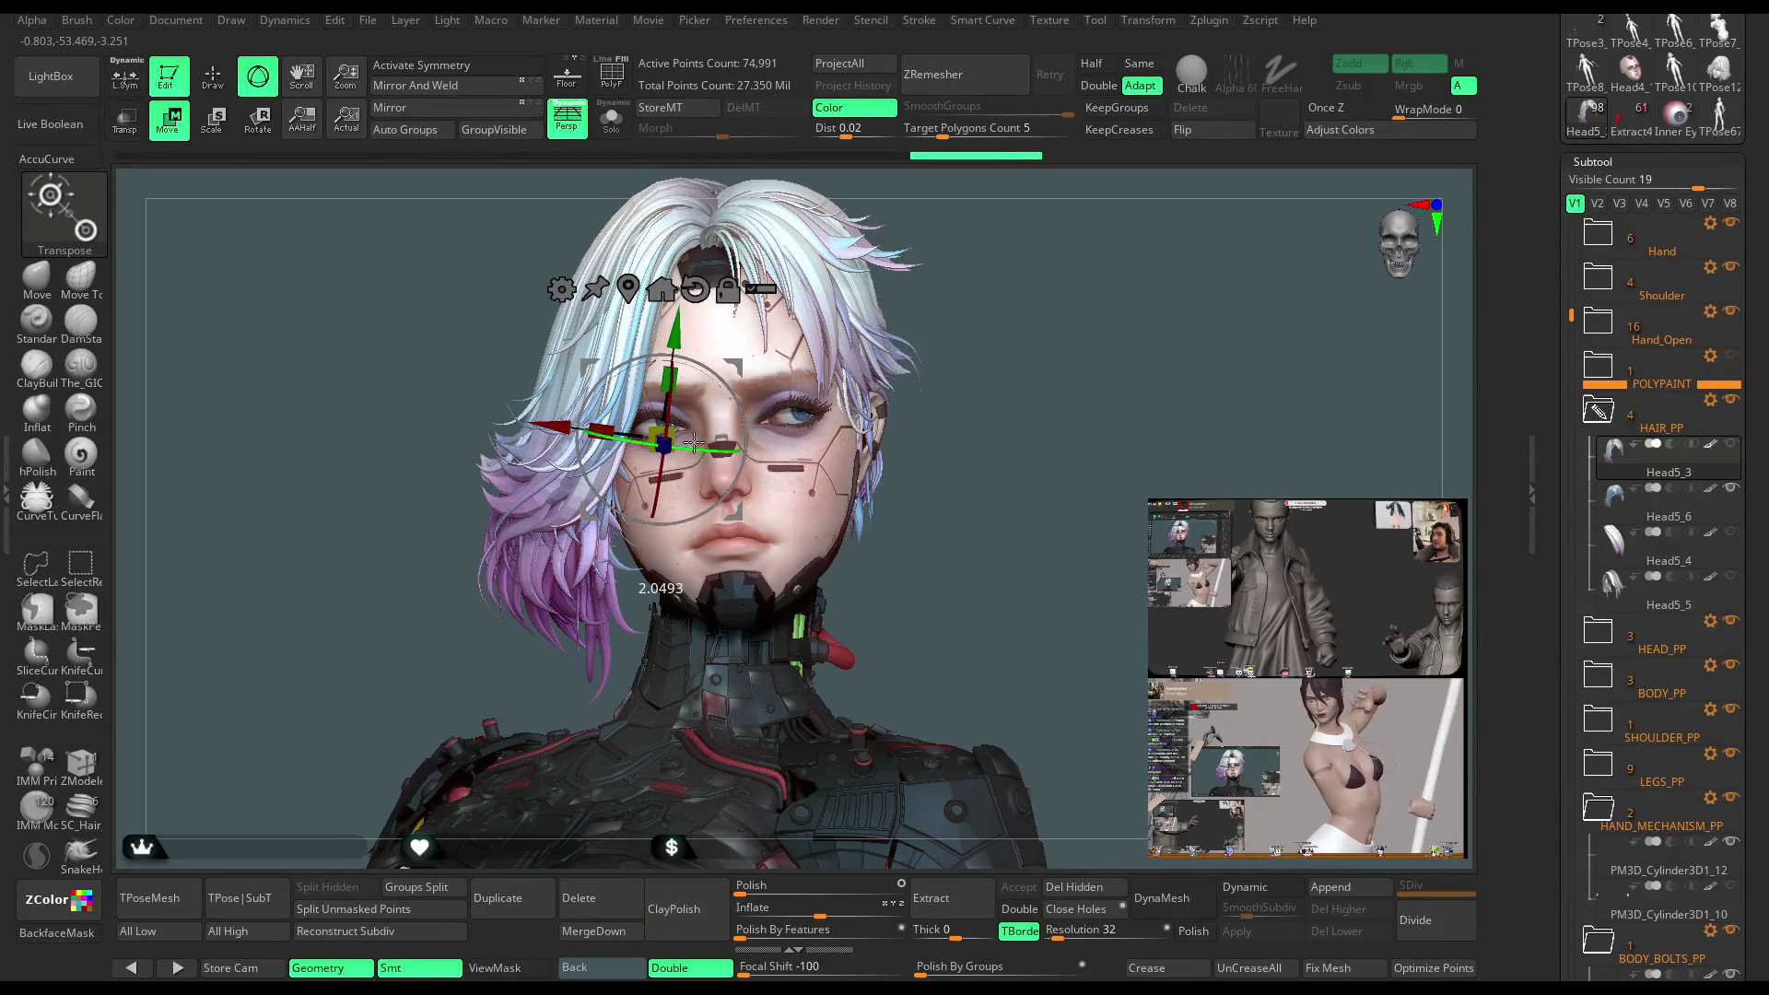
{"action": "left_click_drag", "start_coordinate": [998, 296], "coordinate": [1024, 305]}
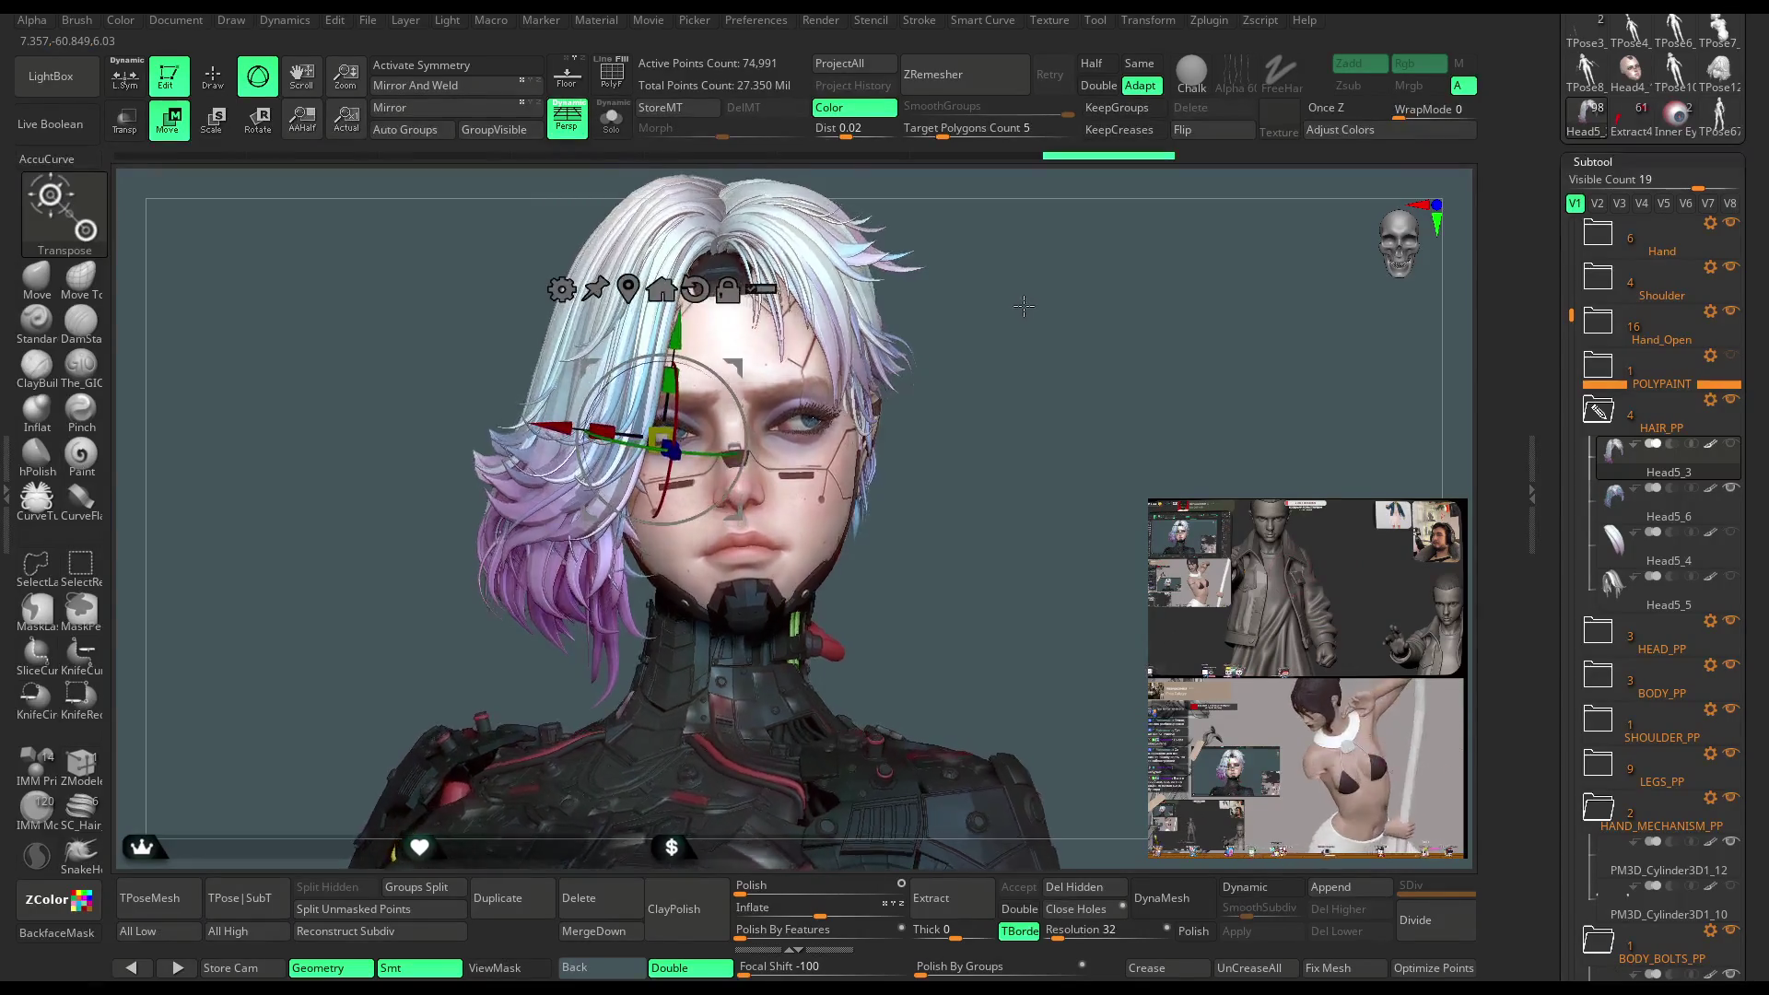
{"action": "left_click", "coordinate": [1732, 489]}
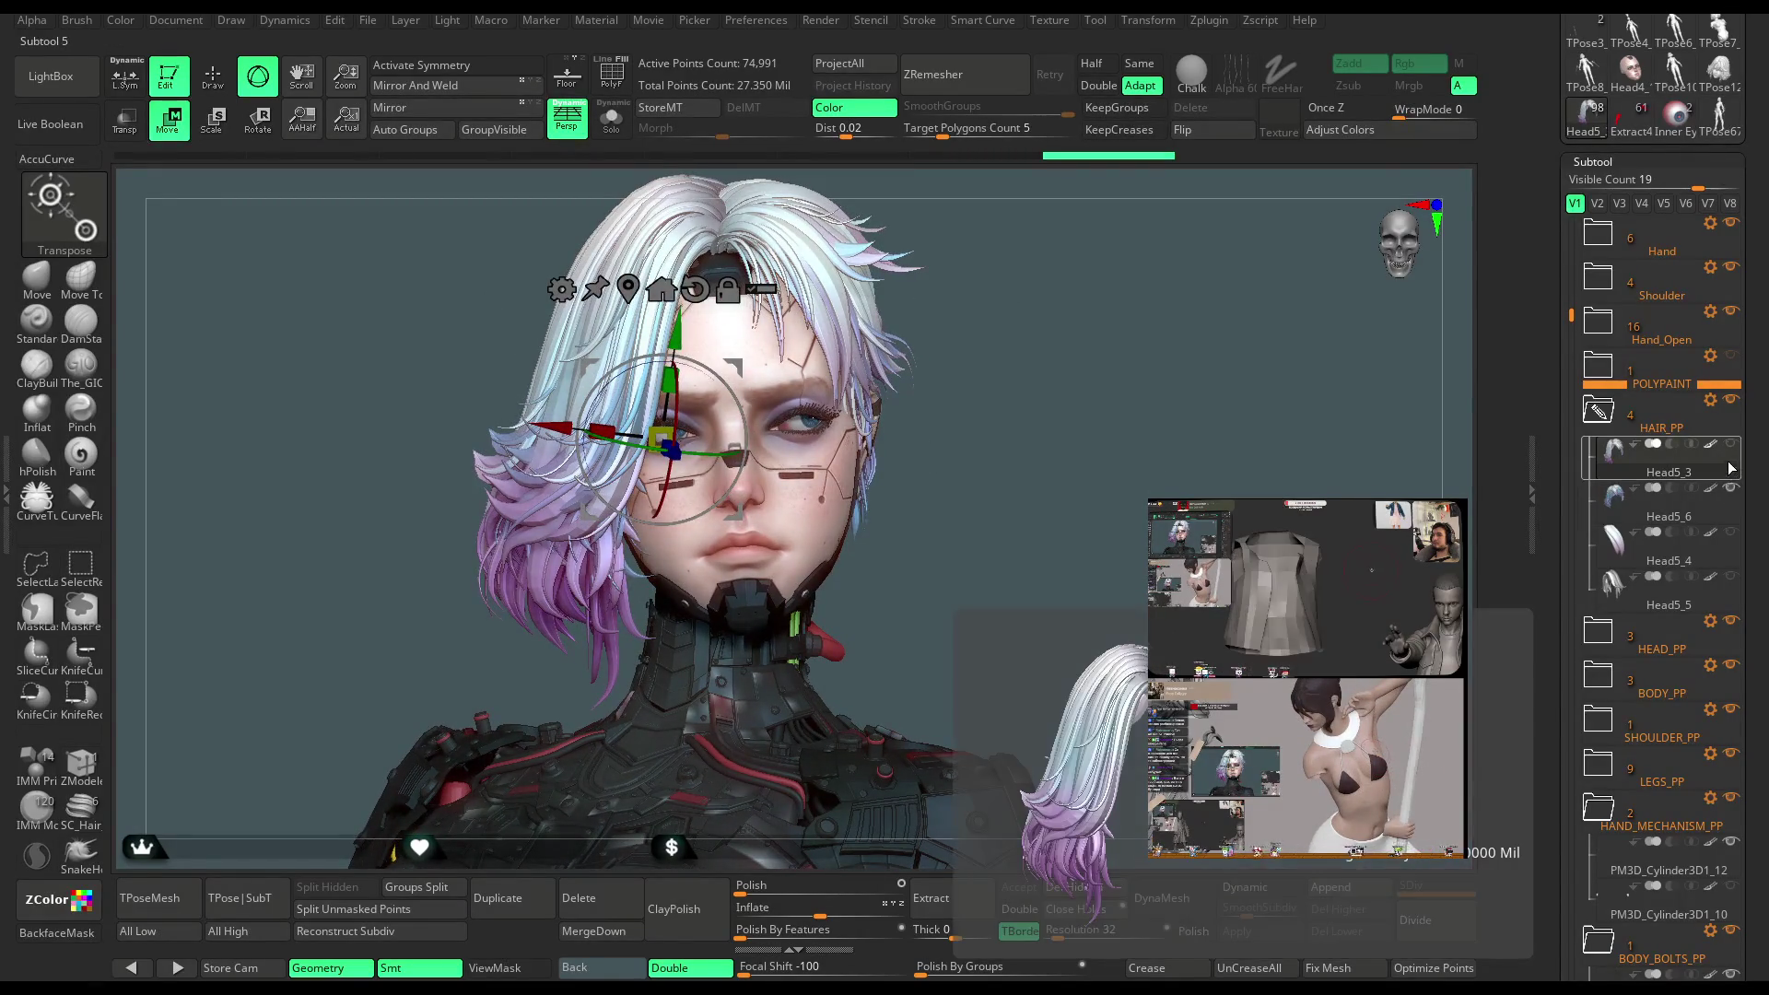
Scale the hair piece slightly narrower along X to slim the side strands
{"action": "mouse_move", "coordinate": [991, 363]}
{"action": "left_mouse_down"}
{"action": "mouse_move", "coordinate": [998, 616]}
{"action": "mouse_move", "coordinate": [988, 356]}
{"action": "mouse_move", "coordinate": [772, 458]}
{"action": "left_mouse_up"}
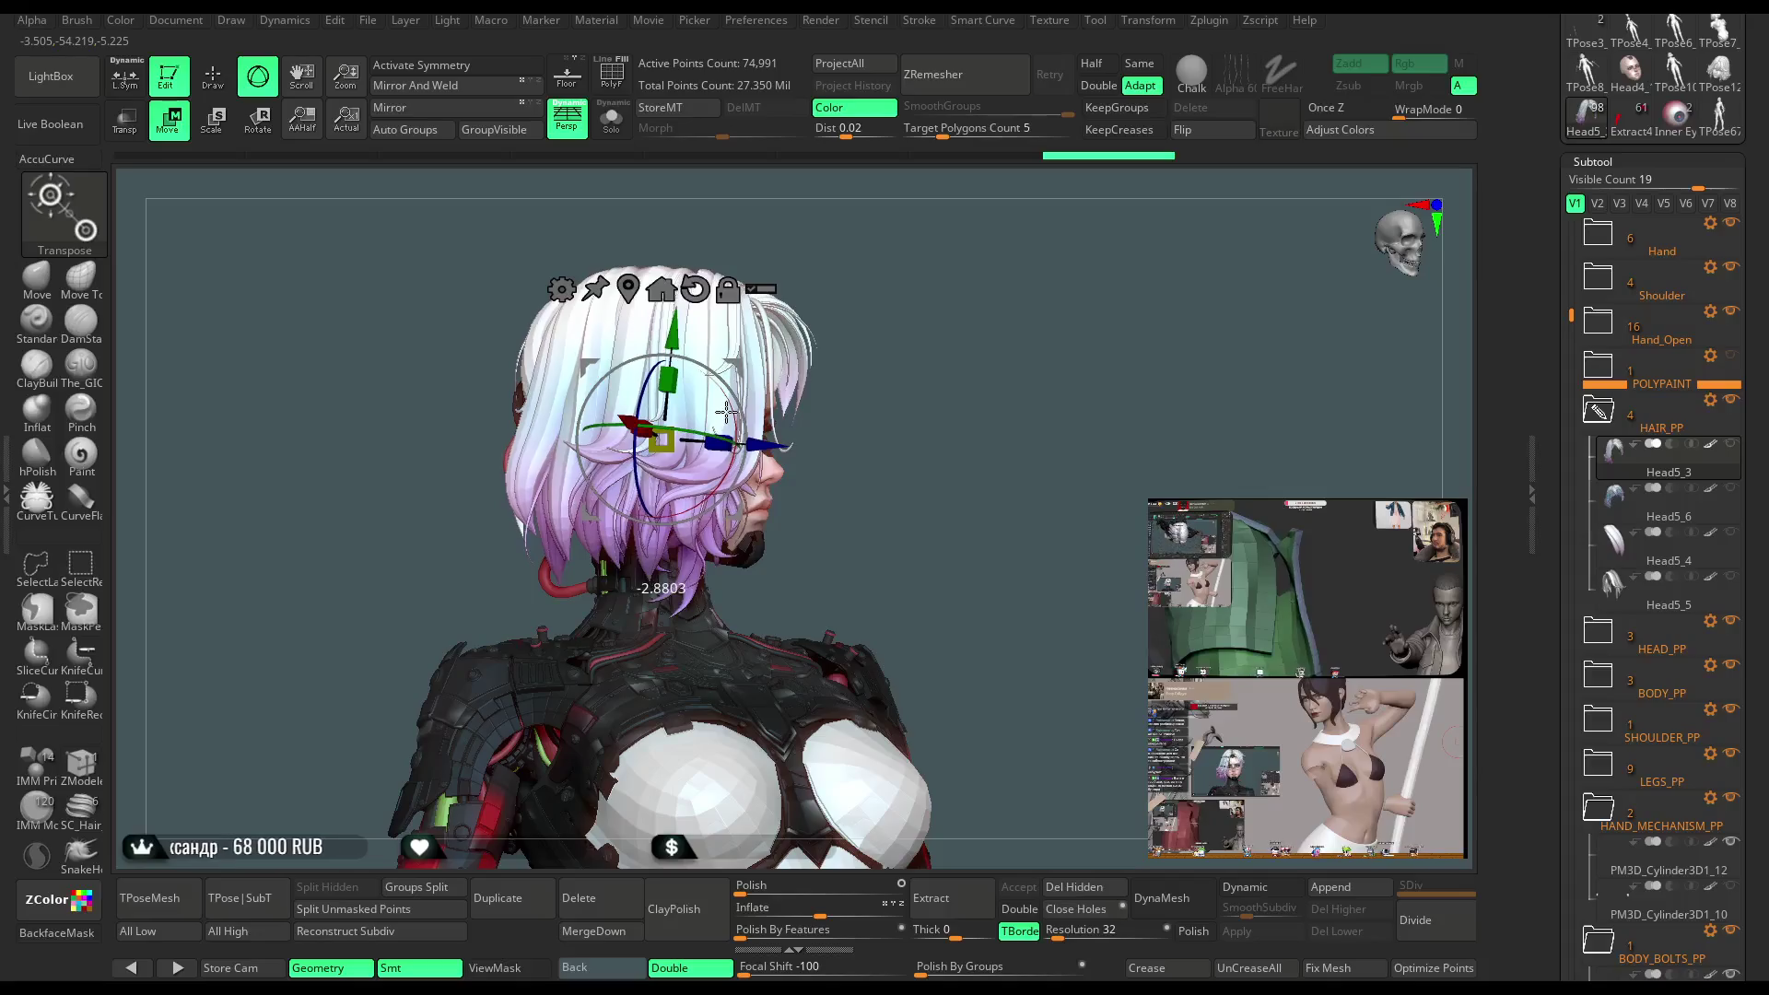
{"action": "mouse_move", "coordinate": [910, 356]}
{"action": "left_mouse_down"}
{"action": "mouse_move", "coordinate": [1012, 241]}
{"action": "mouse_move", "coordinate": [880, 251]}
{"action": "mouse_move", "coordinate": [987, 251]}
{"action": "left_mouse_up"}
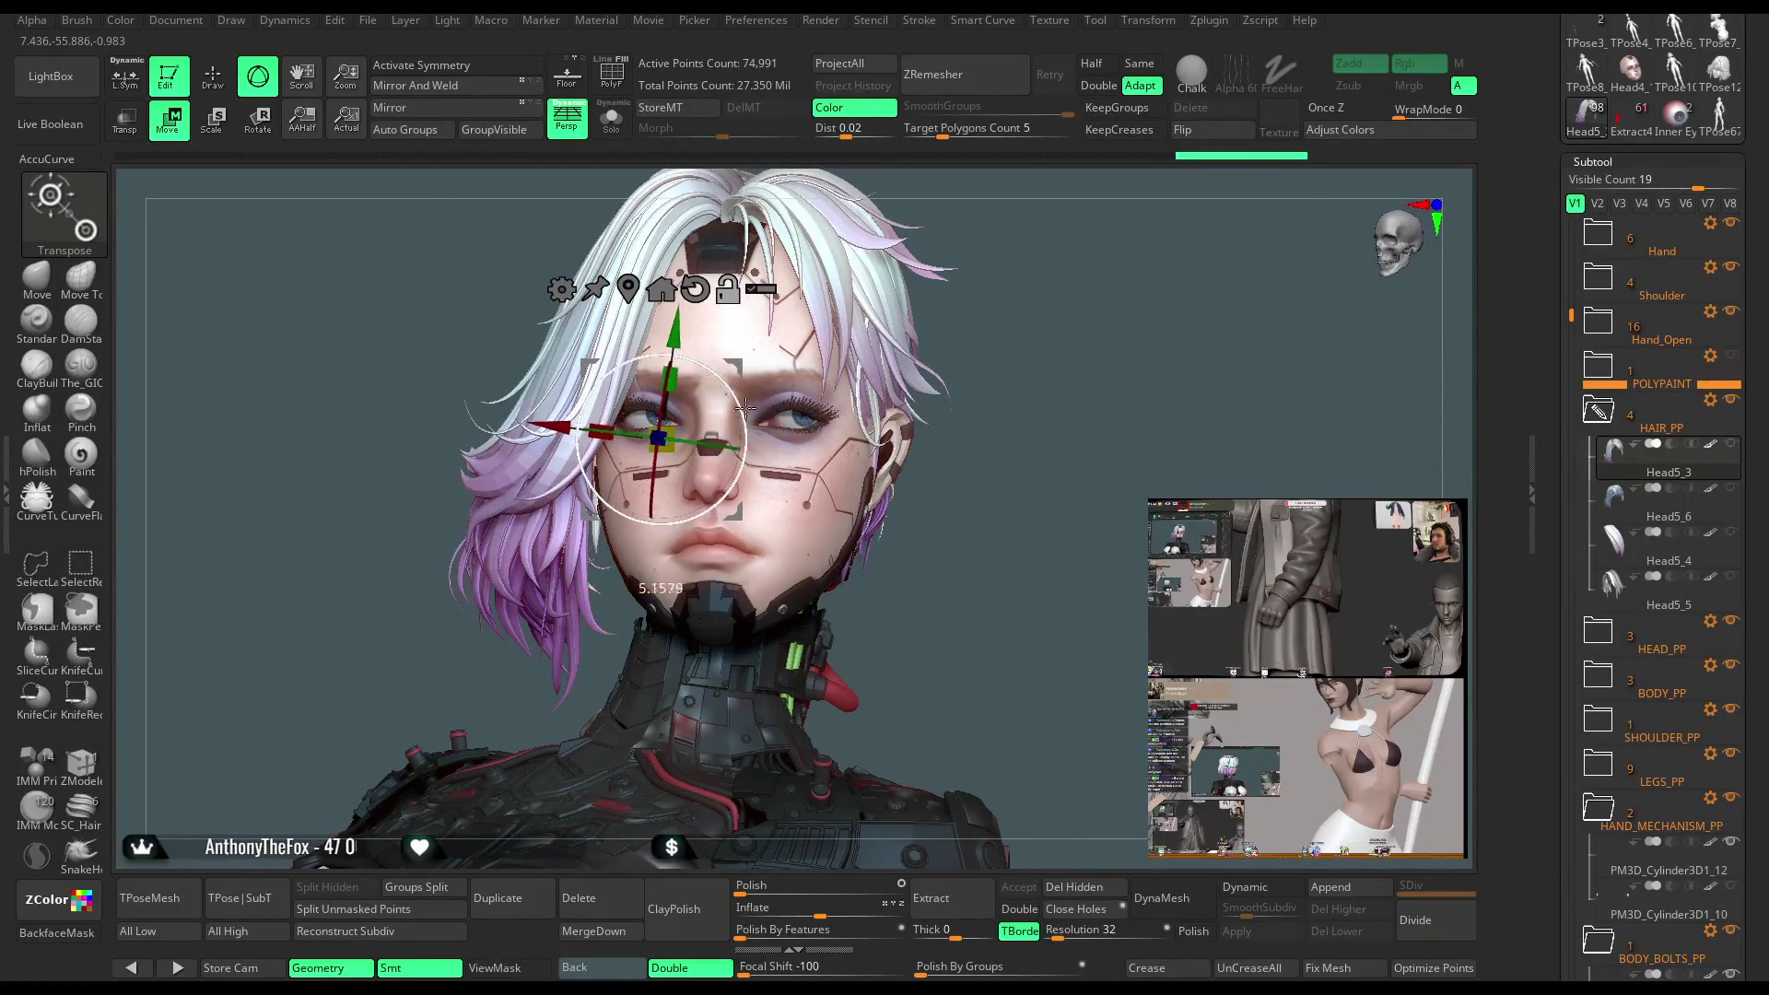
{"action": "left_click", "coordinate": [551, 444]}
{"action": "left_click_drag", "start_coordinate": [550, 444], "coordinate": [550, 445]}
Switch back to Draw mode and make Head5_3 the active subtool
{"action": "mouse_move", "coordinate": [994, 283]}
{"action": "left_mouse_down"}
{"action": "mouse_move", "coordinate": [986, 236]}
{"action": "mouse_move", "coordinate": [1095, 240]}
{"action": "left_mouse_up"}
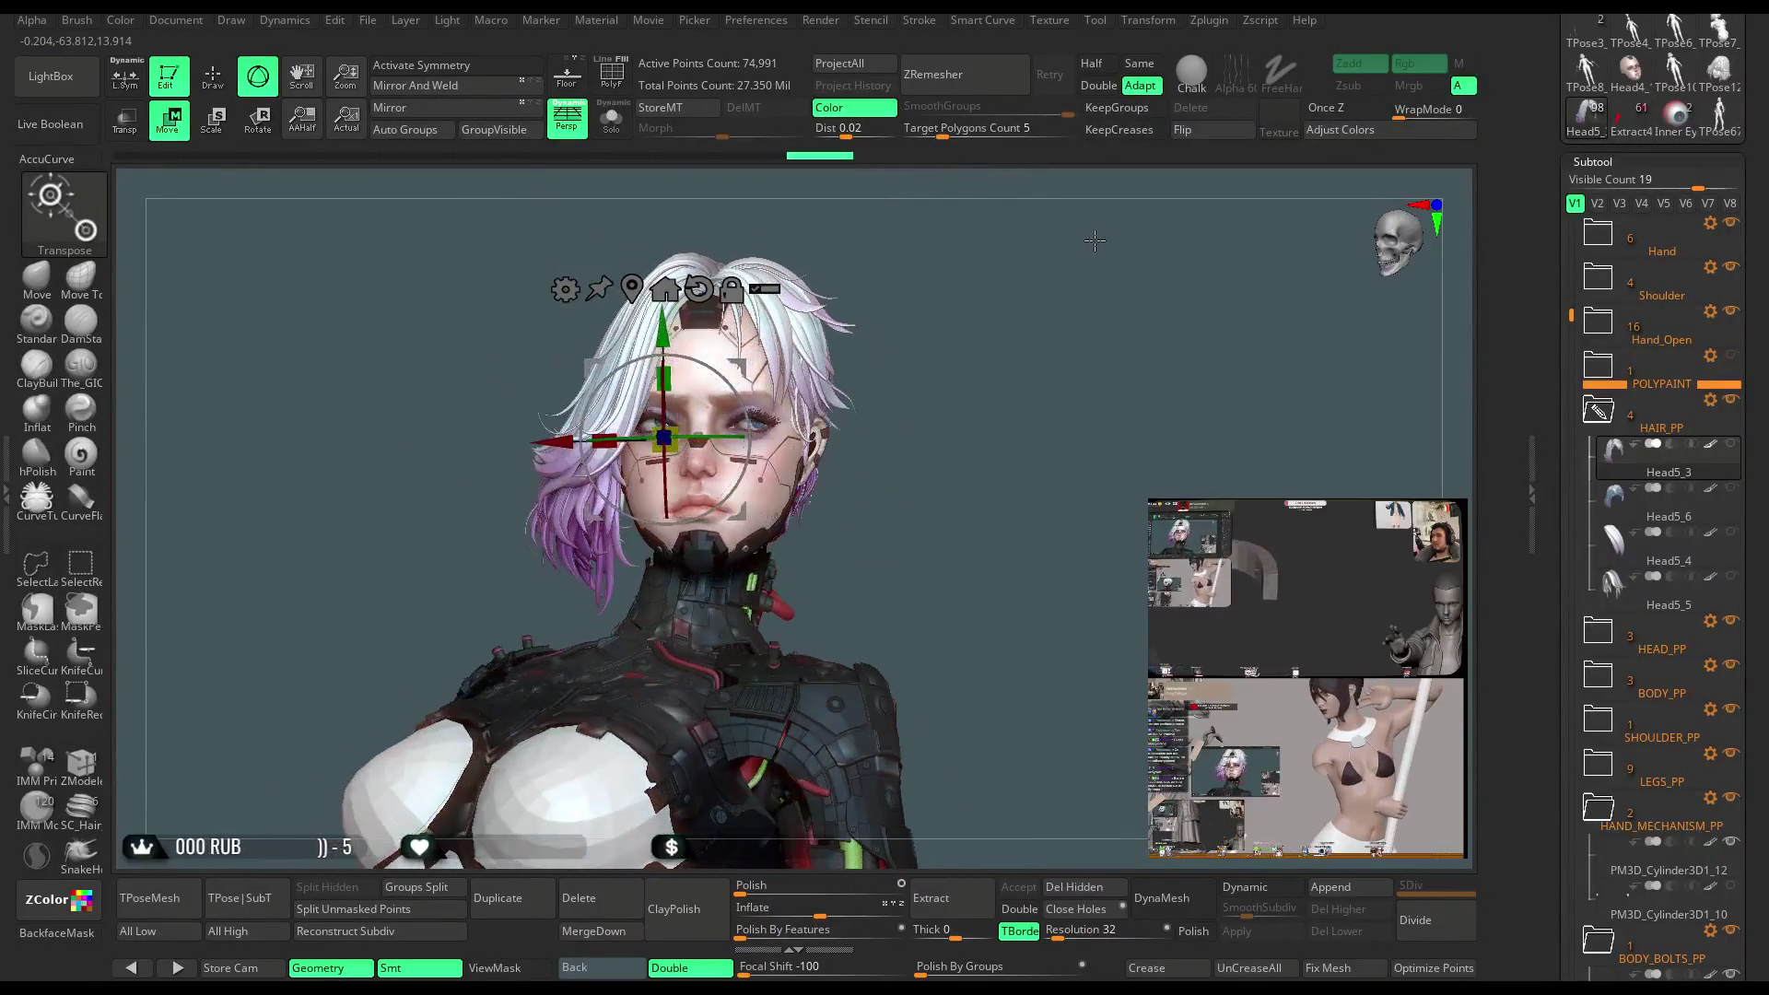
{"action": "left_click", "coordinate": [213, 77]}
{"action": "left_click_drag", "start_coordinate": [983, 347], "coordinate": [1009, 396]}
{"action": "left_click", "coordinate": [1714, 466]}
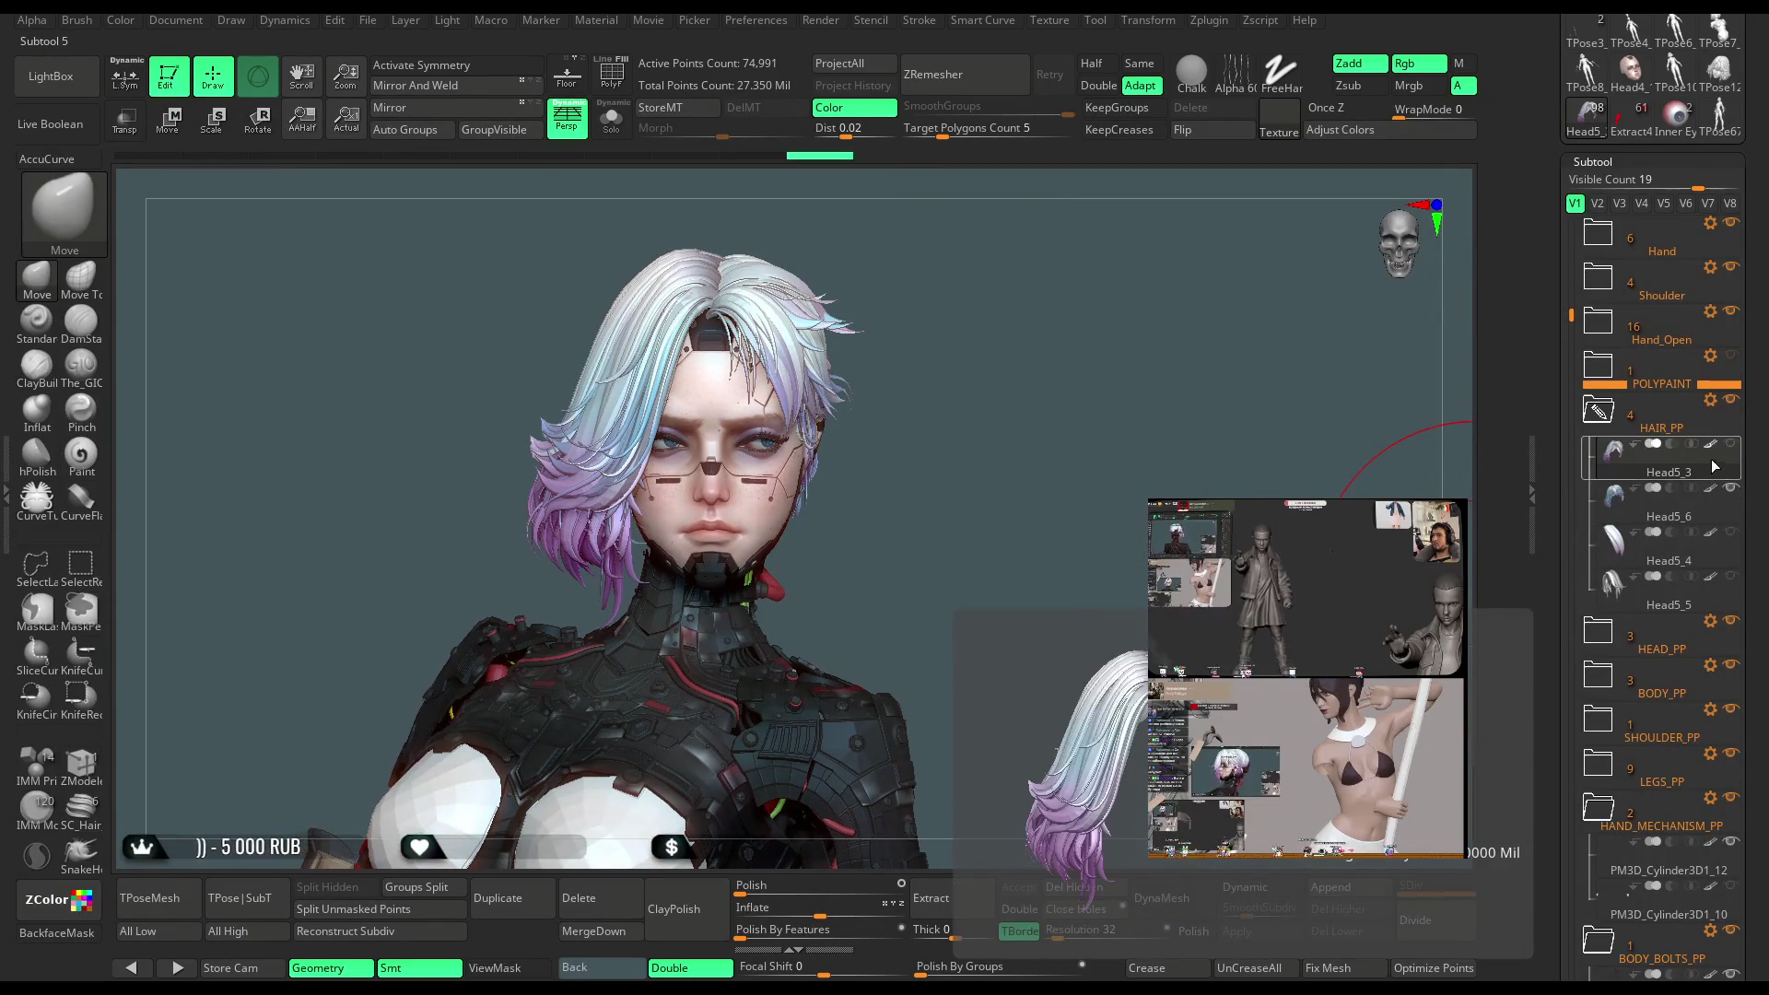
Activate the Head5_6 hair layer, orbit around its back strands and reduce the brush Draw Size
{"action": "left_click", "coordinate": [1669, 508]}
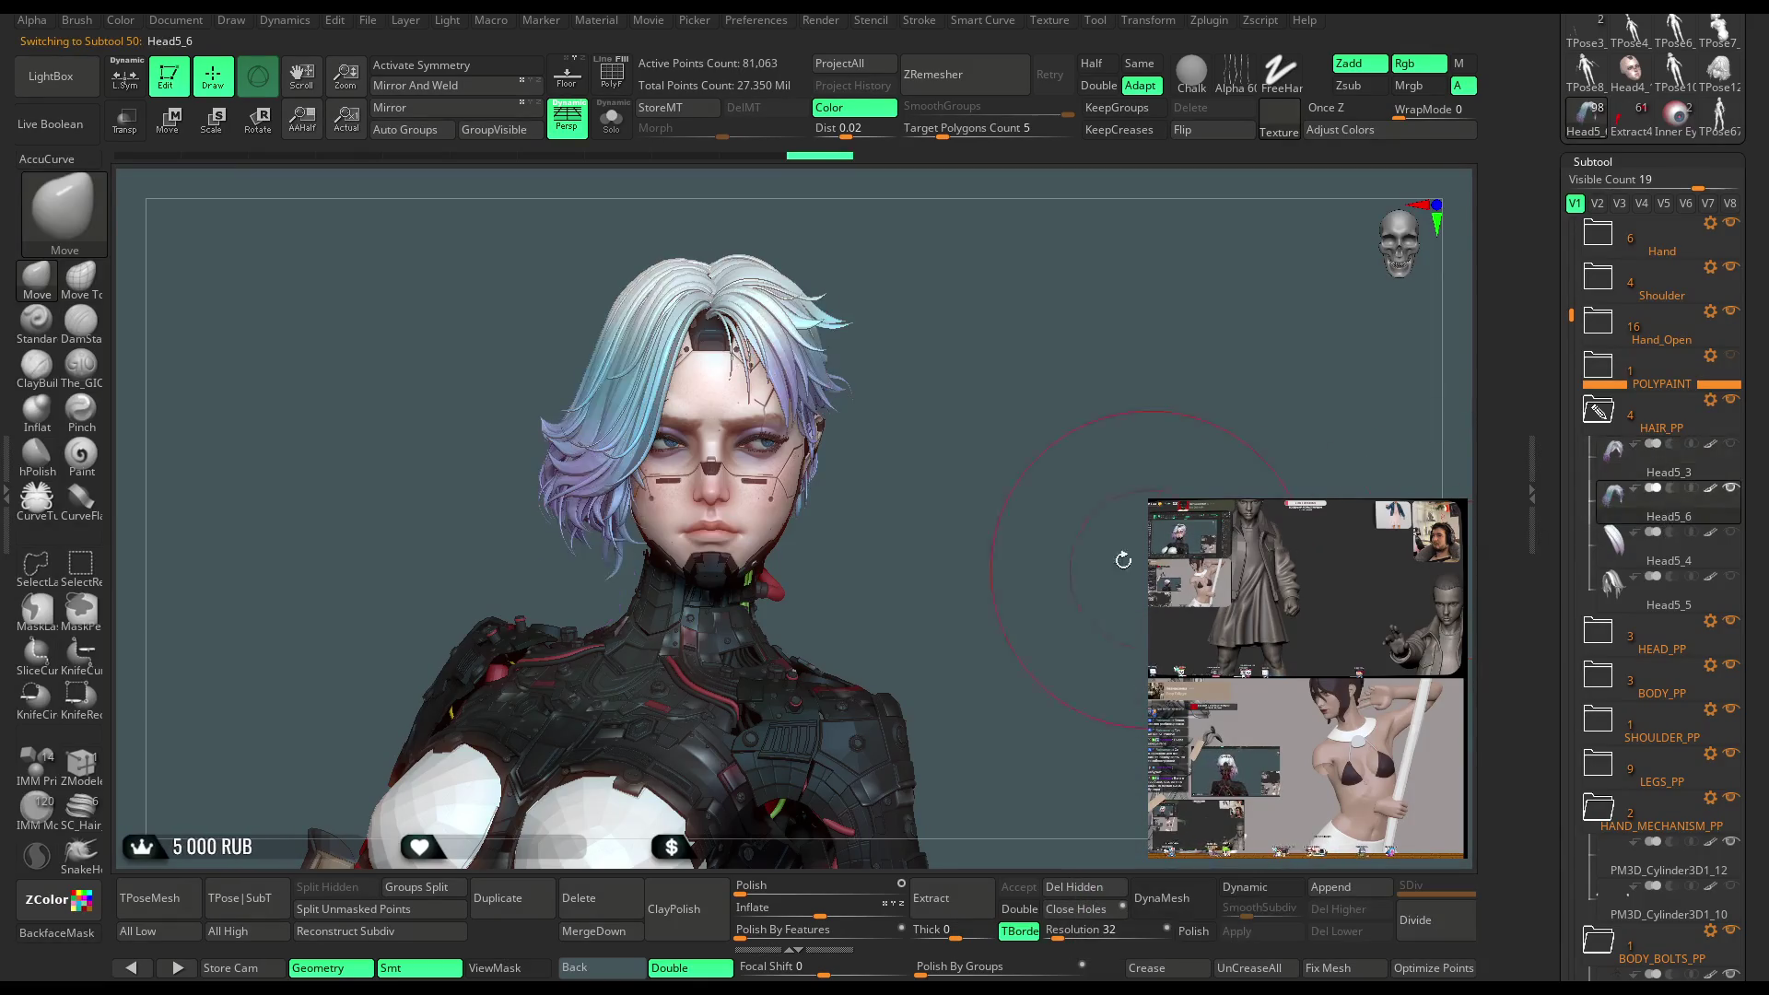
{"action": "mouse_move", "coordinate": [951, 402]}
{"action": "left_mouse_down"}
{"action": "mouse_move", "coordinate": [1033, 395]}
{"action": "mouse_move", "coordinate": [888, 419]}
{"action": "mouse_move", "coordinate": [967, 373]}
{"action": "mouse_move", "coordinate": [1029, 365]}
{"action": "mouse_move", "coordinate": [762, 394]}
{"action": "mouse_move", "coordinate": [867, 434]}
{"action": "left_mouse_up"}
{"action": "key", "text": "space"}
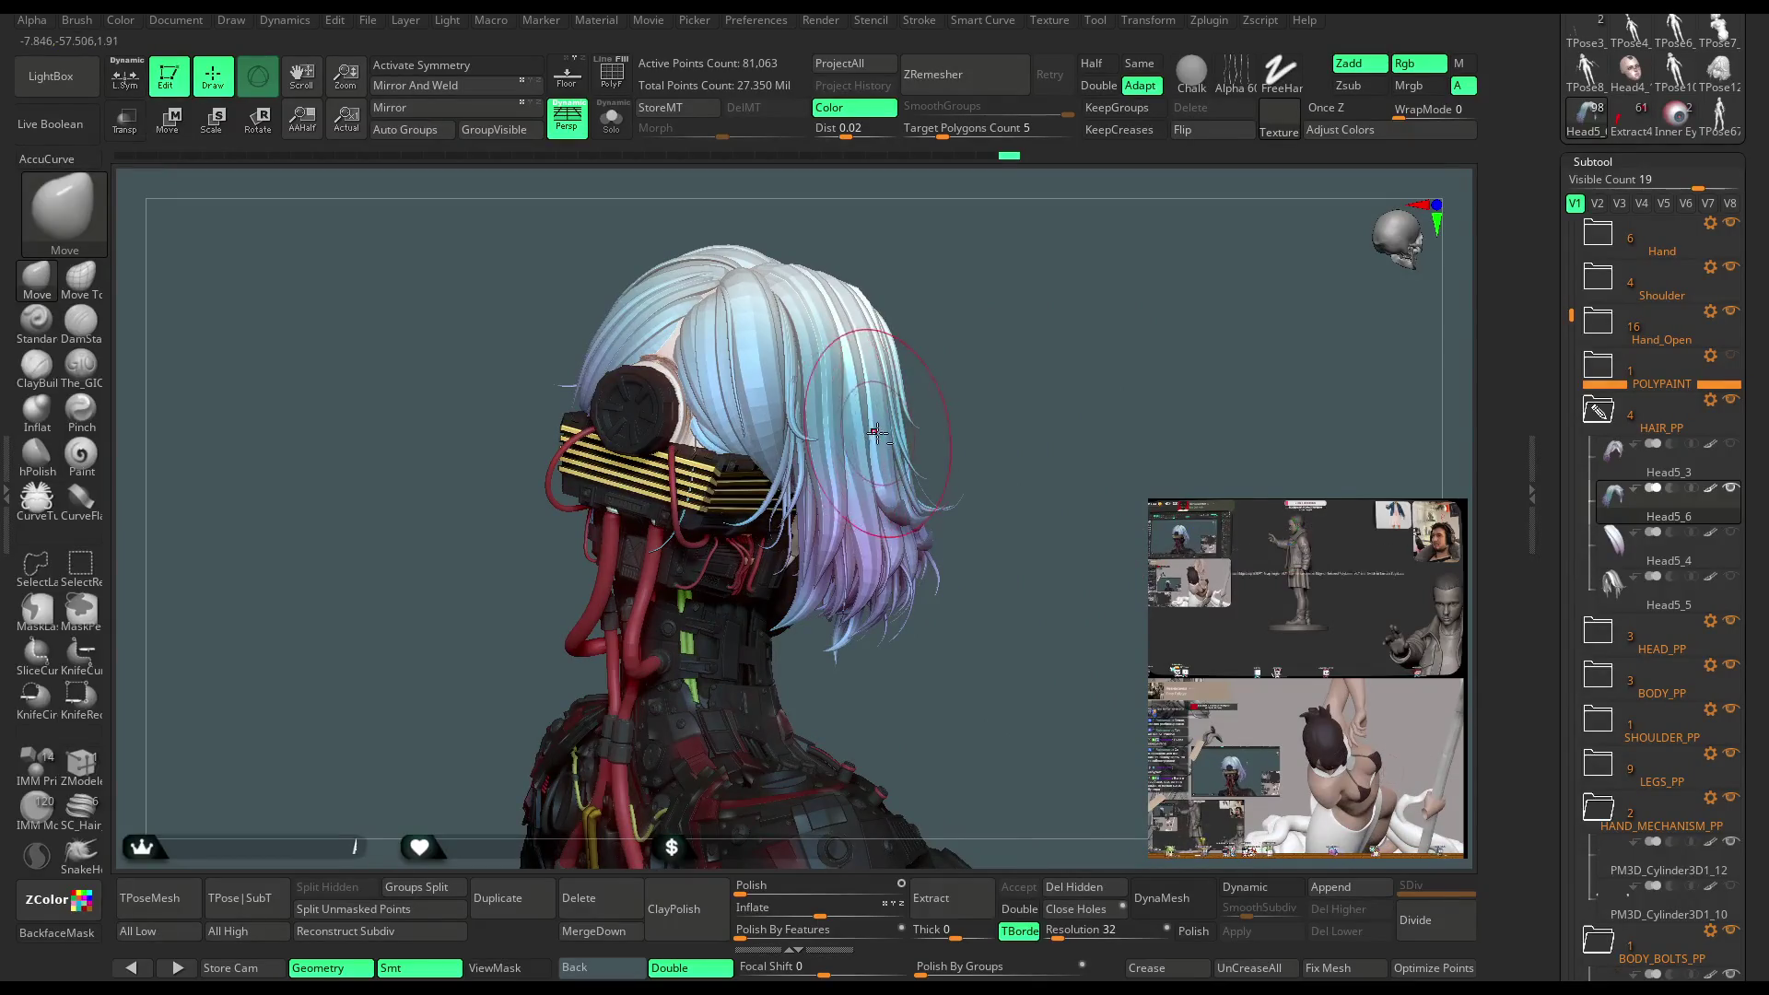
{"action": "mouse_move", "coordinate": [1026, 407]}
{"action": "left_mouse_down"}
{"action": "mouse_move", "coordinate": [1043, 316]}
{"action": "mouse_move", "coordinate": [1023, 387]}
{"action": "left_mouse_up"}
{"action": "mouse_move", "coordinate": [730, 283]}
{"action": "left_mouse_down"}
{"action": "mouse_move", "coordinate": [883, 269]}
{"action": "mouse_move", "coordinate": [845, 274]}
{"action": "left_mouse_up"}
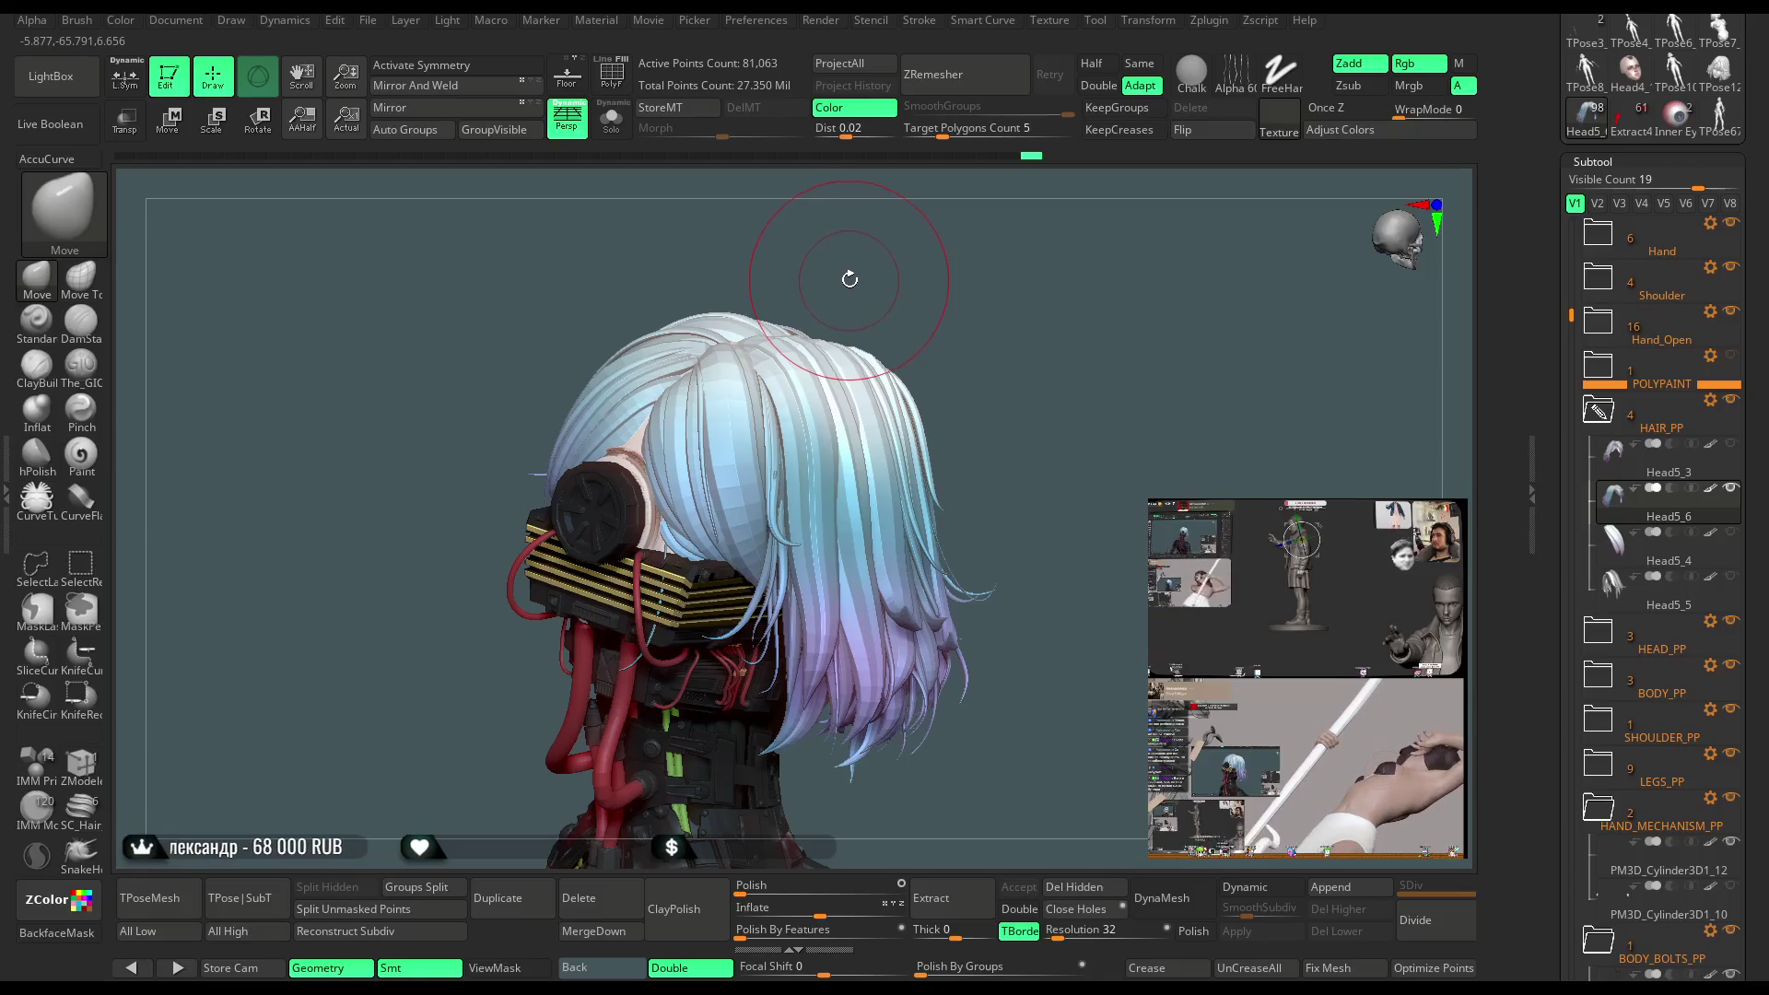
{"action": "left_click_drag", "start_coordinate": [909, 225], "coordinate": [819, 290]}
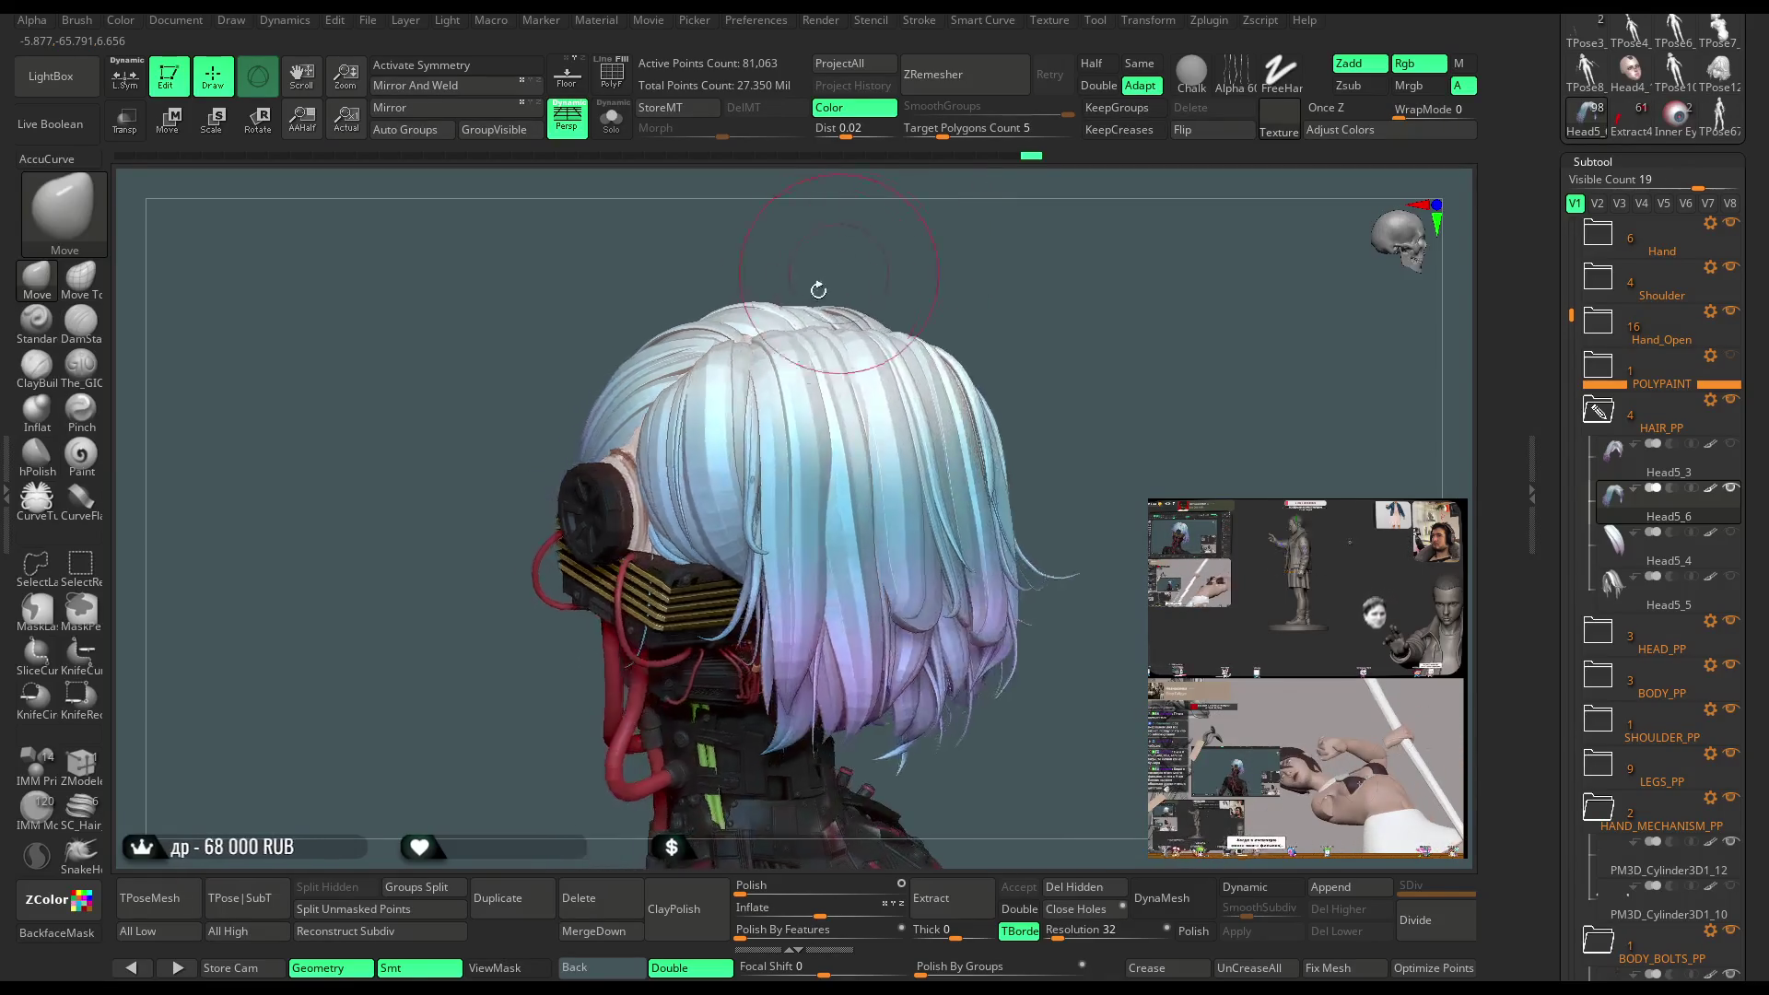
{"action": "left_click_drag", "start_coordinate": [810, 231], "coordinate": [857, 302]}
{"action": "key", "text": "space"}
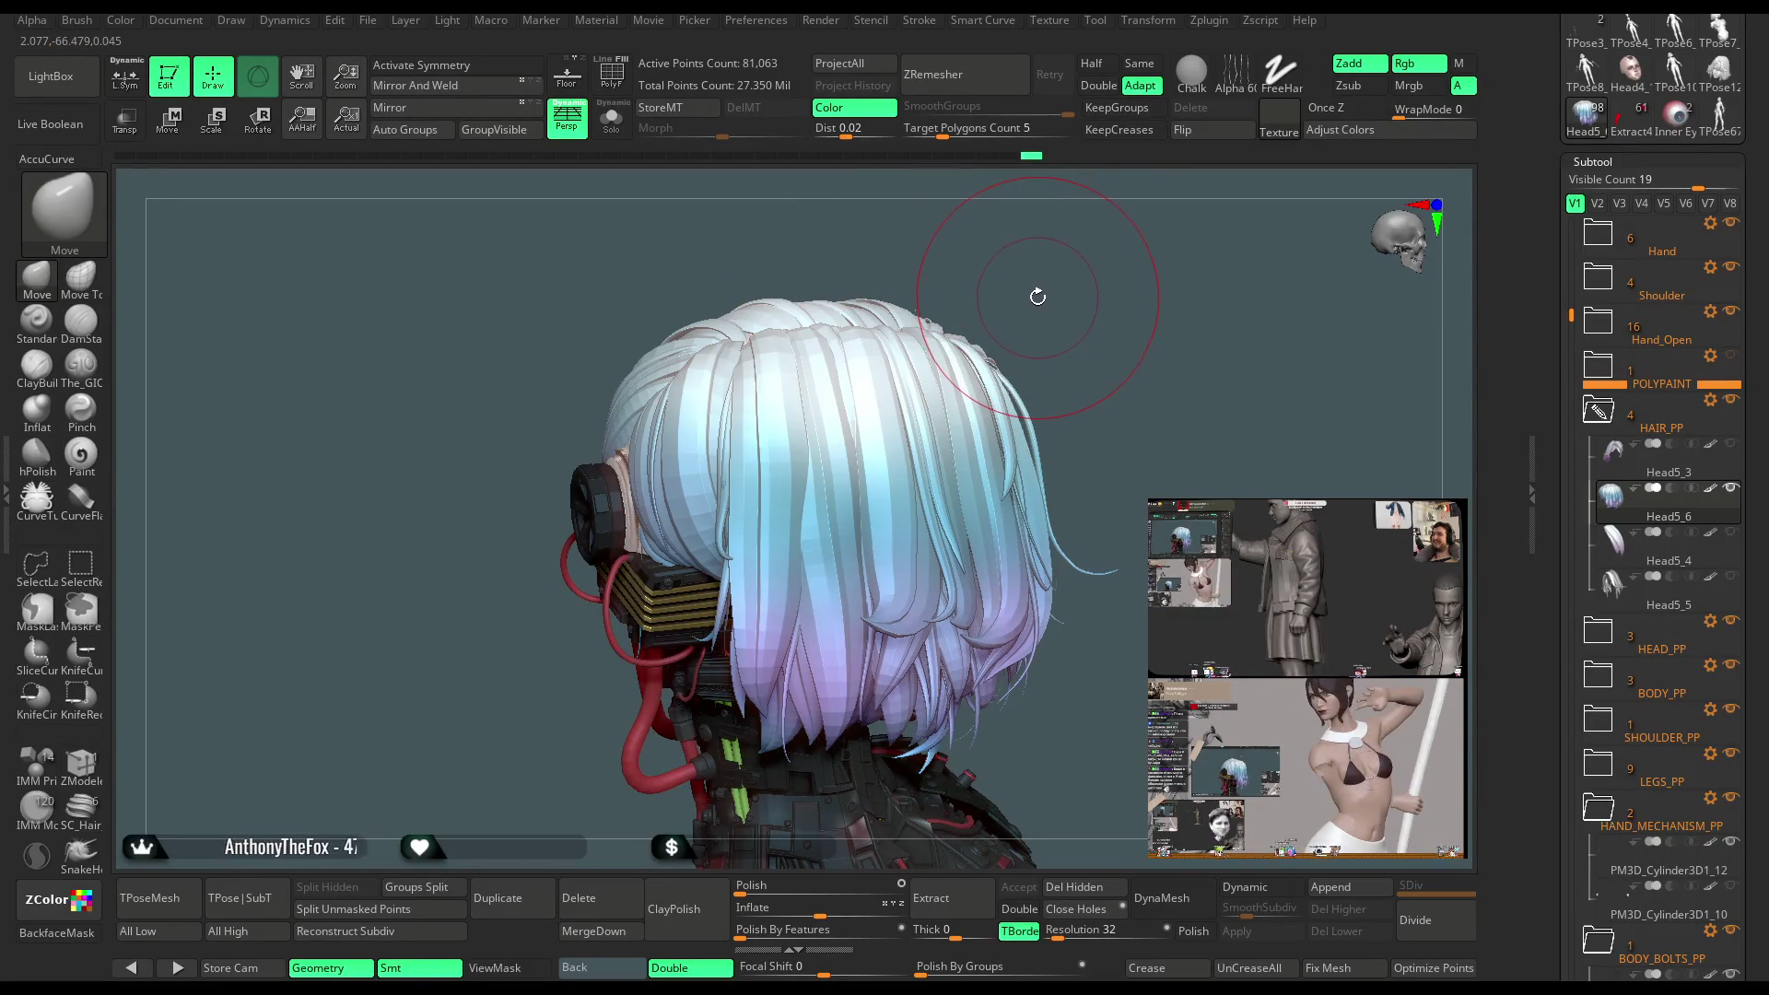
{"action": "mouse_move", "coordinate": [1140, 278]}
{"action": "left_mouse_down"}
{"action": "mouse_move", "coordinate": [1035, 316]}
{"action": "mouse_move", "coordinate": [1071, 463]}
{"action": "mouse_move", "coordinate": [1091, 296]}
{"action": "mouse_move", "coordinate": [1042, 339]}
{"action": "mouse_move", "coordinate": [1119, 343]}
{"action": "mouse_move", "coordinate": [1086, 346]}
{"action": "mouse_move", "coordinate": [1109, 364]}
{"action": "mouse_move", "coordinate": [1090, 277]}
{"action": "mouse_move", "coordinate": [1063, 322]}
{"action": "mouse_move", "coordinate": [1067, 293]}
{"action": "mouse_move", "coordinate": [1058, 369]}
{"action": "mouse_move", "coordinate": [1035, 262]}
{"action": "mouse_move", "coordinate": [1063, 294]}
{"action": "mouse_move", "coordinate": [1018, 325]}
{"action": "mouse_move", "coordinate": [1038, 333]}
{"action": "mouse_move", "coordinate": [1007, 325]}
{"action": "mouse_move", "coordinate": [1062, 312]}
{"action": "mouse_move", "coordinate": [1108, 347]}
{"action": "mouse_move", "coordinate": [1079, 341]}
{"action": "left_mouse_up"}
{"action": "key", "text": "space"}
{"action": "left_click_drag", "start_coordinate": [1133, 433], "coordinate": [1170, 518]}
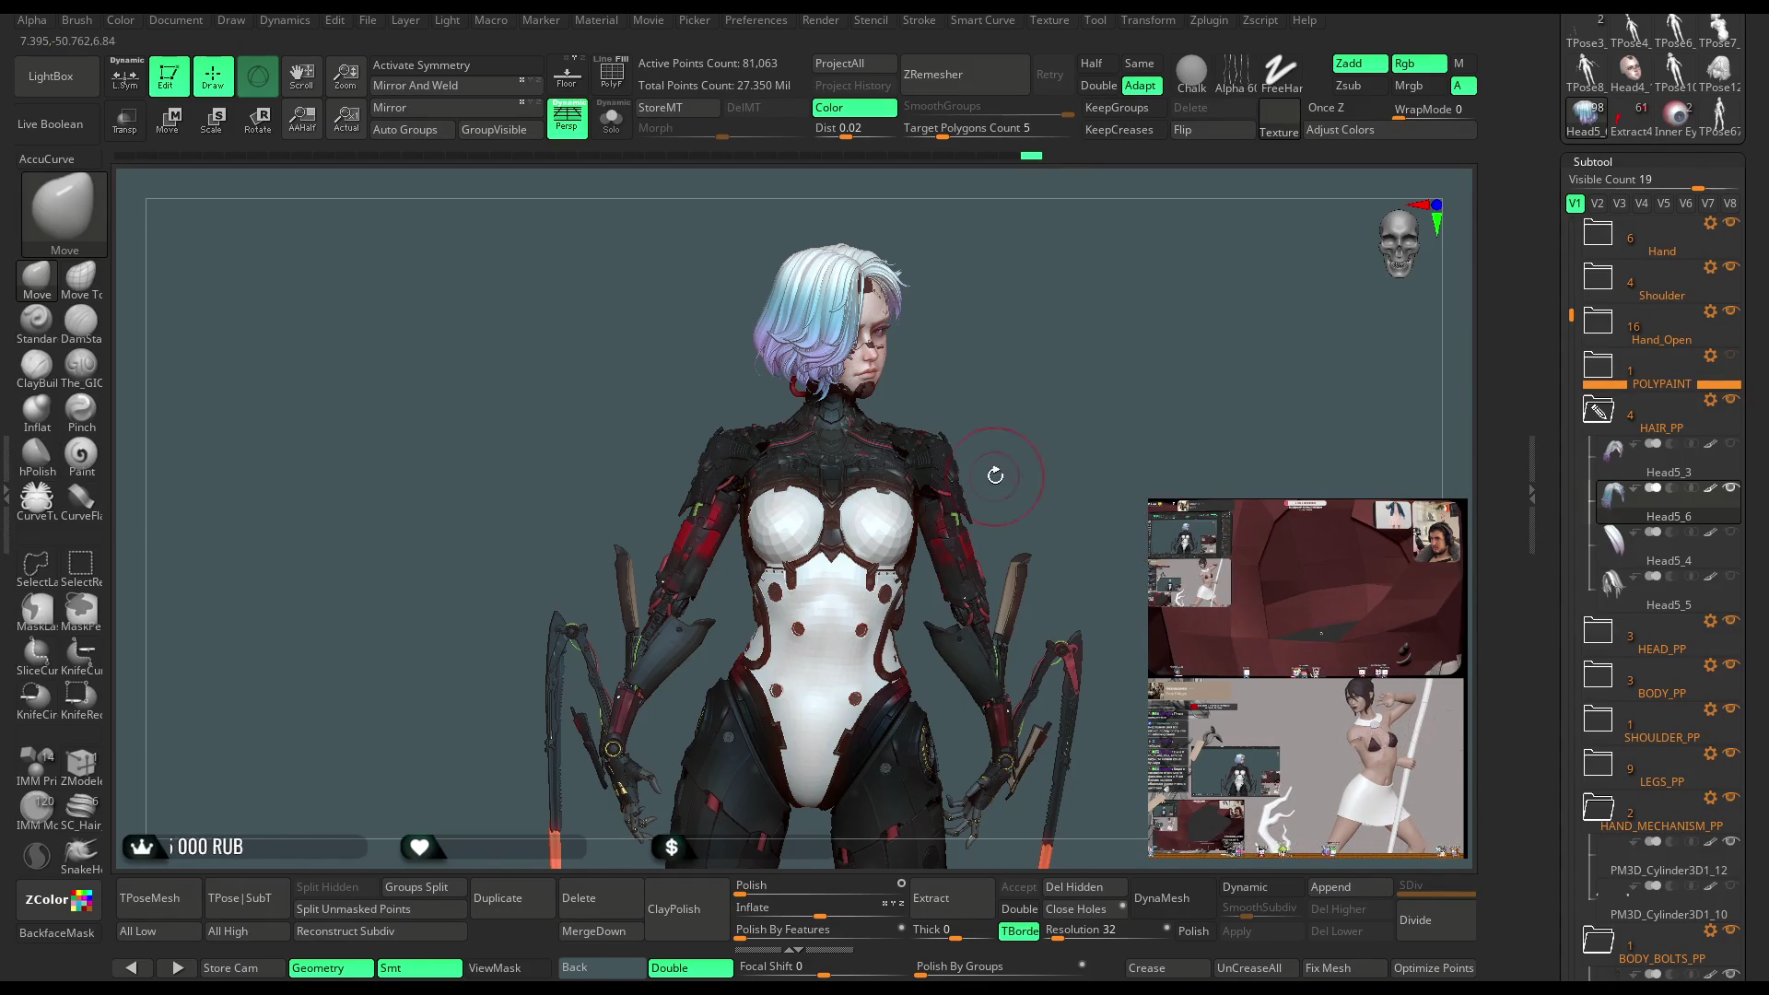
{"action": "mouse_move", "coordinate": [1034, 383]}
{"action": "left_mouse_down"}
{"action": "mouse_move", "coordinate": [1082, 391]}
{"action": "mouse_move", "coordinate": [1078, 363]}
{"action": "mouse_move", "coordinate": [1059, 363]}
{"action": "mouse_move", "coordinate": [1124, 363]}
{"action": "mouse_move", "coordinate": [1035, 379]}
{"action": "mouse_move", "coordinate": [1072, 461]}
{"action": "left_mouse_up"}
{"action": "key", "text": "space"}
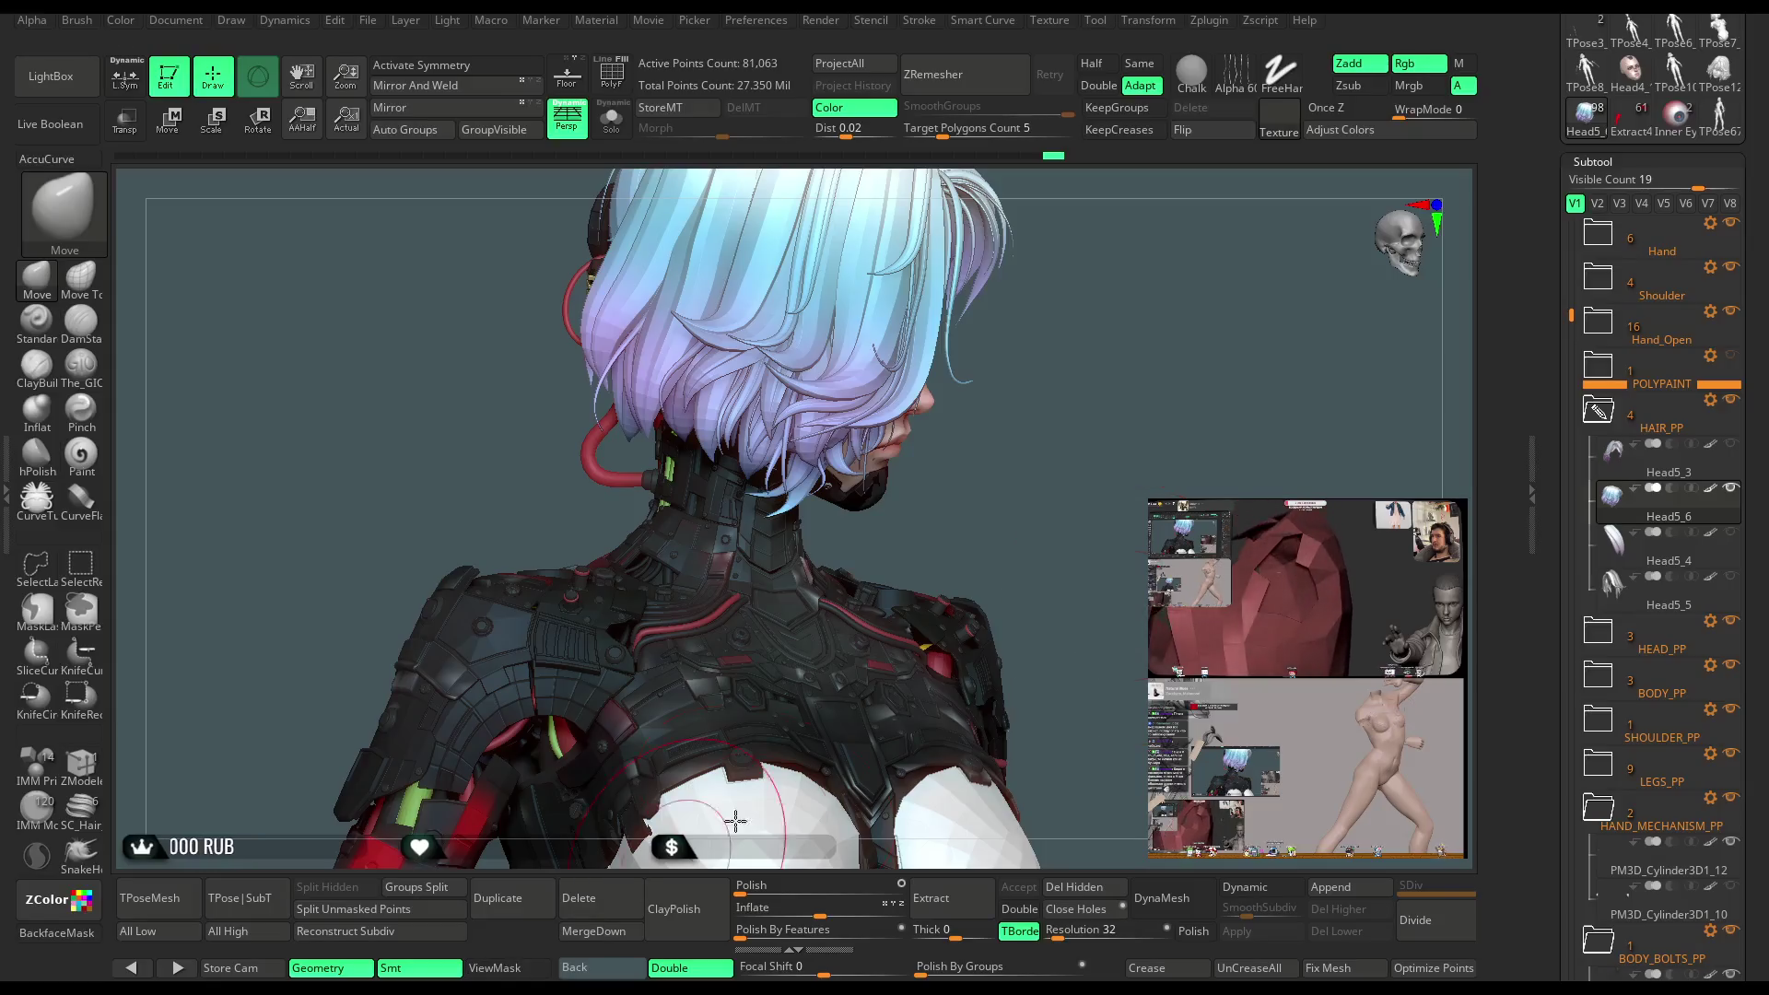
{"action": "left_click_drag", "start_coordinate": [1290, 516], "coordinate": [1097, 513]}
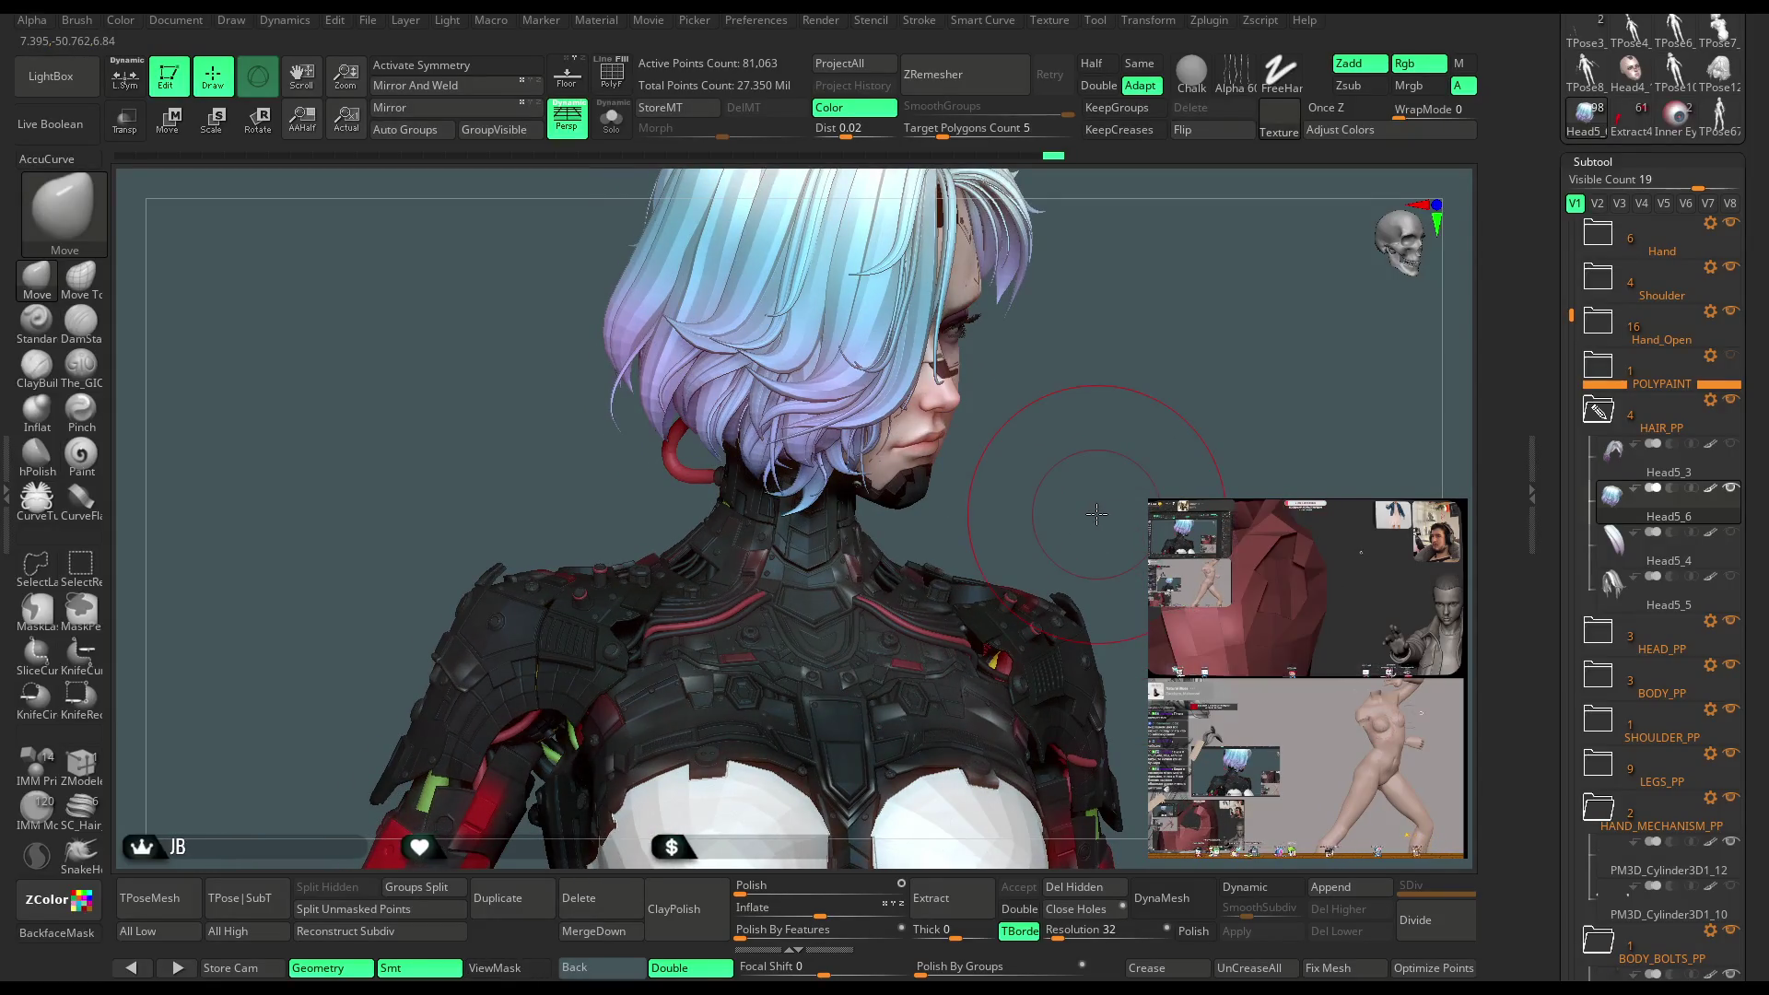
{"action": "mouse_move", "coordinate": [1106, 387]}
{"action": "left_mouse_down"}
{"action": "mouse_move", "coordinate": [1075, 376]}
{"action": "mouse_move", "coordinate": [1185, 347]}
{"action": "mouse_move", "coordinate": [1038, 363]}
{"action": "left_mouse_up"}
{"action": "scroll", "coordinate": [1063, 460], "scroll_direction": "up", "scroll_amount": 5}
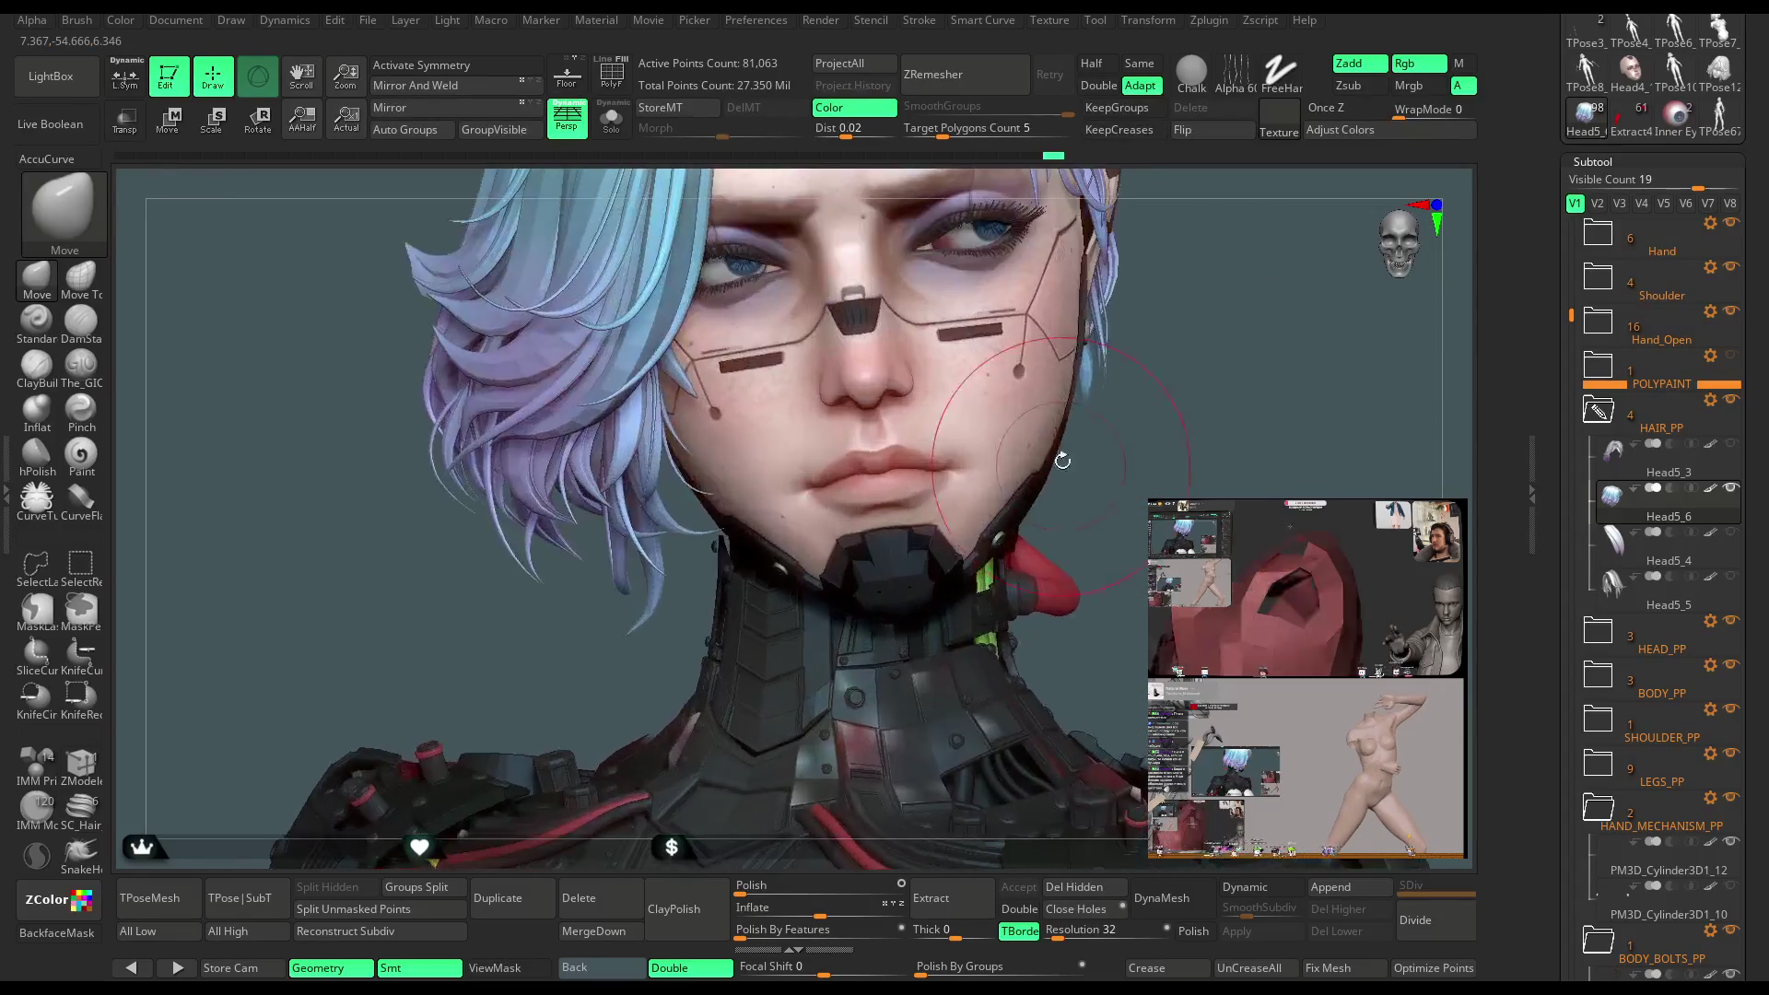
Append a new primitive mesh as a subtool from the Append list
{"action": "key", "text": "space"}
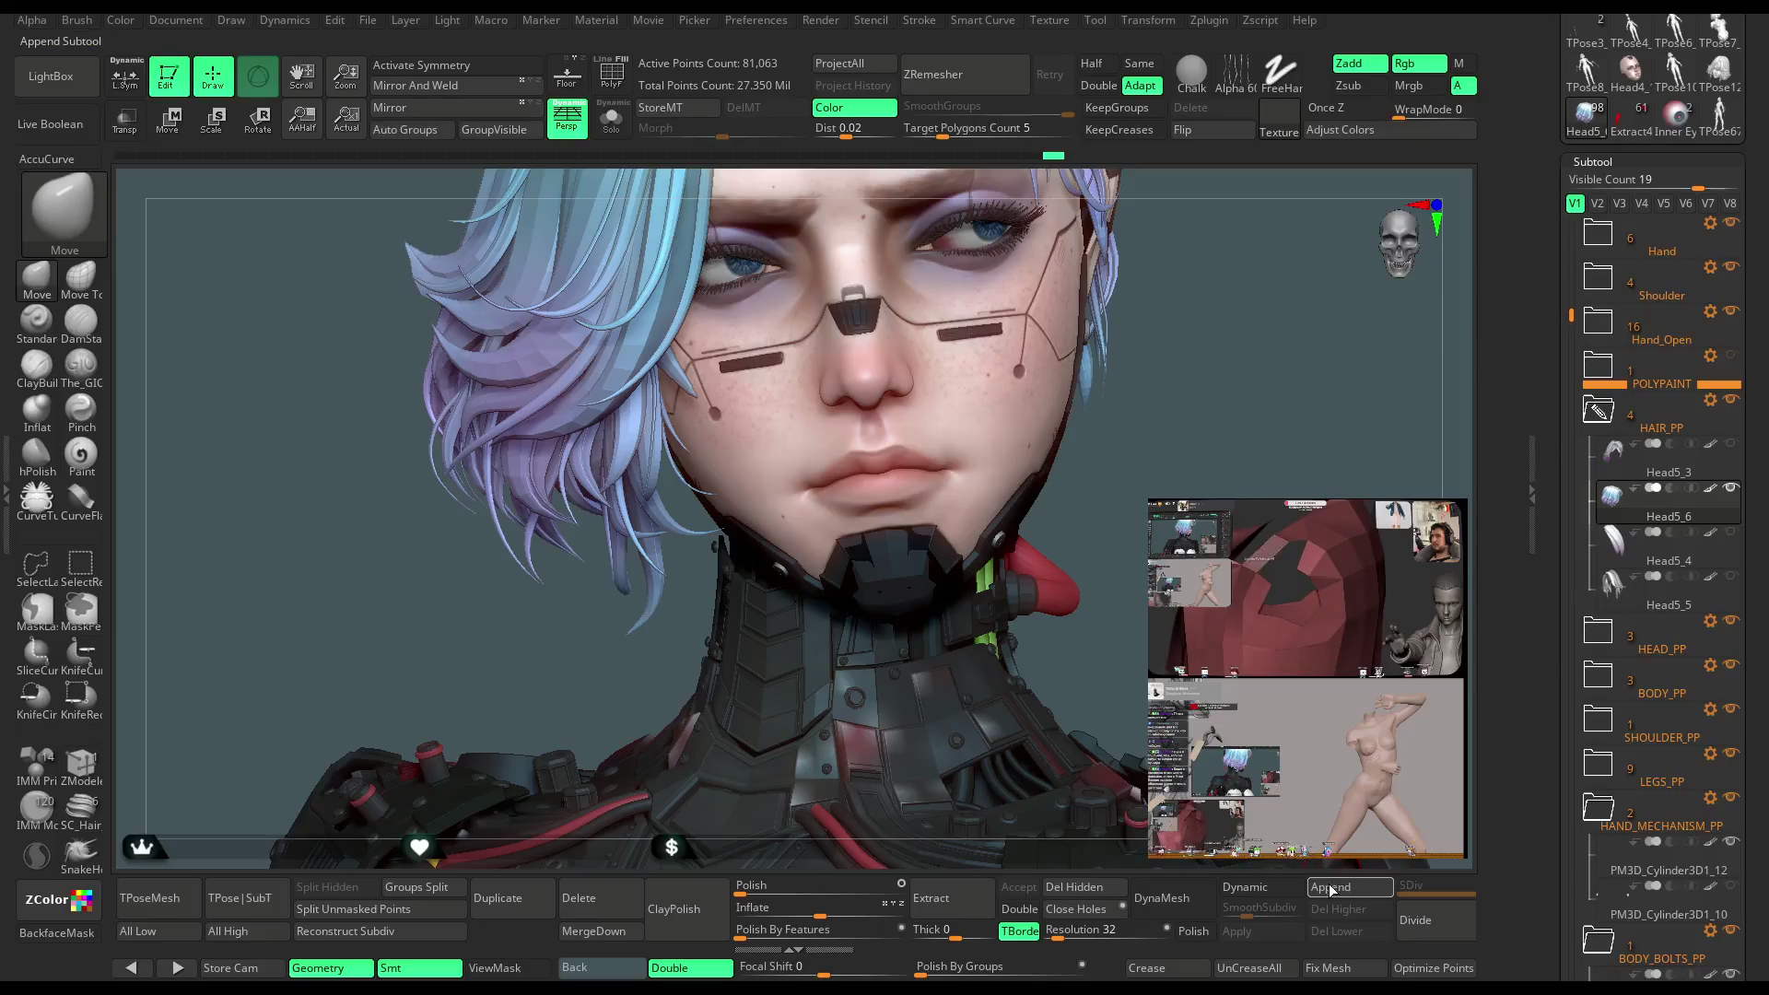
{"action": "left_click", "coordinate": [1350, 886]}
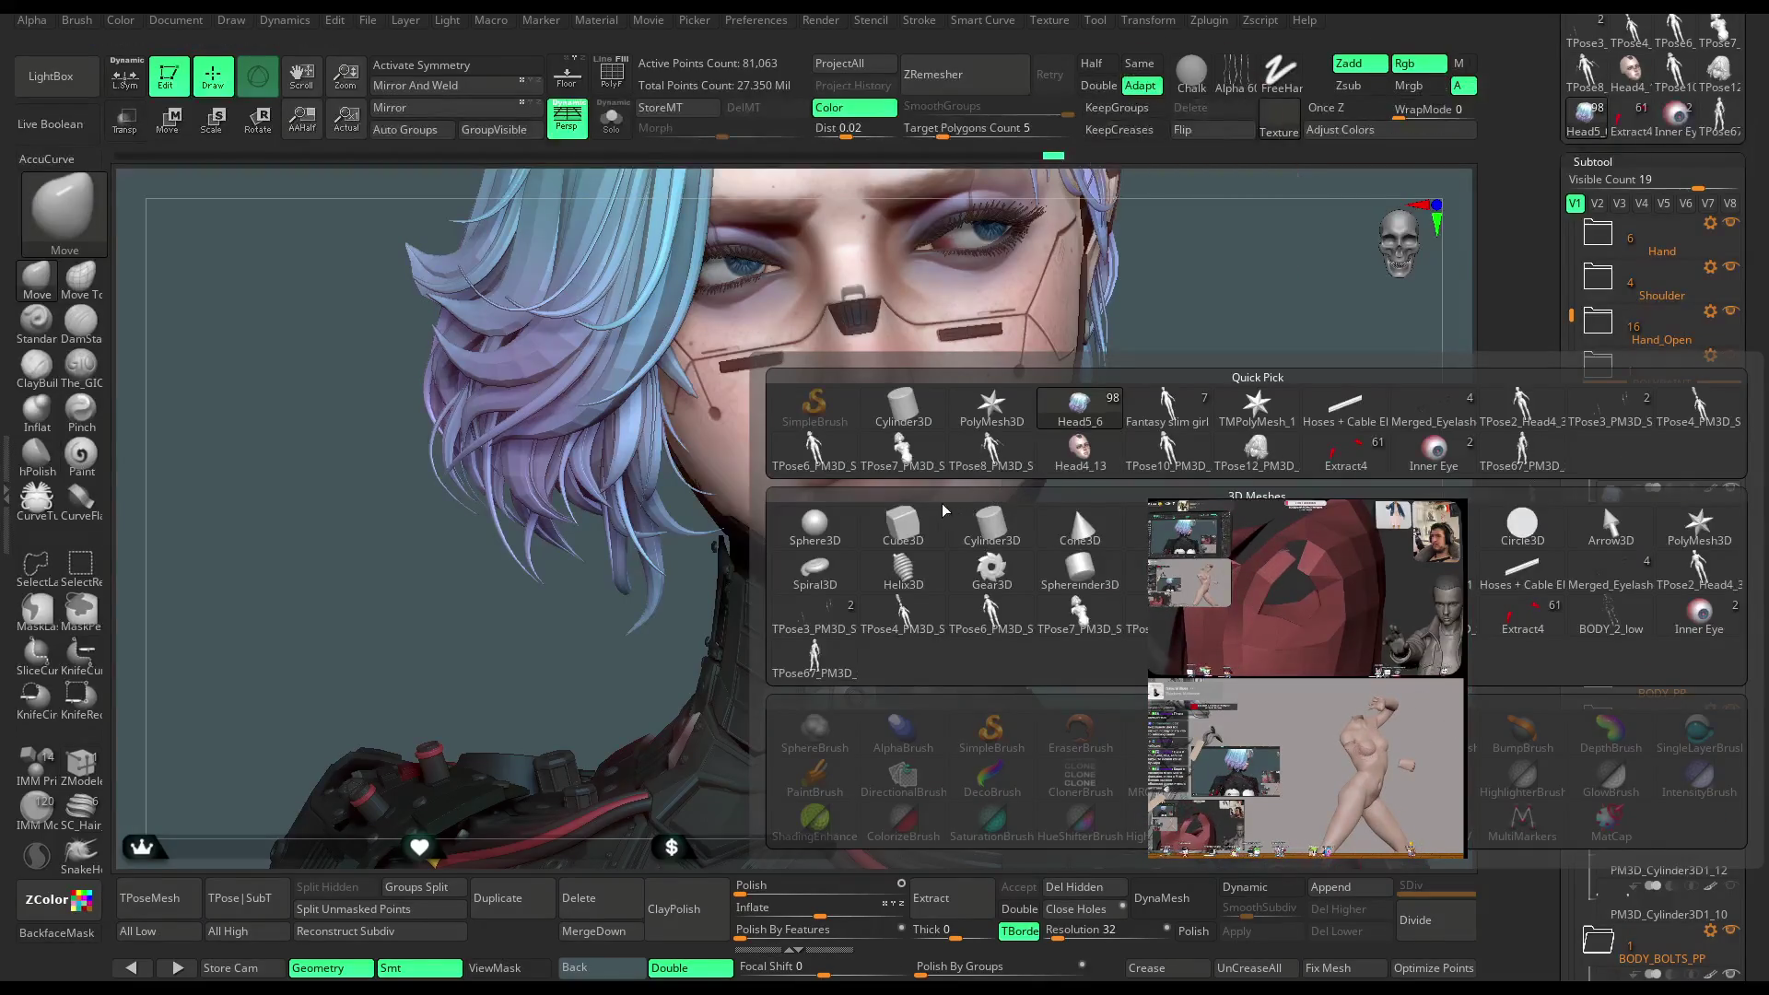
{"action": "left_click", "coordinate": [1080, 549]}
{"action": "mouse_move", "coordinate": [1189, 424]}
{"action": "left_mouse_down"}
{"action": "mouse_move", "coordinate": [1158, 376]}
{"action": "mouse_move", "coordinate": [1150, 258]}
{"action": "mouse_move", "coordinate": [1120, 396]}
{"action": "mouse_move", "coordinate": [1125, 347]}
{"action": "left_mouse_up"}
Toggle Solo off, select the PM3D_Ring3D1 subtool and isolate it in Solo mode
{"action": "left_click", "coordinate": [616, 129]}
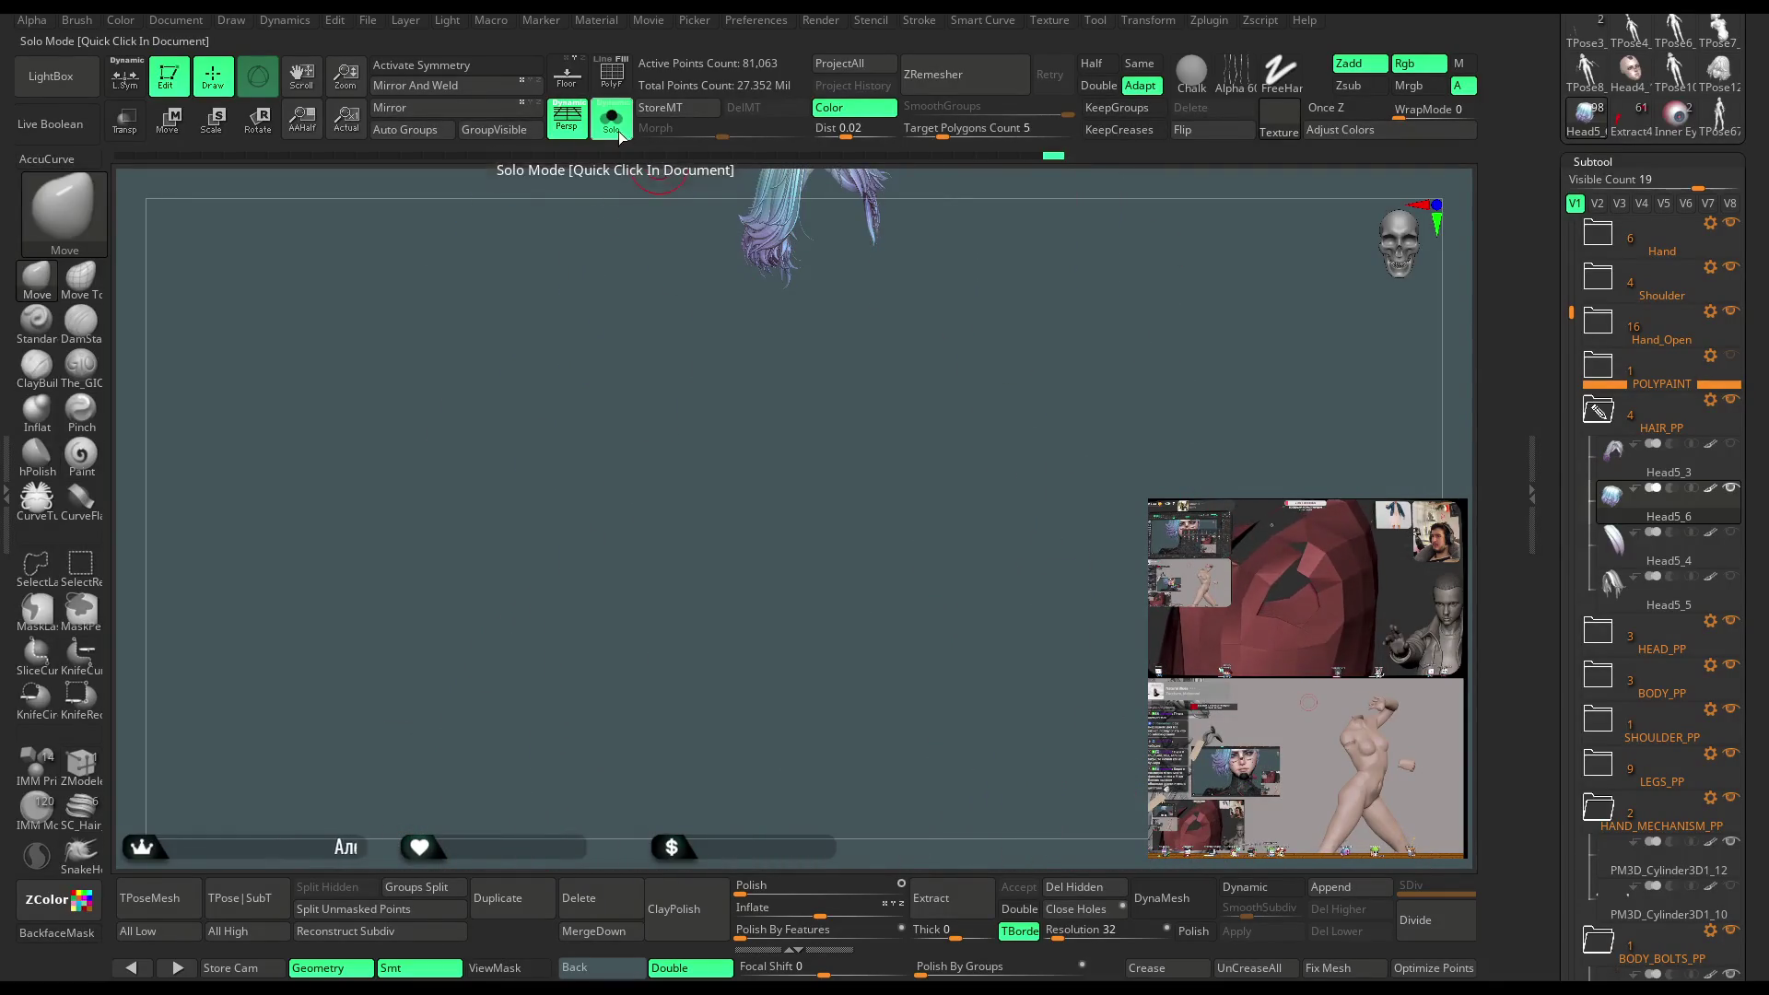
{"action": "left_click", "coordinate": [619, 135]}
{"action": "left_click_drag", "start_coordinate": [1571, 338], "coordinate": [1572, 765]}
{"action": "left_click", "coordinate": [1620, 782]}
{"action": "mouse_move", "coordinate": [1122, 396]}
{"action": "left_mouse_down"}
{"action": "mouse_move", "coordinate": [1171, 485]}
{"action": "mouse_move", "coordinate": [921, 369]}
{"action": "left_mouse_up"}
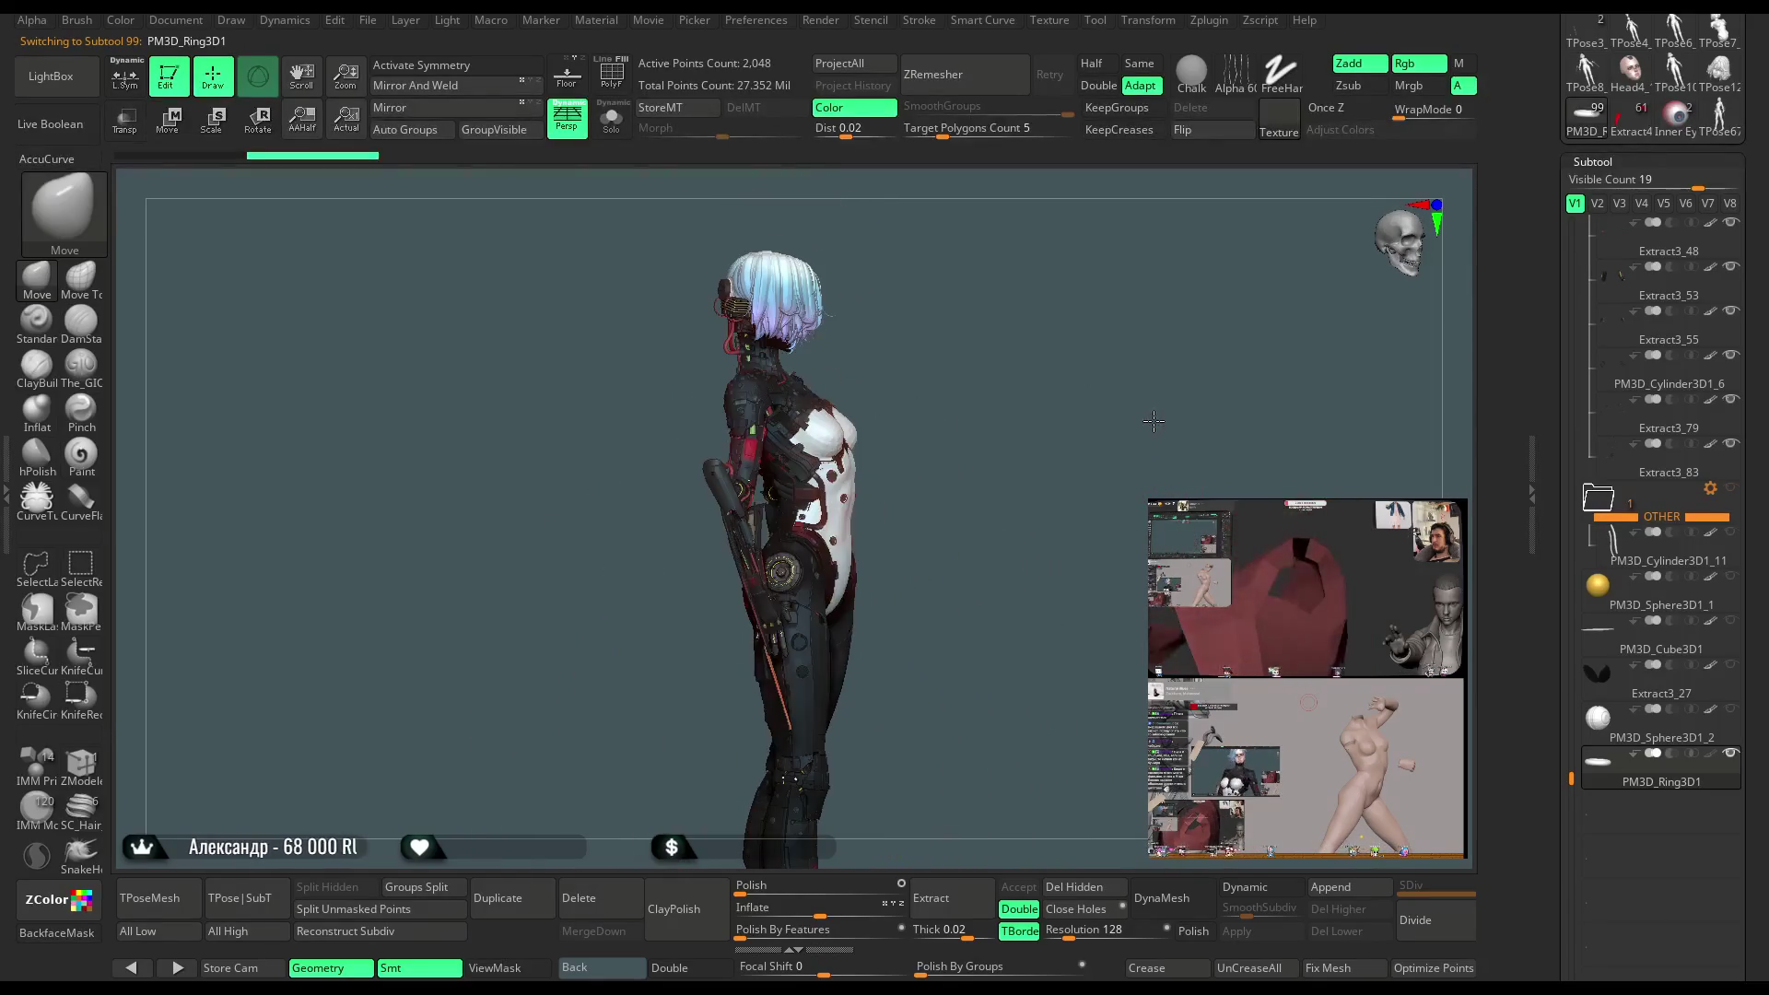
{"action": "left_click", "coordinate": [611, 118]}
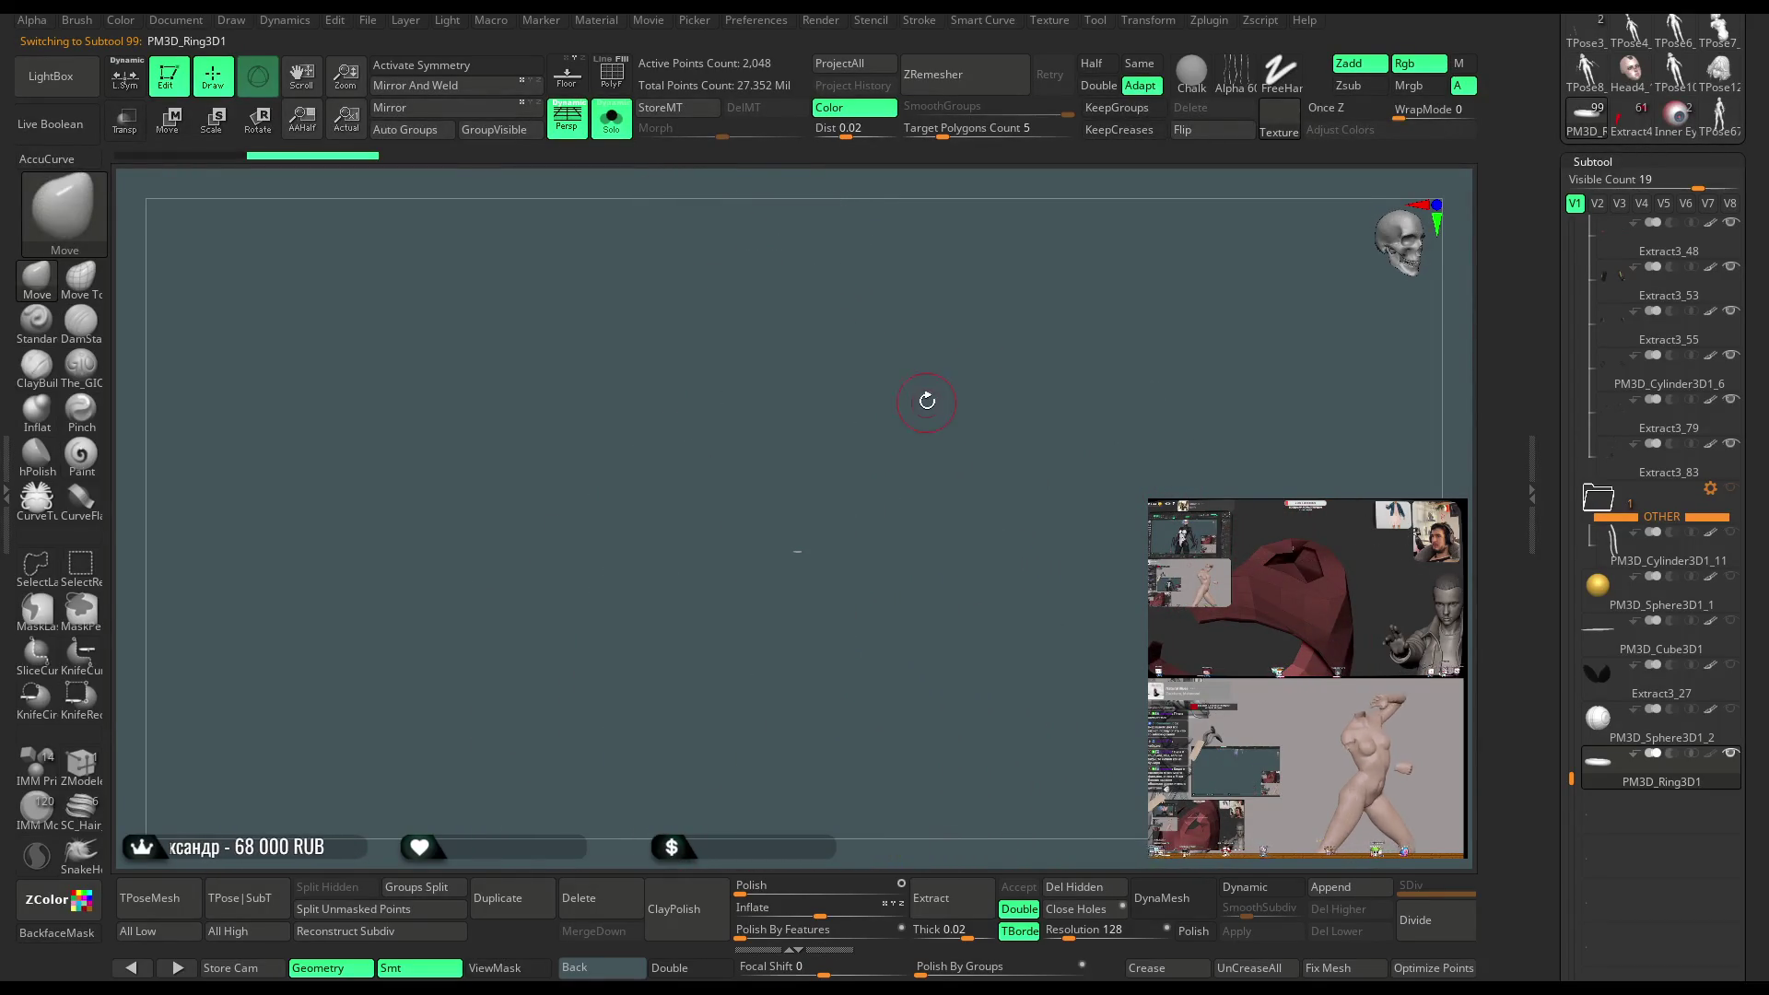
Move the ring from the neck up onto the nose and rotate it through the septum
{"action": "left_click", "coordinate": [167, 118]}
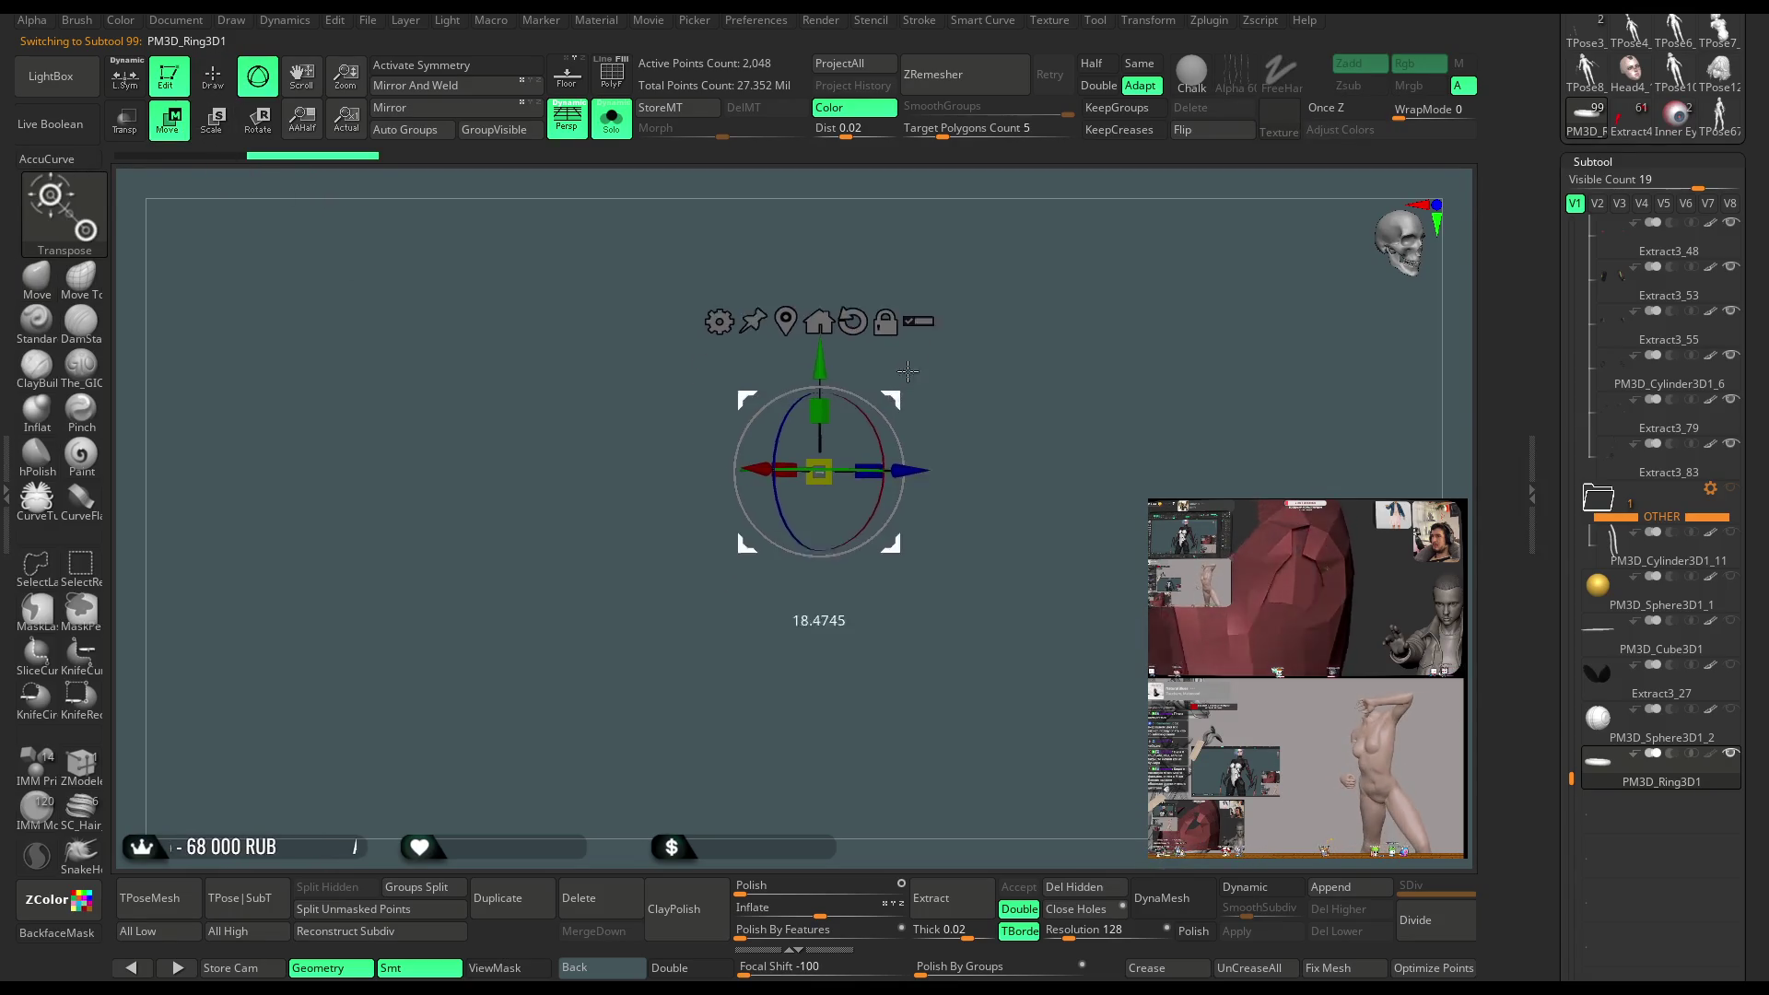
{"action": "left_click", "coordinate": [611, 118]}
{"action": "left_click_drag", "start_coordinate": [1118, 397], "coordinate": [994, 502]}
{"action": "left_click", "coordinate": [852, 433]}
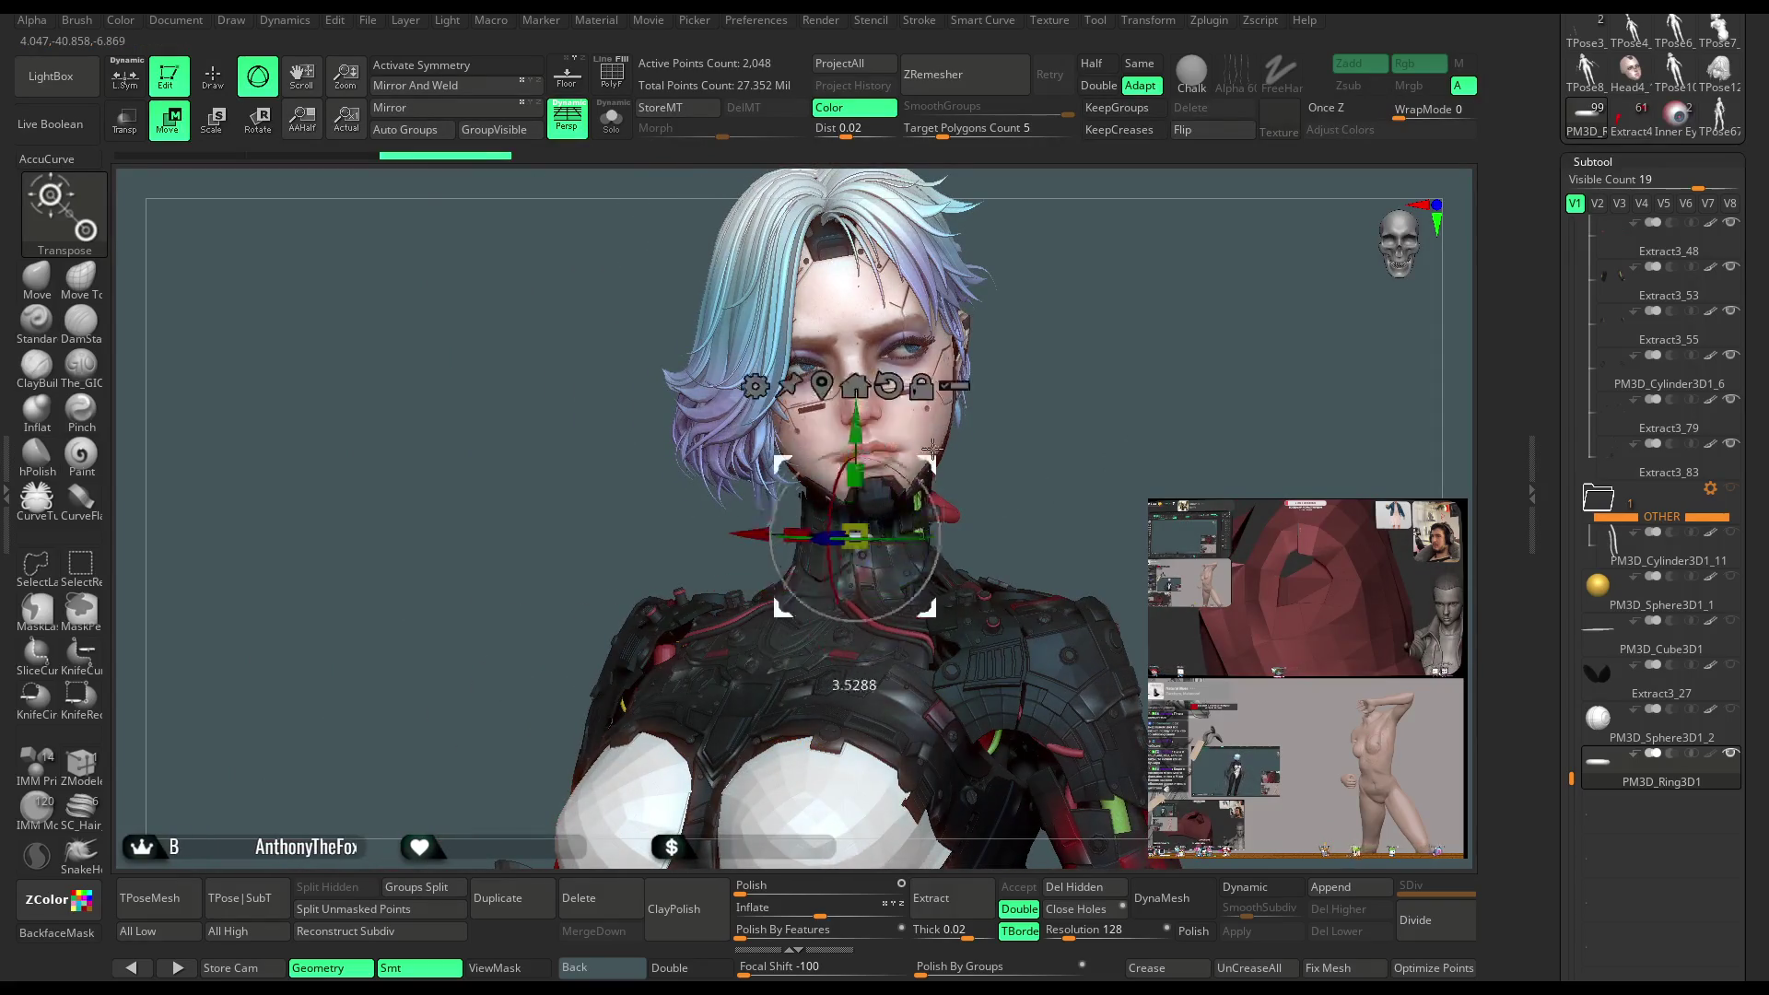
{"action": "mouse_move", "coordinate": [1115, 484]}
{"action": "left_mouse_down", "text": "alt"}
{"action": "mouse_move", "coordinate": [1131, 745]}
{"action": "mouse_move", "coordinate": [882, 536]}
{"action": "mouse_move", "coordinate": [878, 676]}
{"action": "mouse_move", "coordinate": [889, 503]}
{"action": "mouse_move", "coordinate": [733, 499]}
{"action": "mouse_move", "coordinate": [627, 465]}
{"action": "mouse_move", "coordinate": [742, 526]}
{"action": "left_mouse_up", "text": "alt"}
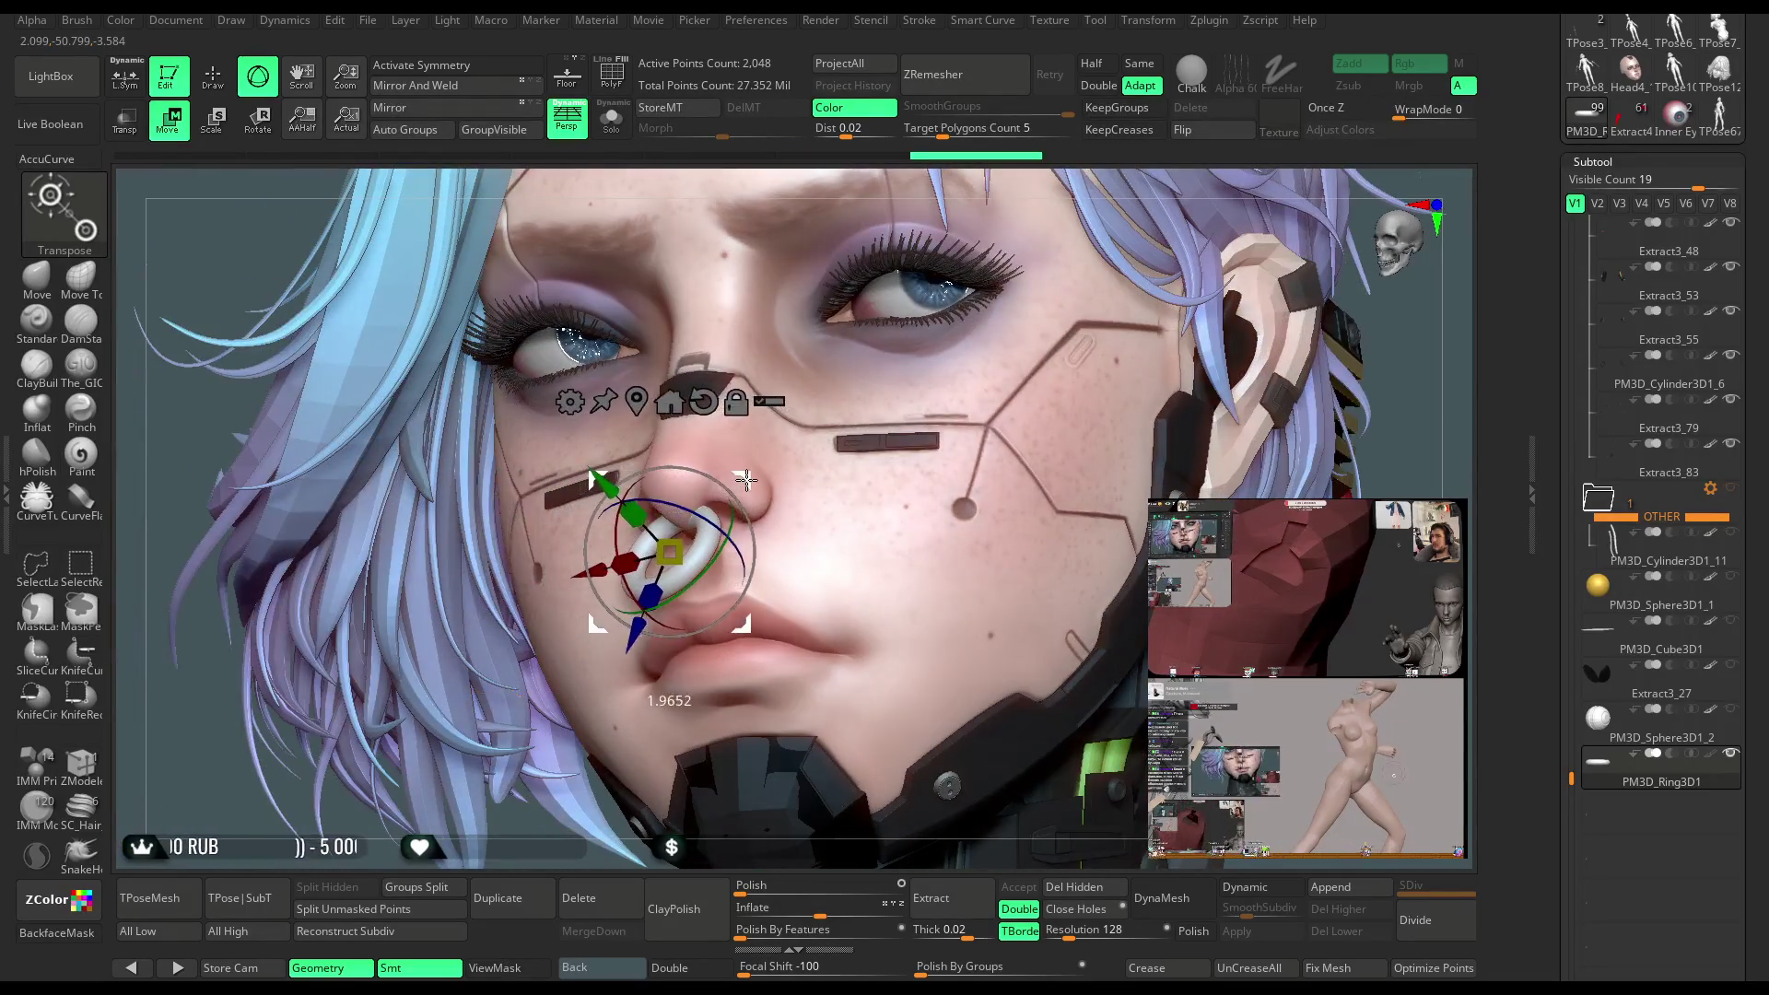
{"action": "left_click_drag", "start_coordinate": [1014, 194], "coordinate": [1143, 189]}
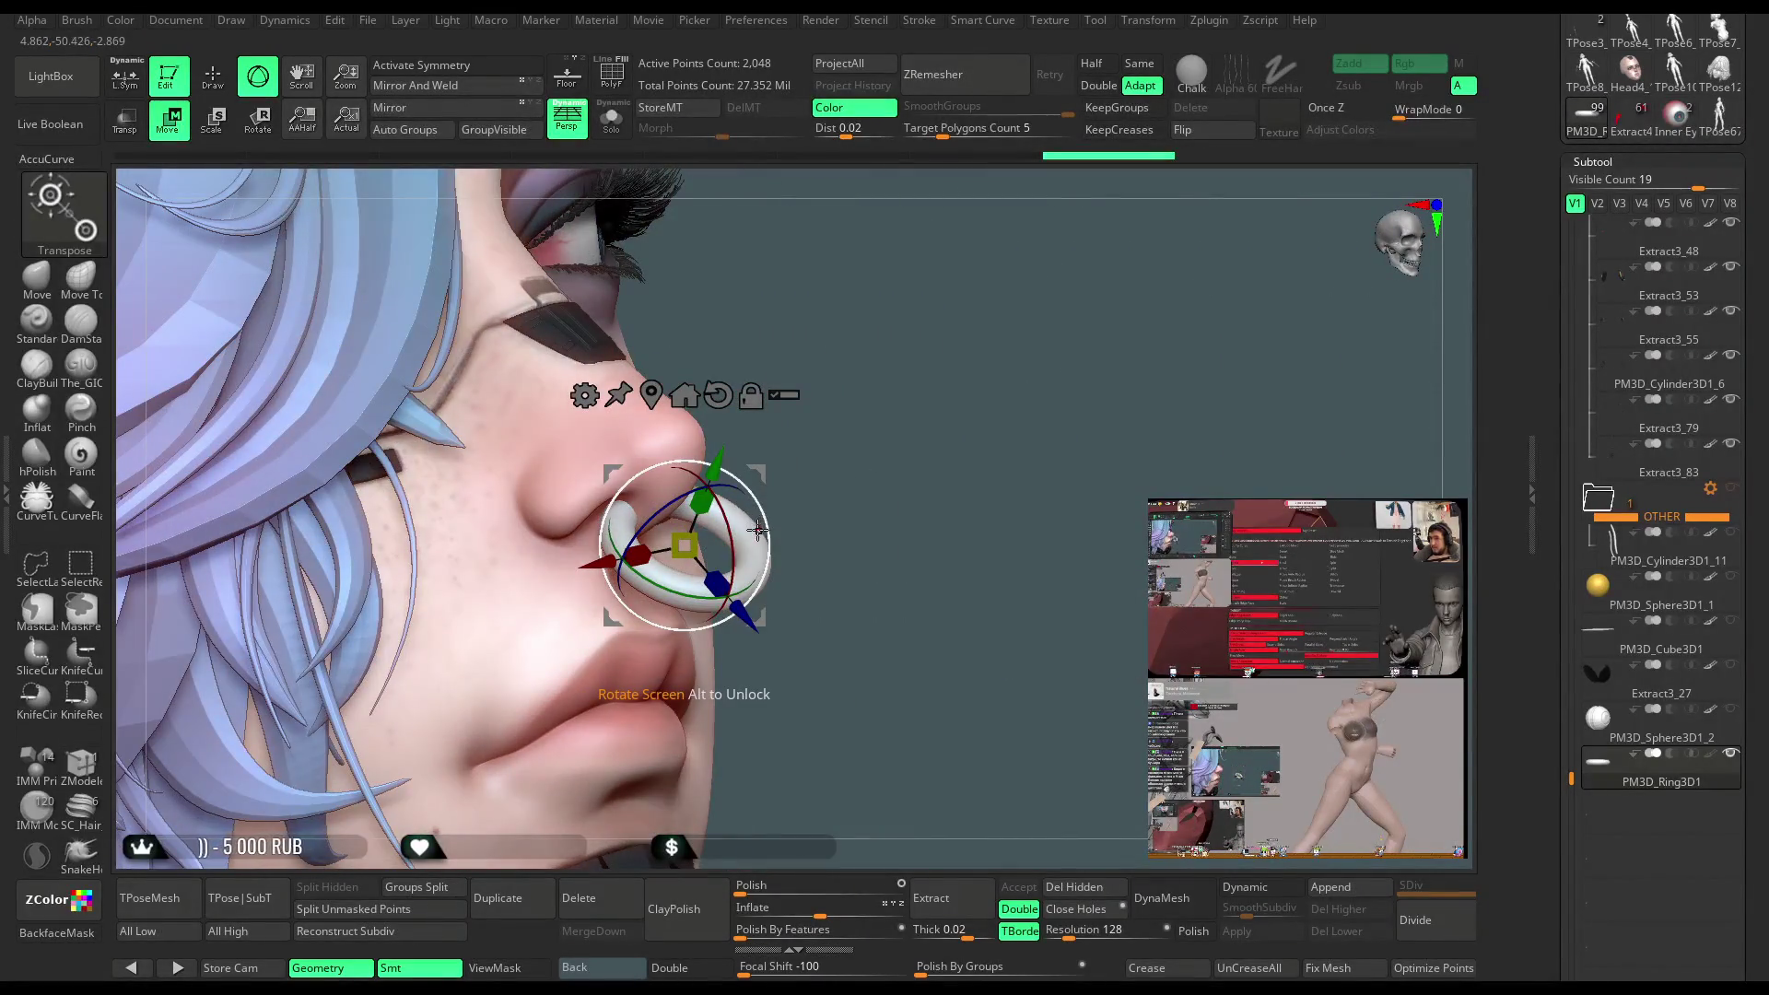
{"action": "mouse_move", "coordinate": [748, 539]}
{"action": "left_mouse_down"}
{"action": "mouse_move", "coordinate": [846, 456]}
{"action": "mouse_move", "coordinate": [732, 588]}
{"action": "left_mouse_up"}
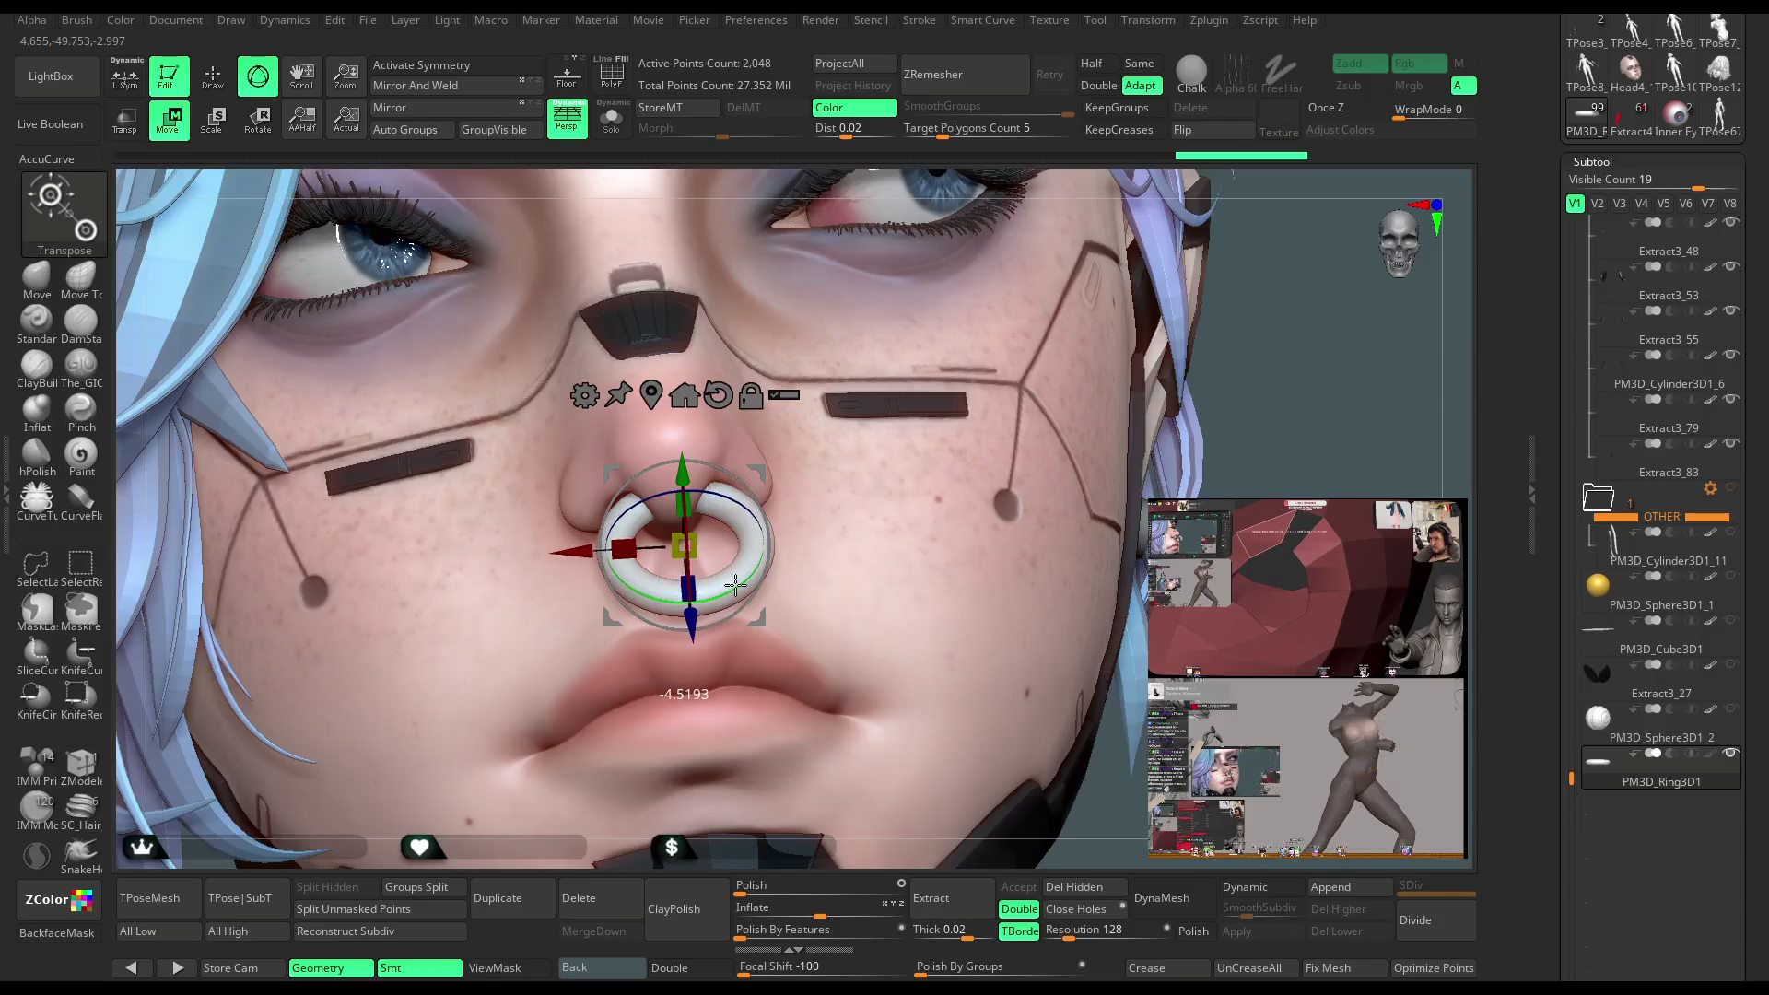
Check the ring from several sides, scale it down slightly to fit, and leave Move mode
{"action": "mouse_move", "coordinate": [1051, 191]}
{"action": "left_mouse_down"}
{"action": "mouse_move", "coordinate": [1087, 166]}
{"action": "mouse_move", "coordinate": [959, 375]}
{"action": "mouse_move", "coordinate": [1006, 404]}
{"action": "mouse_move", "coordinate": [699, 506]}
{"action": "left_mouse_up"}
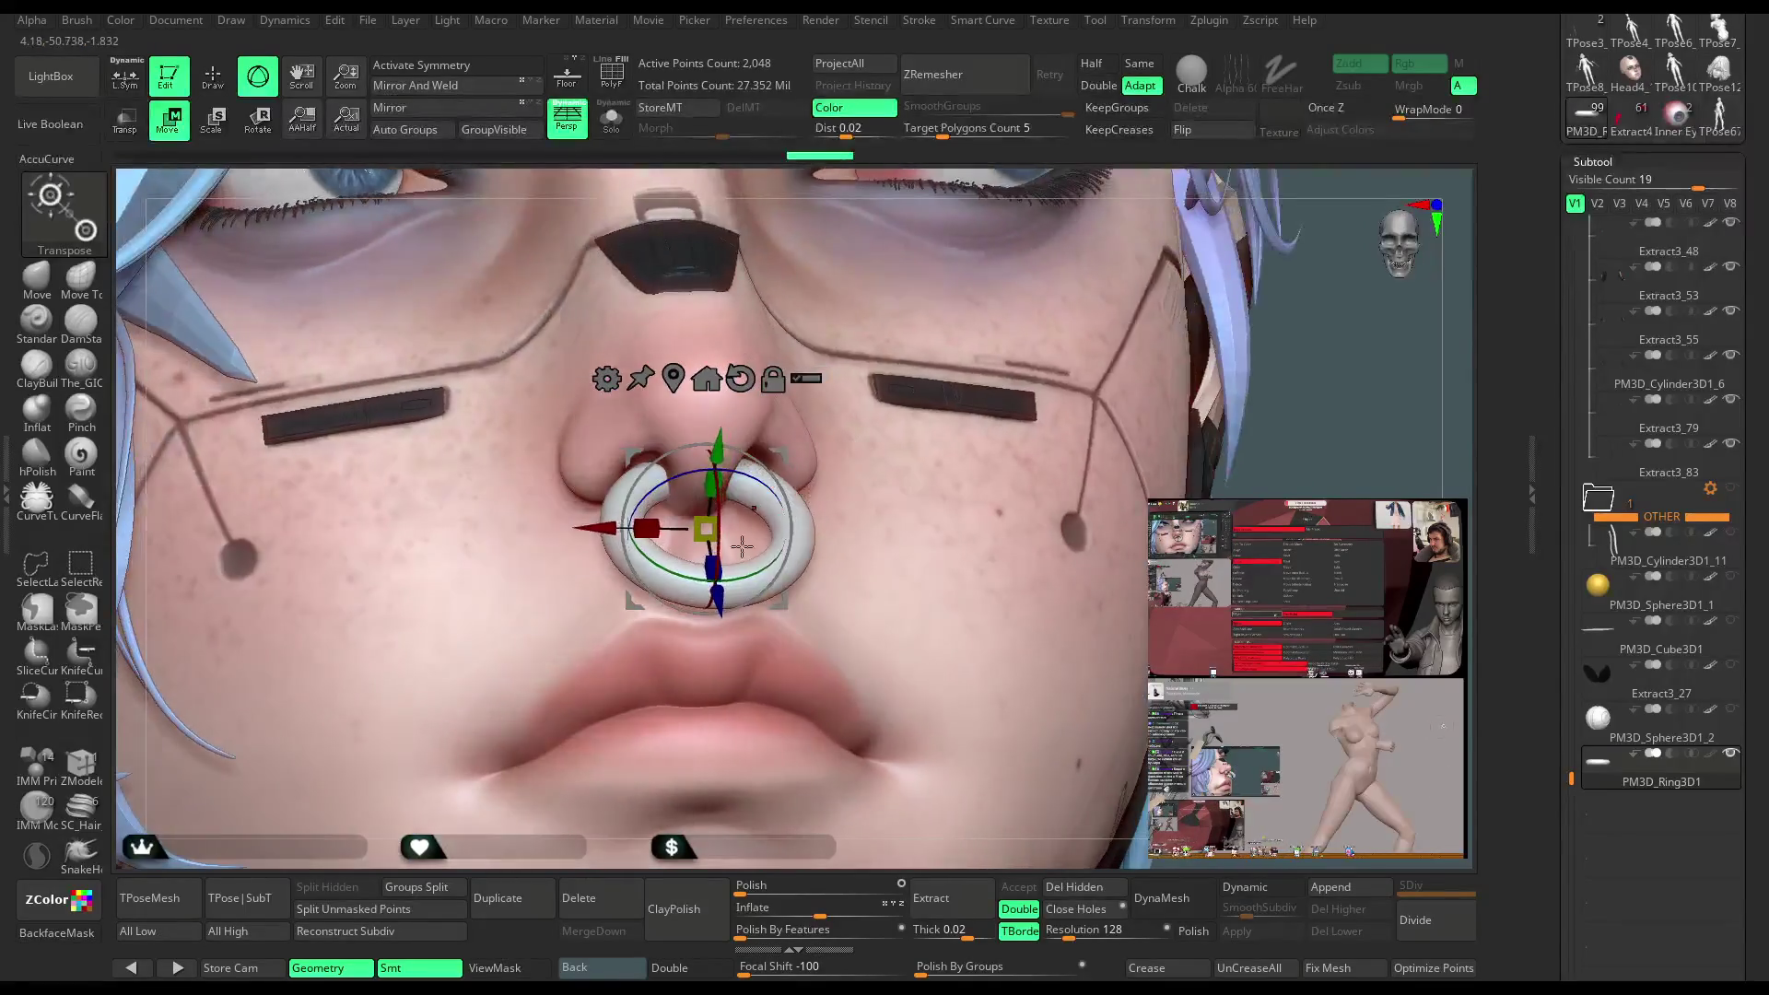
{"action": "left_click_drag", "start_coordinate": [955, 195], "coordinate": [990, 171]}
{"action": "left_click_drag", "start_coordinate": [957, 396], "coordinate": [505, 698]}
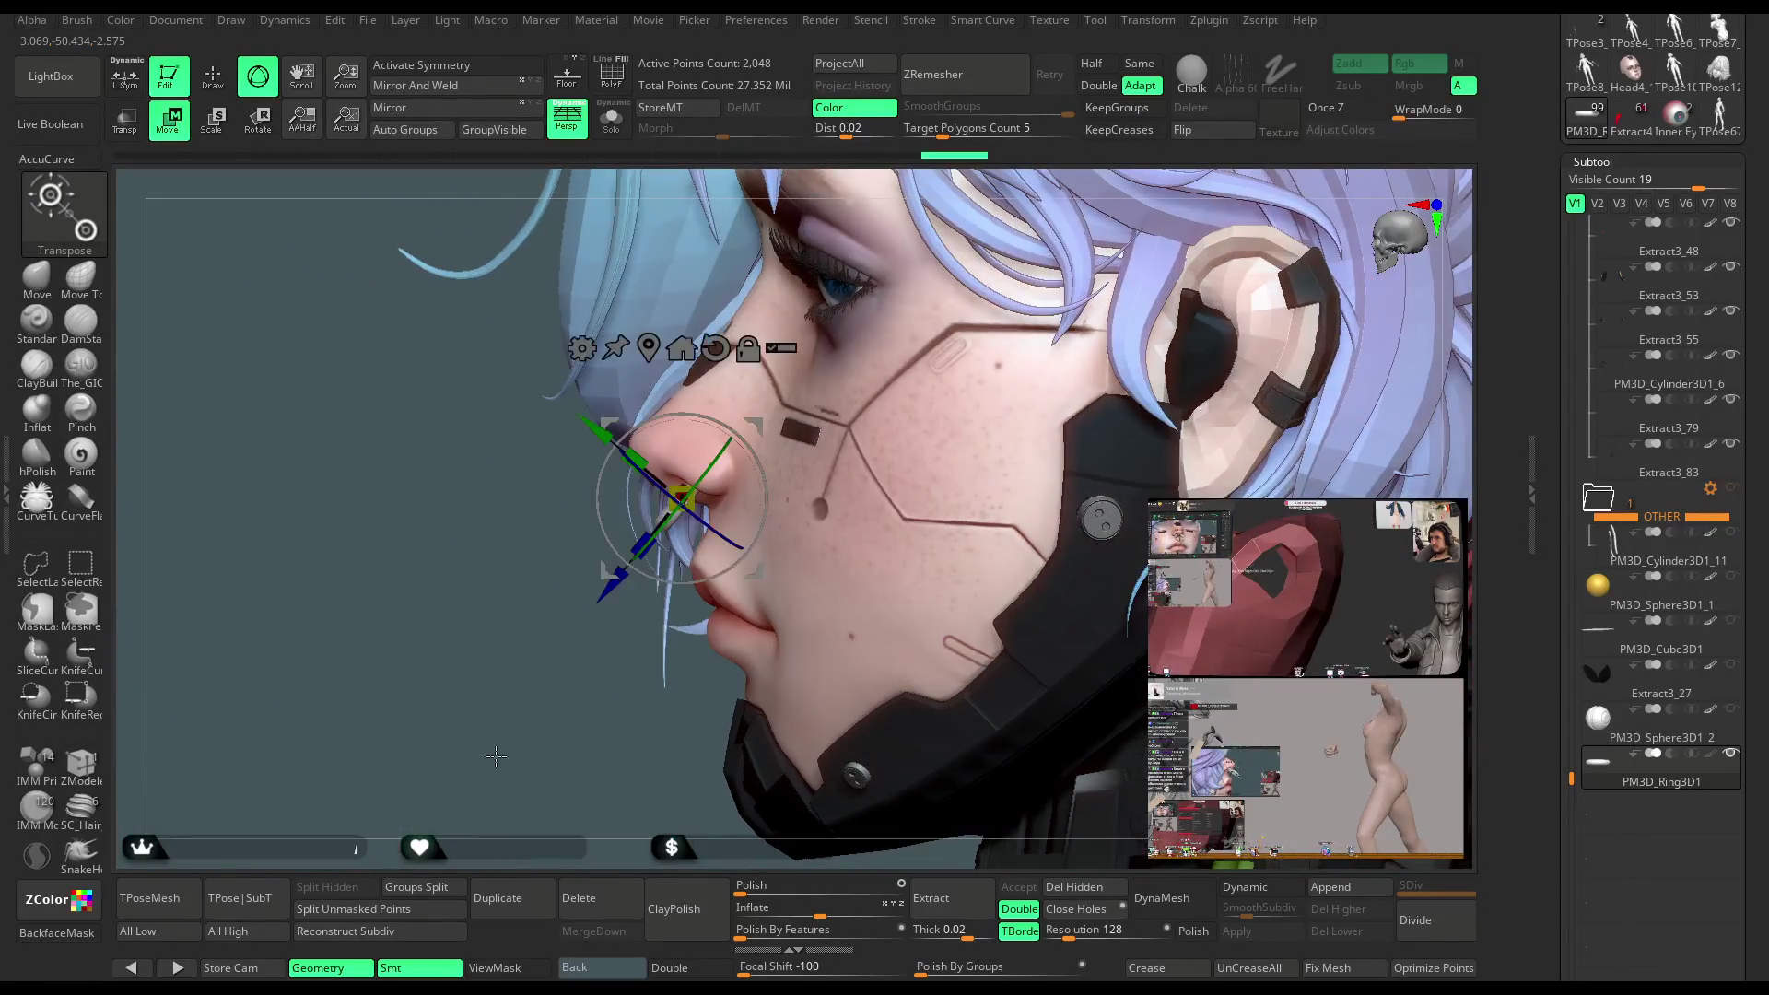
{"action": "scroll", "coordinate": [759, 481], "scroll_direction": "up", "scroll_amount": 3}
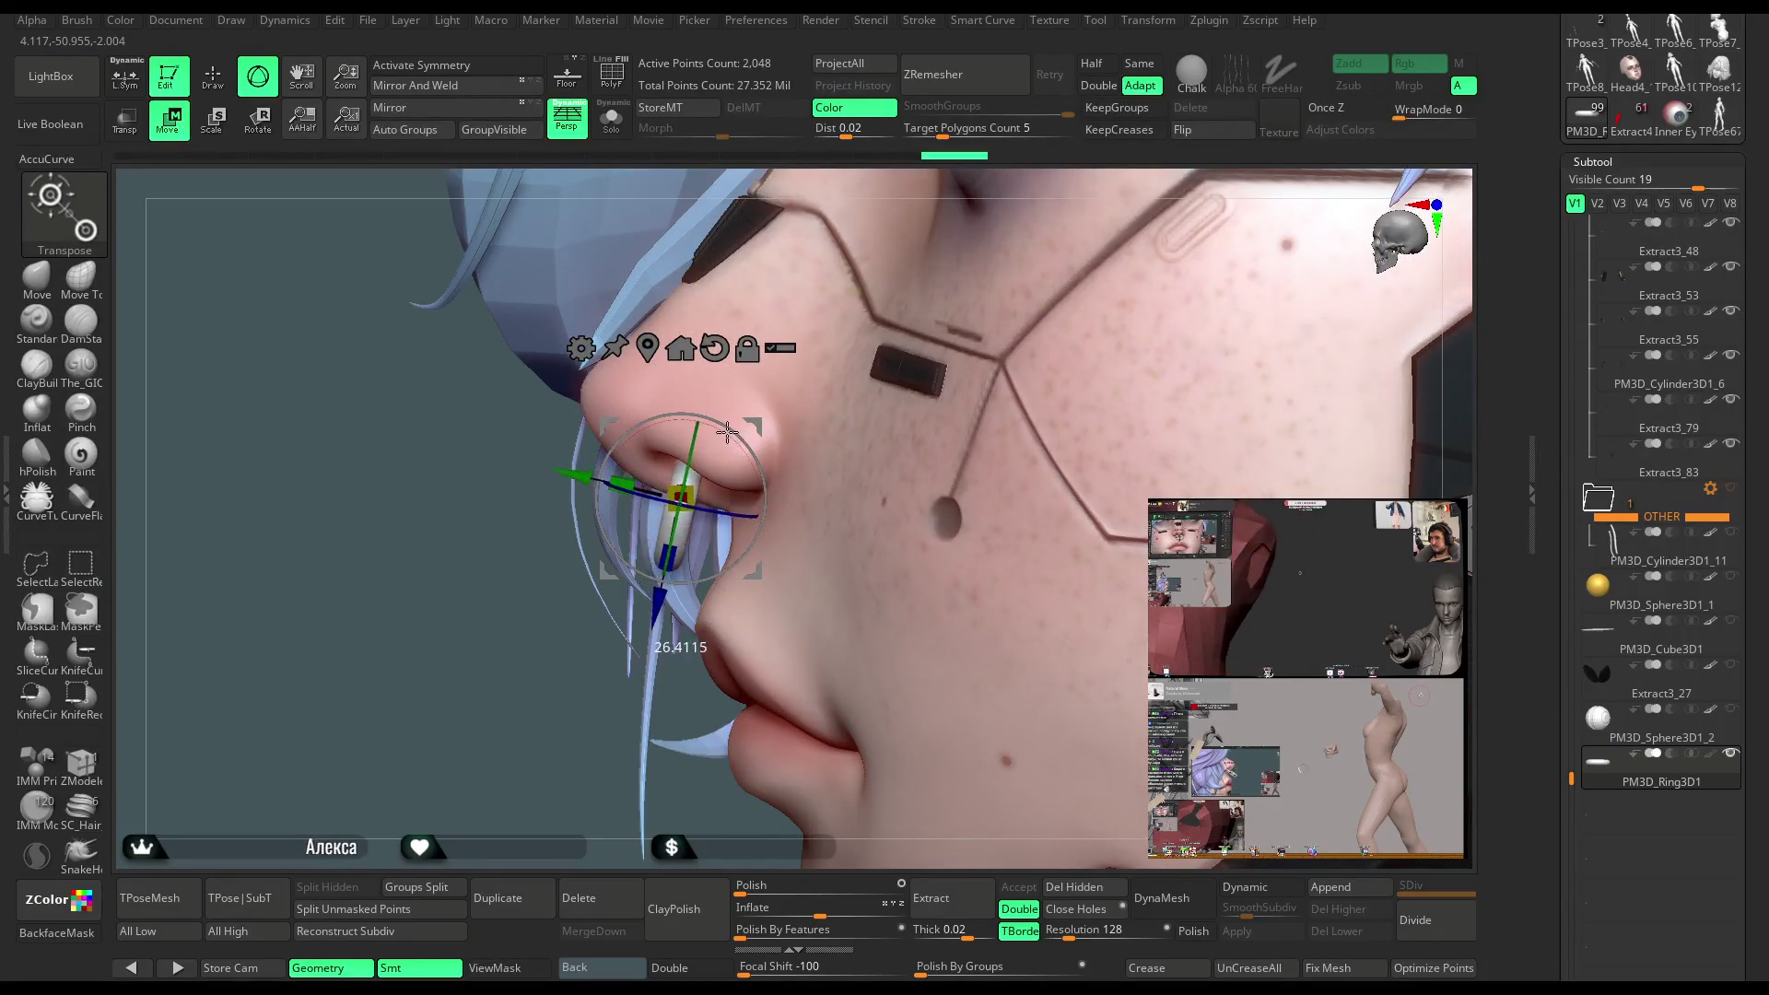
{"action": "mouse_move", "coordinate": [497, 683]}
{"action": "left_mouse_down"}
{"action": "mouse_move", "coordinate": [577, 675]}
{"action": "mouse_move", "coordinate": [768, 453]}
{"action": "mouse_move", "coordinate": [884, 379]}
{"action": "left_mouse_up"}
{"action": "left_click_drag", "start_coordinate": [707, 510], "coordinate": [698, 499]}
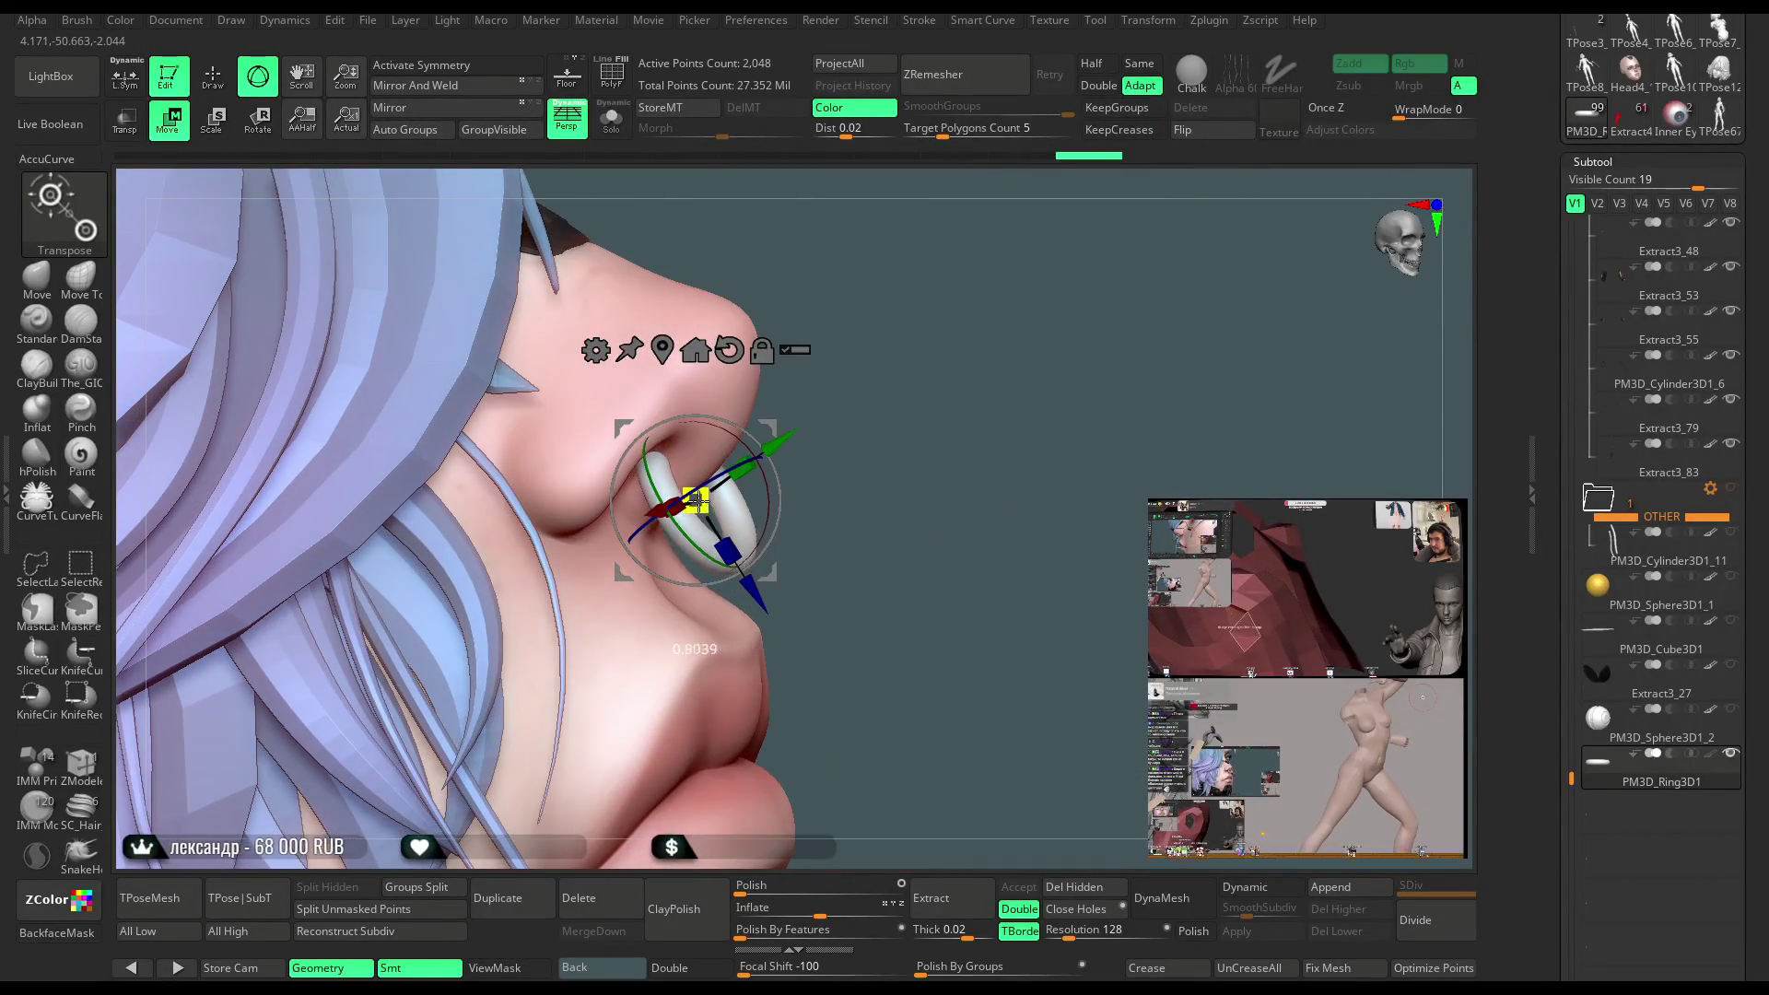
{"action": "mouse_move", "coordinate": [889, 360]}
{"action": "left_mouse_down"}
{"action": "mouse_move", "coordinate": [767, 389]}
{"action": "mouse_move", "coordinate": [766, 429]}
{"action": "left_mouse_up"}
{"action": "mouse_move", "coordinate": [701, 590]}
{"action": "left_mouse_down"}
{"action": "mouse_move", "coordinate": [528, 731]}
{"action": "mouse_move", "coordinate": [539, 705]}
{"action": "left_mouse_up"}
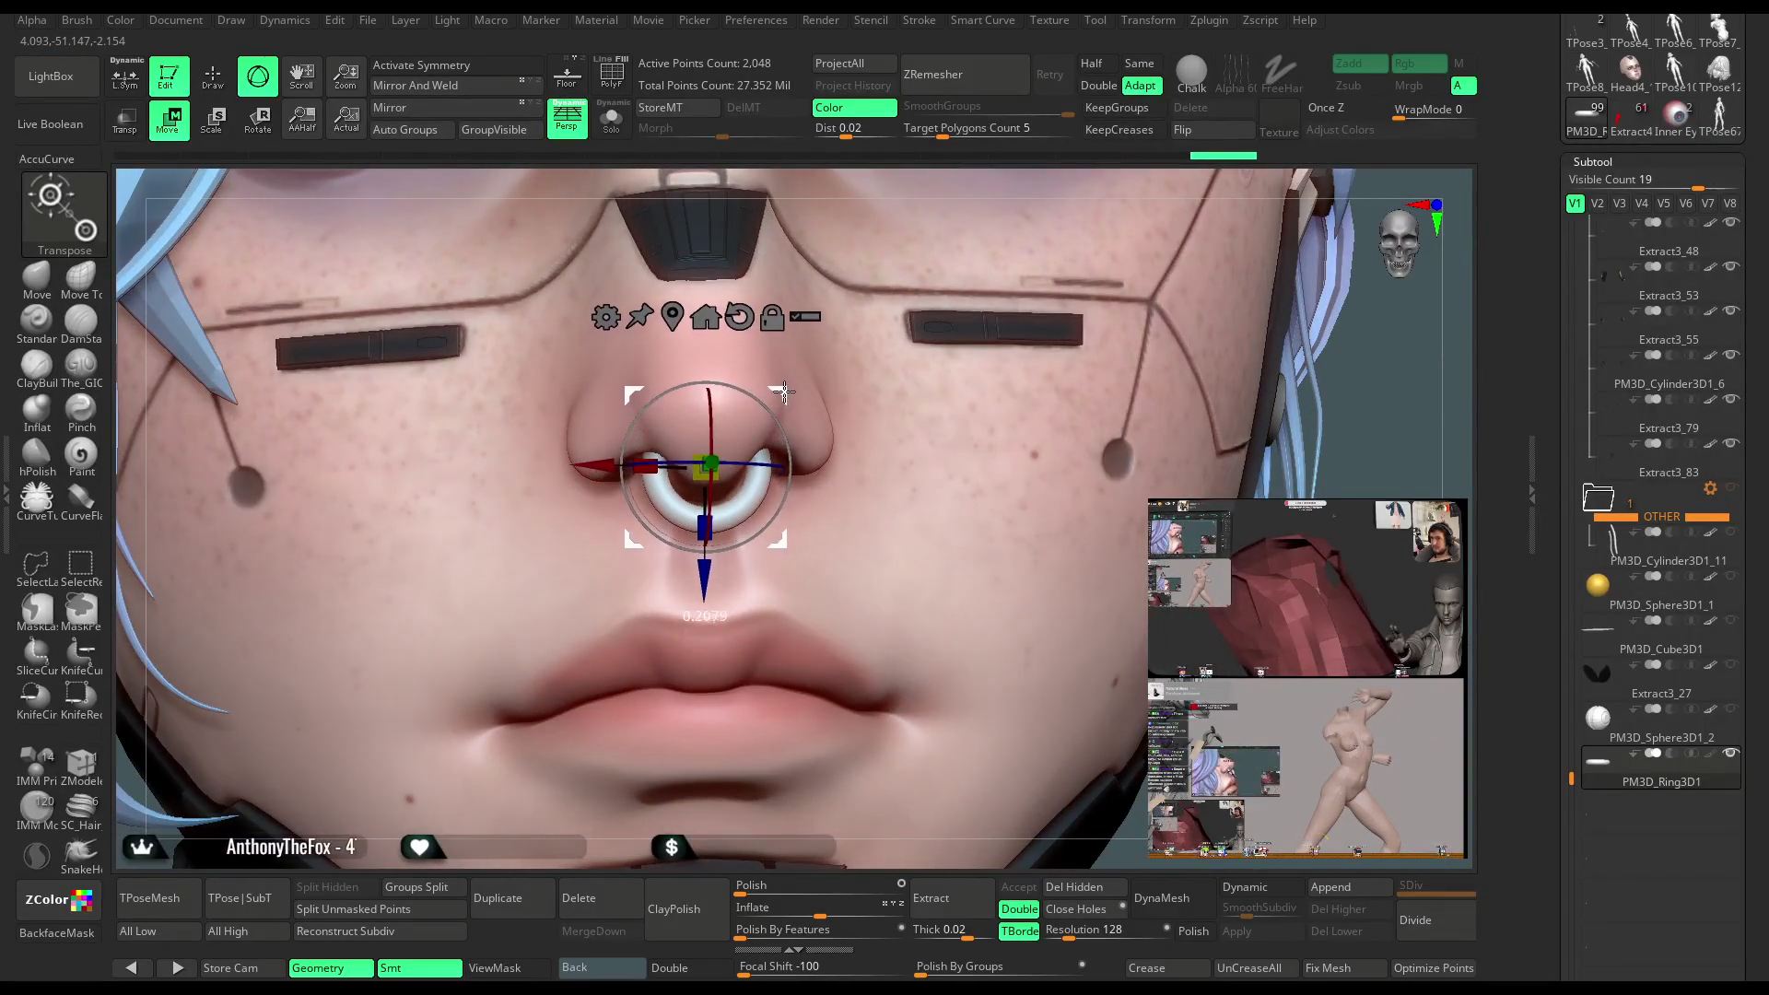
{"action": "mouse_move", "coordinate": [944, 175]}
{"action": "left_mouse_down"}
{"action": "mouse_move", "coordinate": [778, 397]}
{"action": "mouse_move", "coordinate": [875, 420]}
{"action": "mouse_move", "coordinate": [958, 476]}
{"action": "mouse_move", "coordinate": [1031, 351]}
{"action": "mouse_move", "coordinate": [975, 352]}
{"action": "mouse_move", "coordinate": [1057, 404]}
{"action": "mouse_move", "coordinate": [1051, 442]}
{"action": "mouse_move", "coordinate": [830, 433]}
{"action": "left_mouse_up"}
{"action": "key", "text": "q"}
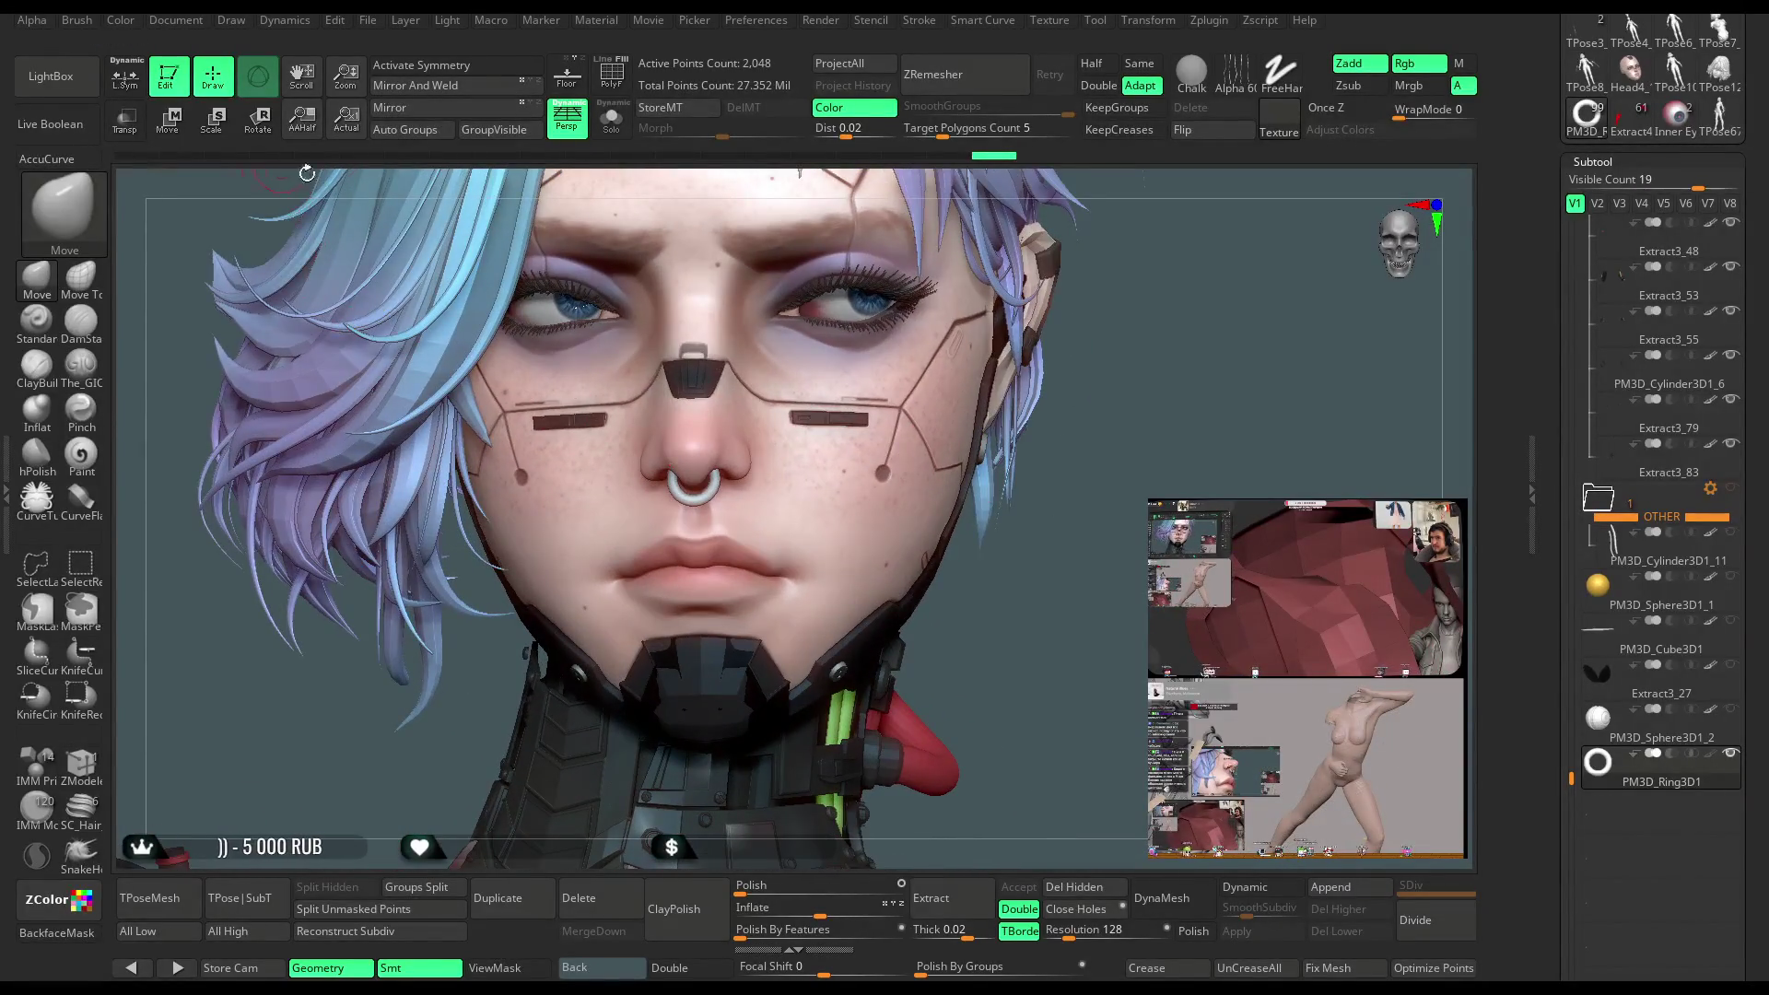
{"action": "mouse_move", "coordinate": [1107, 348]}
{"action": "left_mouse_down"}
{"action": "mouse_move", "coordinate": [1189, 406]}
{"action": "mouse_move", "coordinate": [1230, 410]}
{"action": "mouse_move", "coordinate": [1201, 388]}
{"action": "mouse_move", "coordinate": [1202, 411]}
{"action": "left_mouse_up"}
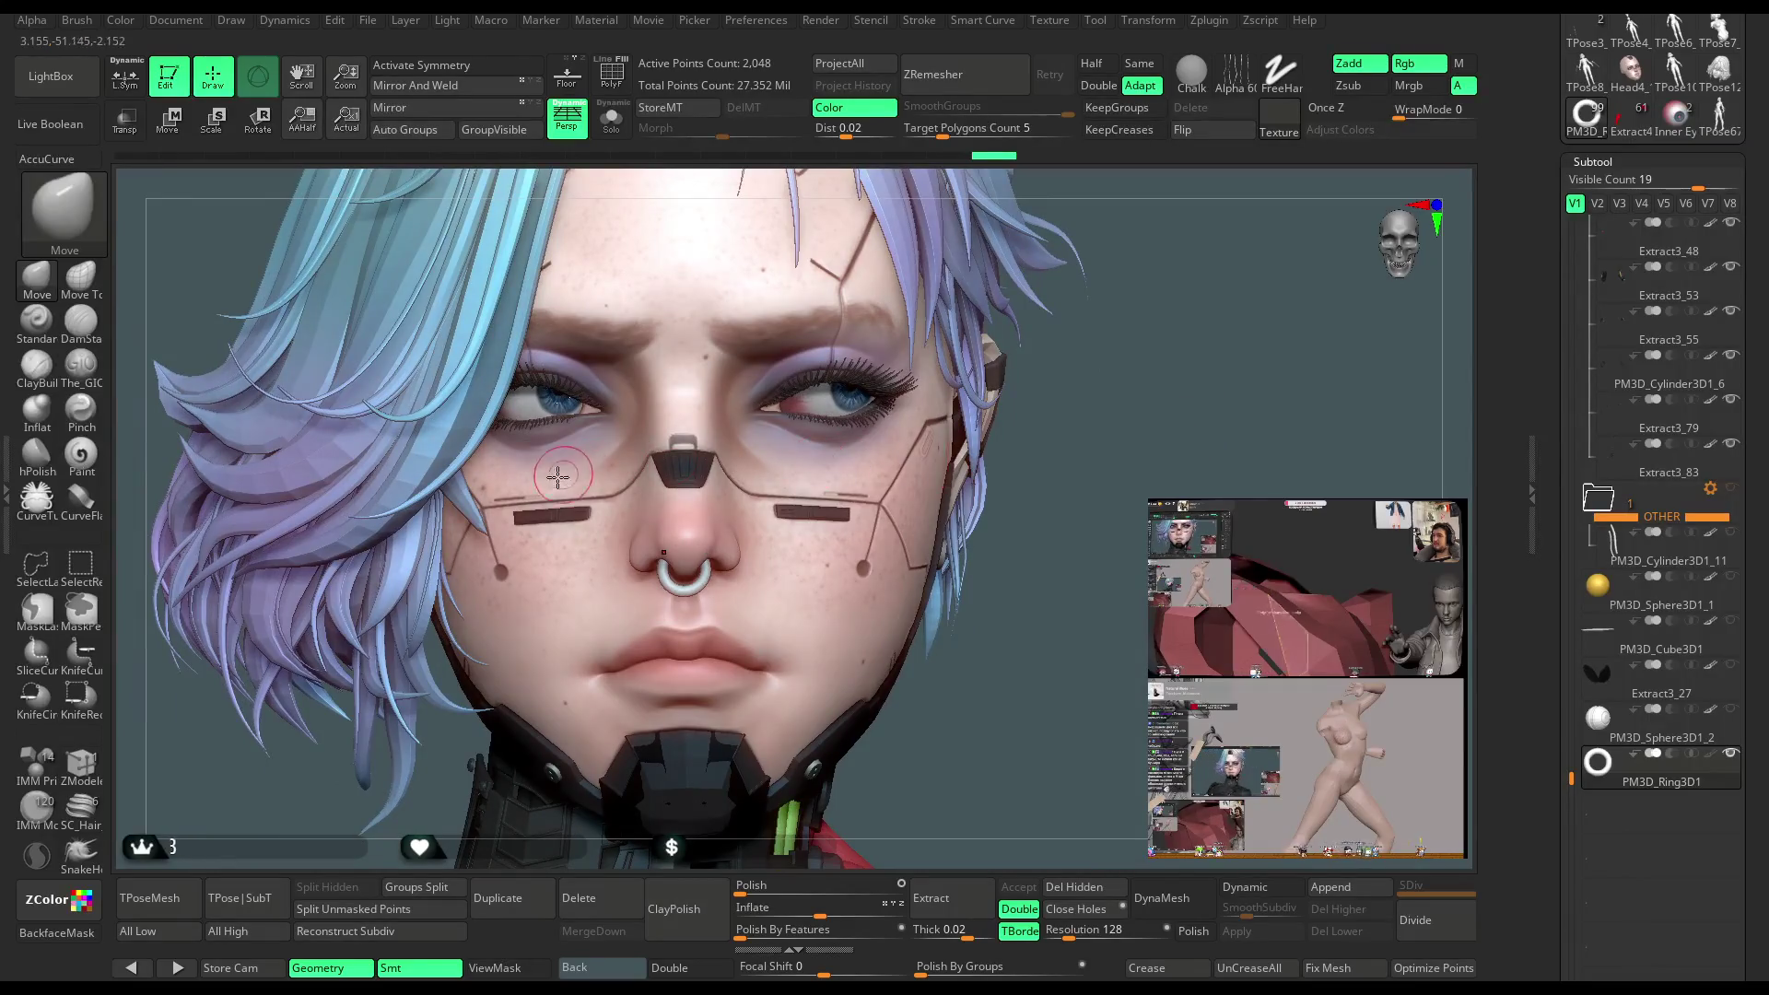
{"action": "left_click", "coordinate": [174, 136]}
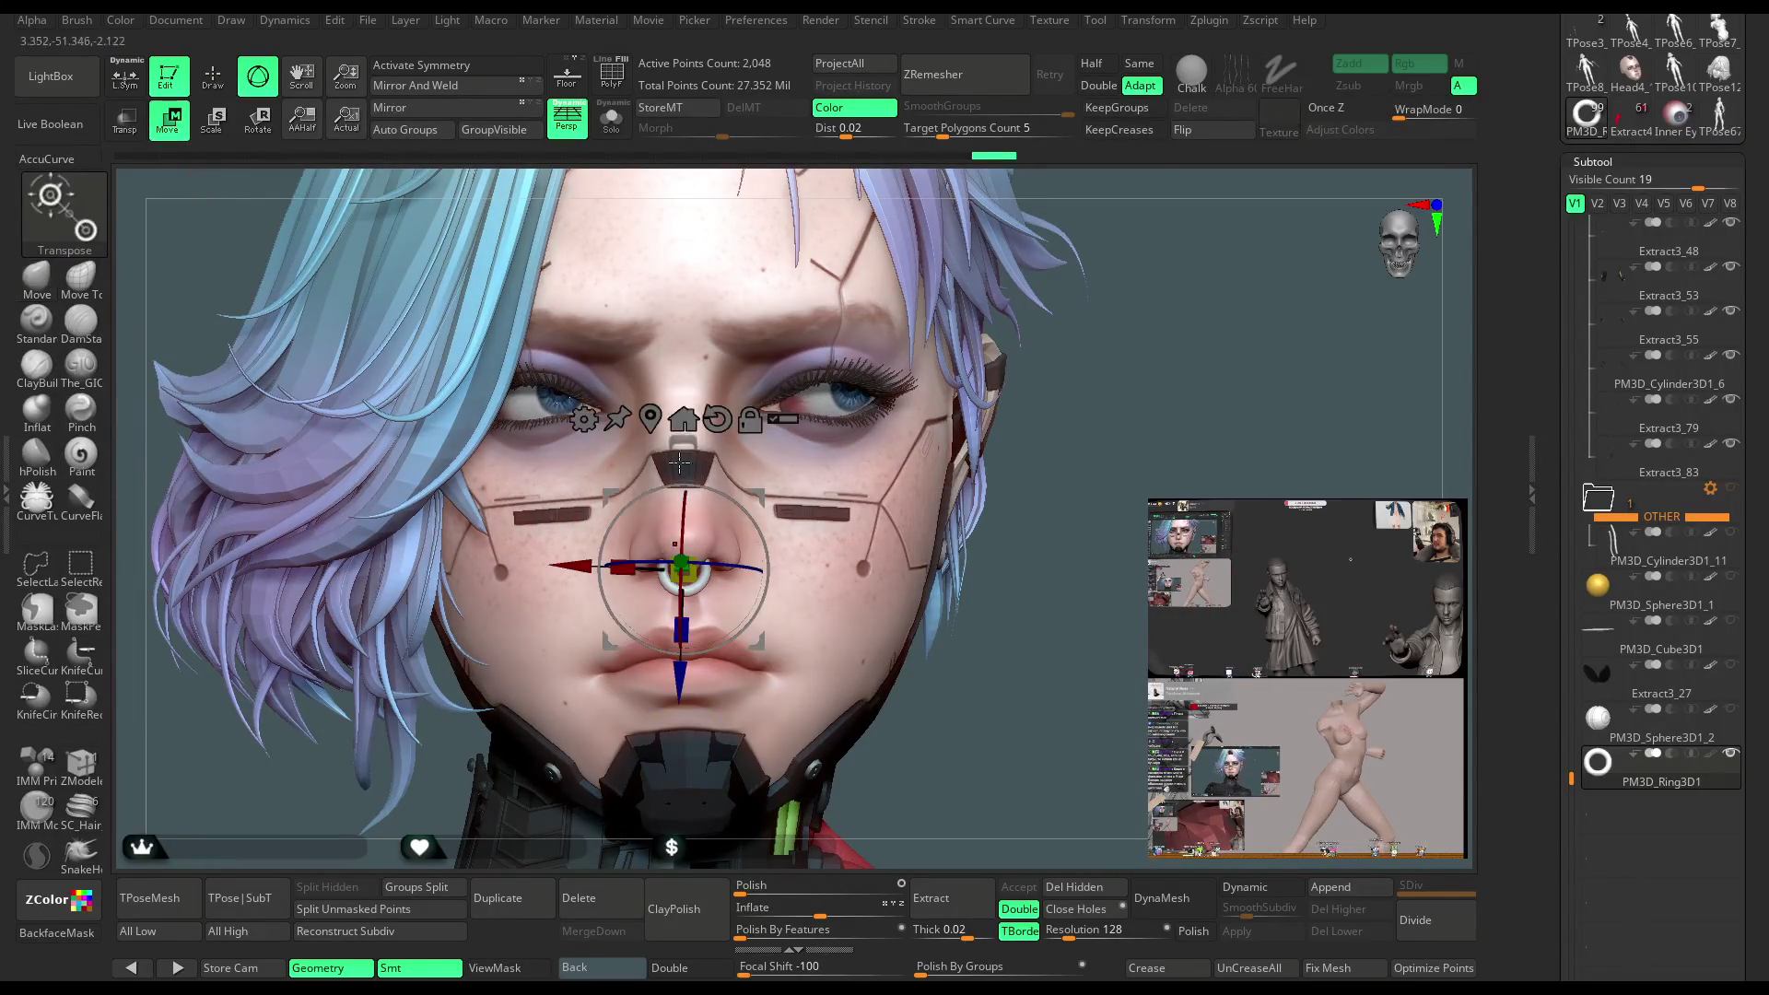
{"action": "left_click_drag", "start_coordinate": [807, 435], "coordinate": [834, 318]}
{"action": "left_click_drag", "start_coordinate": [1092, 426], "coordinate": [1096, 410]}
{"action": "scroll", "coordinate": [969, 557], "scroll_direction": "up", "scroll_amount": 5}
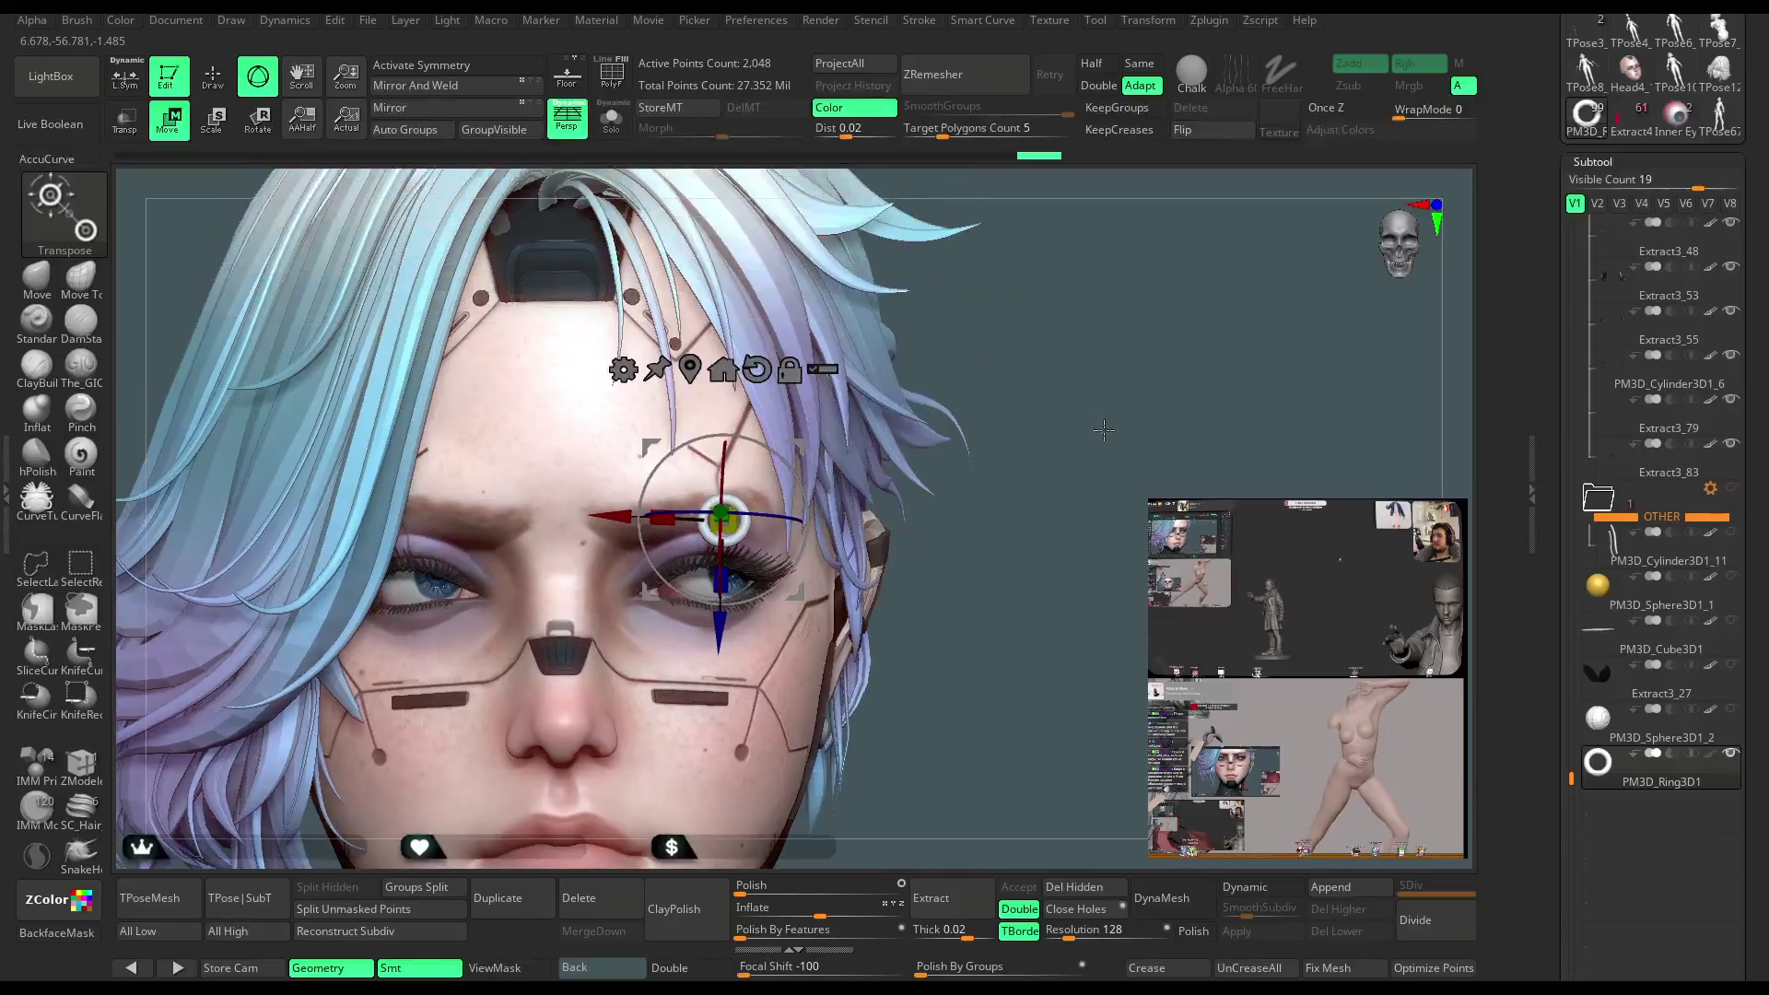
{"action": "scroll", "coordinate": [969, 558], "scroll_direction": "up", "scroll_amount": 1}
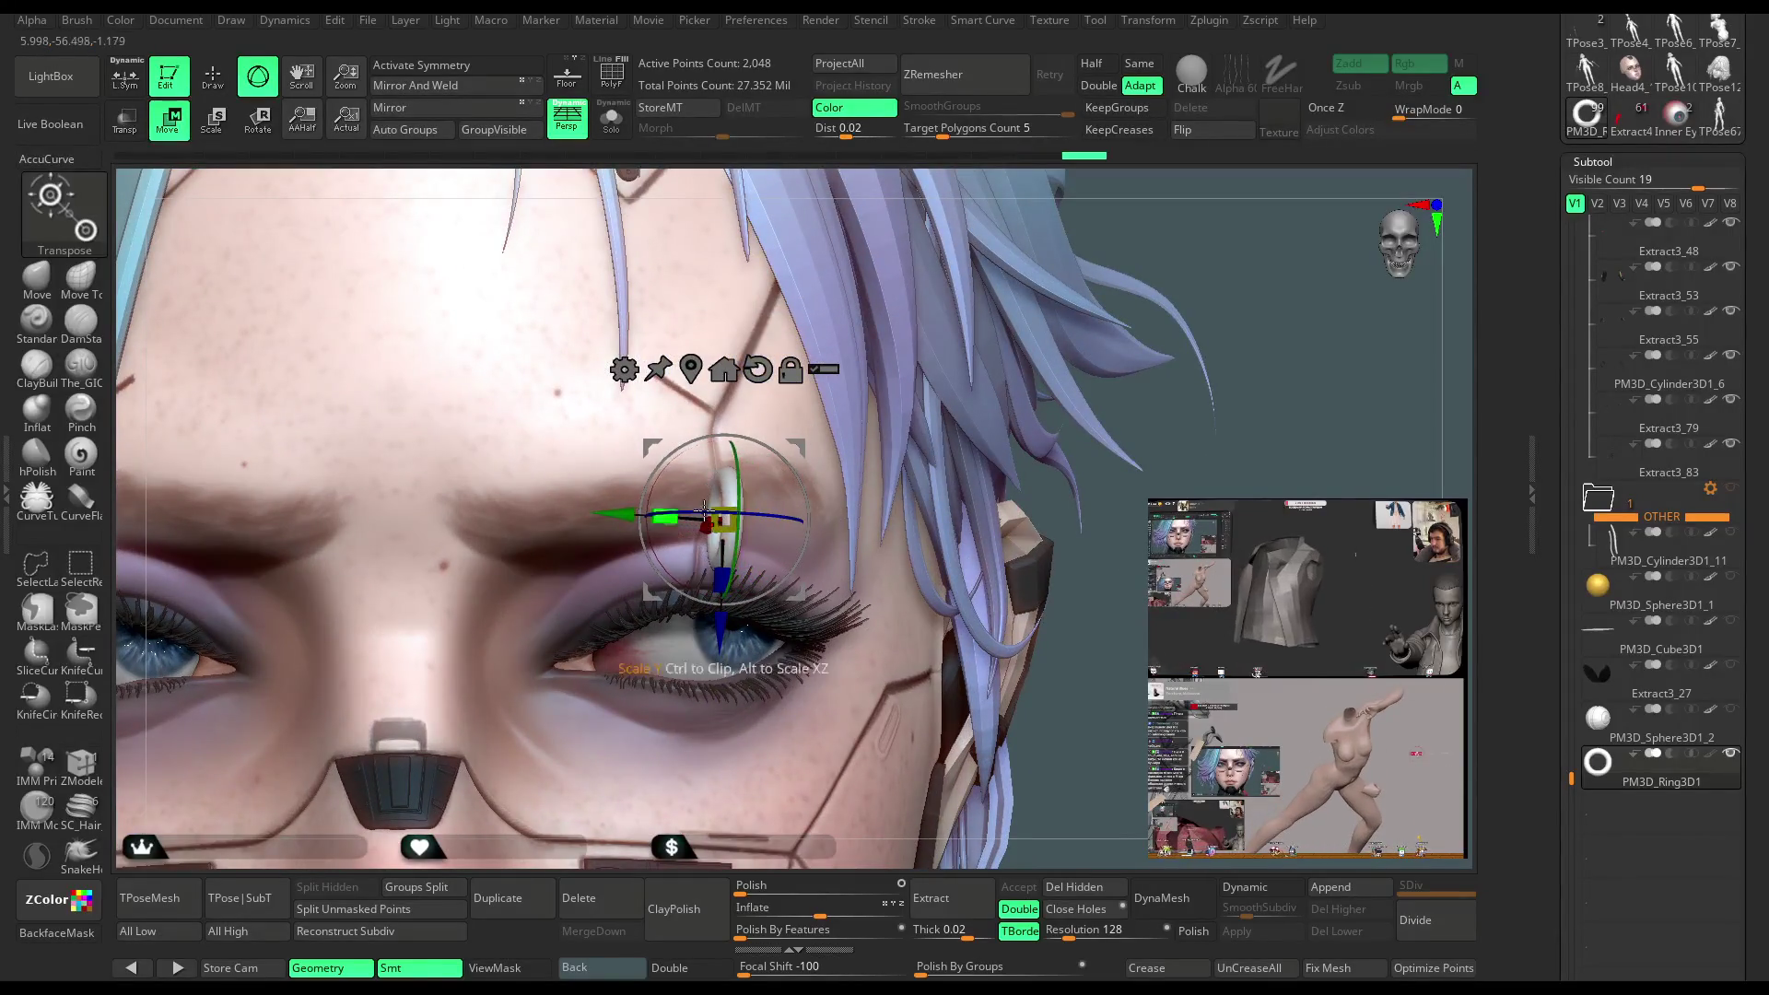
{"action": "mouse_move", "coordinate": [1152, 276]}
{"action": "left_mouse_down"}
{"action": "mouse_move", "coordinate": [1255, 216]}
{"action": "mouse_move", "coordinate": [804, 431]}
{"action": "mouse_move", "coordinate": [806, 407]}
{"action": "mouse_move", "coordinate": [941, 389]}
{"action": "mouse_move", "coordinate": [774, 455]}
{"action": "left_mouse_up"}
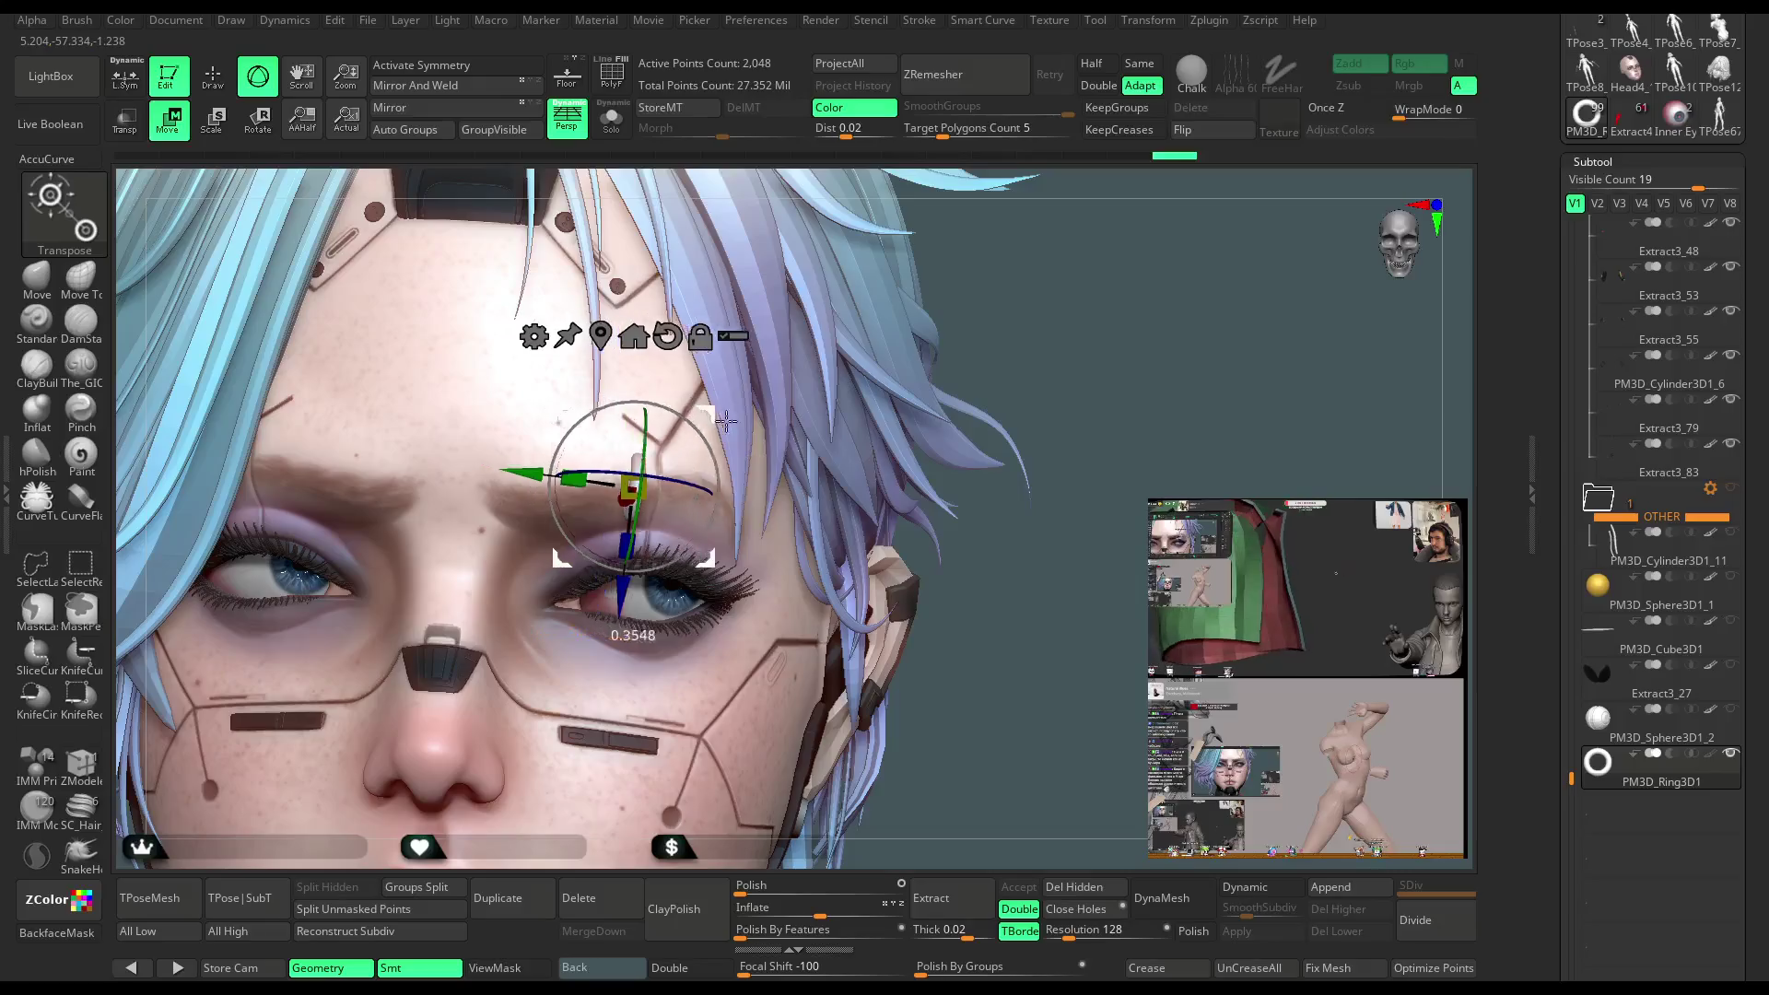
{"action": "scroll", "coordinate": [664, 467], "scroll_direction": "up", "scroll_amount": 5}
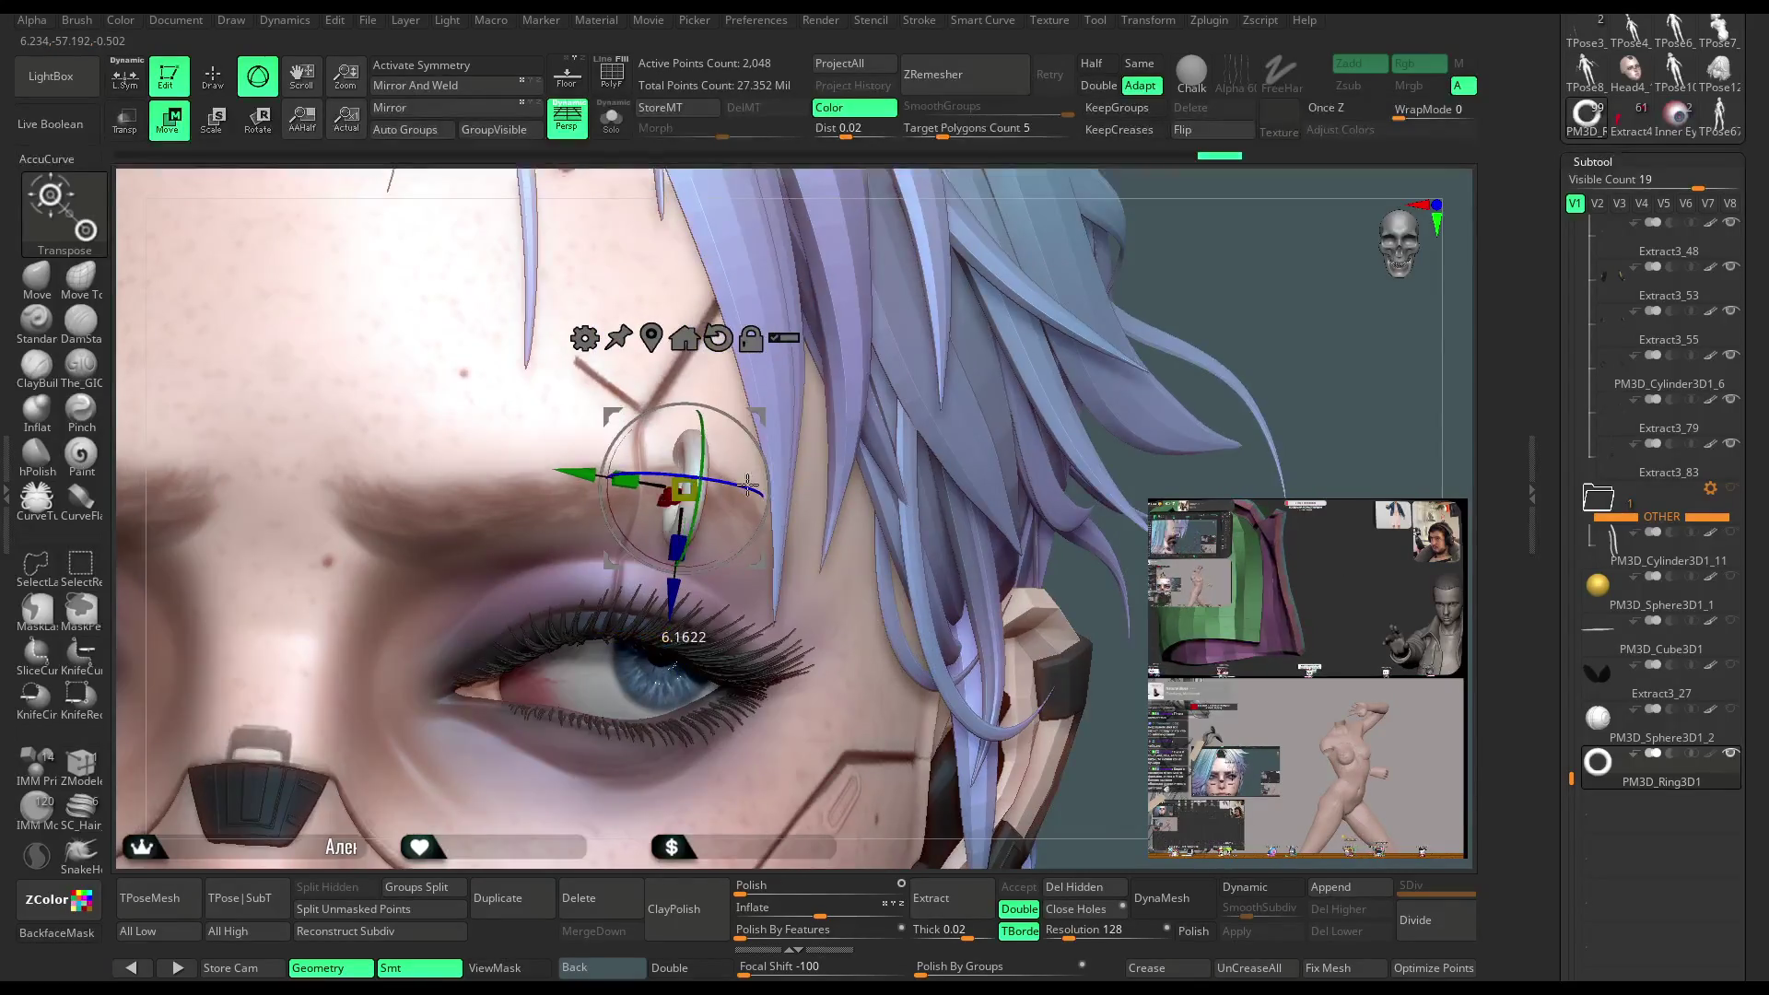
{"action": "mouse_move", "coordinate": [774, 493]}
{"action": "left_mouse_down"}
{"action": "mouse_move", "coordinate": [754, 407]}
{"action": "mouse_move", "coordinate": [803, 412]}
{"action": "mouse_move", "coordinate": [778, 403]}
{"action": "left_mouse_up"}
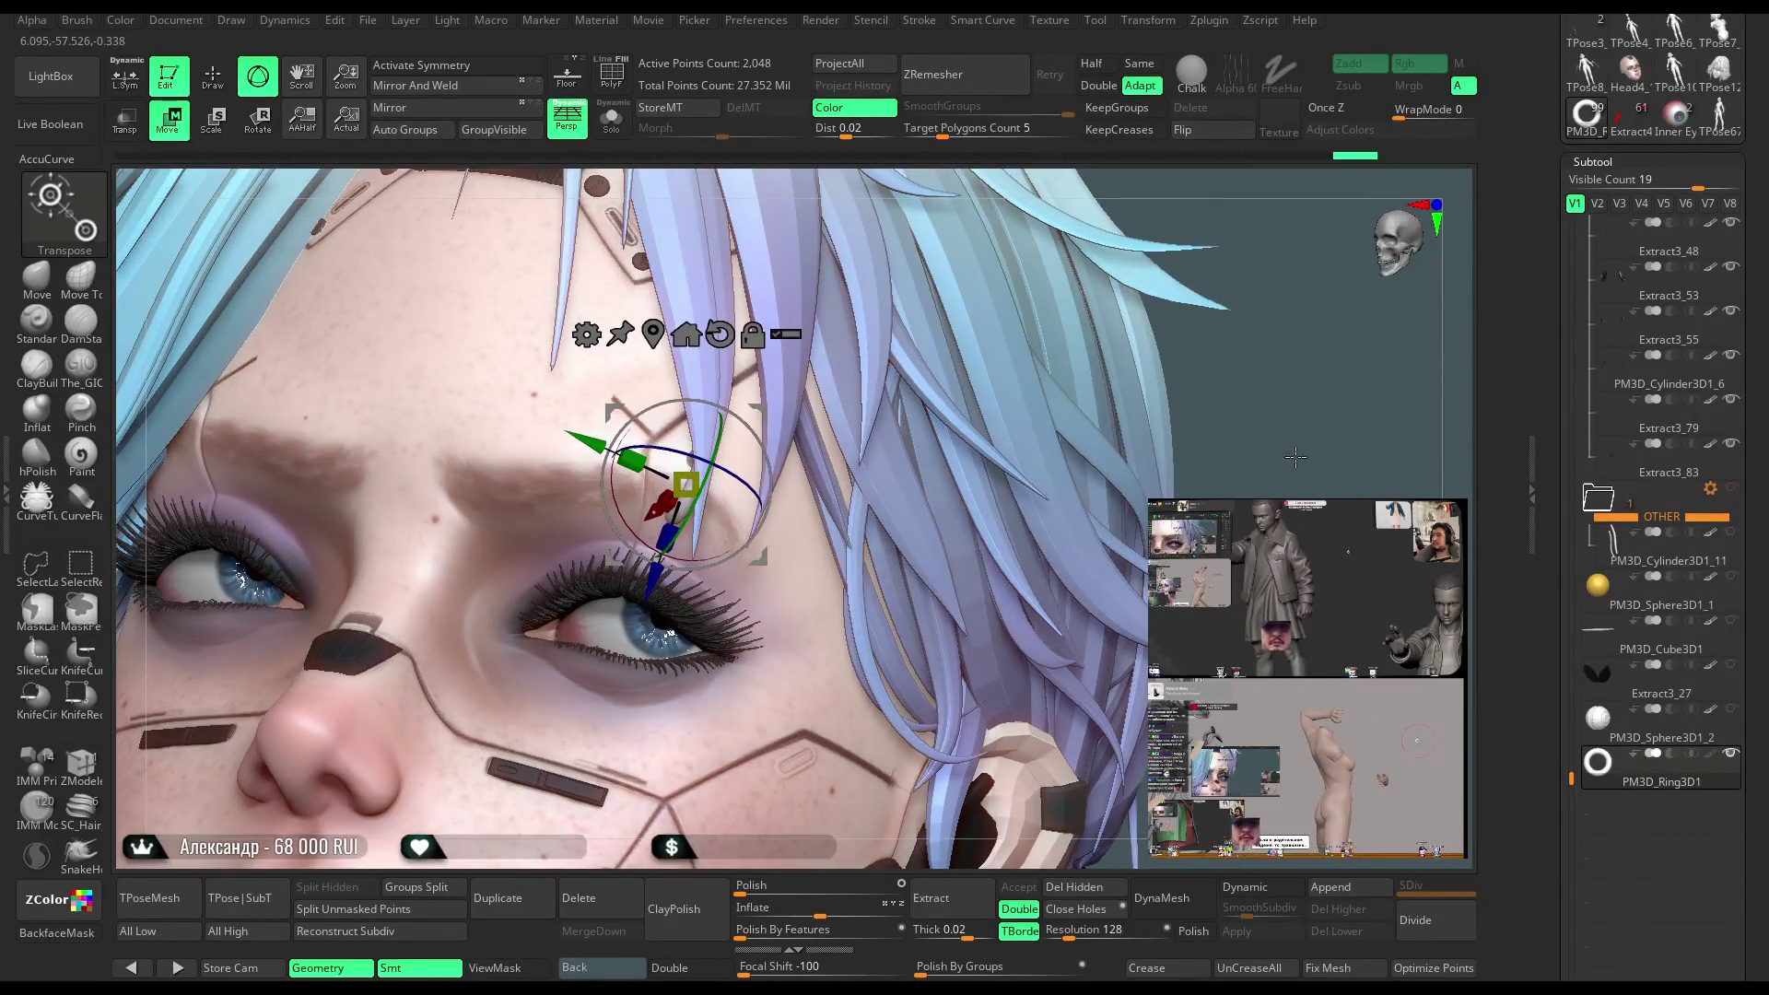
{"action": "scroll", "coordinate": [1295, 457], "scroll_direction": "down", "scroll_amount": 5}
{"action": "left_click_drag", "start_coordinate": [1296, 457], "coordinate": [1130, 433]}
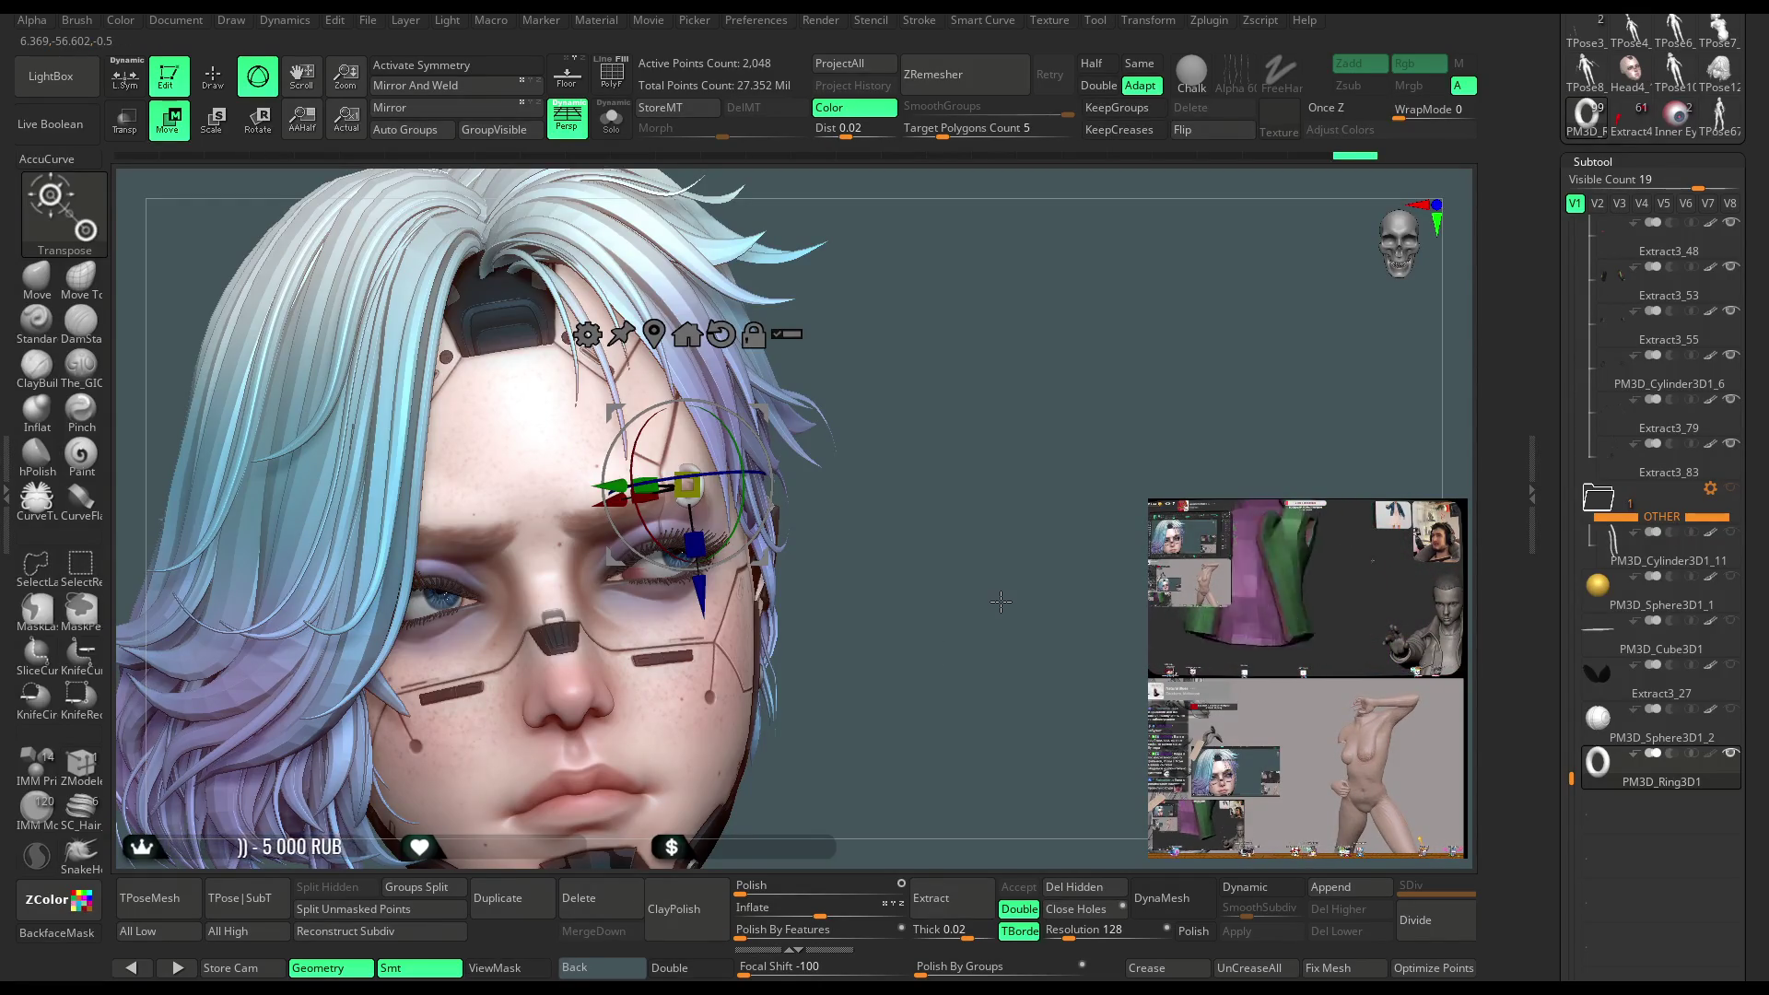
{"action": "left_click_drag", "start_coordinate": [984, 523], "coordinate": [977, 433]}
Exit Transpose and delete the leftover PM3D_Ring3D1 ring subtool
{"action": "left_click", "coordinate": [212, 90]}
{"action": "left_click_drag", "start_coordinate": [962, 337], "coordinate": [978, 340]}
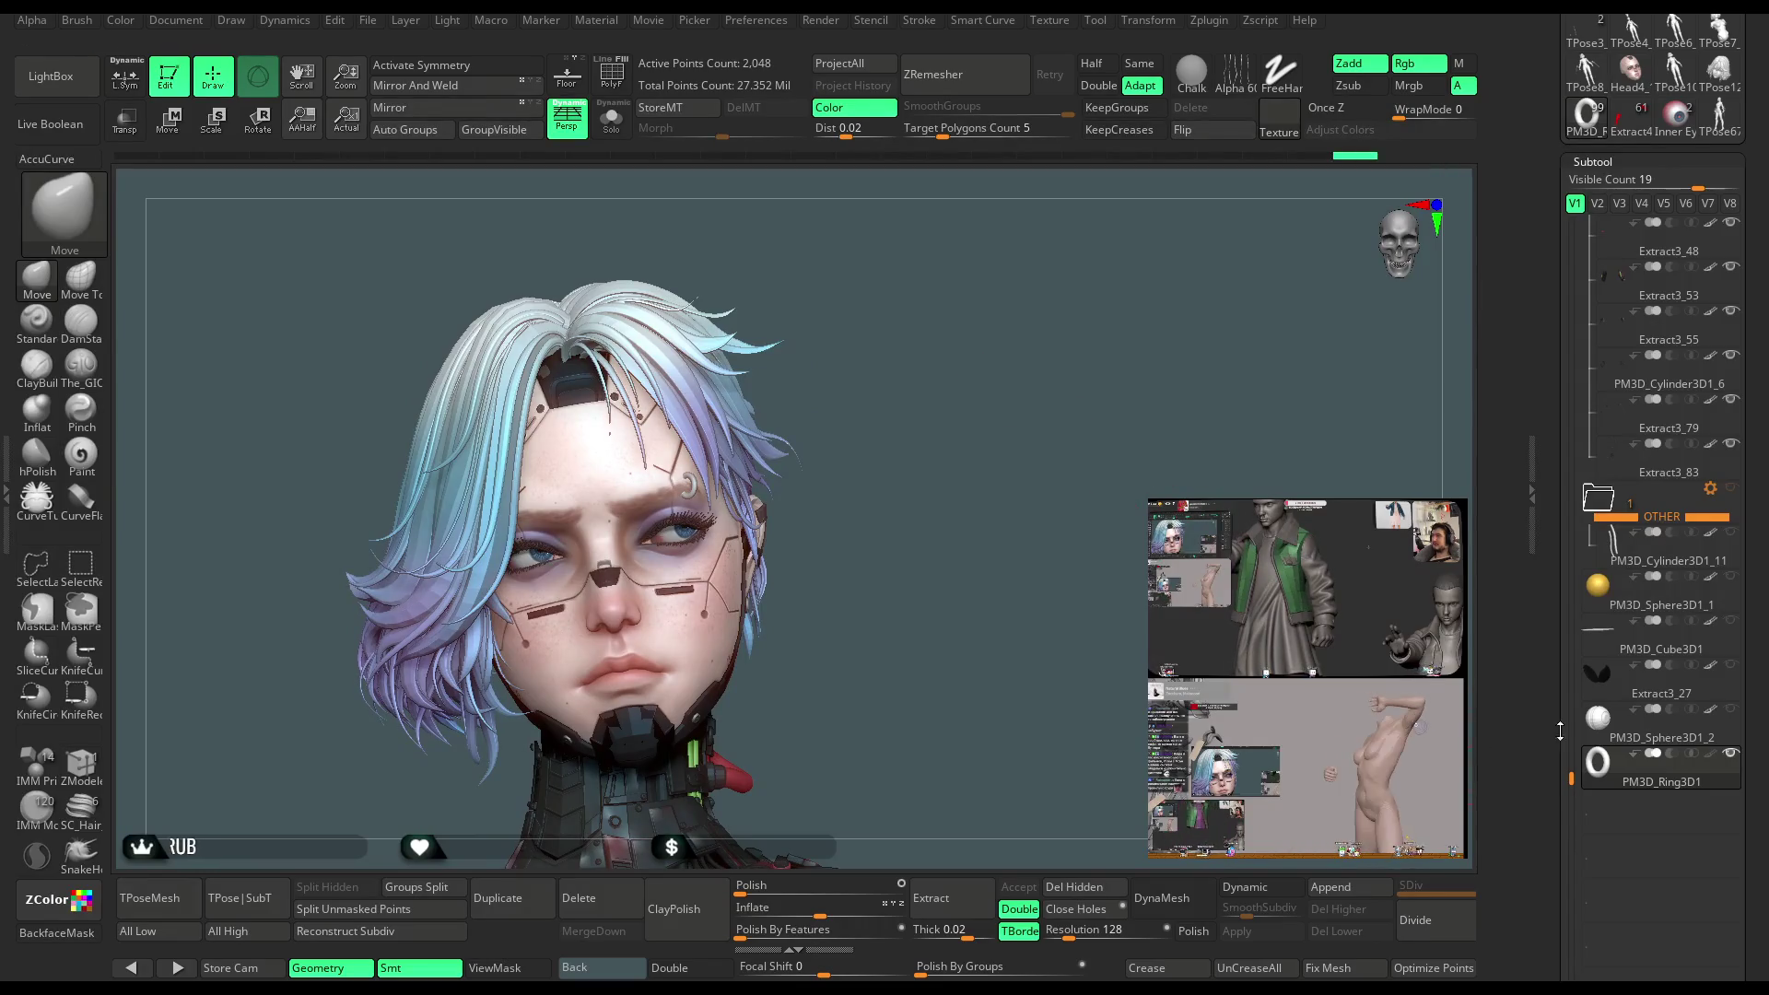
{"action": "scroll", "coordinate": [1766, 443], "scroll_direction": "down", "scroll_amount": 5}
{"action": "left_click", "coordinate": [1586, 794]}
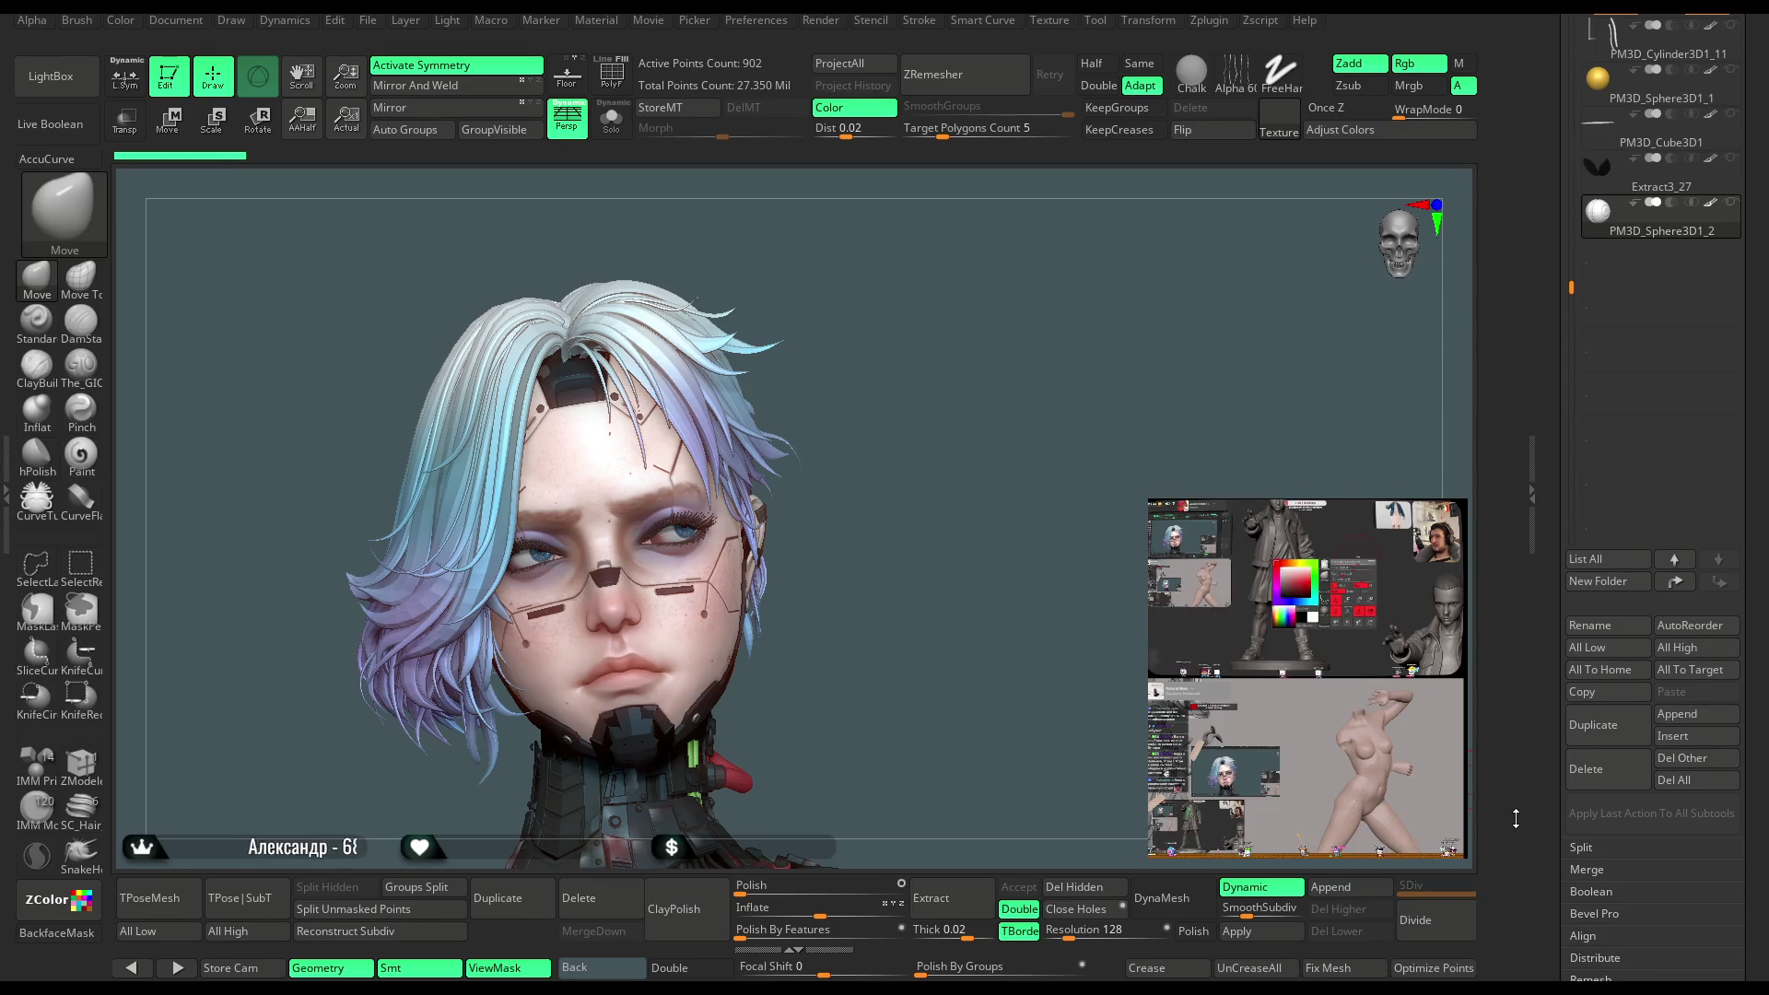
{"action": "mouse_move", "coordinate": [970, 485]}
{"action": "left_mouse_down"}
{"action": "mouse_move", "coordinate": [987, 561]}
{"action": "mouse_move", "coordinate": [970, 412]}
{"action": "mouse_move", "coordinate": [993, 418]}
{"action": "mouse_move", "coordinate": [993, 508]}
{"action": "left_mouse_up"}
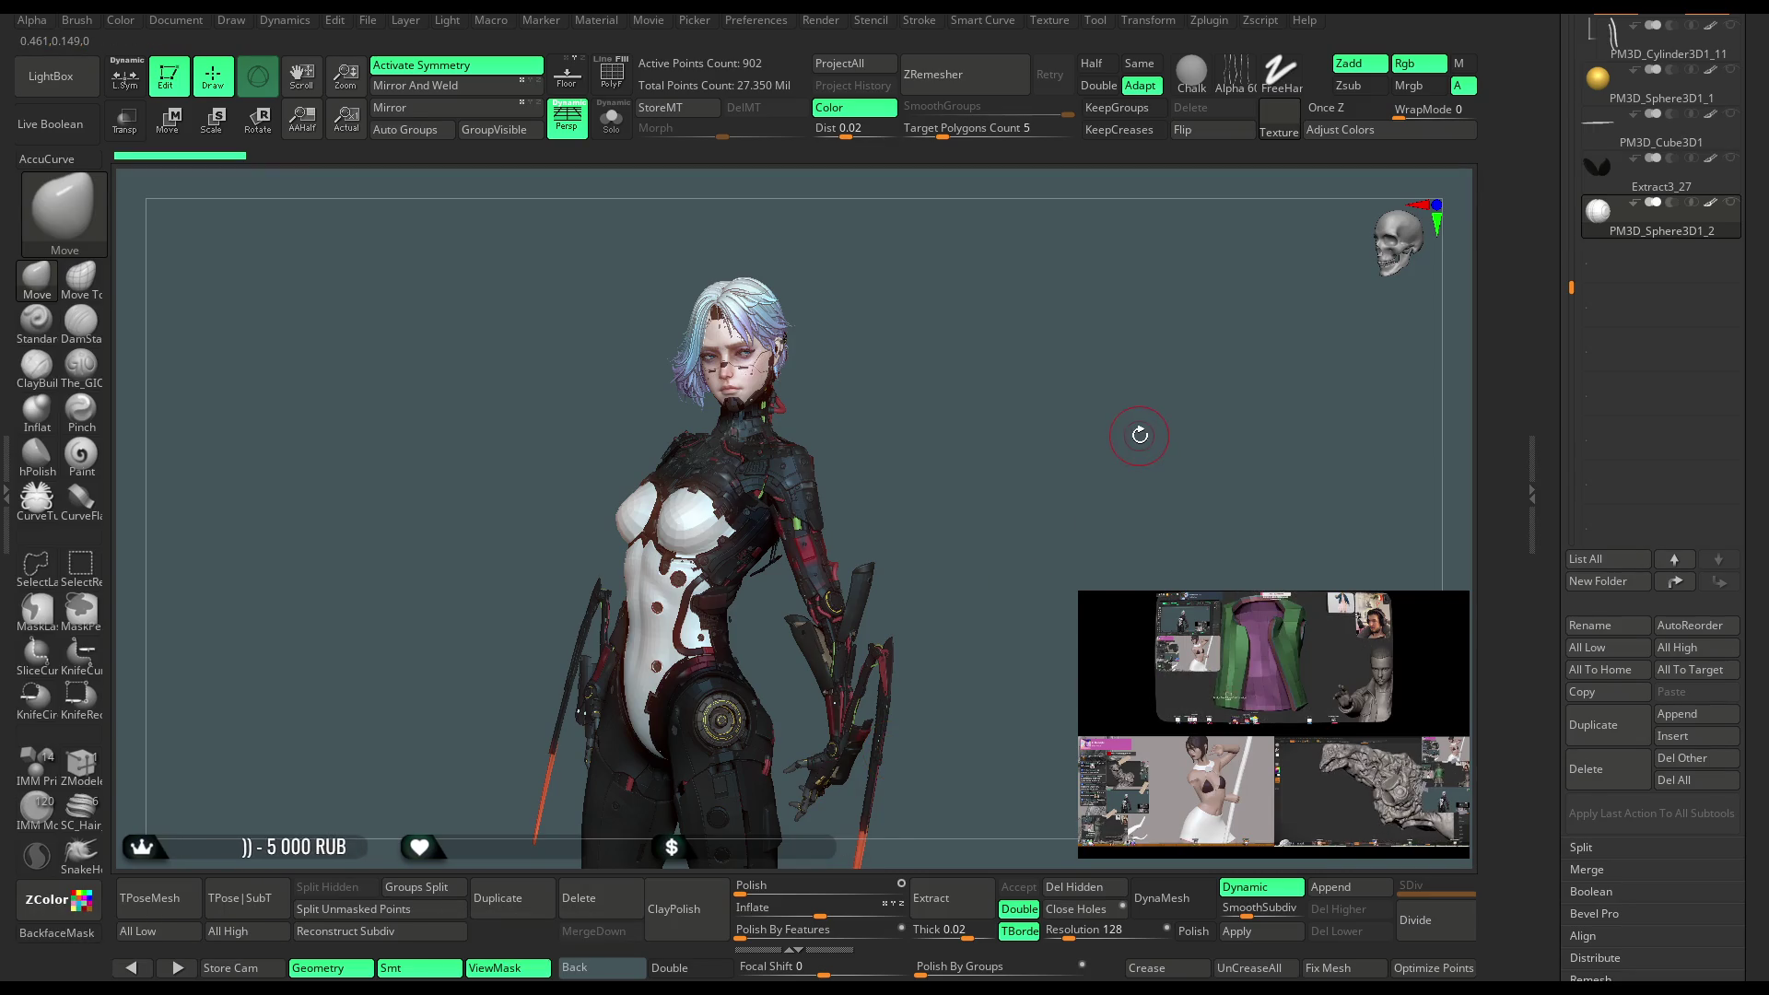
Rotate the character toward the camera to review her full body
{"action": "mouse_move", "coordinate": [963, 410]}
{"action": "left_mouse_down"}
{"action": "mouse_move", "coordinate": [995, 378]}
{"action": "mouse_move", "coordinate": [926, 360]}
{"action": "mouse_move", "coordinate": [994, 293]}
{"action": "left_mouse_up"}
Turn to a front three-quarter view, make Subtool 13: Head active and zoom onto the face
{"action": "mouse_move", "coordinate": [1009, 420]}
{"action": "left_mouse_down"}
{"action": "mouse_move", "coordinate": [1003, 396]}
{"action": "mouse_move", "coordinate": [1042, 418]}
{"action": "mouse_move", "coordinate": [1106, 391]}
{"action": "left_mouse_up"}
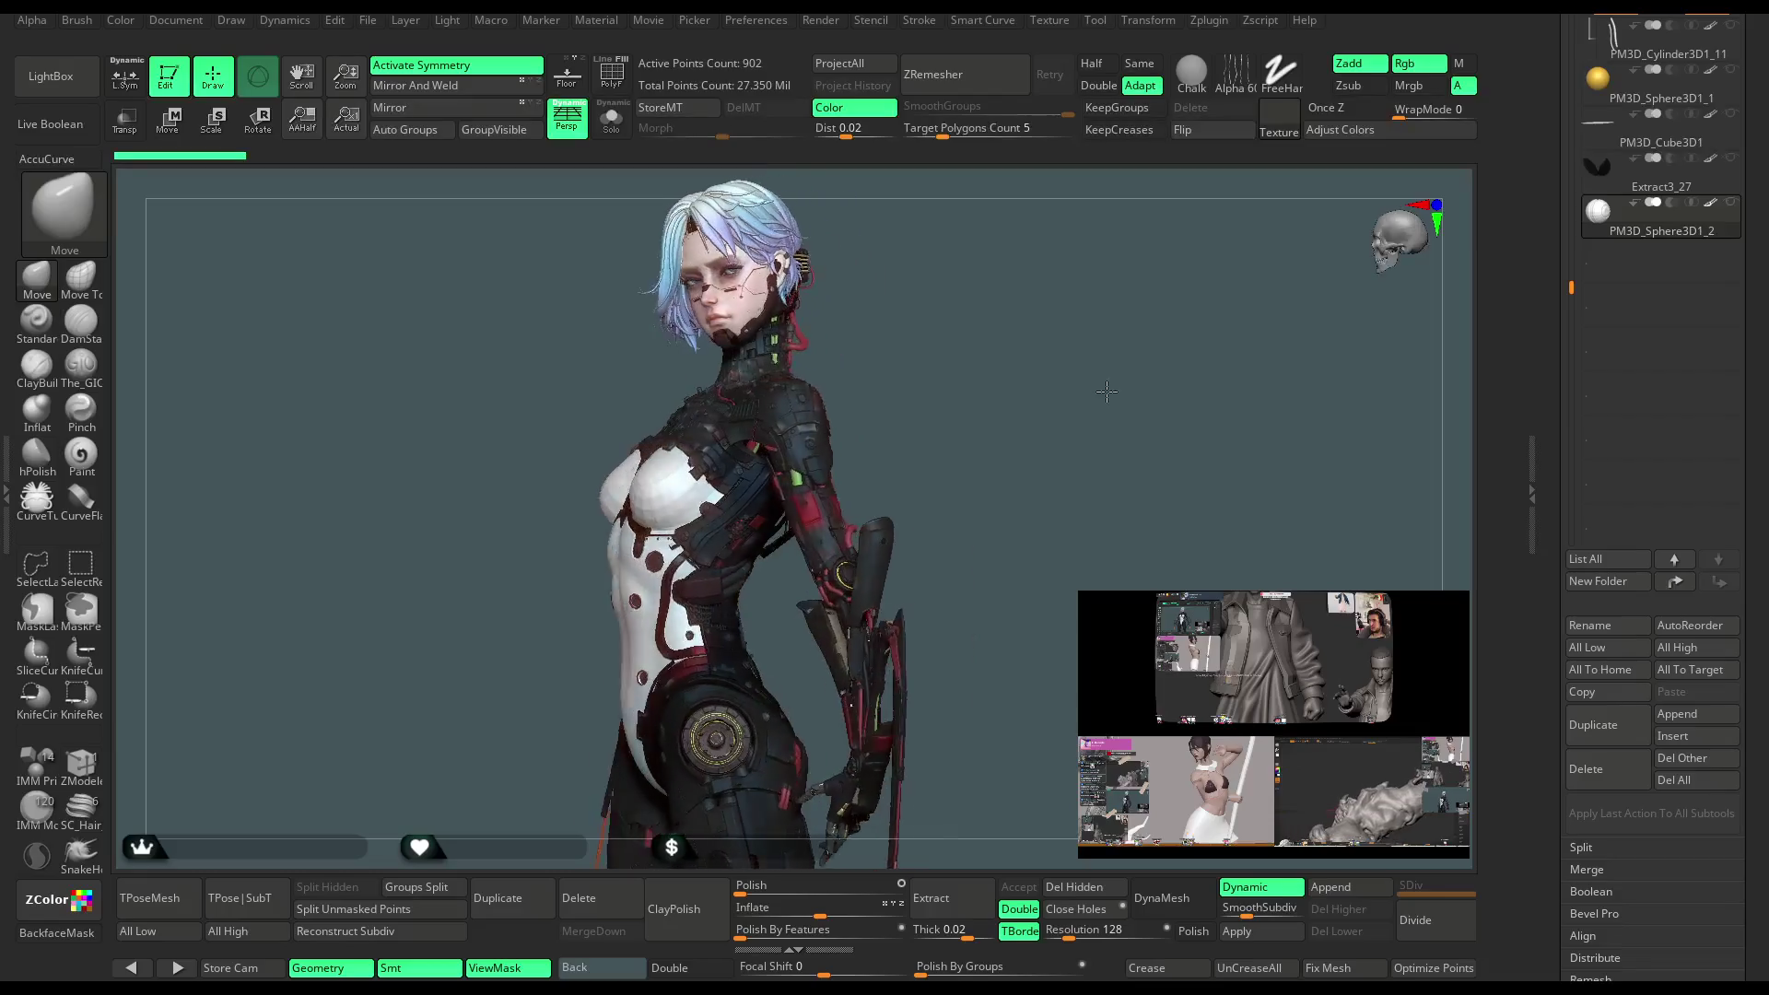
{"action": "mouse_move", "coordinate": [1051, 463]}
{"action": "left_mouse_down", "text": "alt"}
{"action": "mouse_move", "coordinate": [1054, 498]}
{"action": "mouse_move", "coordinate": [1058, 427]}
{"action": "mouse_move", "coordinate": [1008, 448]}
{"action": "mouse_move", "coordinate": [1031, 581]}
{"action": "mouse_move", "coordinate": [1087, 344]}
{"action": "mouse_move", "coordinate": [875, 432]}
{"action": "left_mouse_up", "text": "alt"}
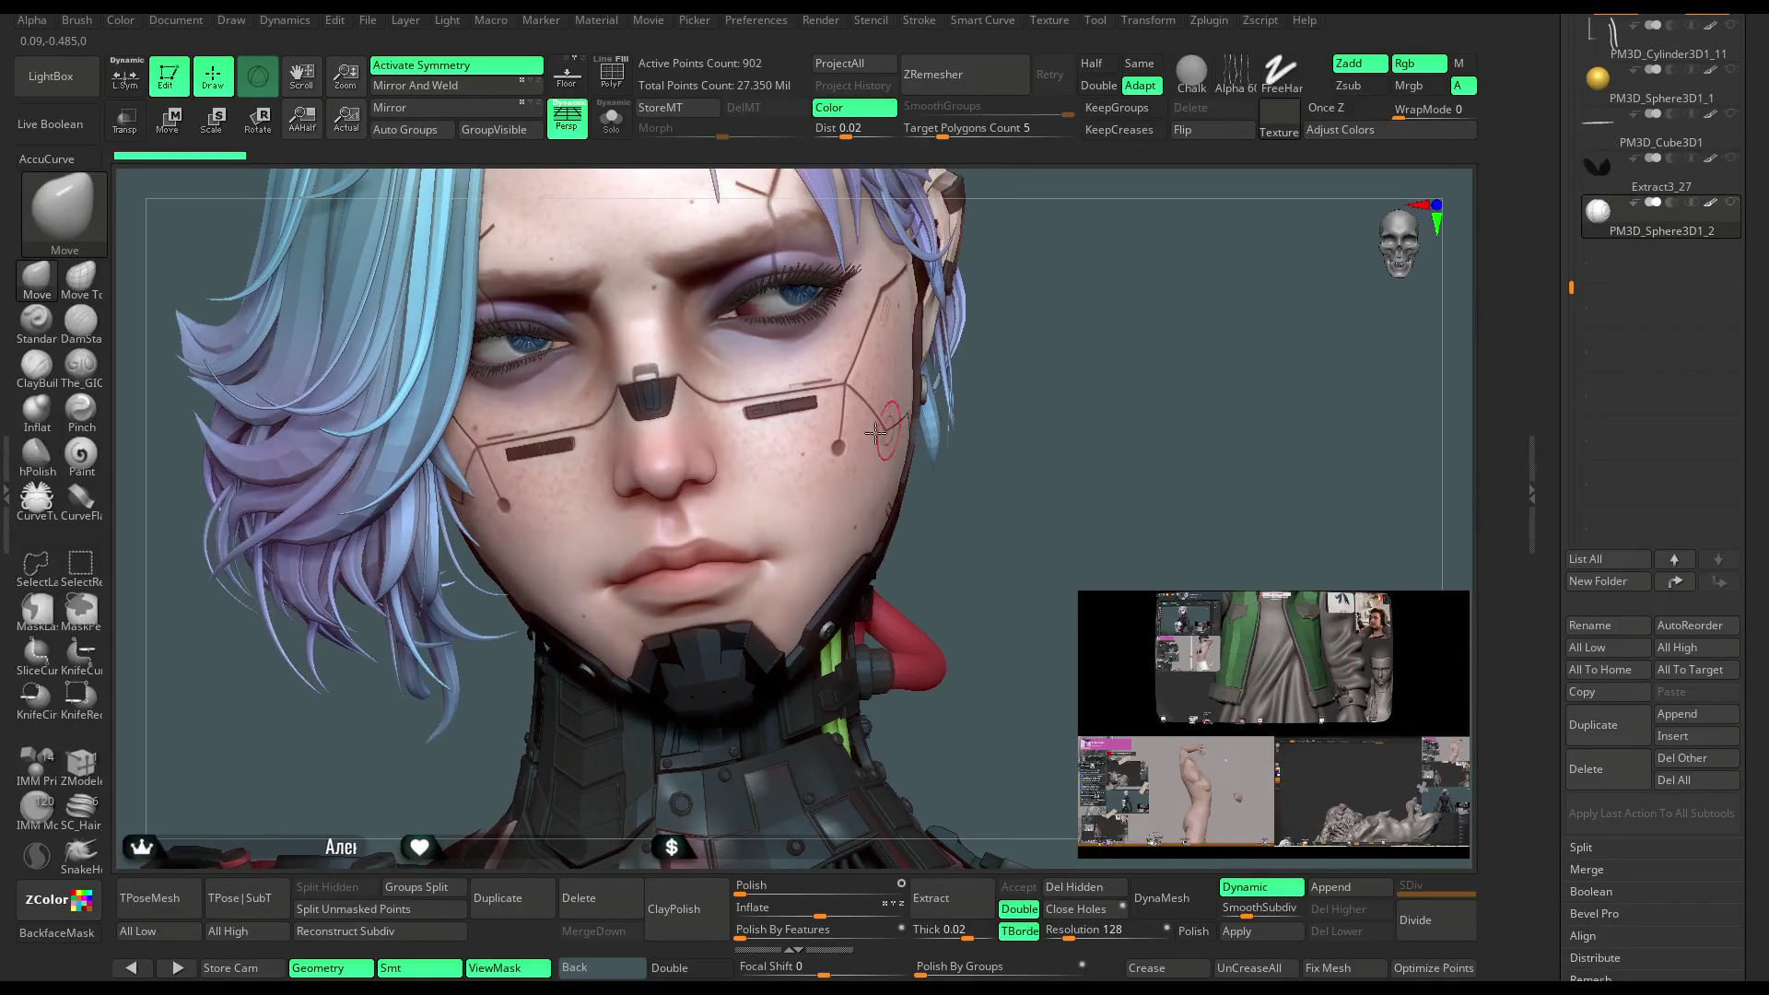
{"action": "left_click", "coordinate": [800, 406], "text": "alt"}
{"action": "mouse_move", "coordinate": [1066, 375]}
{"action": "left_mouse_down"}
{"action": "mouse_move", "coordinate": [1039, 406]}
{"action": "mouse_move", "coordinate": [1034, 305]}
{"action": "mouse_move", "coordinate": [722, 386]}
{"action": "left_mouse_up"}
Make Head4_11 the active subtool with symmetry off, zoomed in on the face
{"action": "left_click", "coordinate": [725, 395], "text": "alt"}
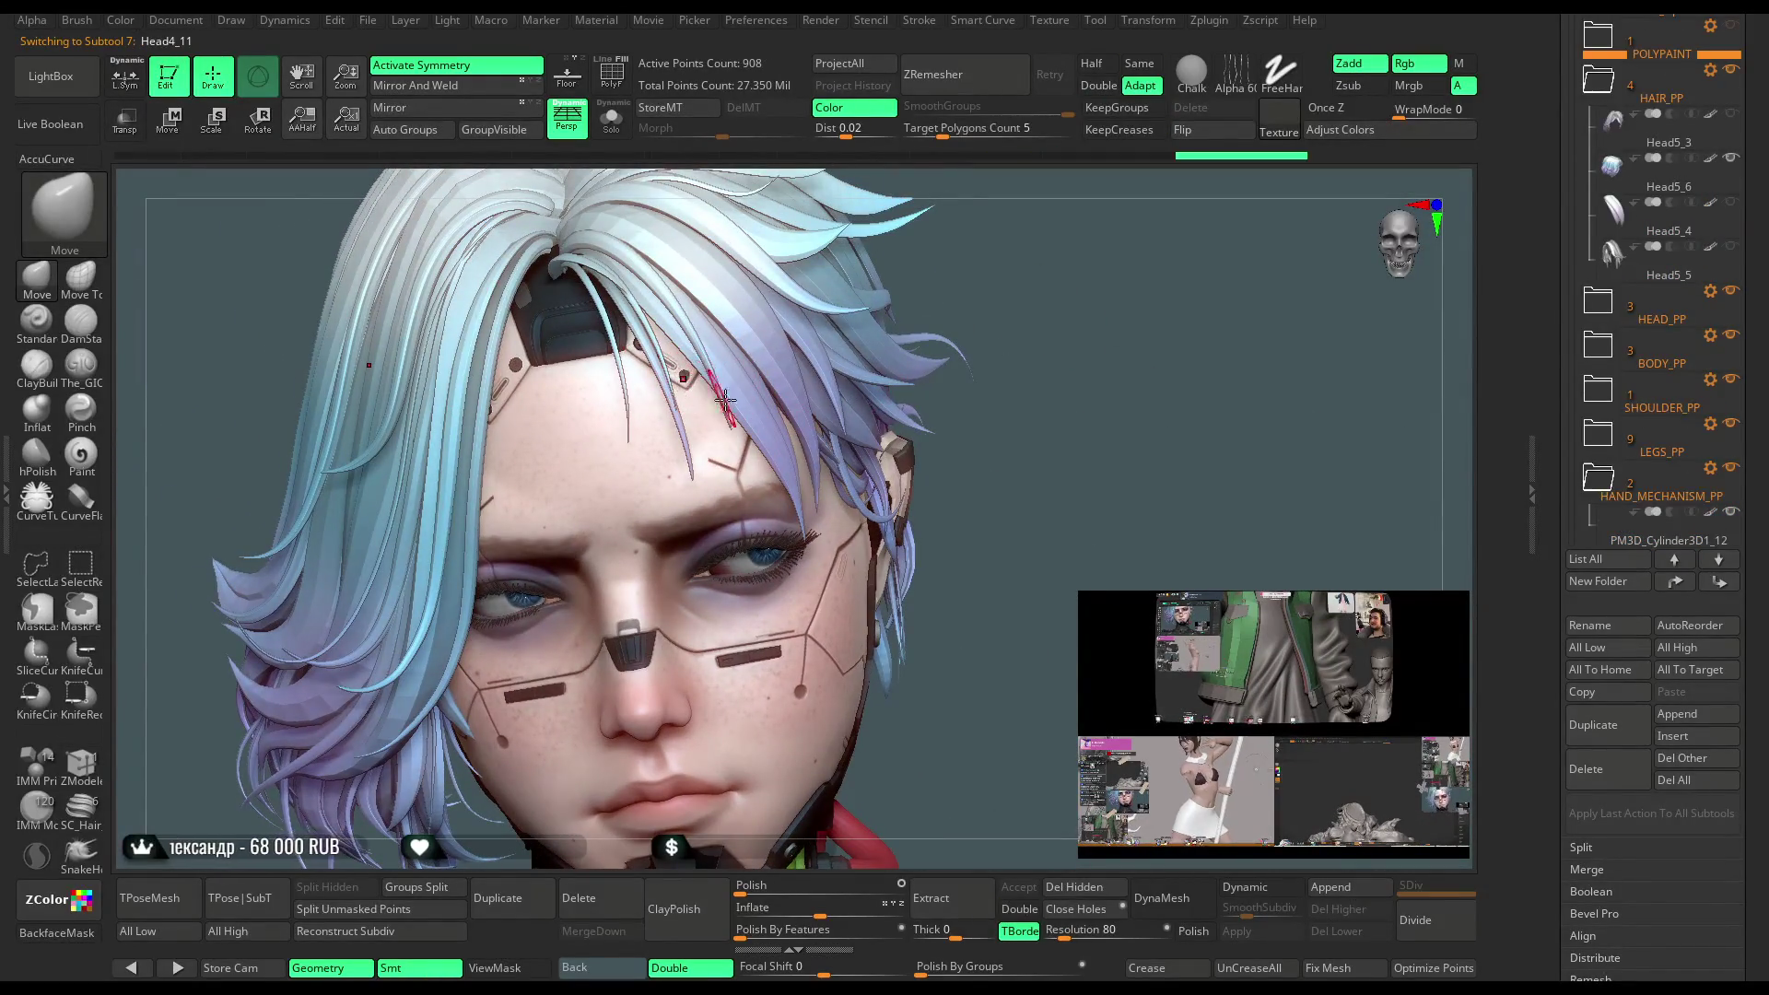
{"action": "key", "text": "x"}
{"action": "left_click_drag", "start_coordinate": [1032, 403], "coordinate": [836, 292]}
{"action": "left_click", "coordinate": [611, 120]}
{"action": "left_click", "coordinate": [611, 120]}
{"action": "mouse_move", "coordinate": [948, 423]}
{"action": "left_mouse_down"}
{"action": "mouse_move", "coordinate": [1014, 414]}
{"action": "mouse_move", "coordinate": [1168, 514]}
{"action": "mouse_move", "coordinate": [1137, 328]}
{"action": "mouse_move", "coordinate": [922, 516]}
{"action": "mouse_move", "coordinate": [584, 673]}
{"action": "left_mouse_up"}
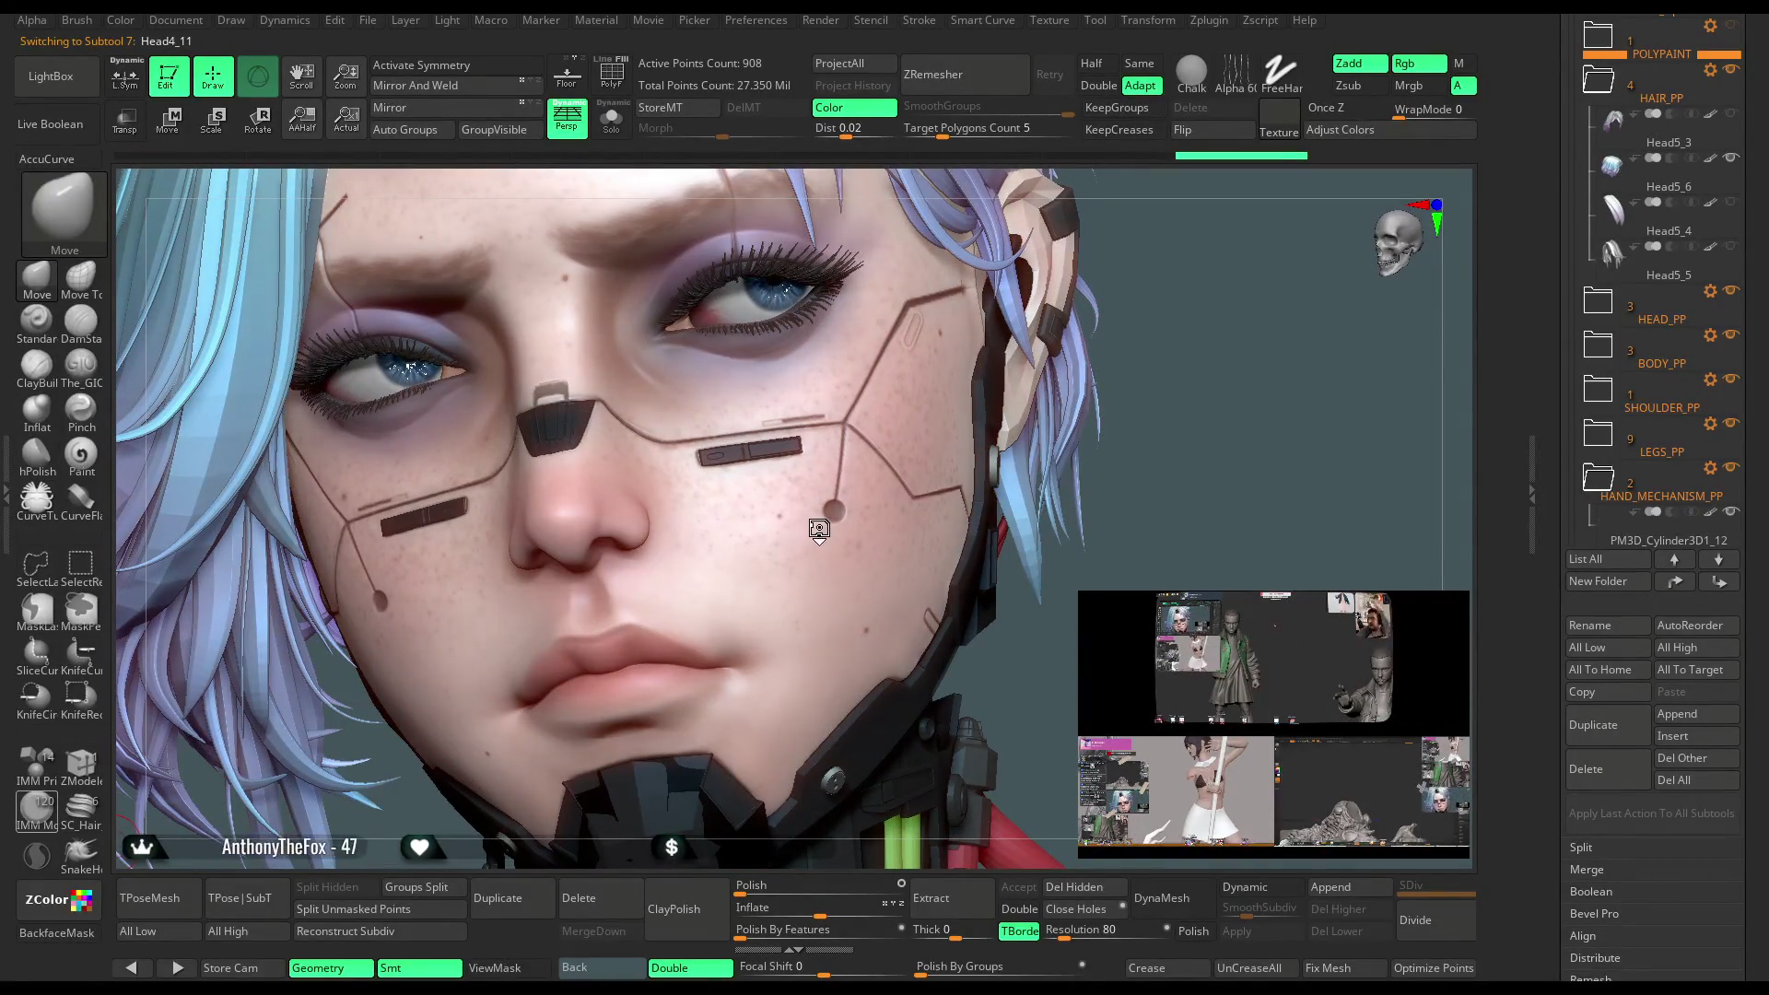
Insert an IMM ModelKit Circular_19 round stud at the cheek circuitry line end
{"action": "key", "text": "b"}
{"action": "key", "text": "i"}
{"action": "key", "text": "m"}
{"action": "key", "text": "m"}
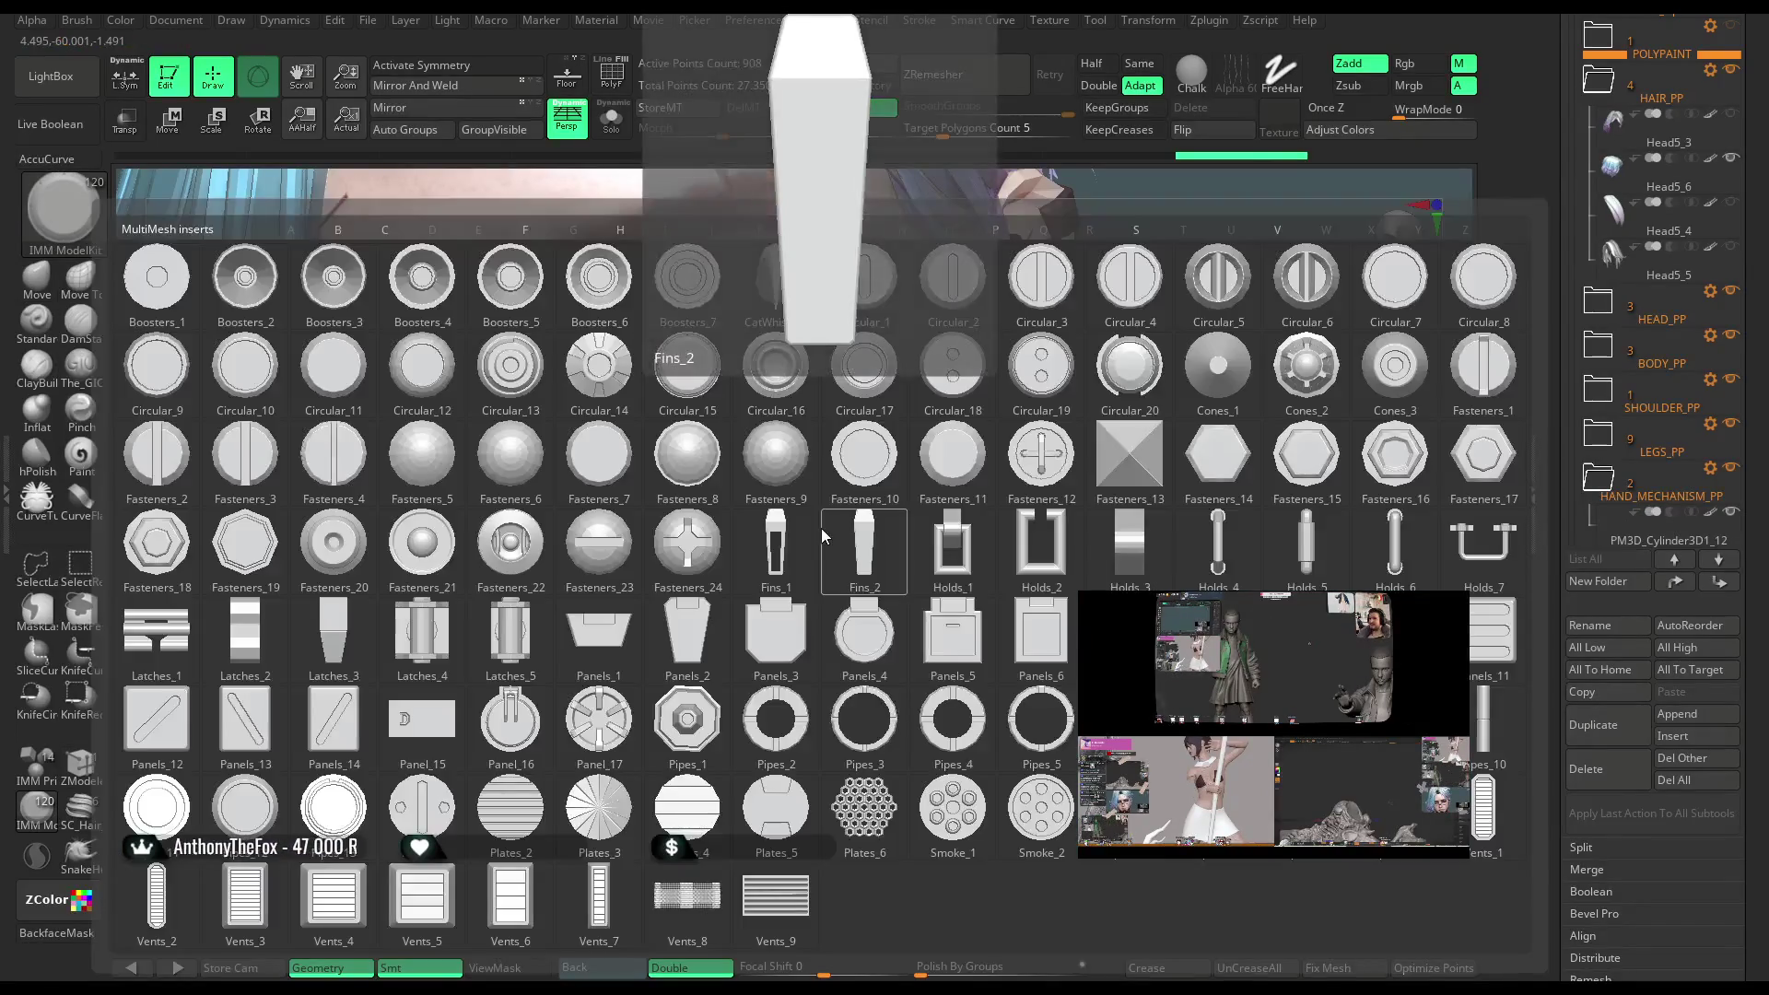
{"action": "left_click", "coordinate": [1041, 379]}
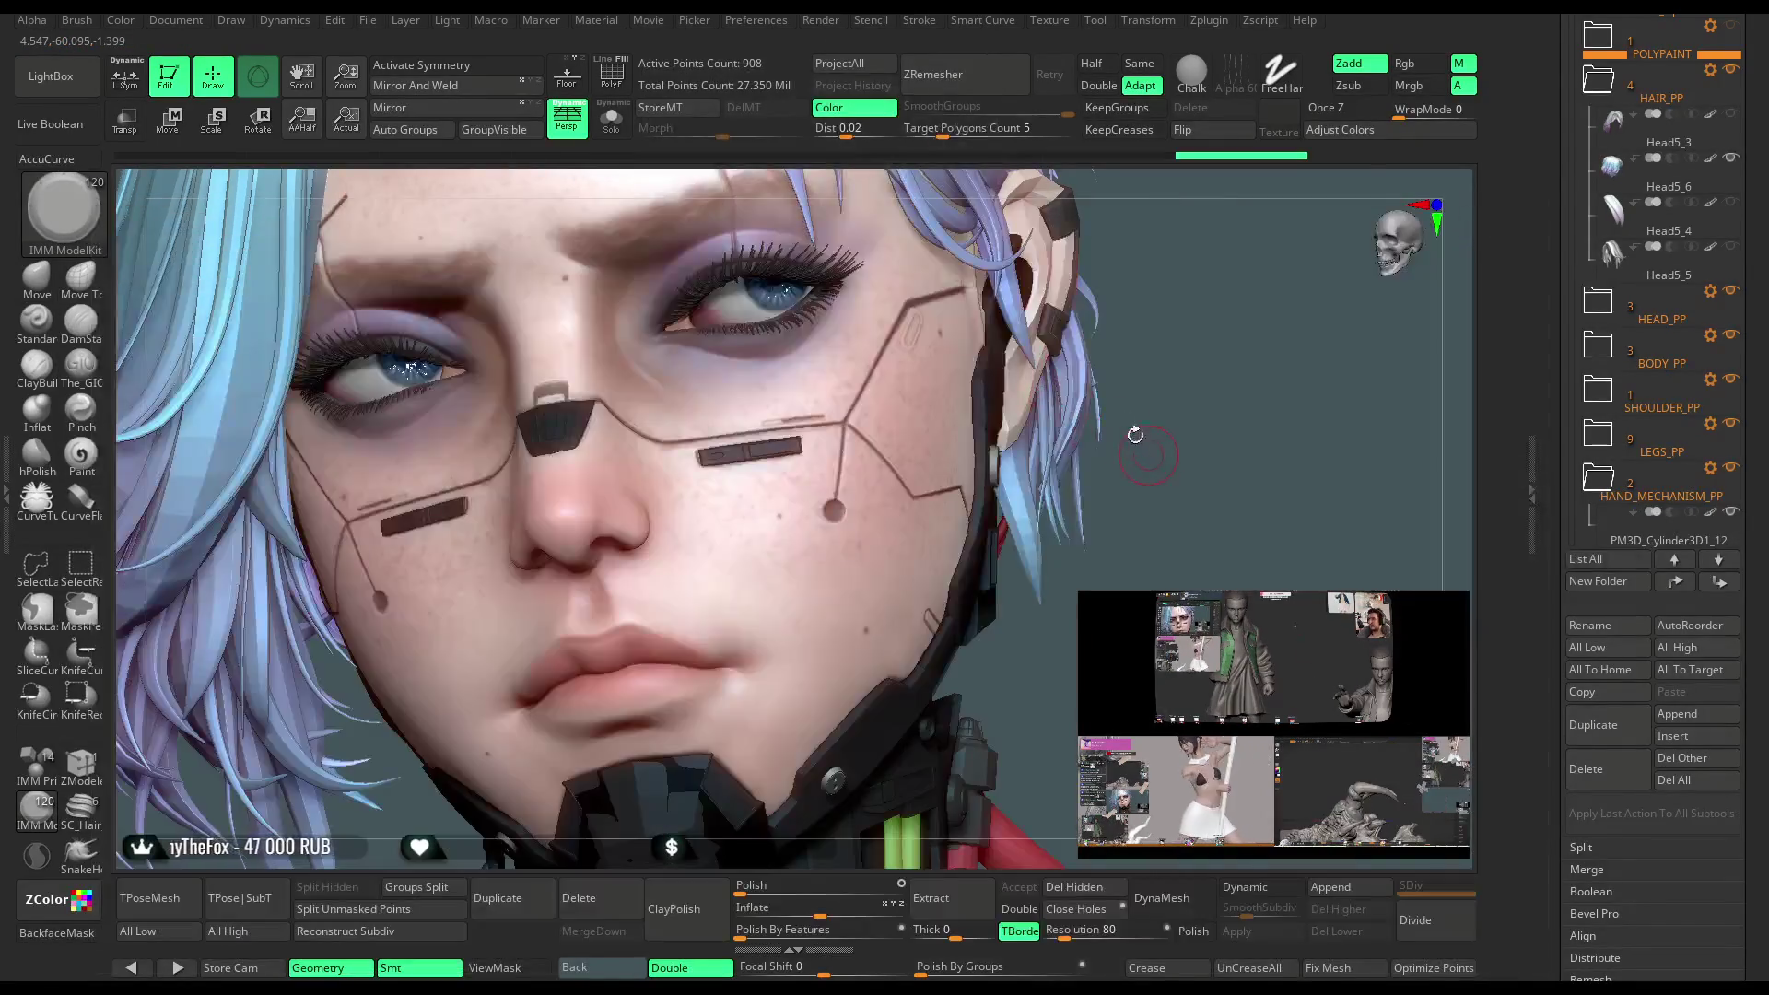
{"action": "key", "text": "space"}
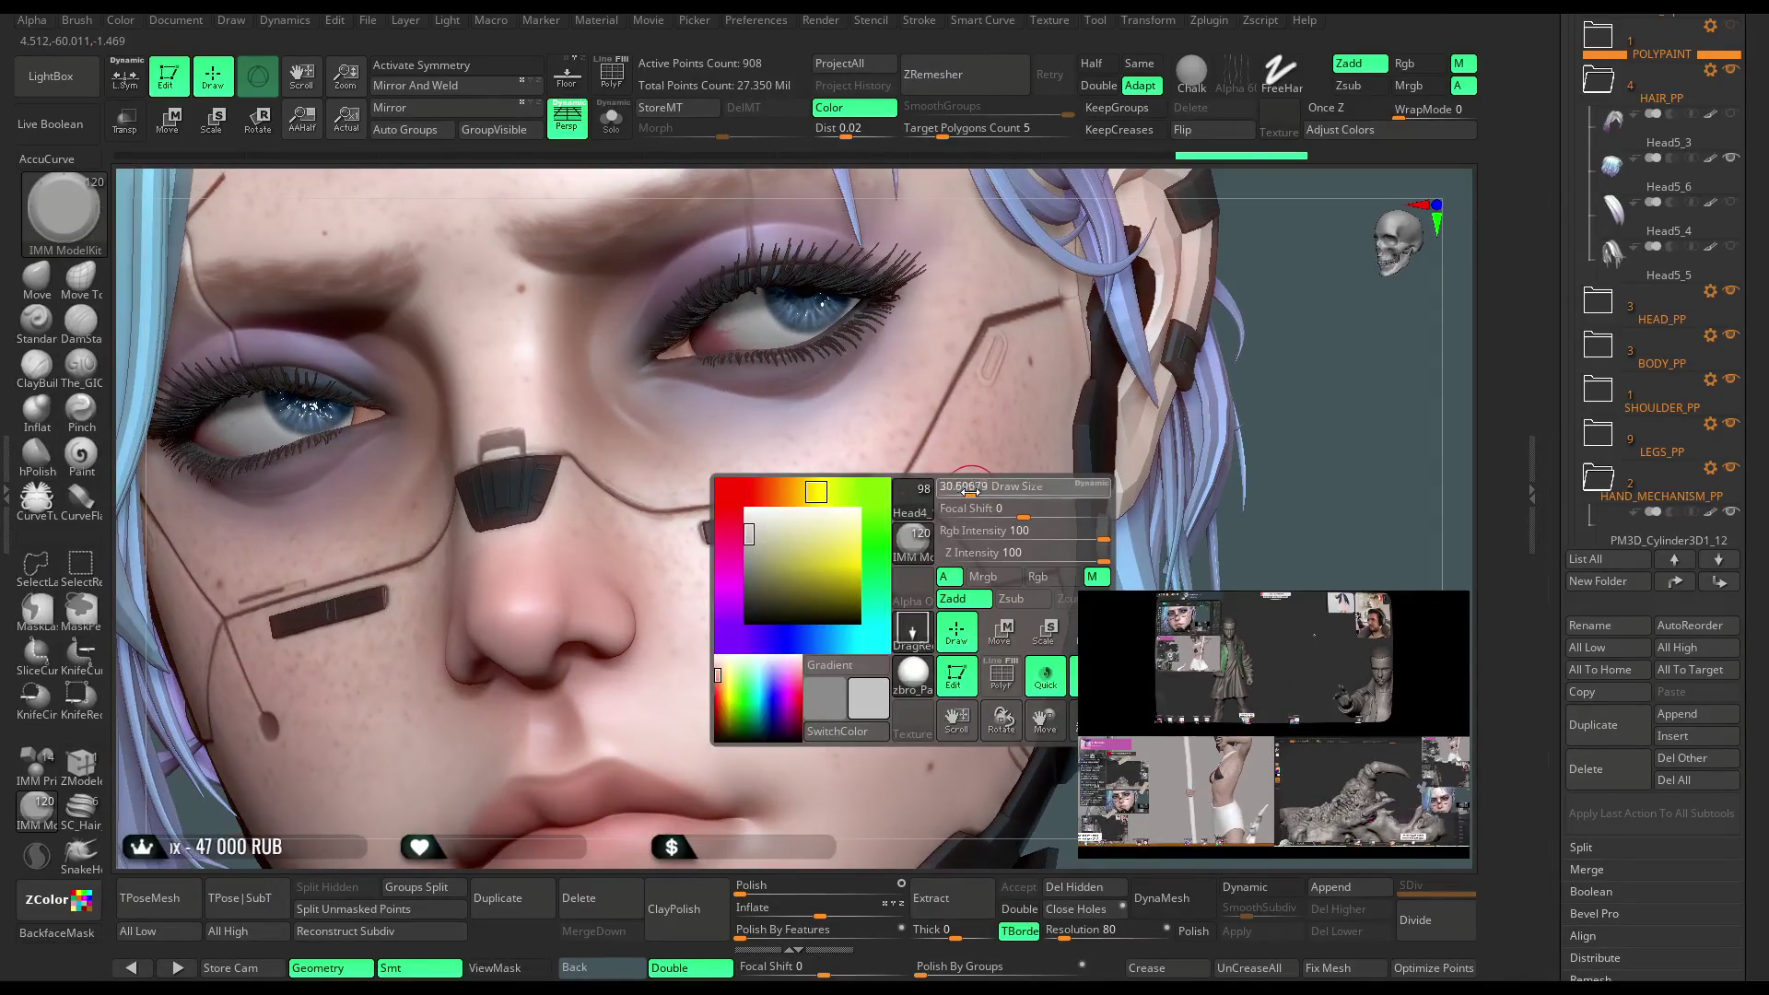
{"action": "mouse_move", "coordinate": [1281, 414]}
{"action": "left_mouse_down"}
{"action": "mouse_move", "coordinate": [1260, 274]}
{"action": "mouse_move", "coordinate": [1337, 415]}
{"action": "mouse_move", "coordinate": [1345, 340]}
{"action": "left_mouse_up"}
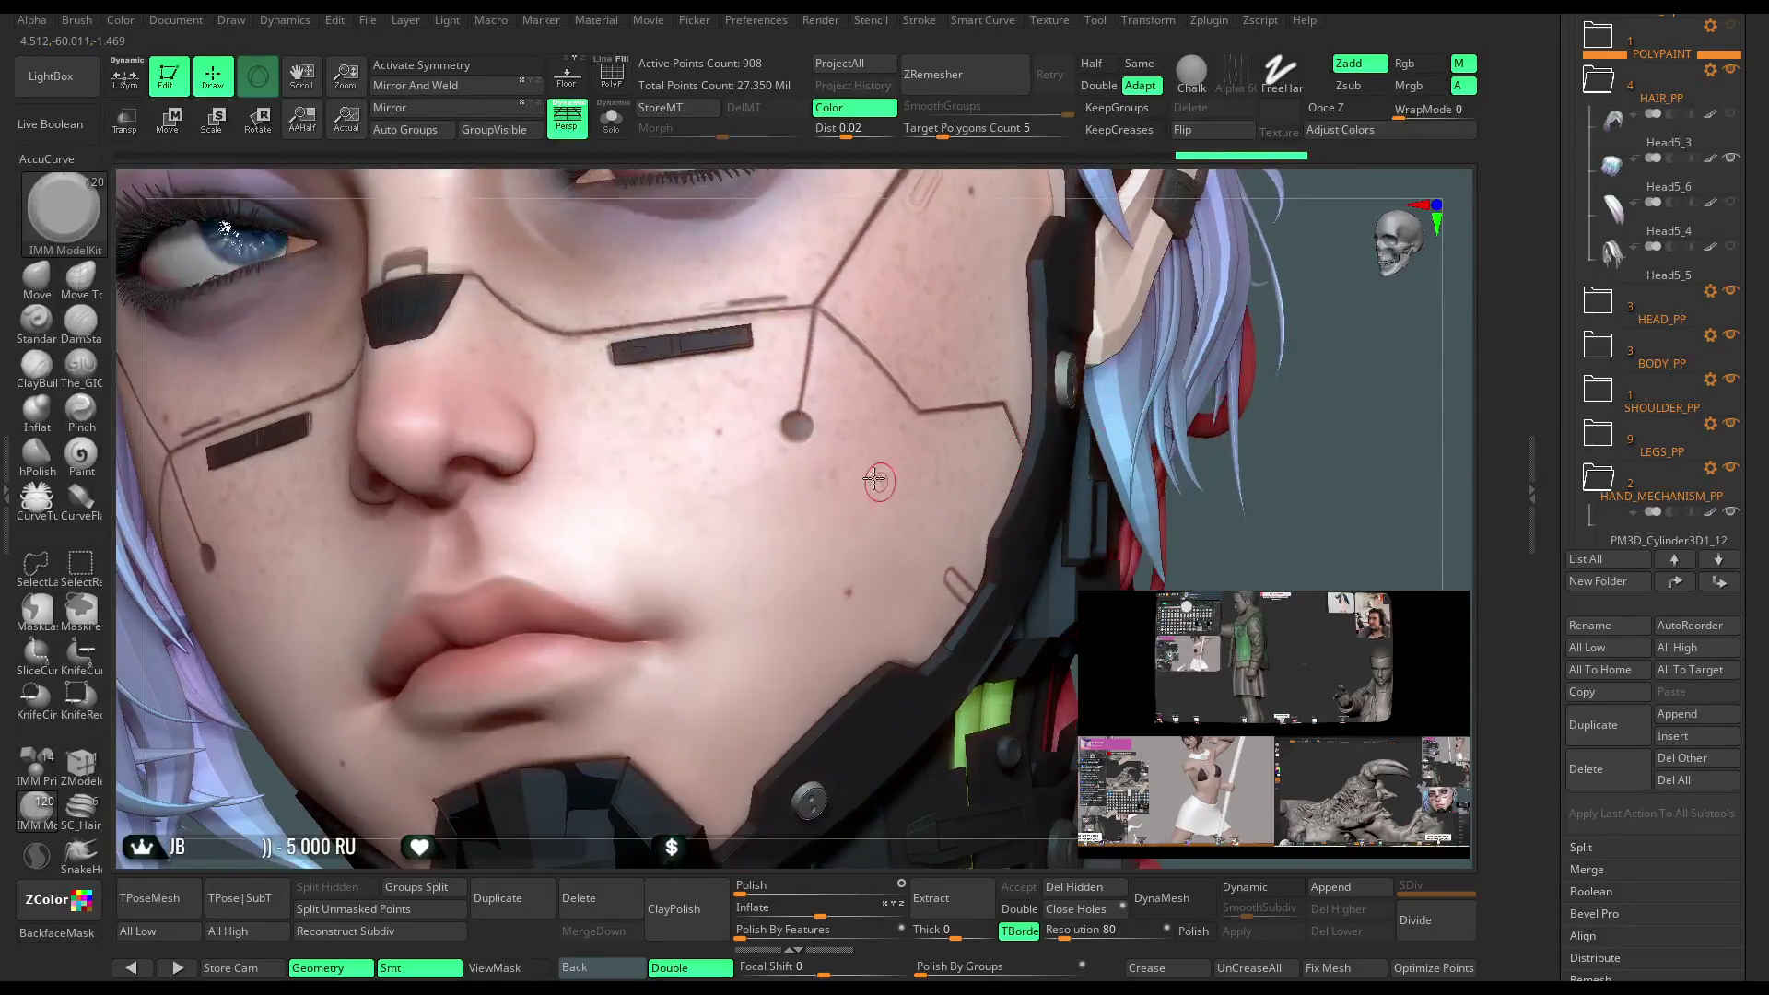
{"action": "left_click", "coordinate": [797, 429], "text": "alt"}
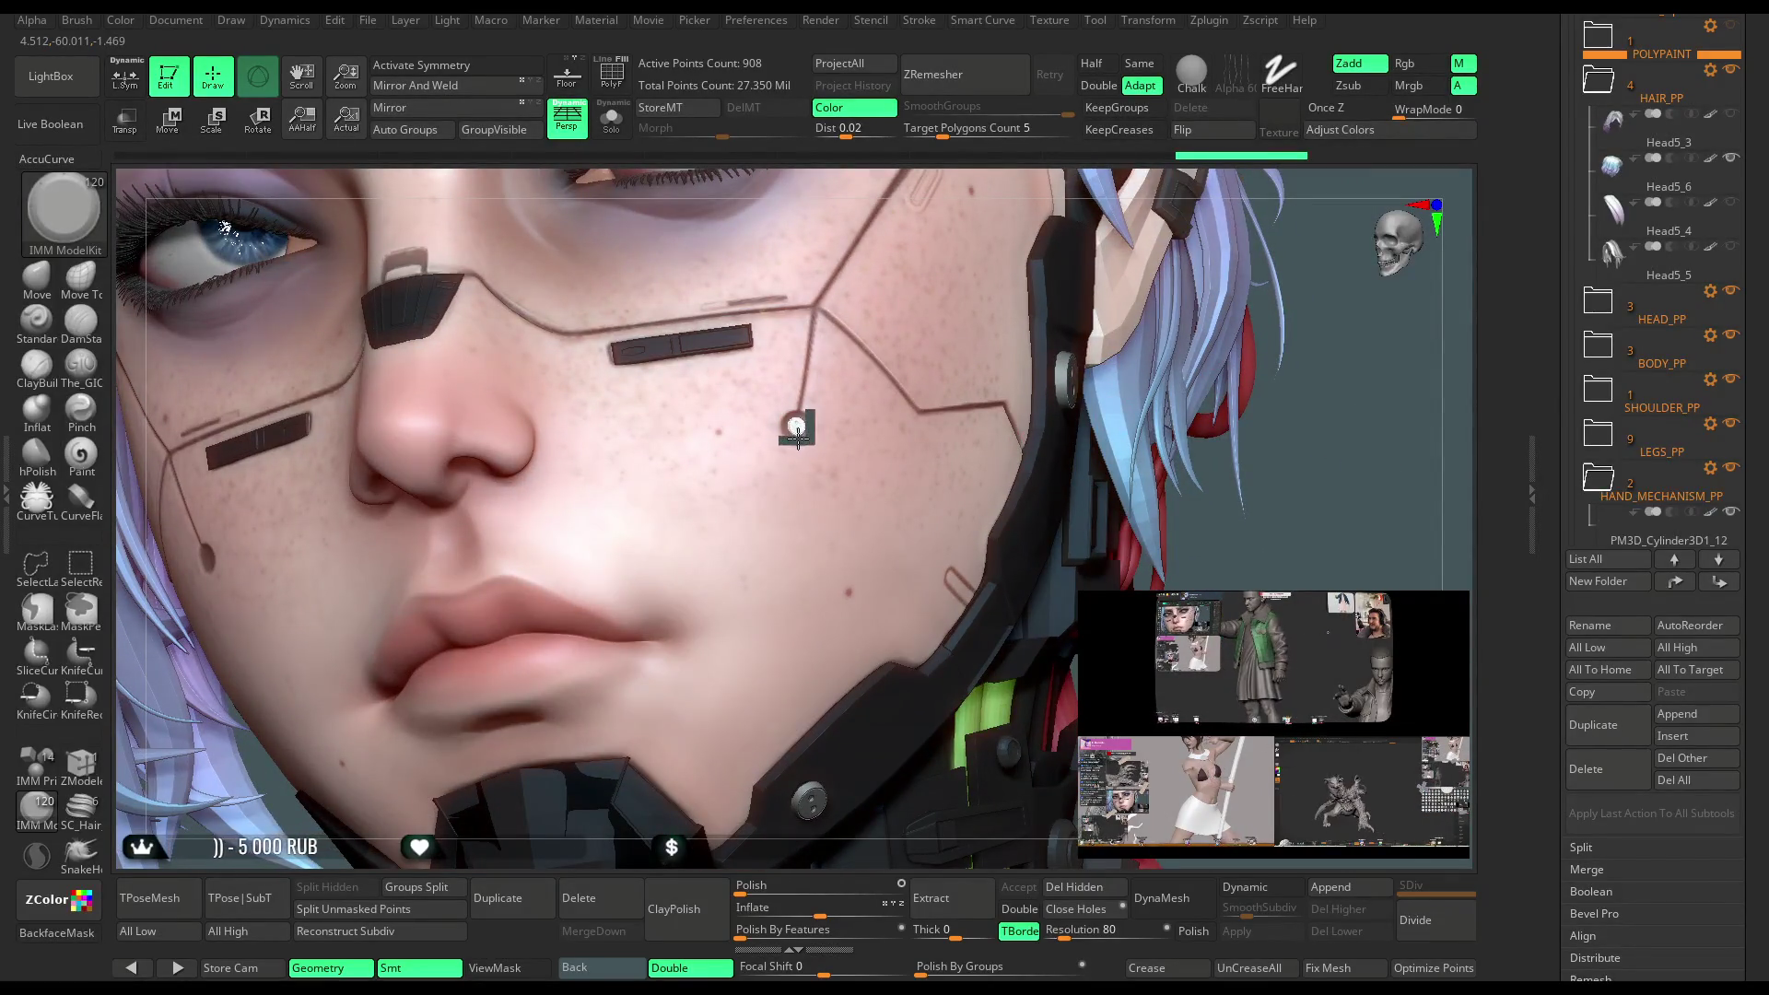
{"action": "mouse_move", "coordinate": [1152, 516]}
{"action": "left_mouse_down", "text": "alt"}
{"action": "mouse_move", "coordinate": [1119, 377]}
{"action": "mouse_move", "coordinate": [975, 249]}
{"action": "mouse_move", "coordinate": [500, 587]}
{"action": "left_mouse_up", "text": "alt"}
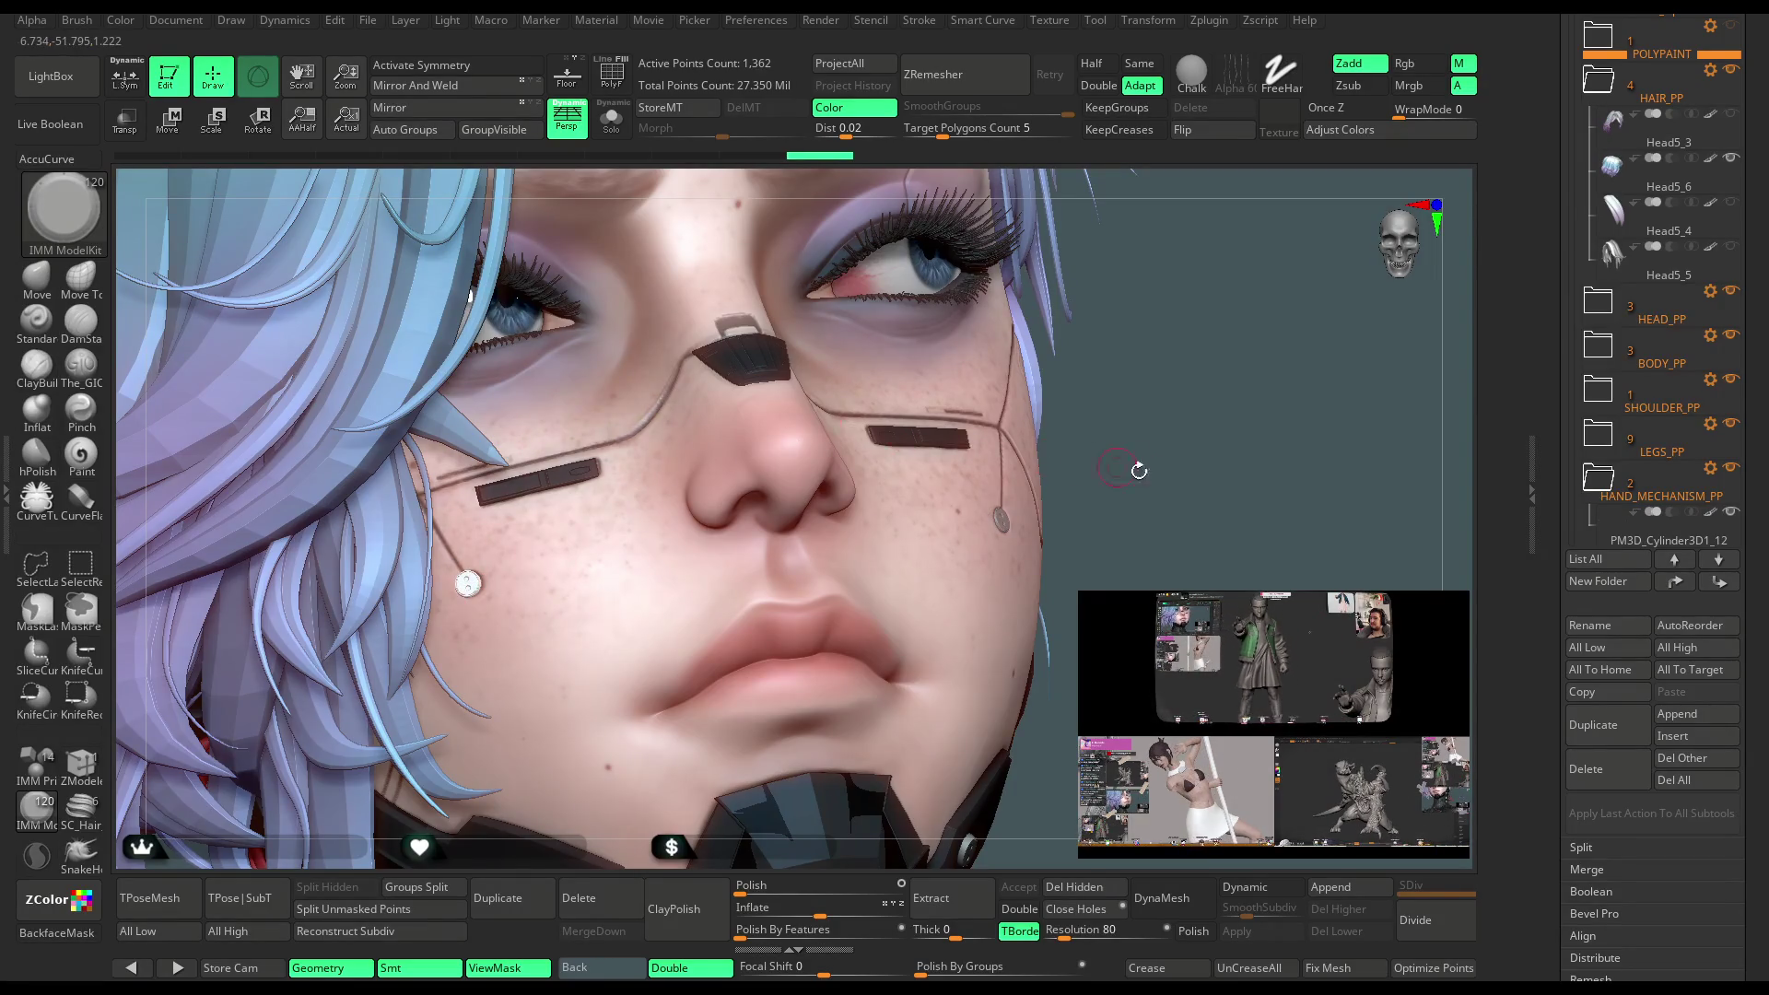
Nudge the new cheek stud slightly sideways with the Move gizmo
{"action": "key", "text": "w"}
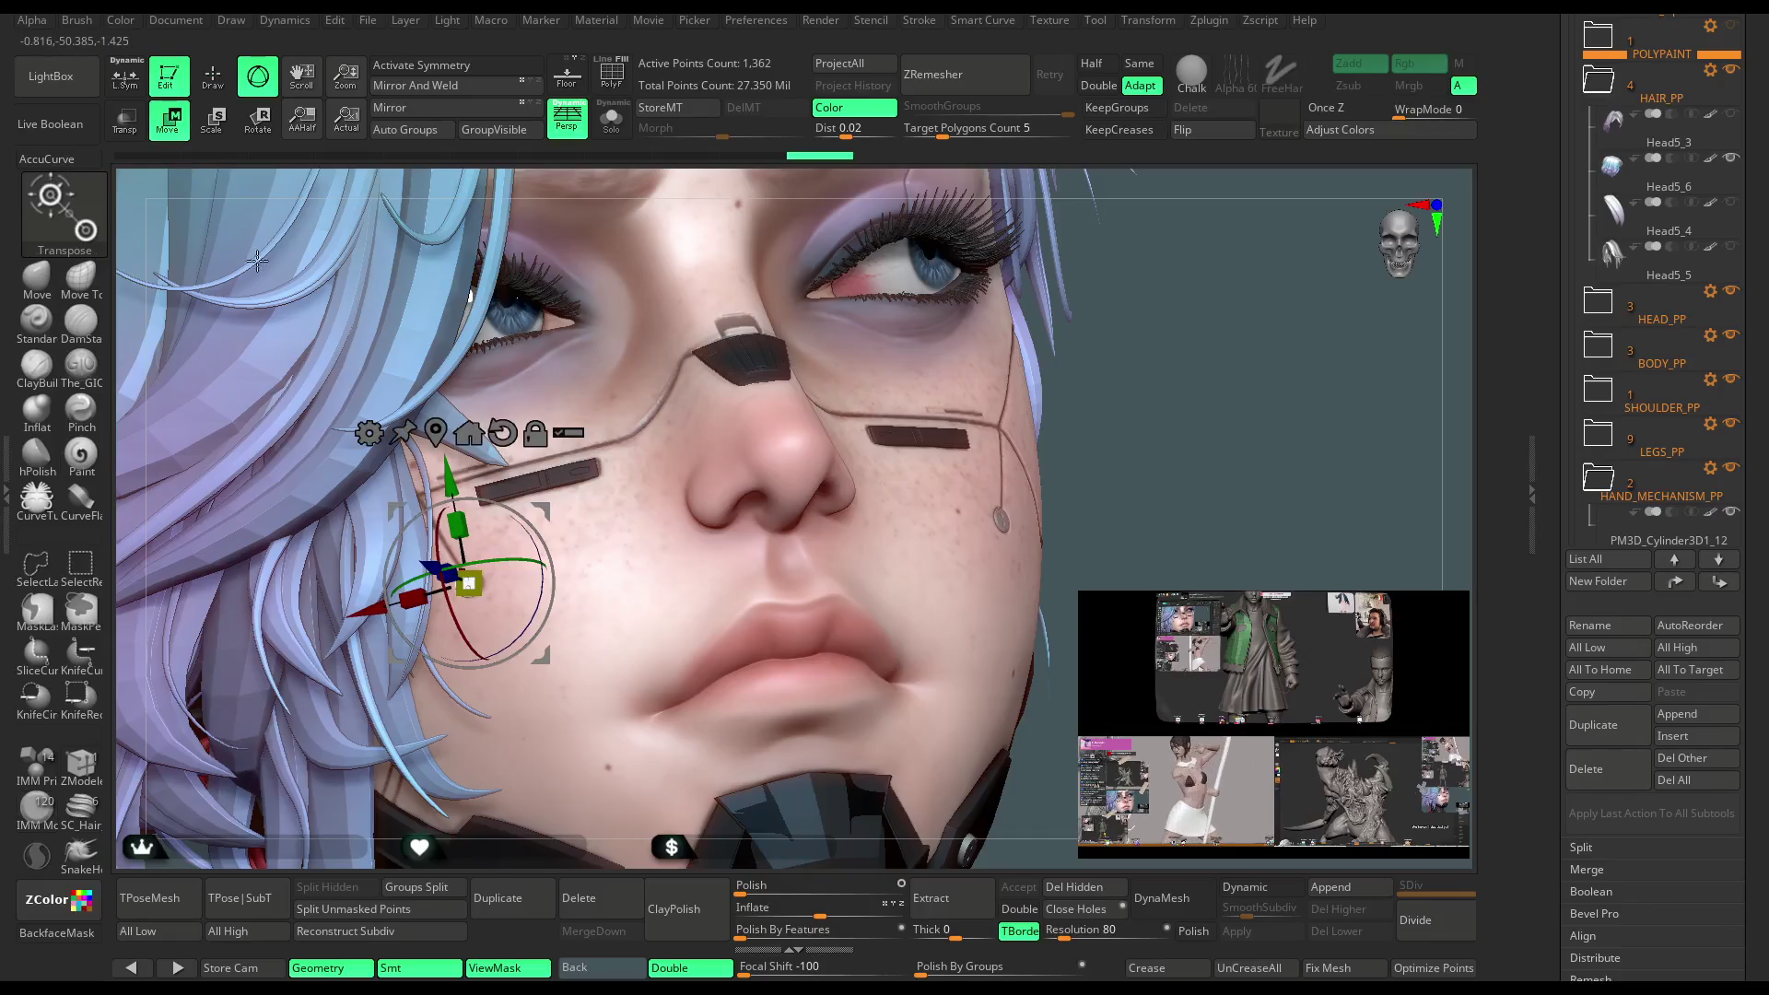
{"action": "left_click_drag", "start_coordinate": [369, 623], "coordinate": [372, 623]}
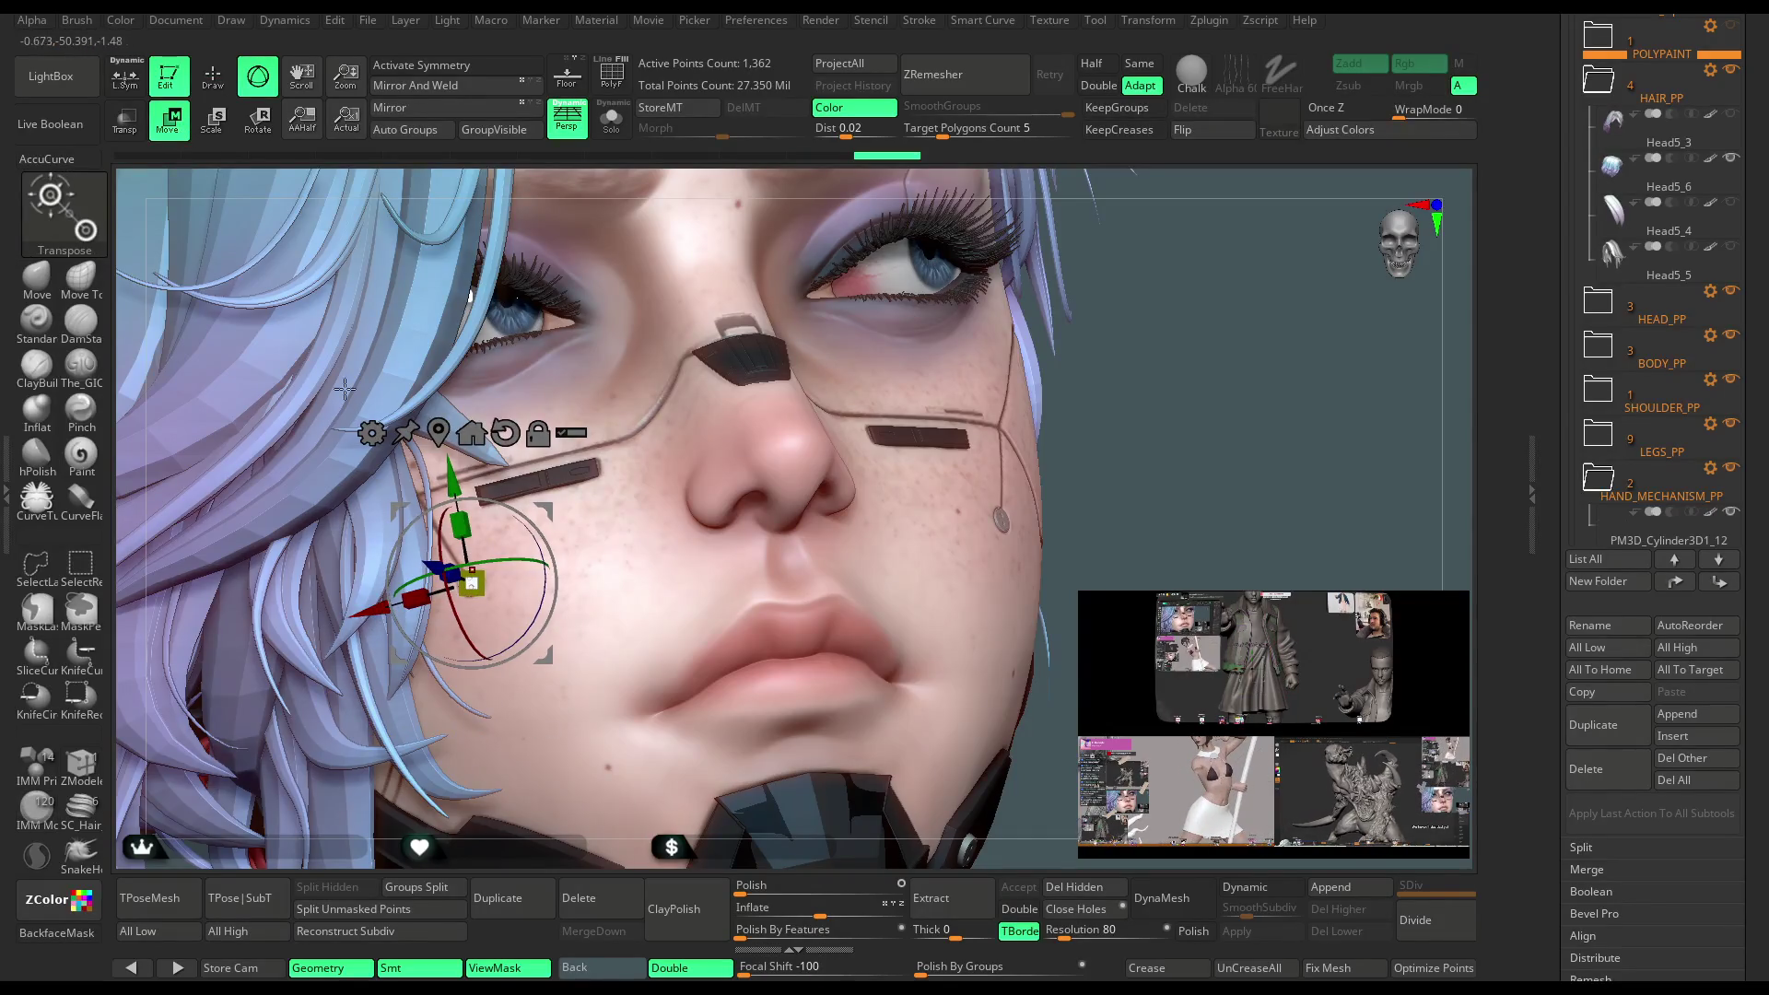
{"action": "left_click", "coordinate": [227, 93]}
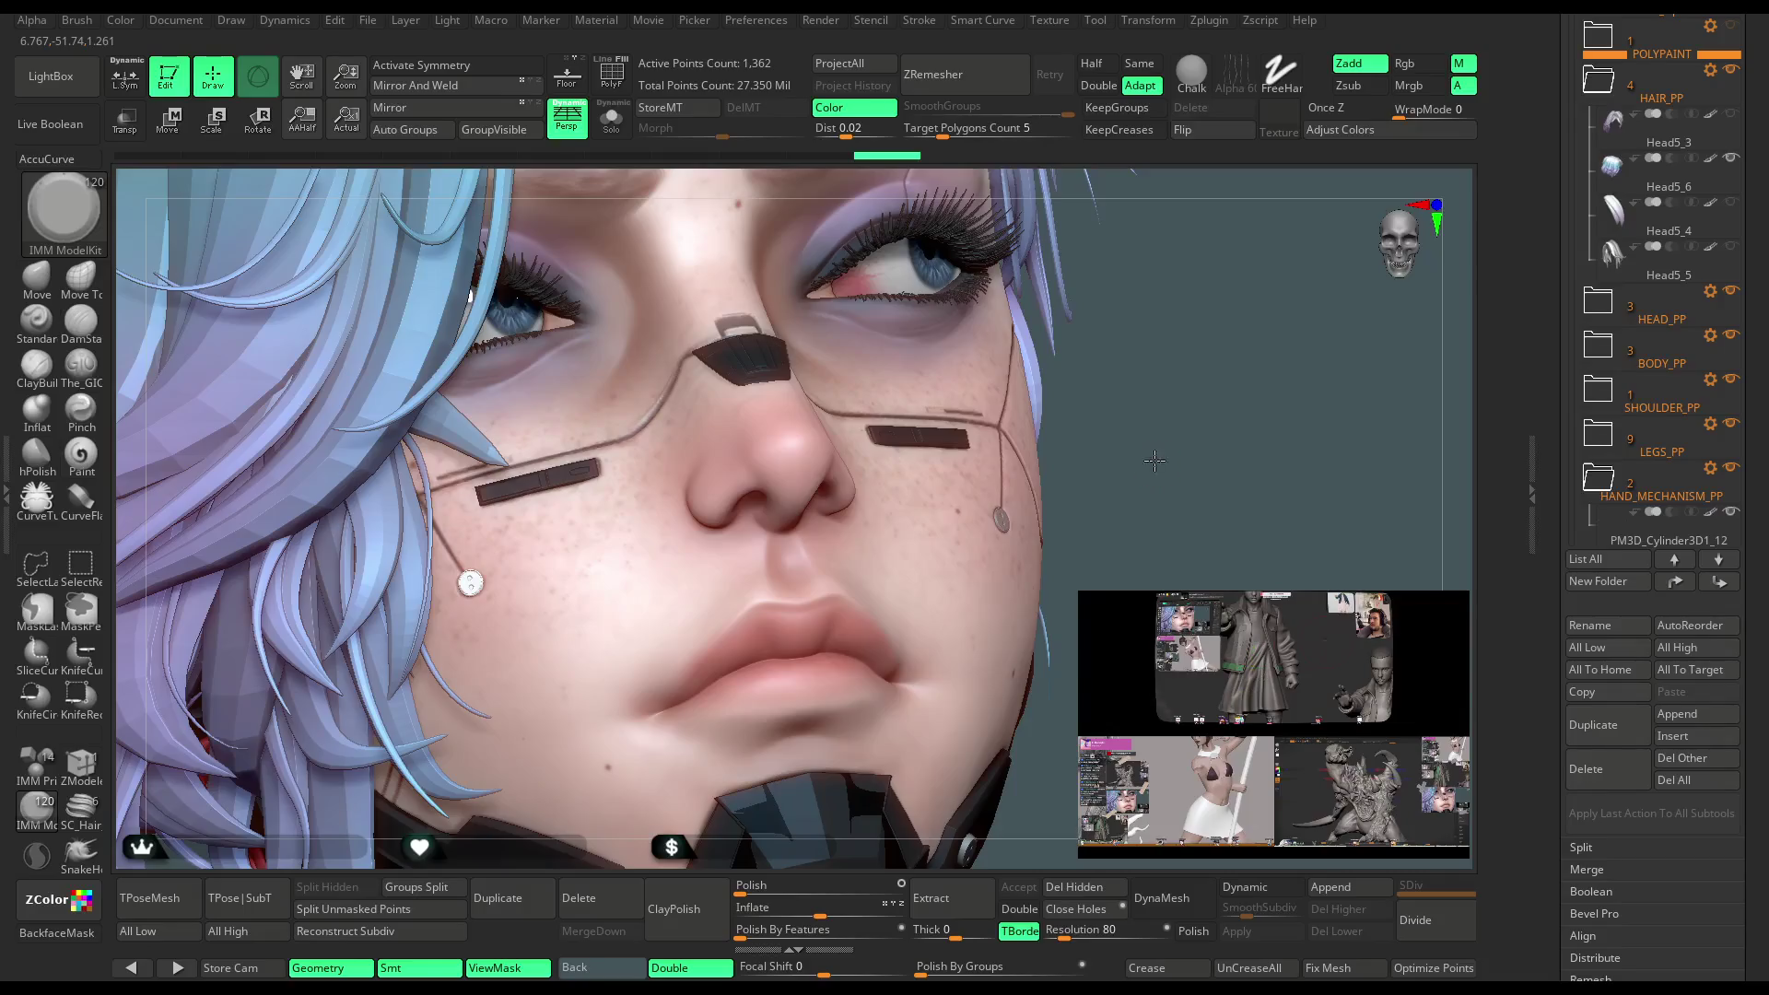
Frame the whole head in front view and select the Paint brush
{"action": "key", "text": "f"}
{"action": "mouse_move", "coordinate": [1155, 460]}
{"action": "left_mouse_down"}
{"action": "mouse_move", "coordinate": [1122, 411]}
{"action": "mouse_move", "coordinate": [1098, 446]}
{"action": "mouse_move", "coordinate": [1082, 431]}
{"action": "left_mouse_up"}
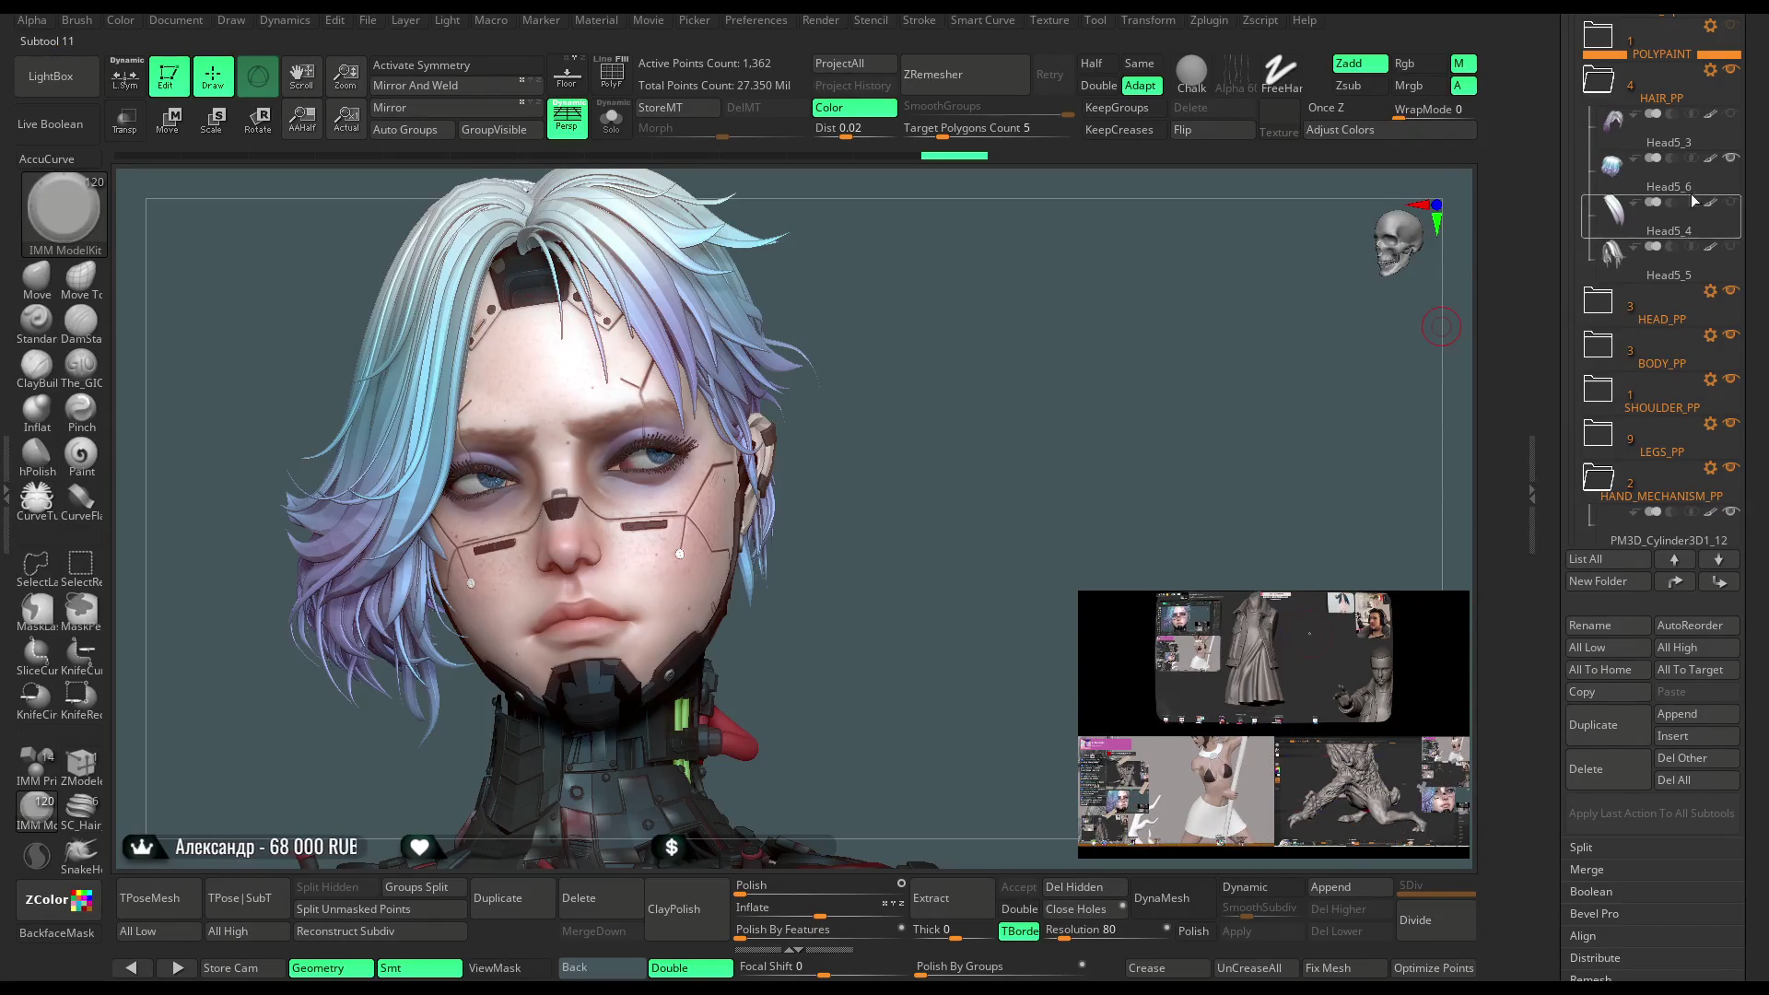
{"action": "scroll", "coordinate": [1694, 200], "scroll_direction": "up", "scroll_amount": 10}
{"action": "left_click", "coordinate": [80, 453]}
{"action": "left_click_drag", "start_coordinate": [913, 525], "coordinate": [966, 529]}
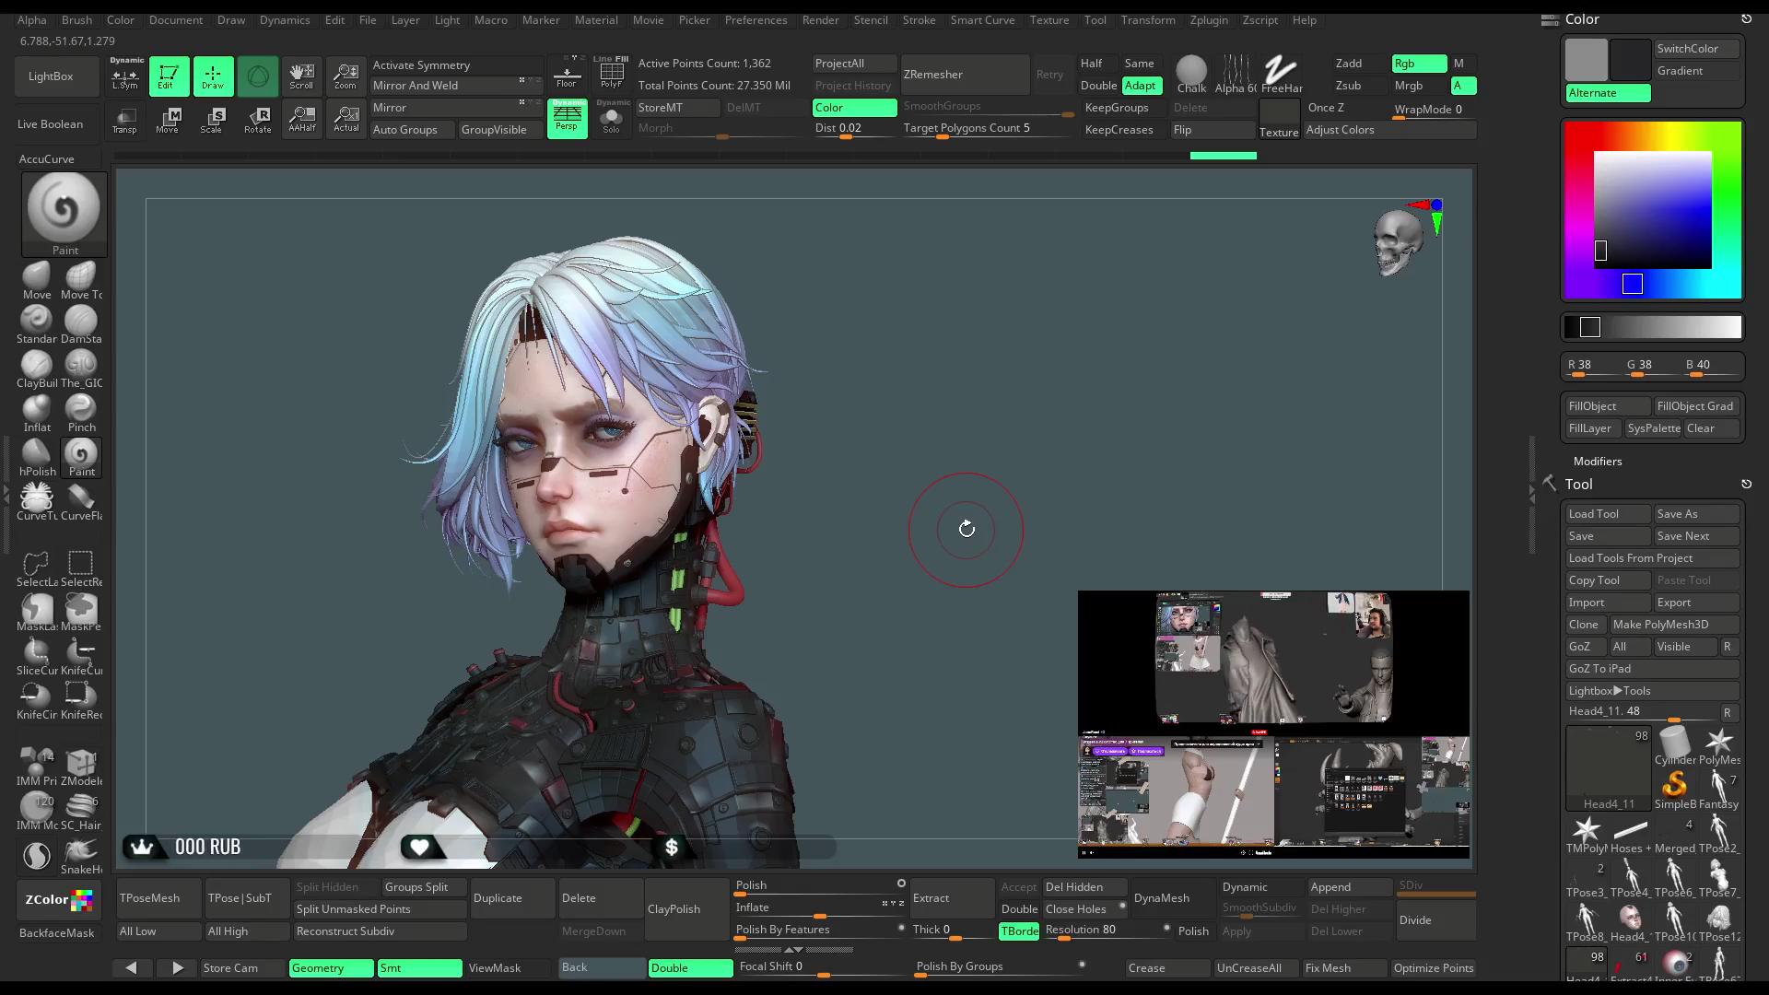
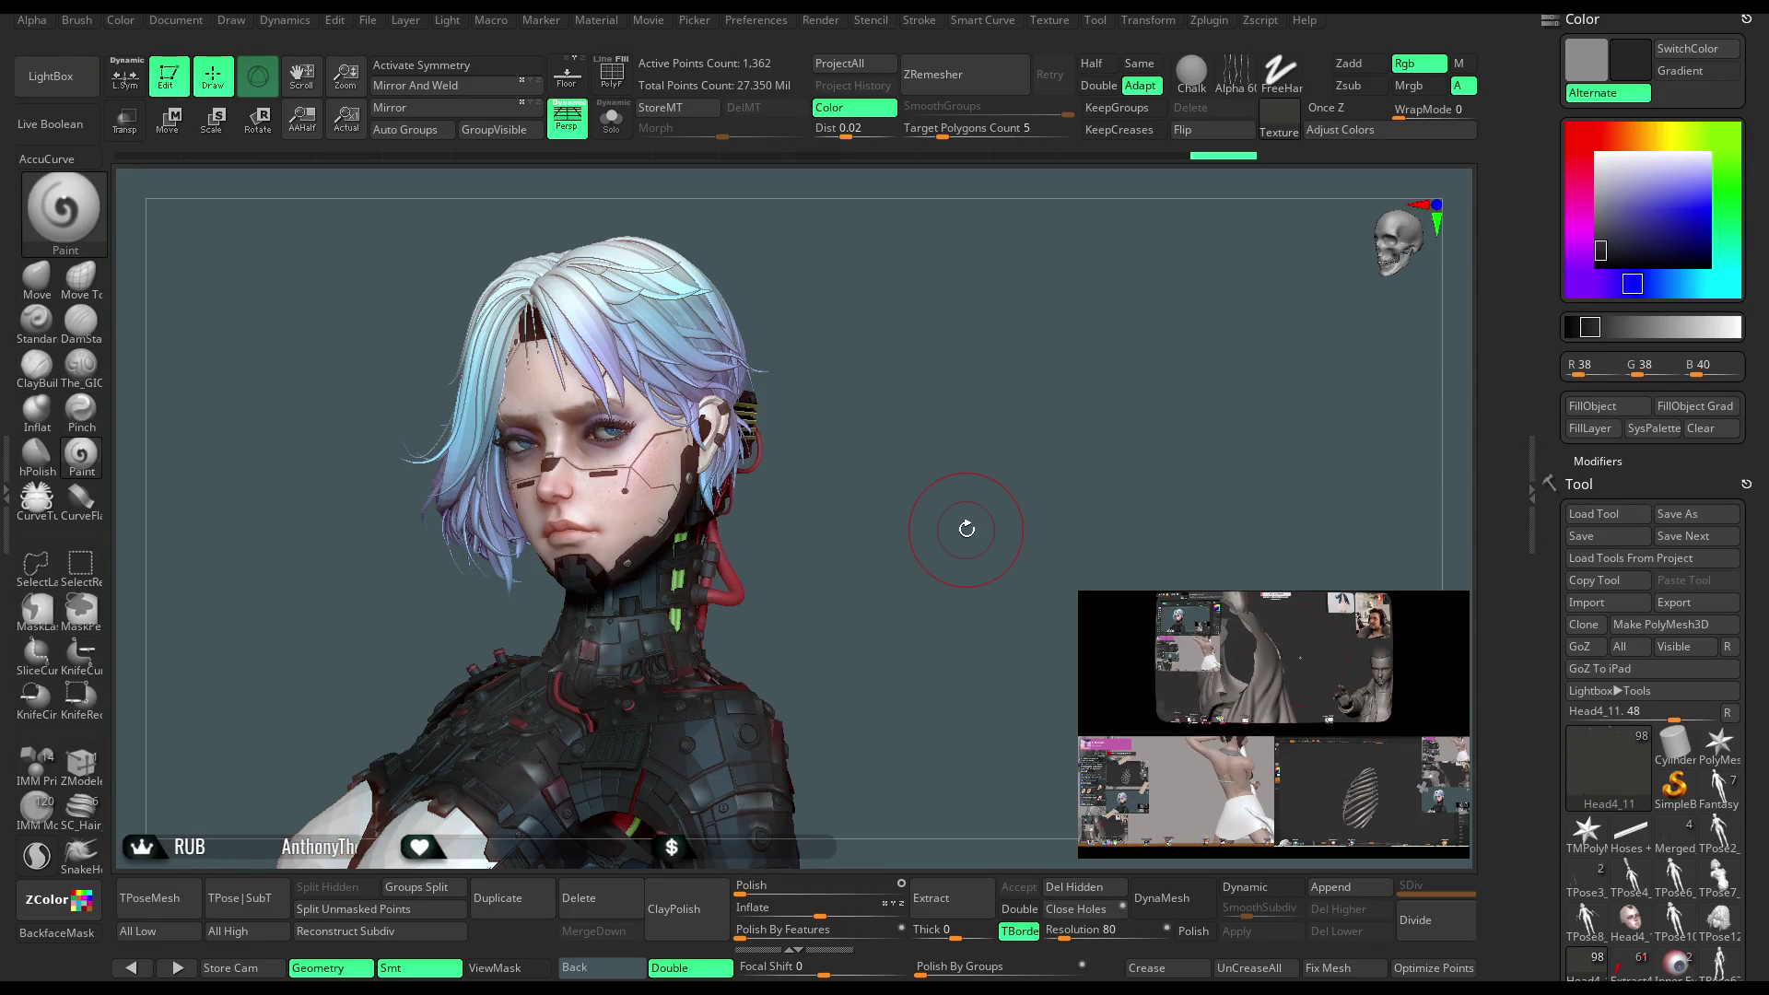
Orbit to a tilted frontal view of the head and make Head4_14 the active subtool
{"action": "mouse_move", "coordinate": [901, 431]}
{"action": "left_mouse_down"}
{"action": "mouse_move", "coordinate": [869, 402]}
{"action": "mouse_move", "coordinate": [876, 418]}
{"action": "mouse_move", "coordinate": [949, 354]}
{"action": "mouse_move", "coordinate": [1119, 311]}
{"action": "mouse_move", "coordinate": [1162, 320]}
{"action": "mouse_move", "coordinate": [1118, 343]}
{"action": "mouse_move", "coordinate": [1088, 250]}
{"action": "mouse_move", "coordinate": [1039, 328]}
{"action": "mouse_move", "coordinate": [1020, 295]}
{"action": "left_mouse_up"}
{"action": "mouse_move", "coordinate": [982, 373]}
{"action": "left_mouse_down"}
{"action": "mouse_move", "coordinate": [999, 368]}
{"action": "mouse_move", "coordinate": [977, 369]}
{"action": "mouse_move", "coordinate": [959, 401]}
{"action": "mouse_move", "coordinate": [970, 360]}
{"action": "mouse_move", "coordinate": [1014, 343]}
{"action": "mouse_move", "coordinate": [1005, 597]}
{"action": "mouse_move", "coordinate": [1042, 308]}
{"action": "mouse_move", "coordinate": [1010, 378]}
{"action": "mouse_move", "coordinate": [1017, 431]}
{"action": "mouse_move", "coordinate": [1122, 300]}
{"action": "mouse_move", "coordinate": [940, 423]}
{"action": "left_mouse_up"}
{"action": "key", "text": "space"}
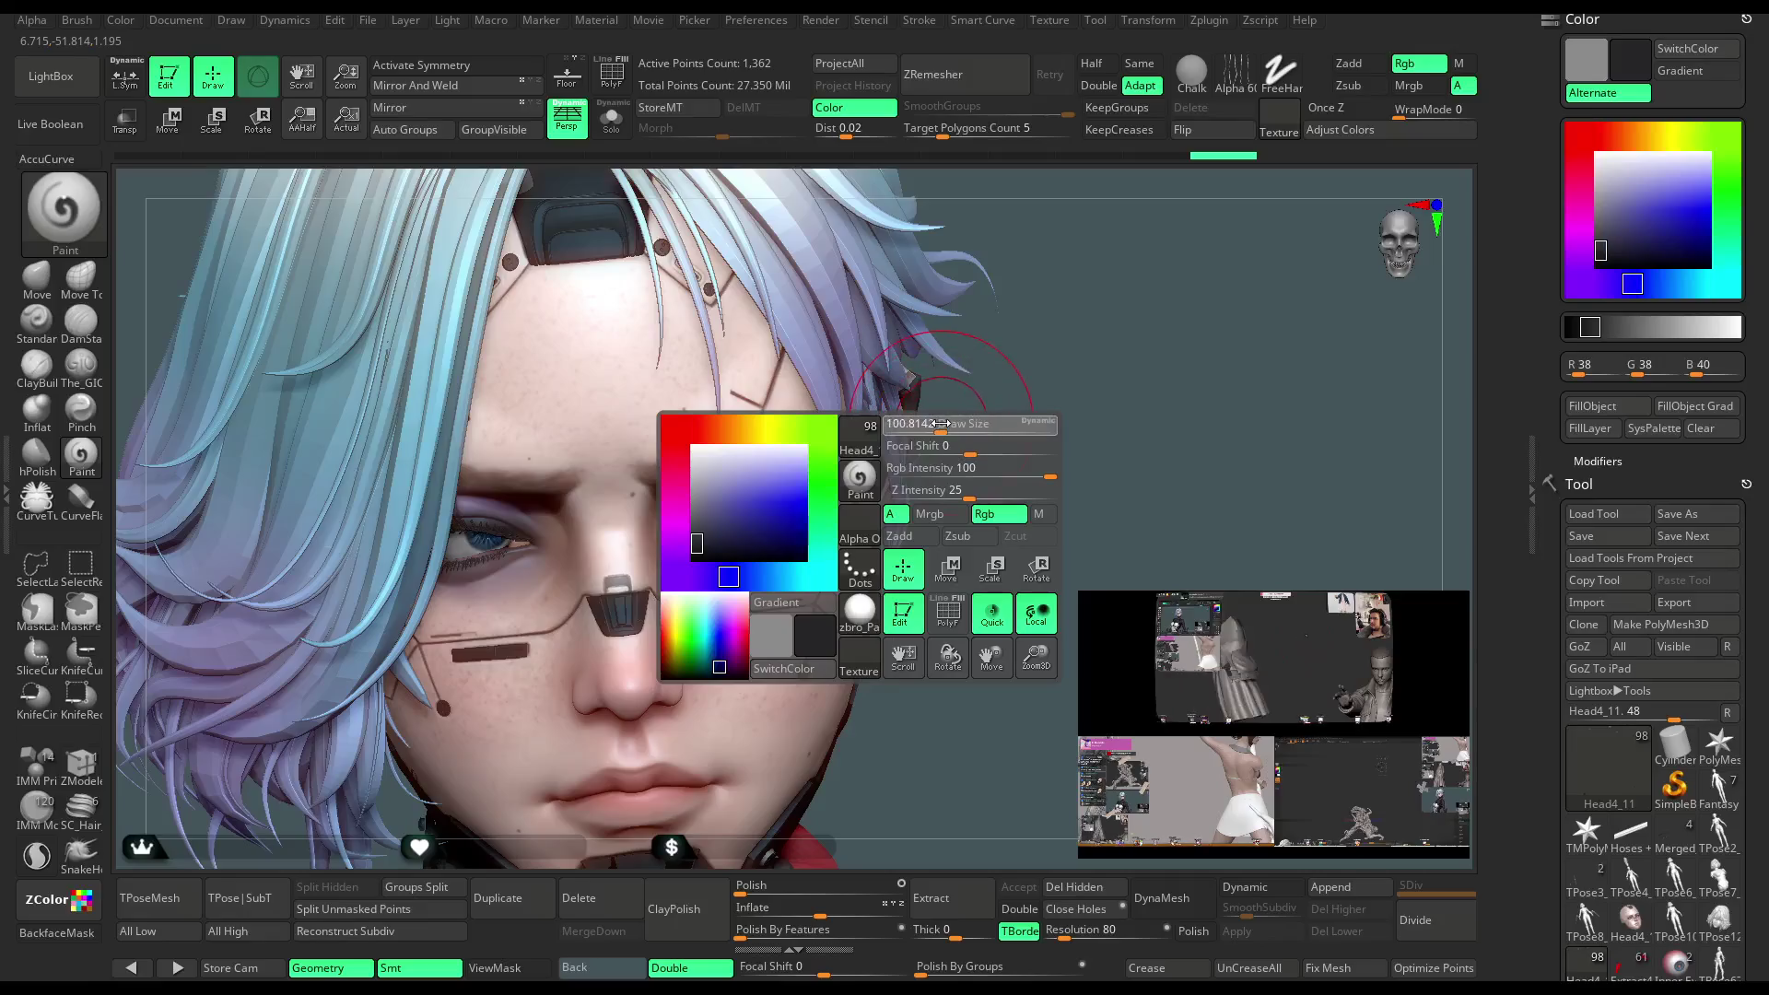
{"action": "left_click_drag", "start_coordinate": [1106, 369], "coordinate": [653, 465]}
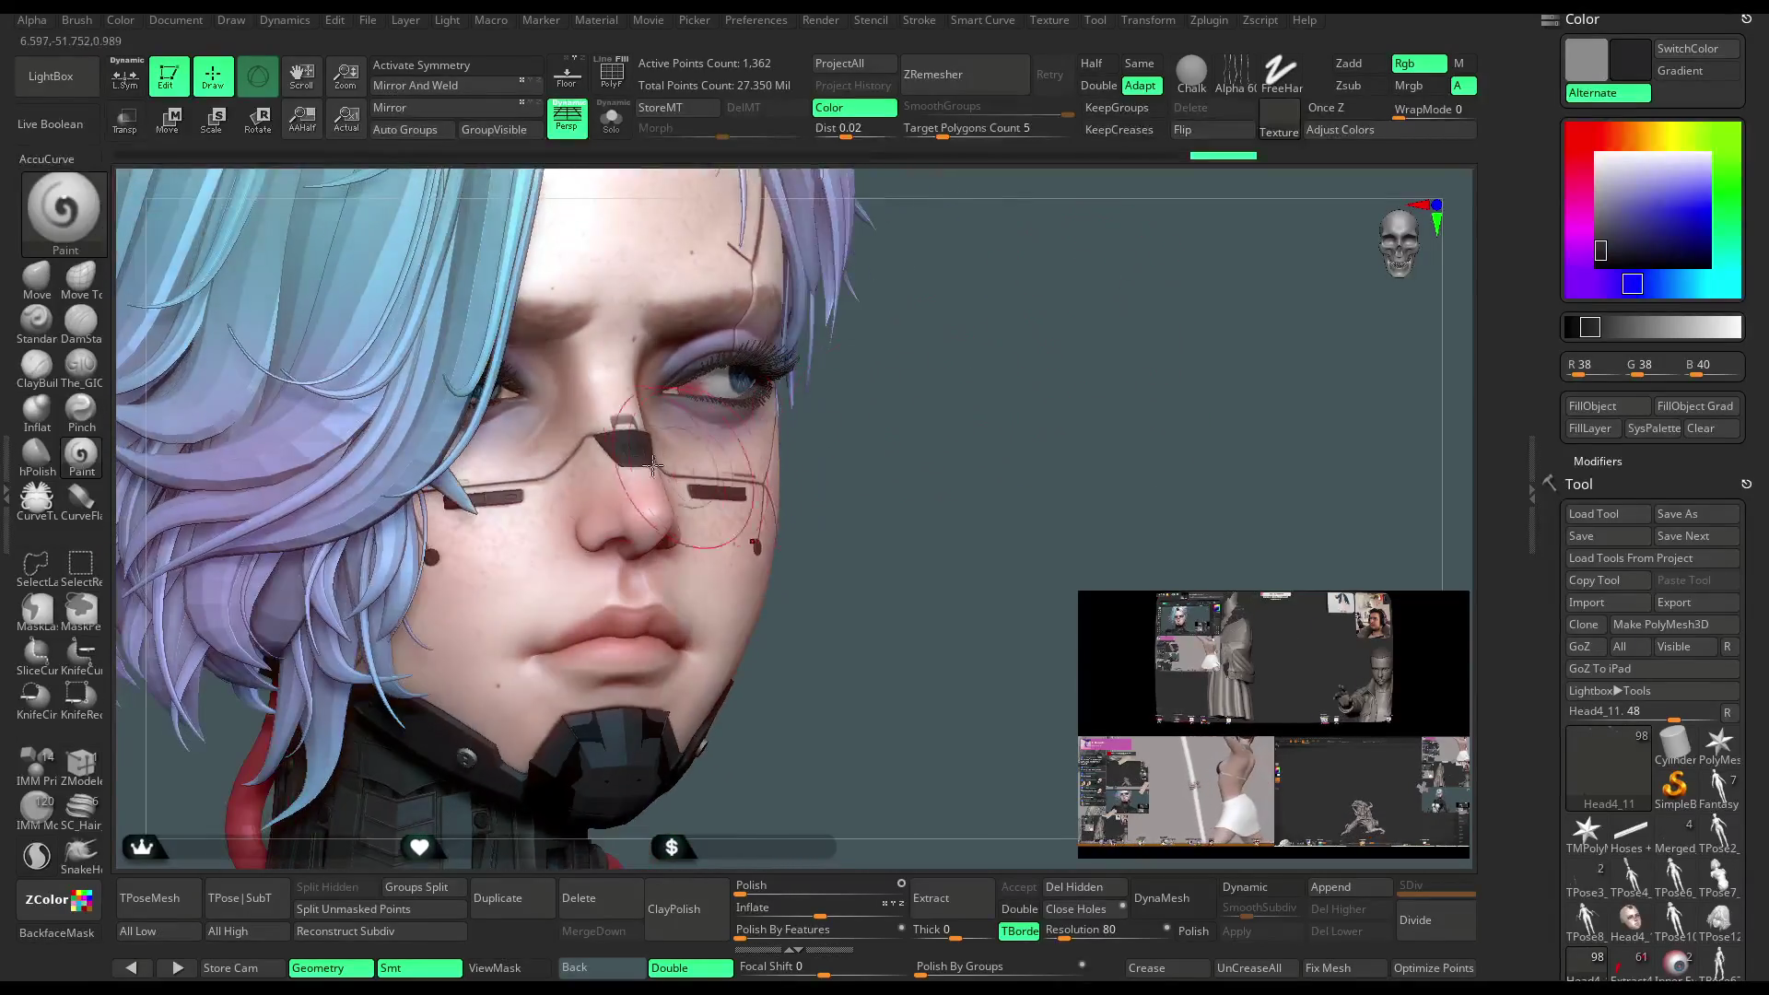
{"action": "left_click", "coordinate": [470, 620], "text": "alt"}
Turn on X symmetry with local symmetry and load the Move brush
{"action": "key", "text": "x"}
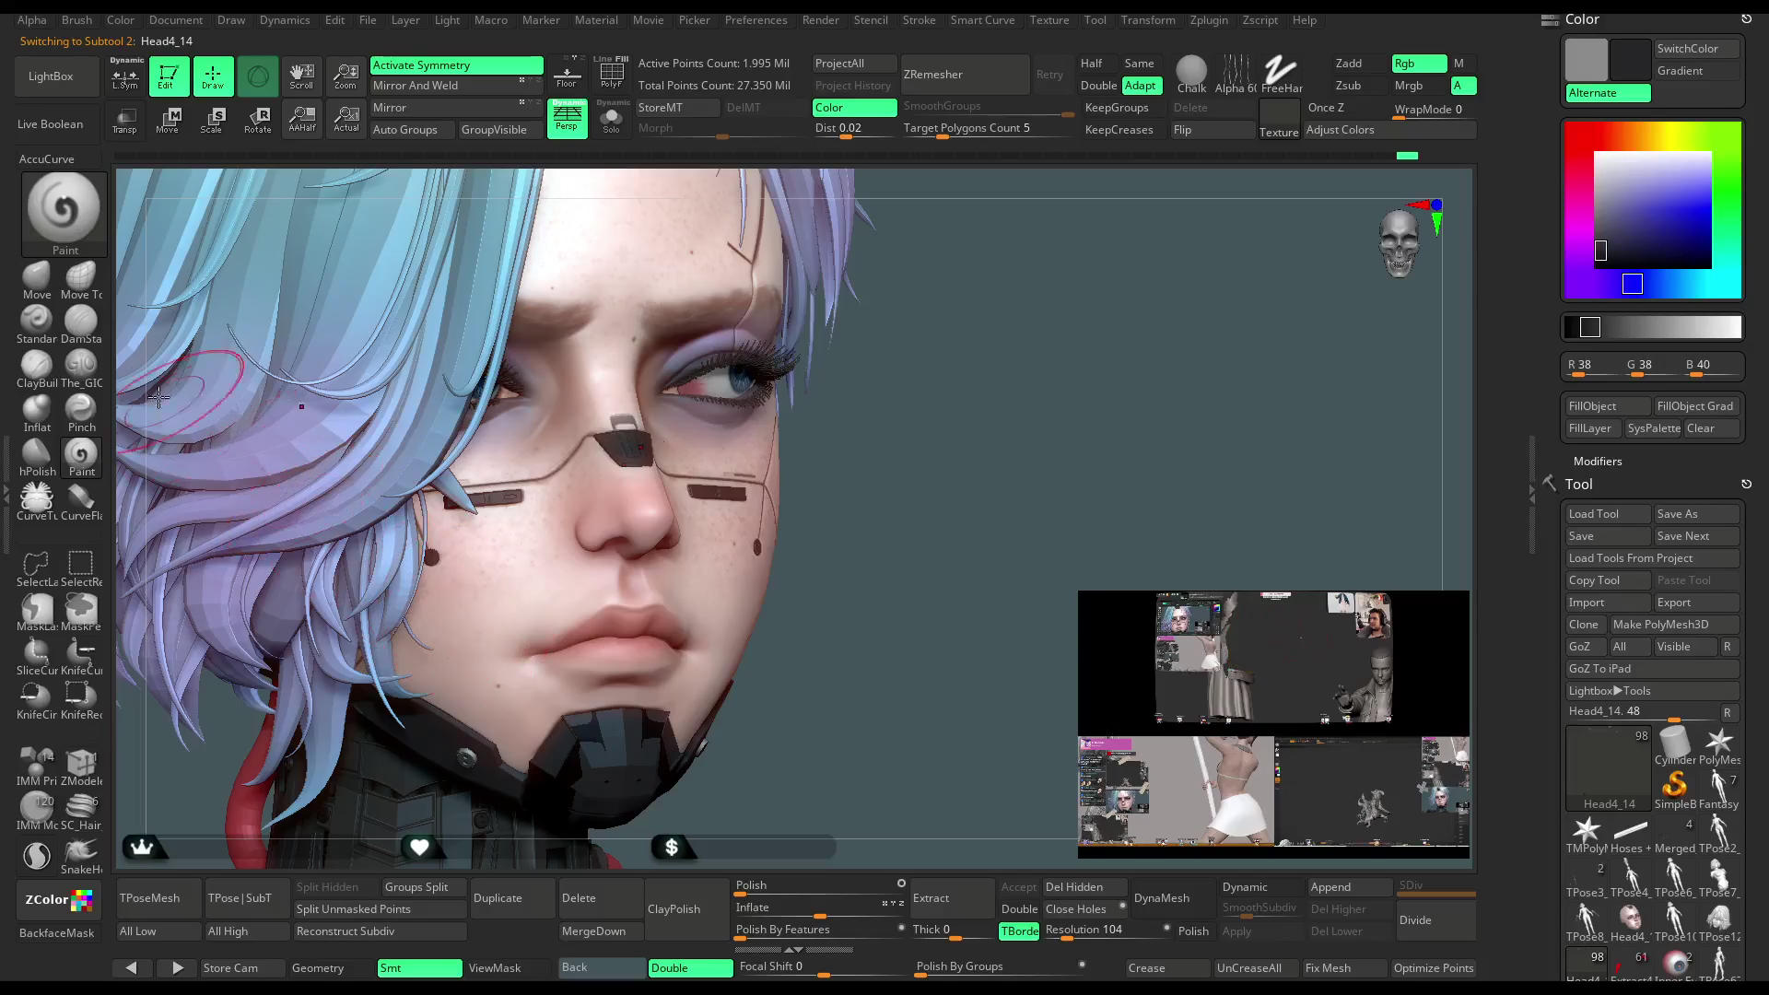
{"action": "key", "text": "b"}
{"action": "key", "text": "m"}
{"action": "key", "text": "v"}
{"action": "left_click", "coordinate": [127, 85]}
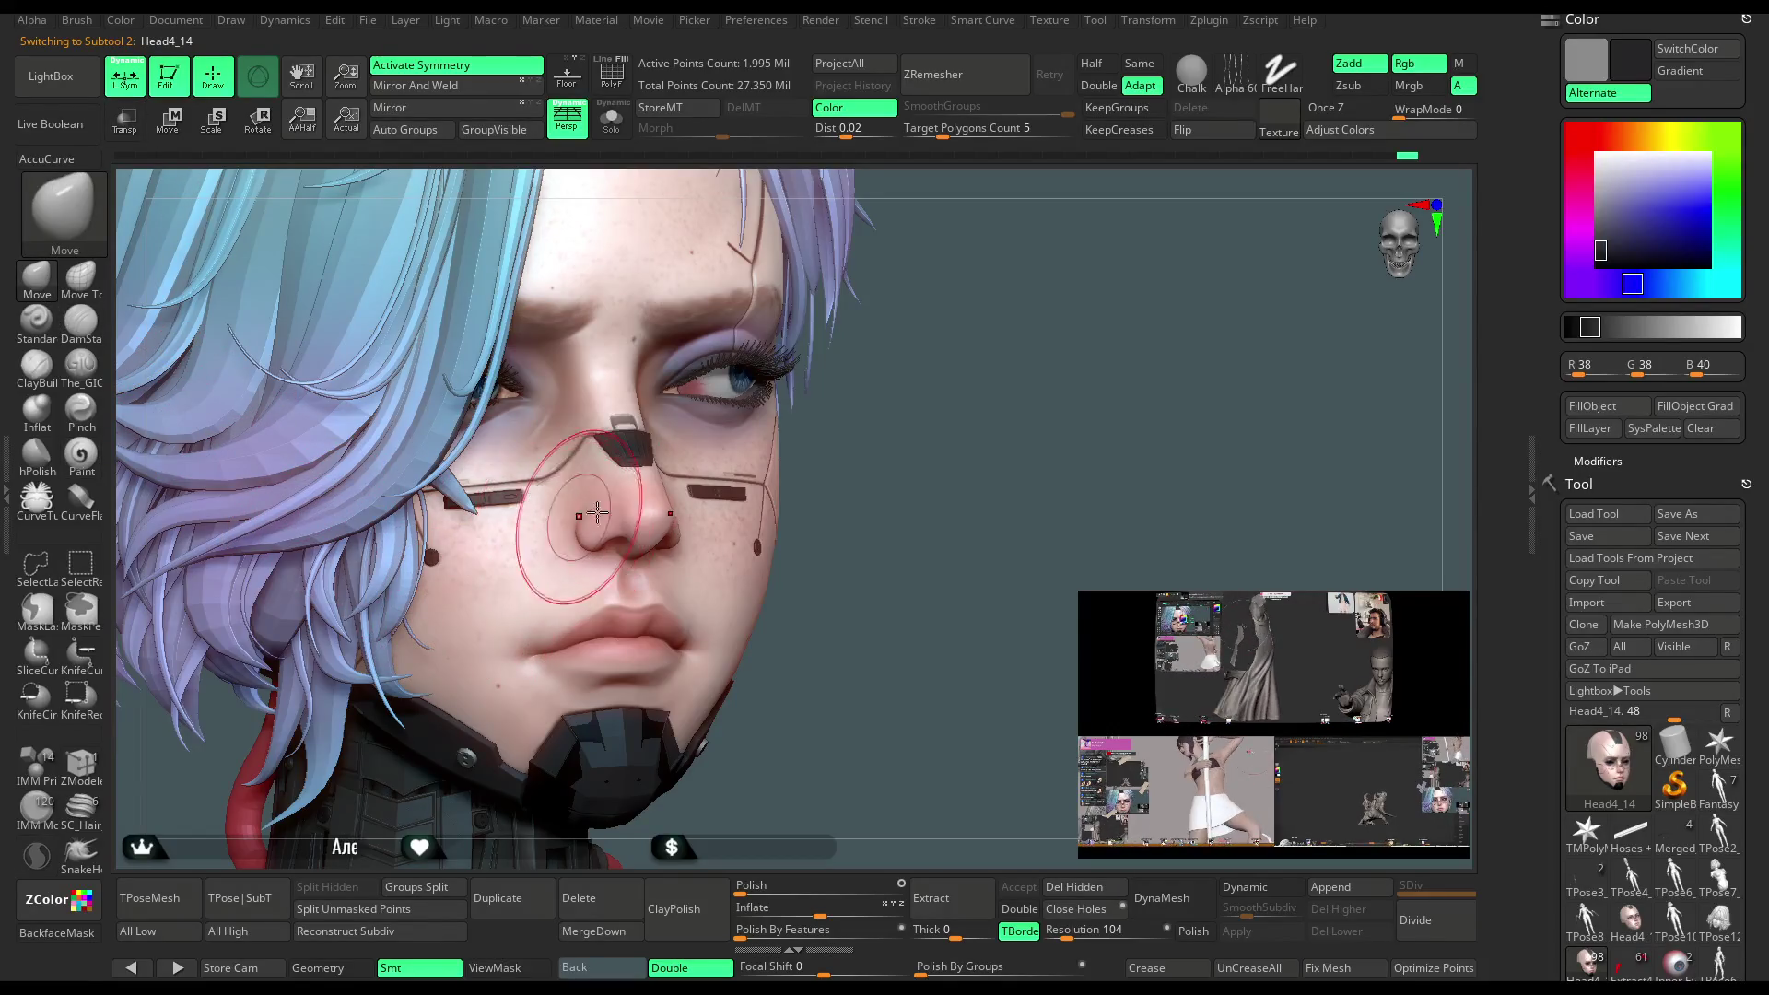
Frame the nose from the front and reshape and fill in the right nostril
{"action": "left_click_drag", "start_coordinate": [904, 428], "coordinate": [722, 462], "text": "alt"}
{"action": "key", "text": "space"}
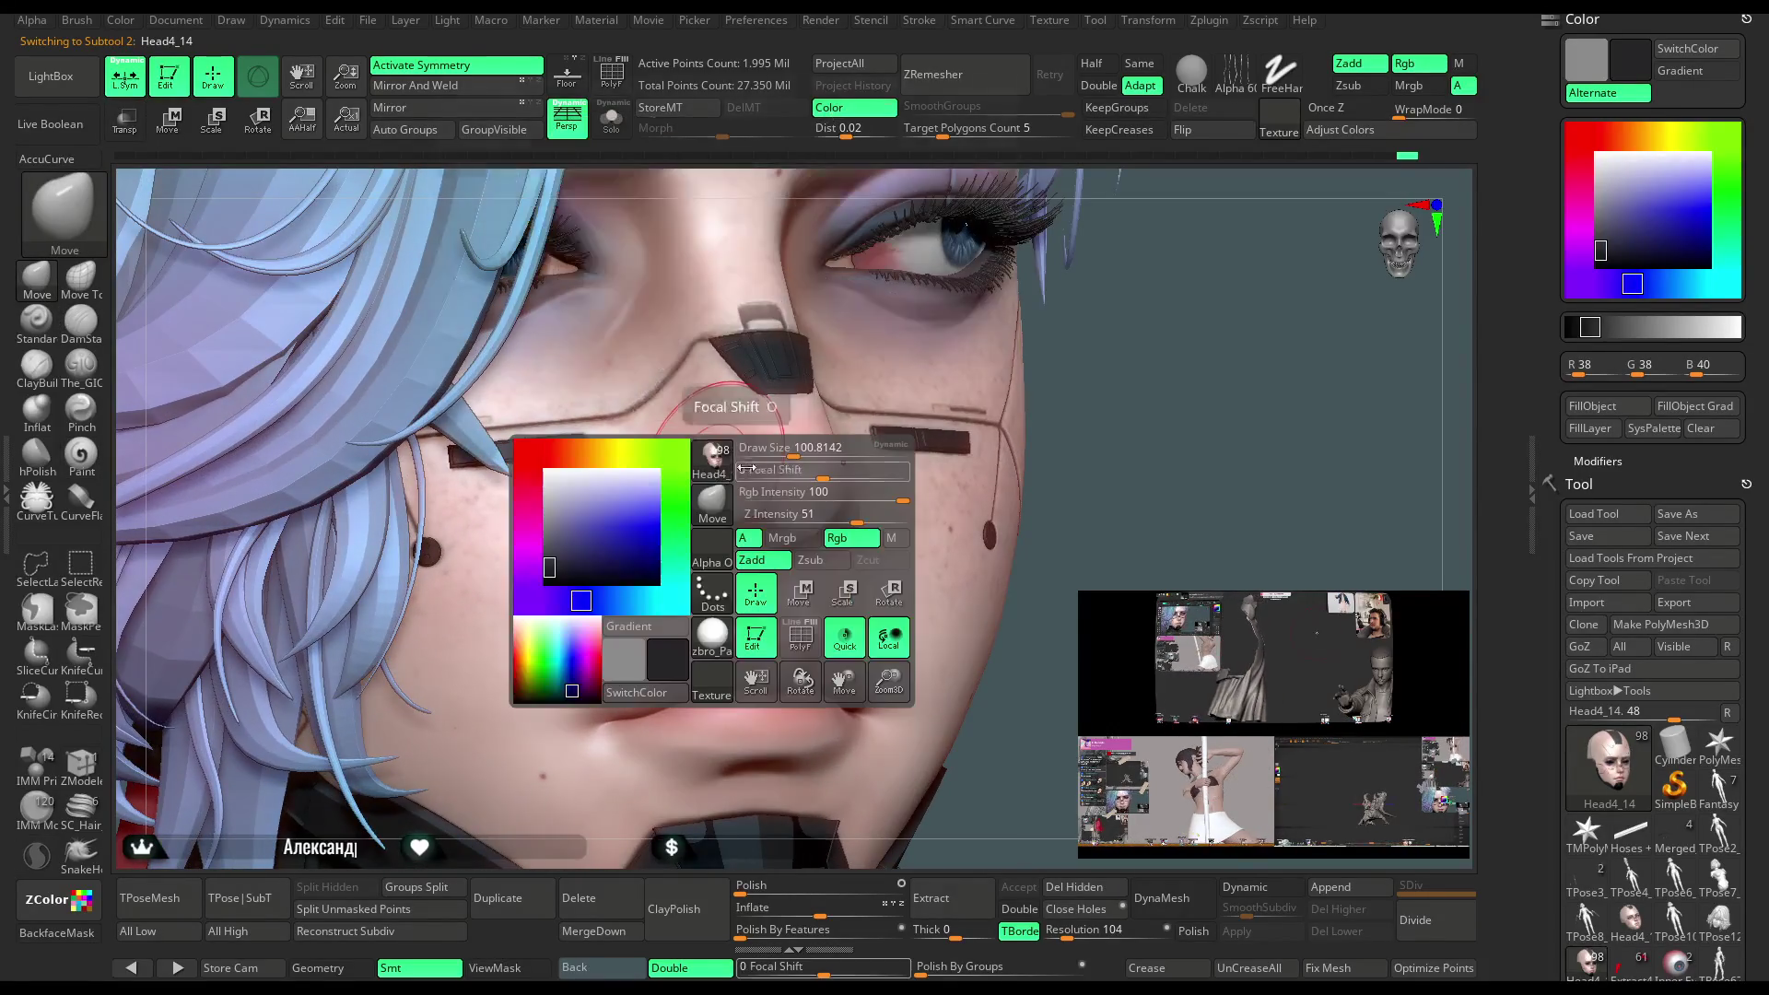
{"action": "left_click_drag", "start_coordinate": [1133, 308], "coordinate": [921, 387]}
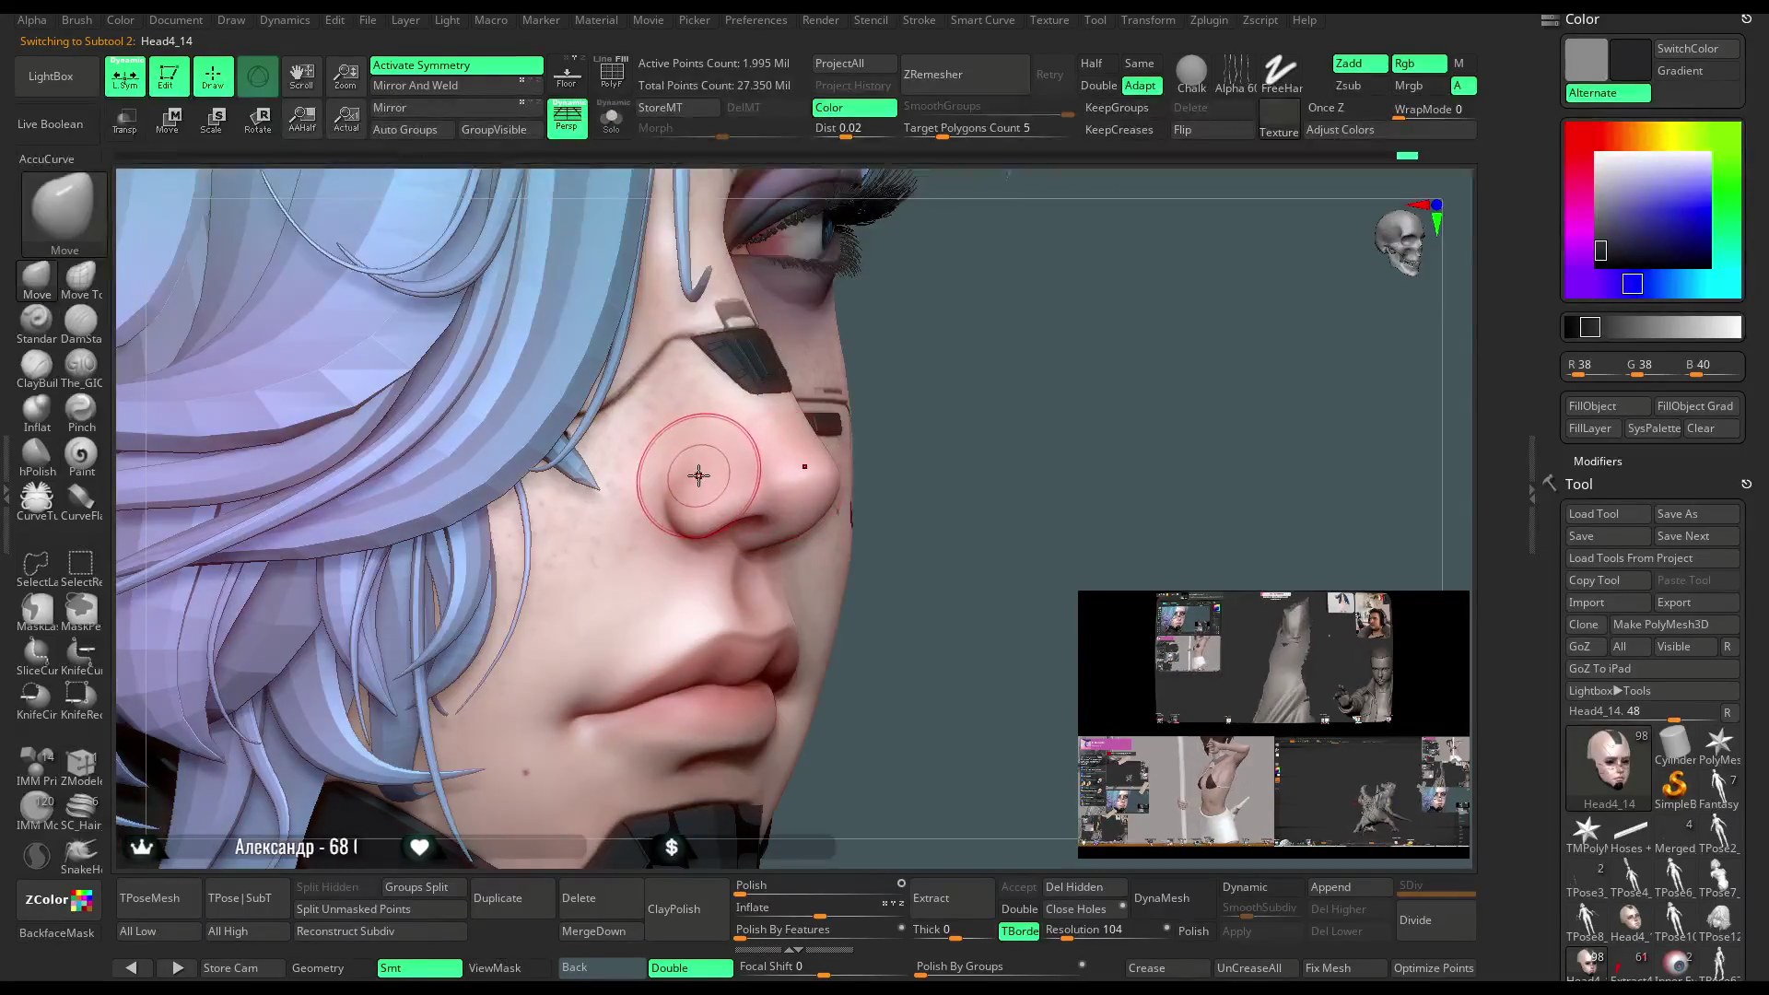
{"action": "right_click_drag", "start_coordinate": [802, 440], "coordinate": [711, 466]}
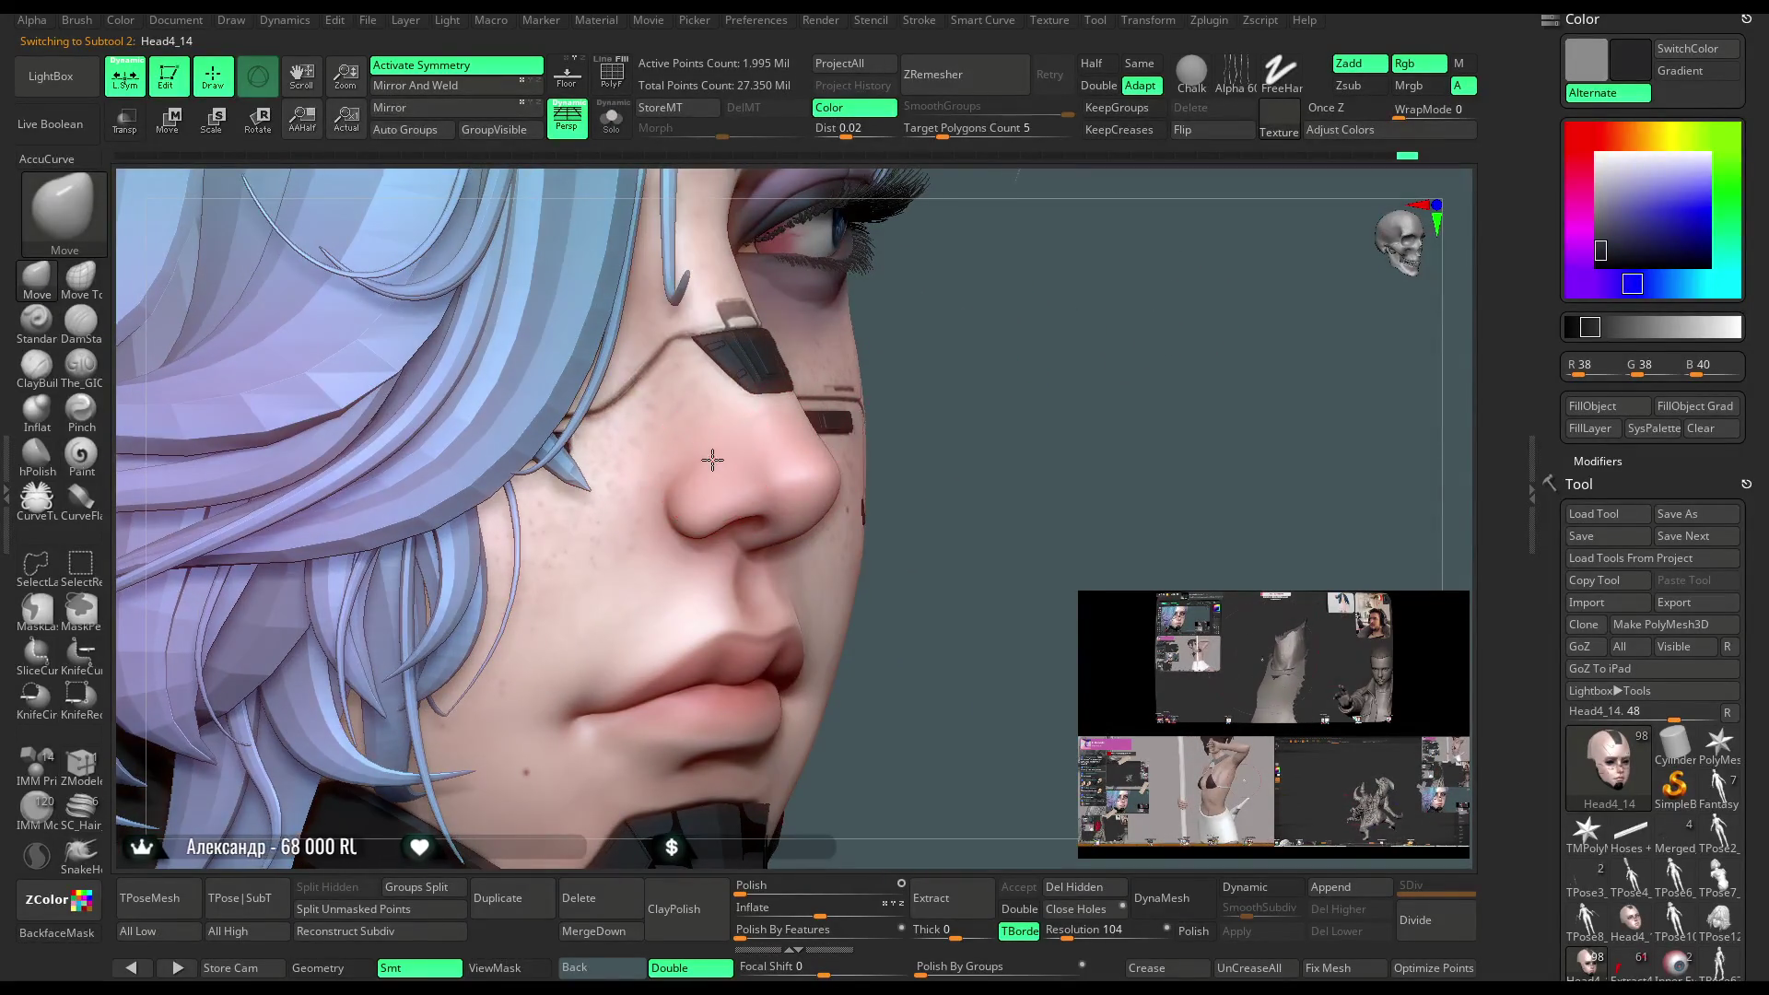
{"action": "left_click_drag", "start_coordinate": [954, 366], "coordinate": [783, 442]}
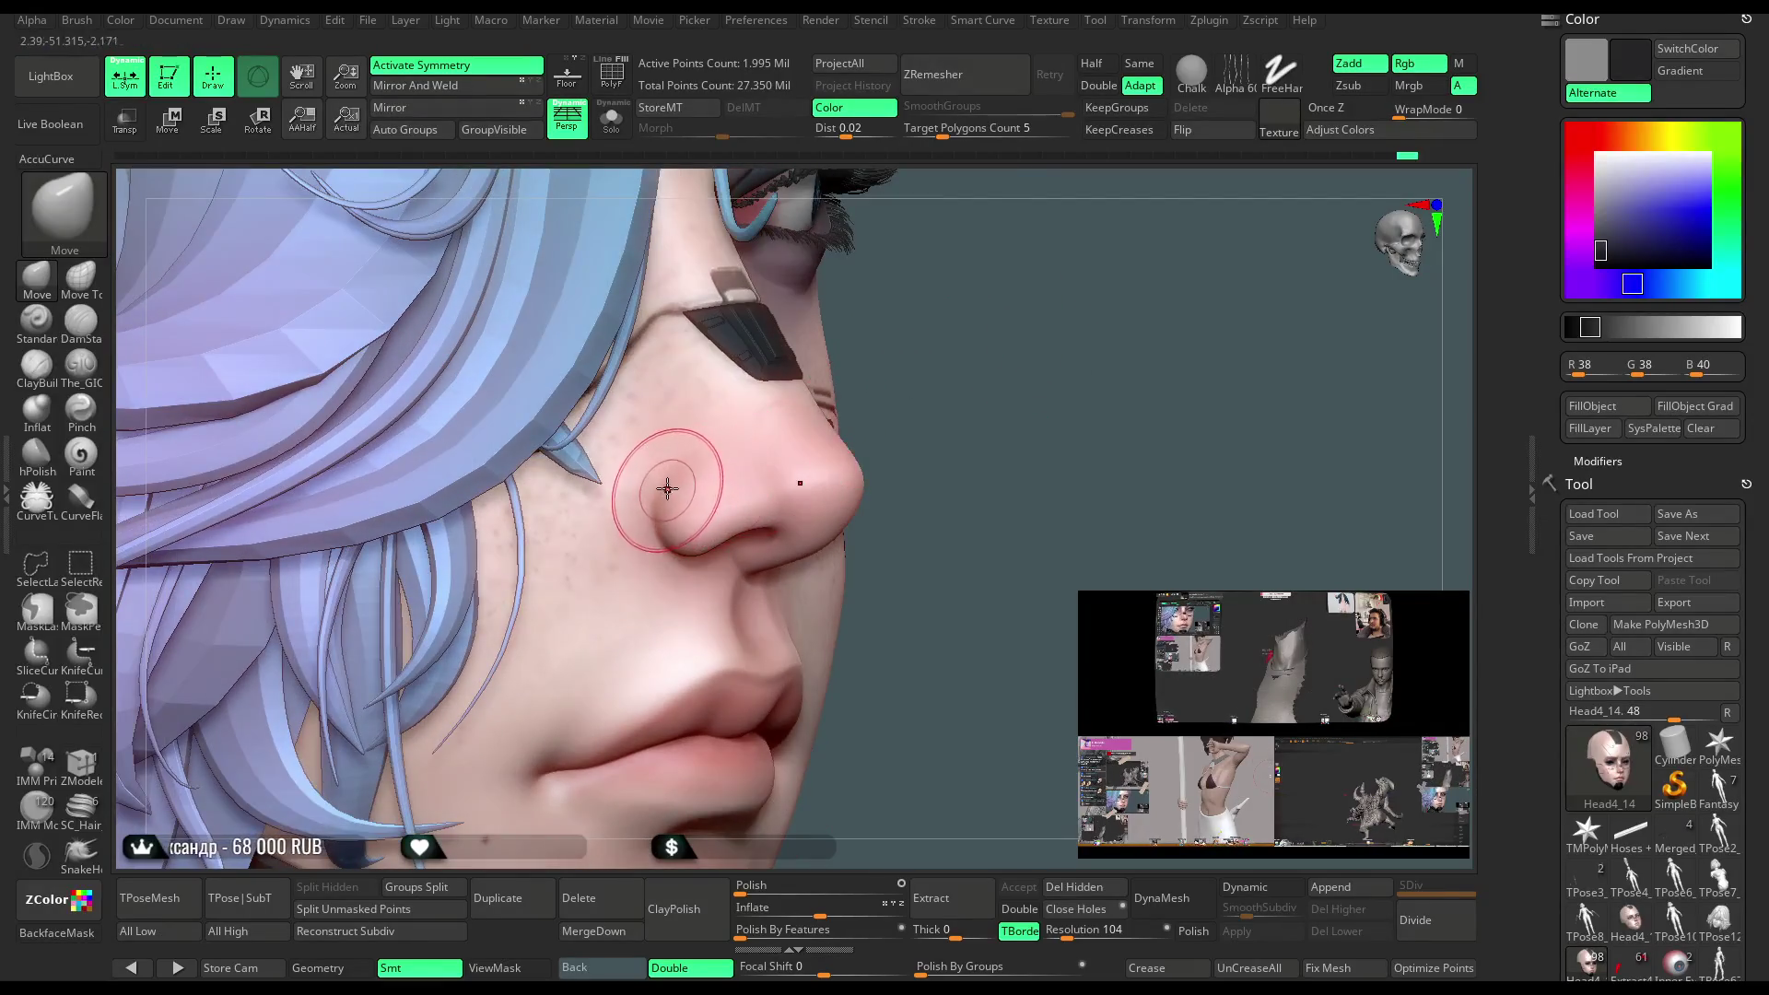
{"action": "mouse_move", "coordinate": [940, 384]}
{"action": "left_mouse_down"}
{"action": "mouse_move", "coordinate": [977, 360]}
{"action": "mouse_move", "coordinate": [925, 332]}
{"action": "left_mouse_up"}
{"action": "right_click_drag", "start_coordinate": [925, 331], "coordinate": [821, 446]}
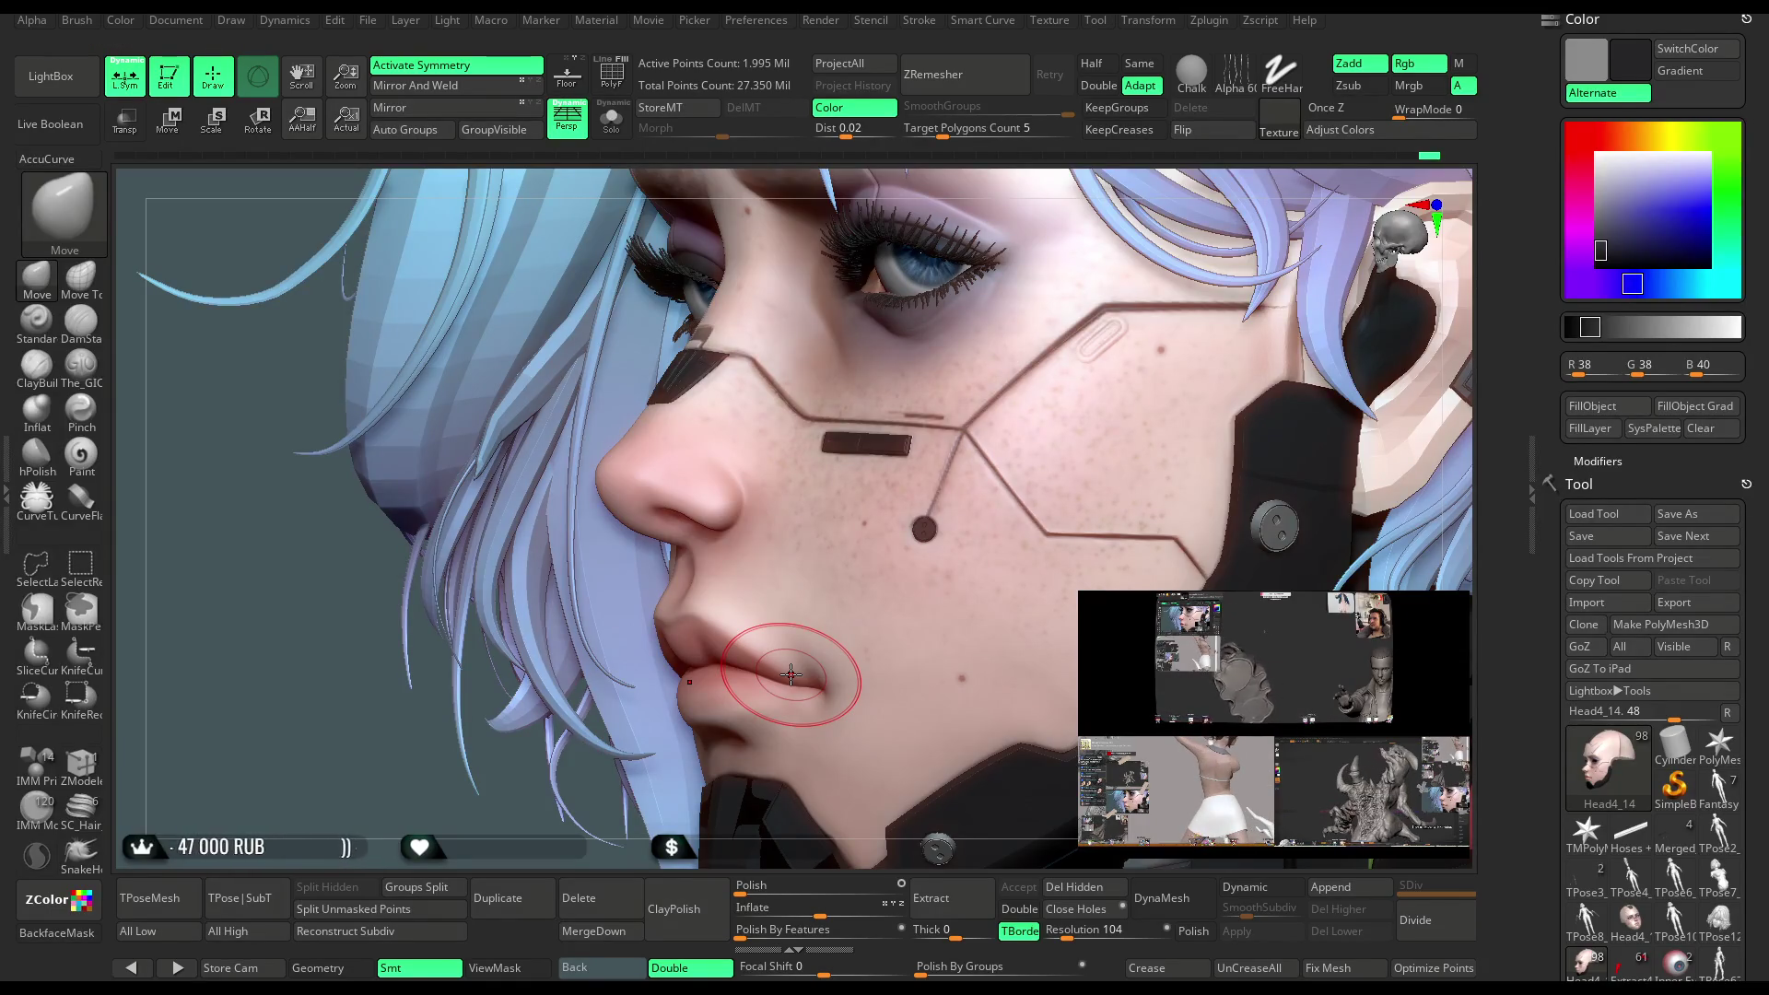
{"action": "mouse_move", "coordinate": [1084, 172]}
{"action": "left_mouse_down"}
{"action": "mouse_move", "coordinate": [1030, 278]}
{"action": "mouse_move", "coordinate": [1034, 313]}
{"action": "mouse_move", "coordinate": [679, 483]}
{"action": "left_mouse_up"}
{"action": "key", "text": "space"}
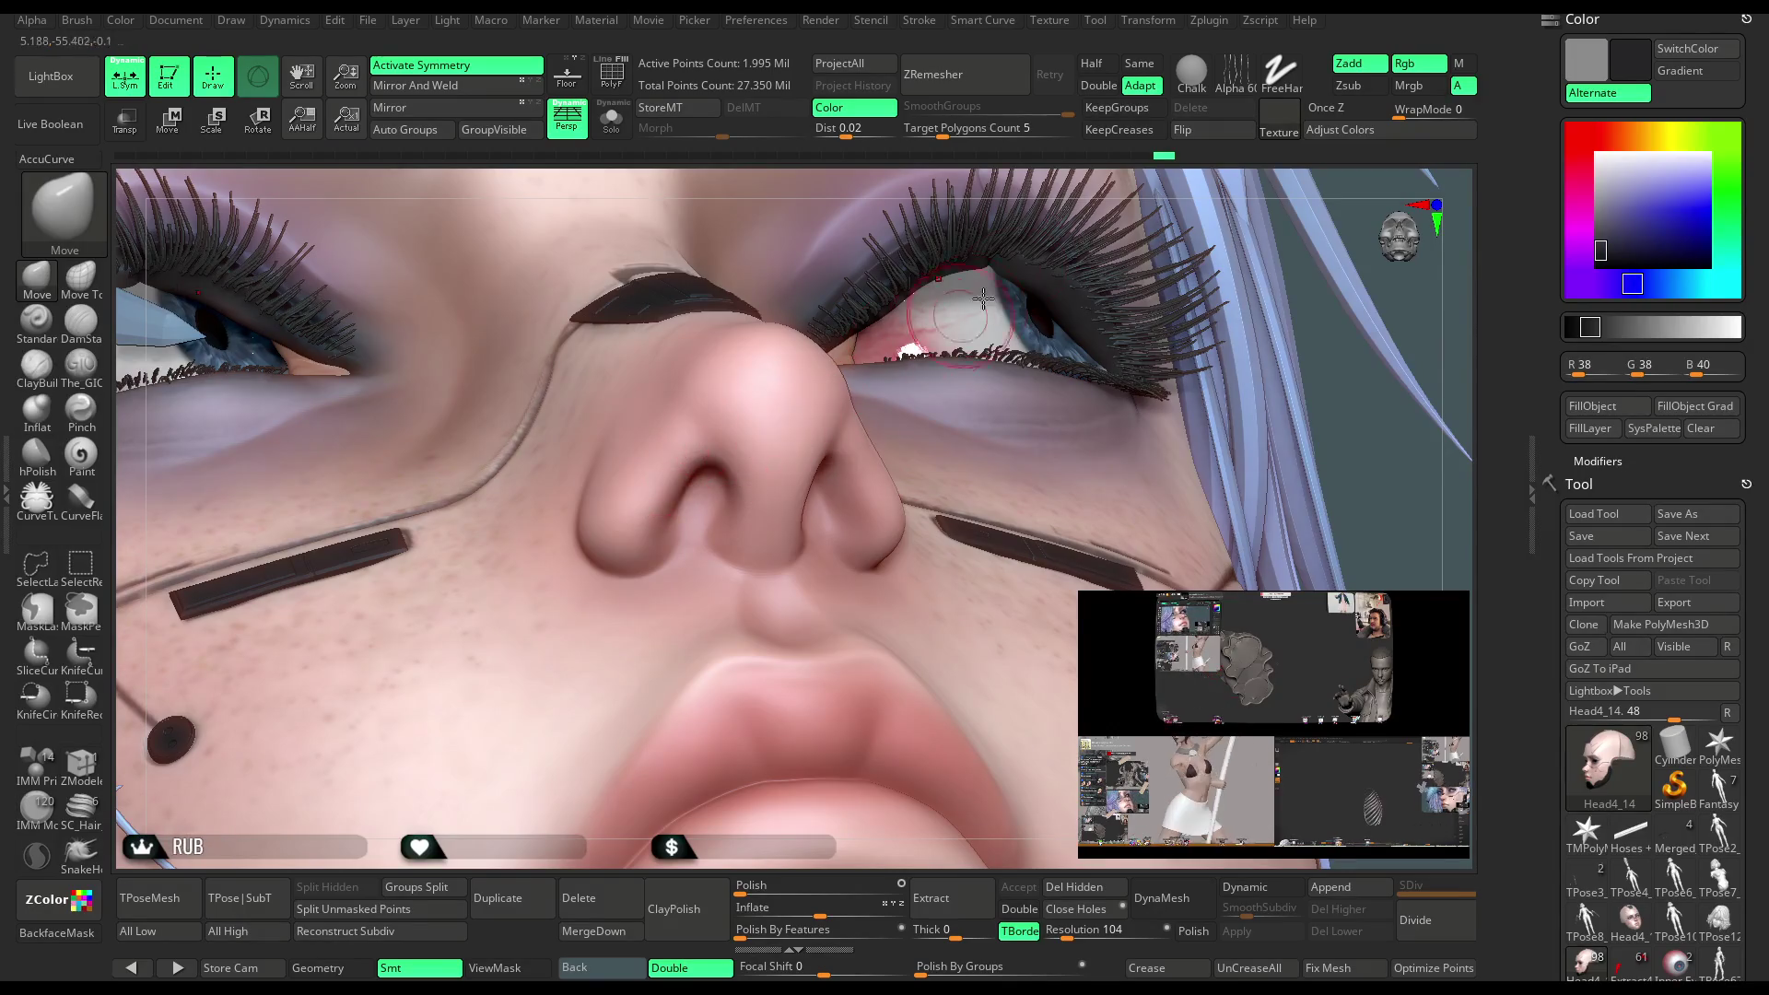
{"action": "right_click_drag", "start_coordinate": [983, 299], "coordinate": [861, 394]}
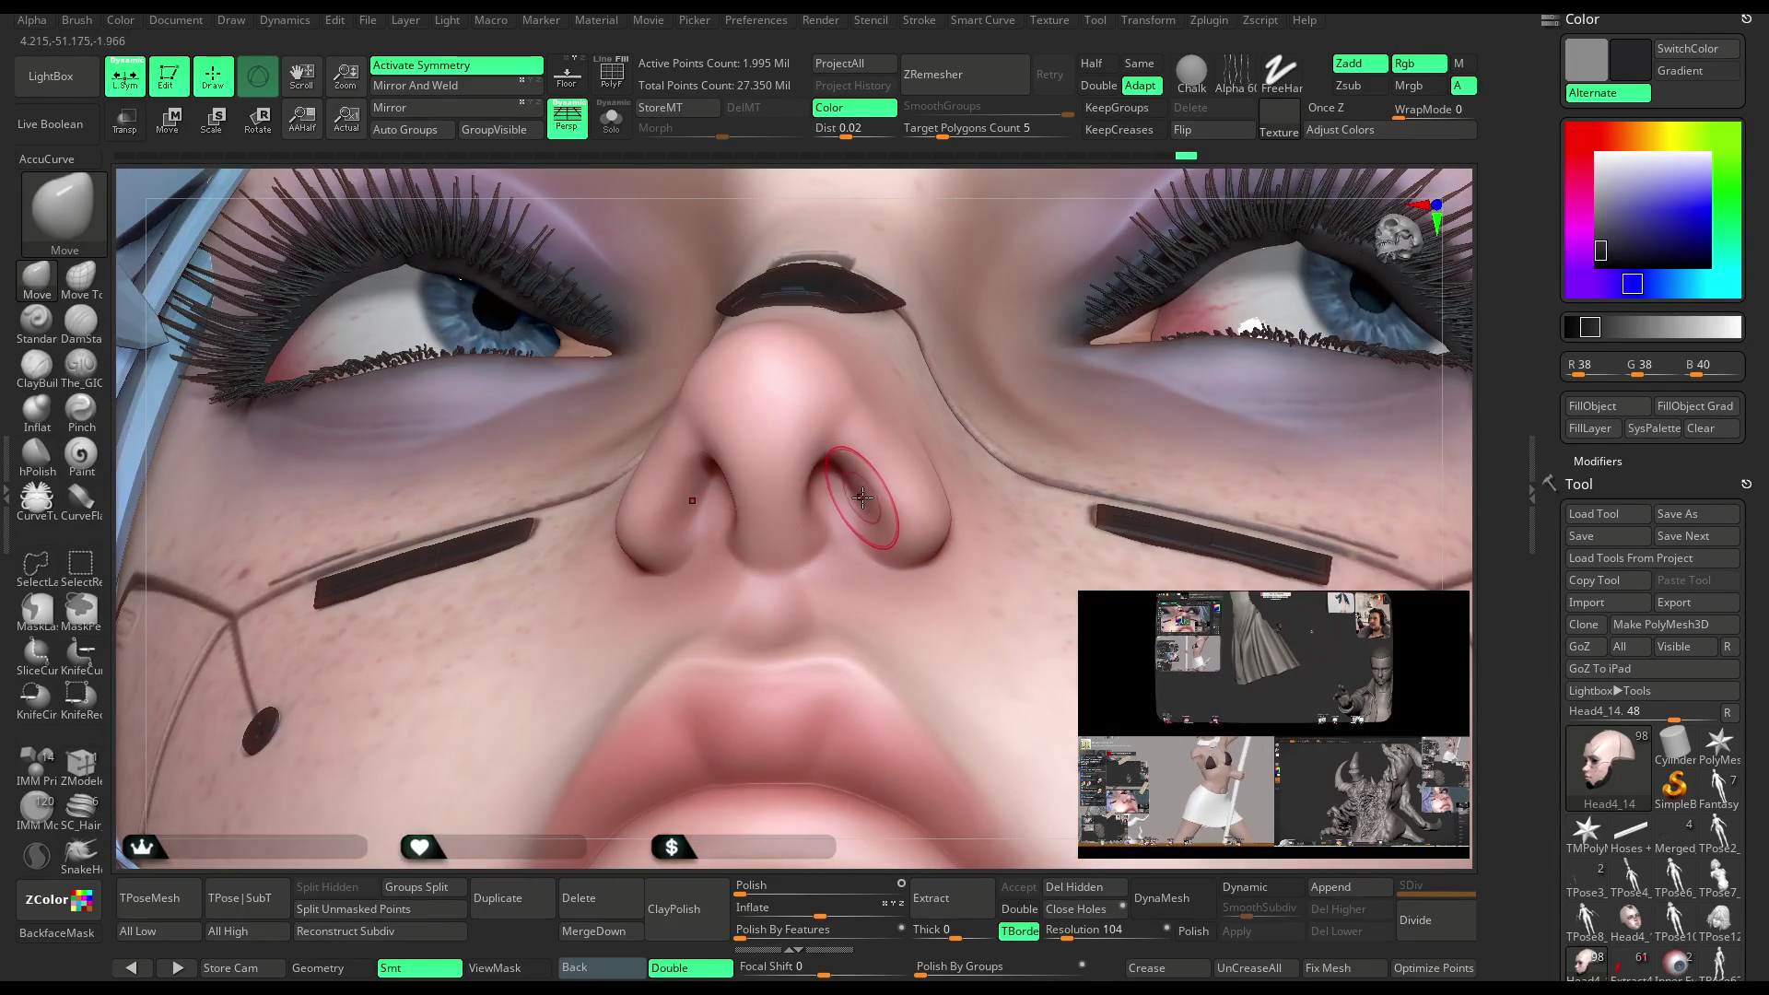
{"action": "left_click_drag", "start_coordinate": [862, 498], "coordinate": [811, 496]}
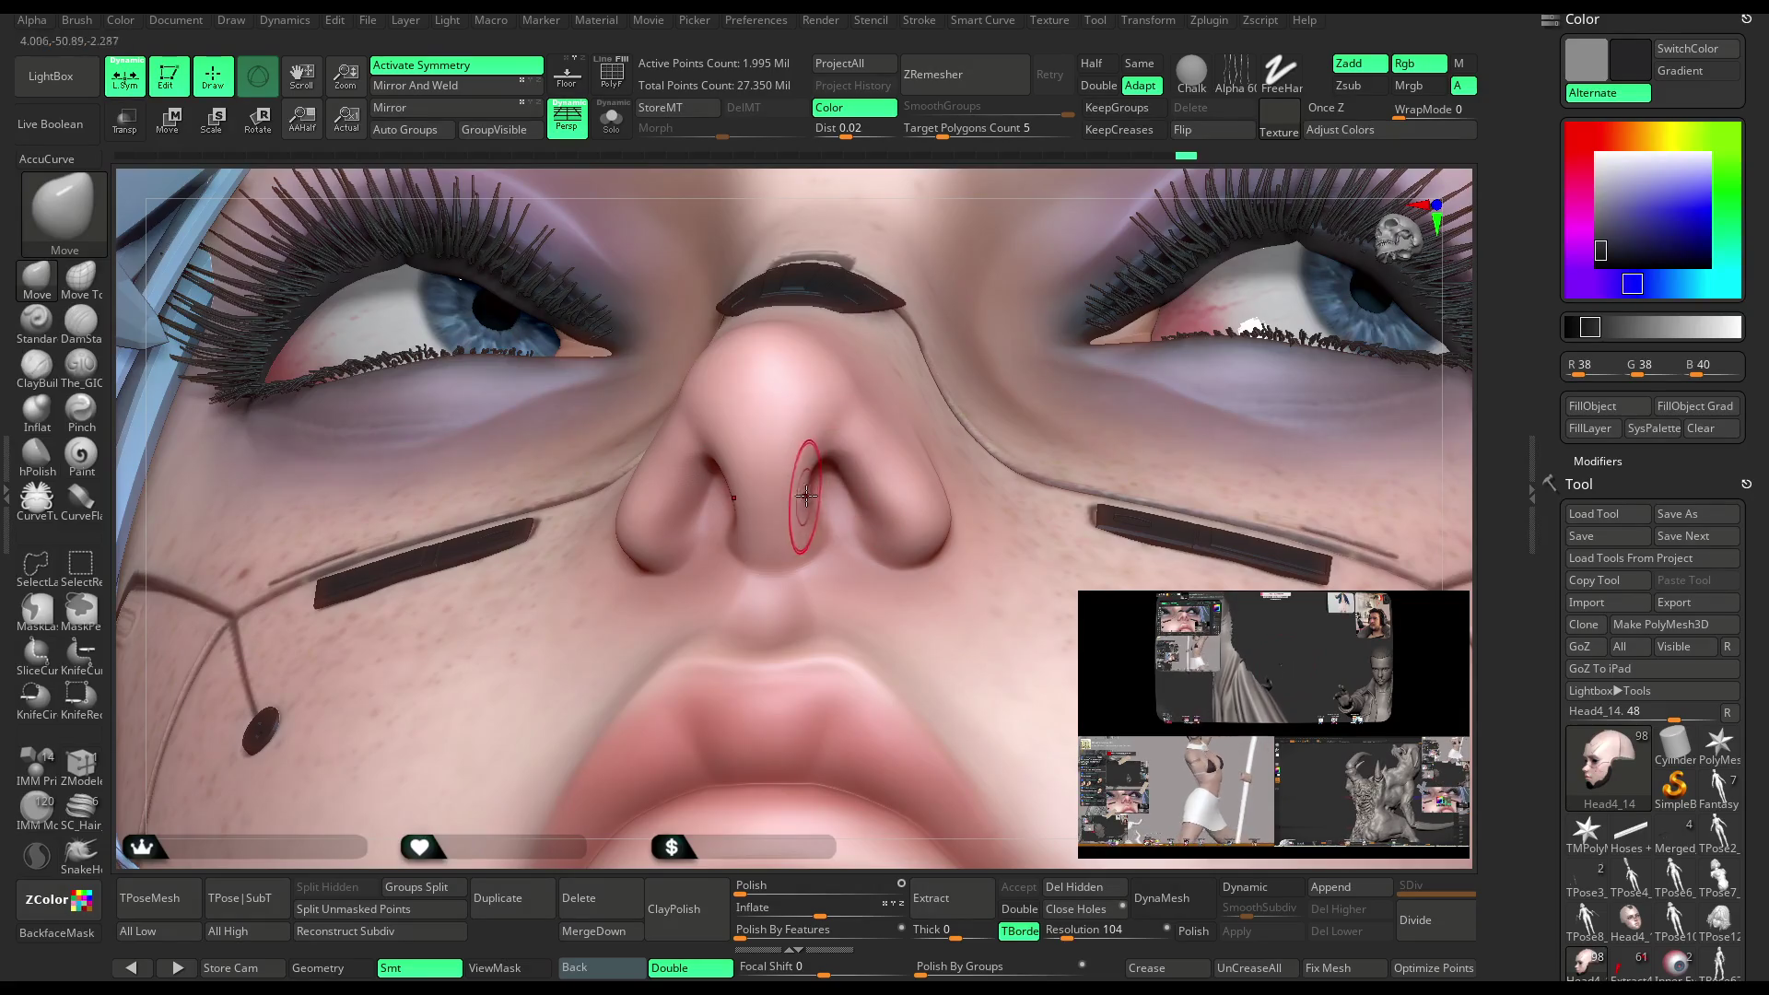
Check the nose in side profile and switch to the Smooth brush
{"action": "right_click_drag", "start_coordinate": [968, 189], "coordinate": [798, 477]}
{"action": "key", "text": "space"}
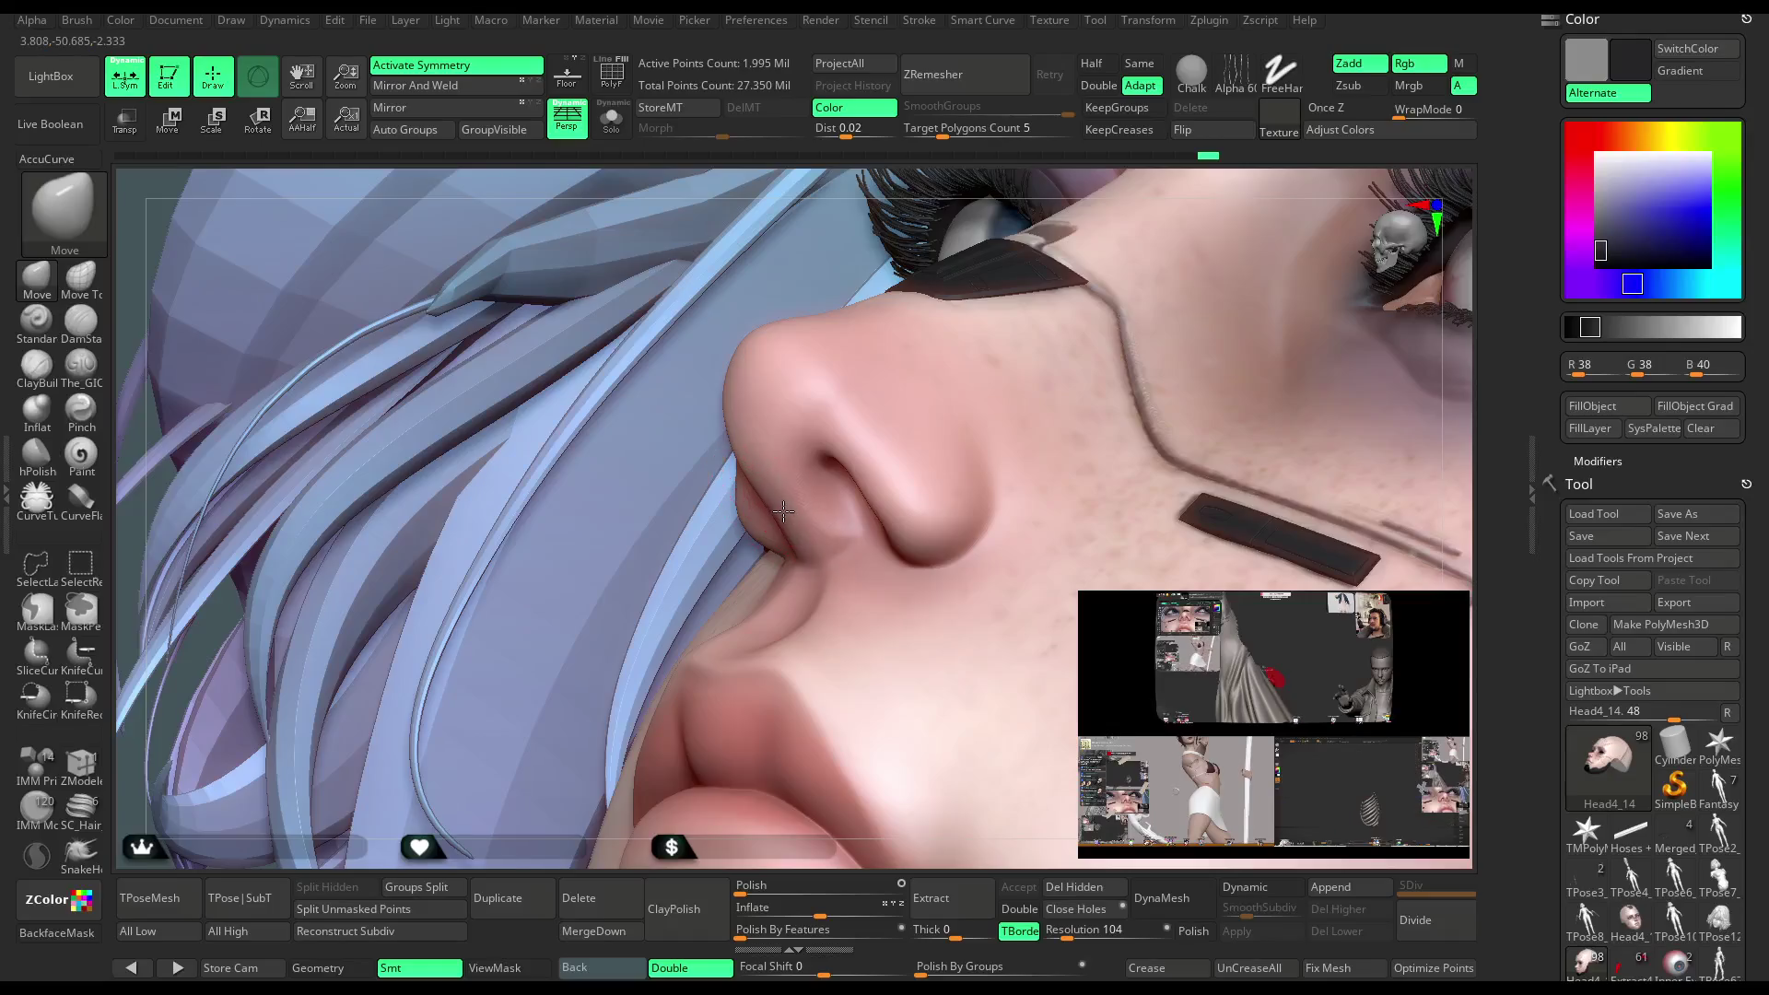
{"action": "mouse_move", "coordinate": [1013, 181]}
{"action": "right_mouse_down"}
{"action": "mouse_move", "coordinate": [1035, 273]}
{"action": "mouse_move", "coordinate": [1010, 324]}
{"action": "right_mouse_up"}
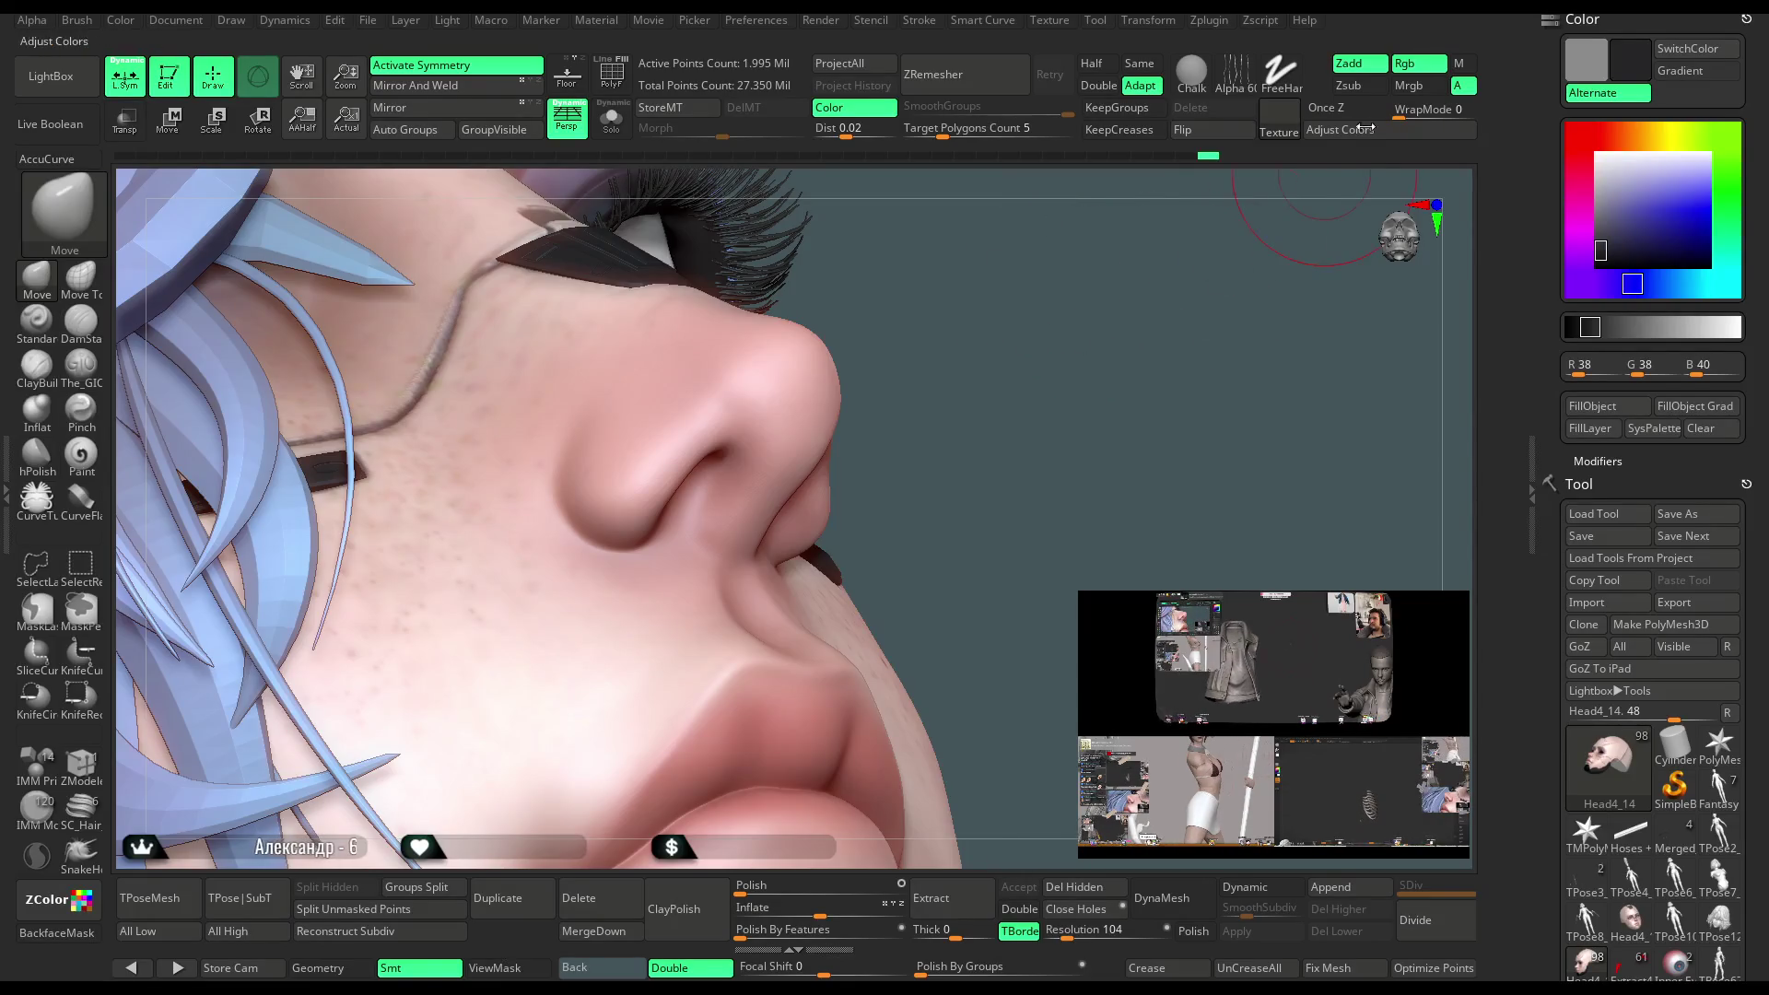
{"action": "key", "text": "shift"}
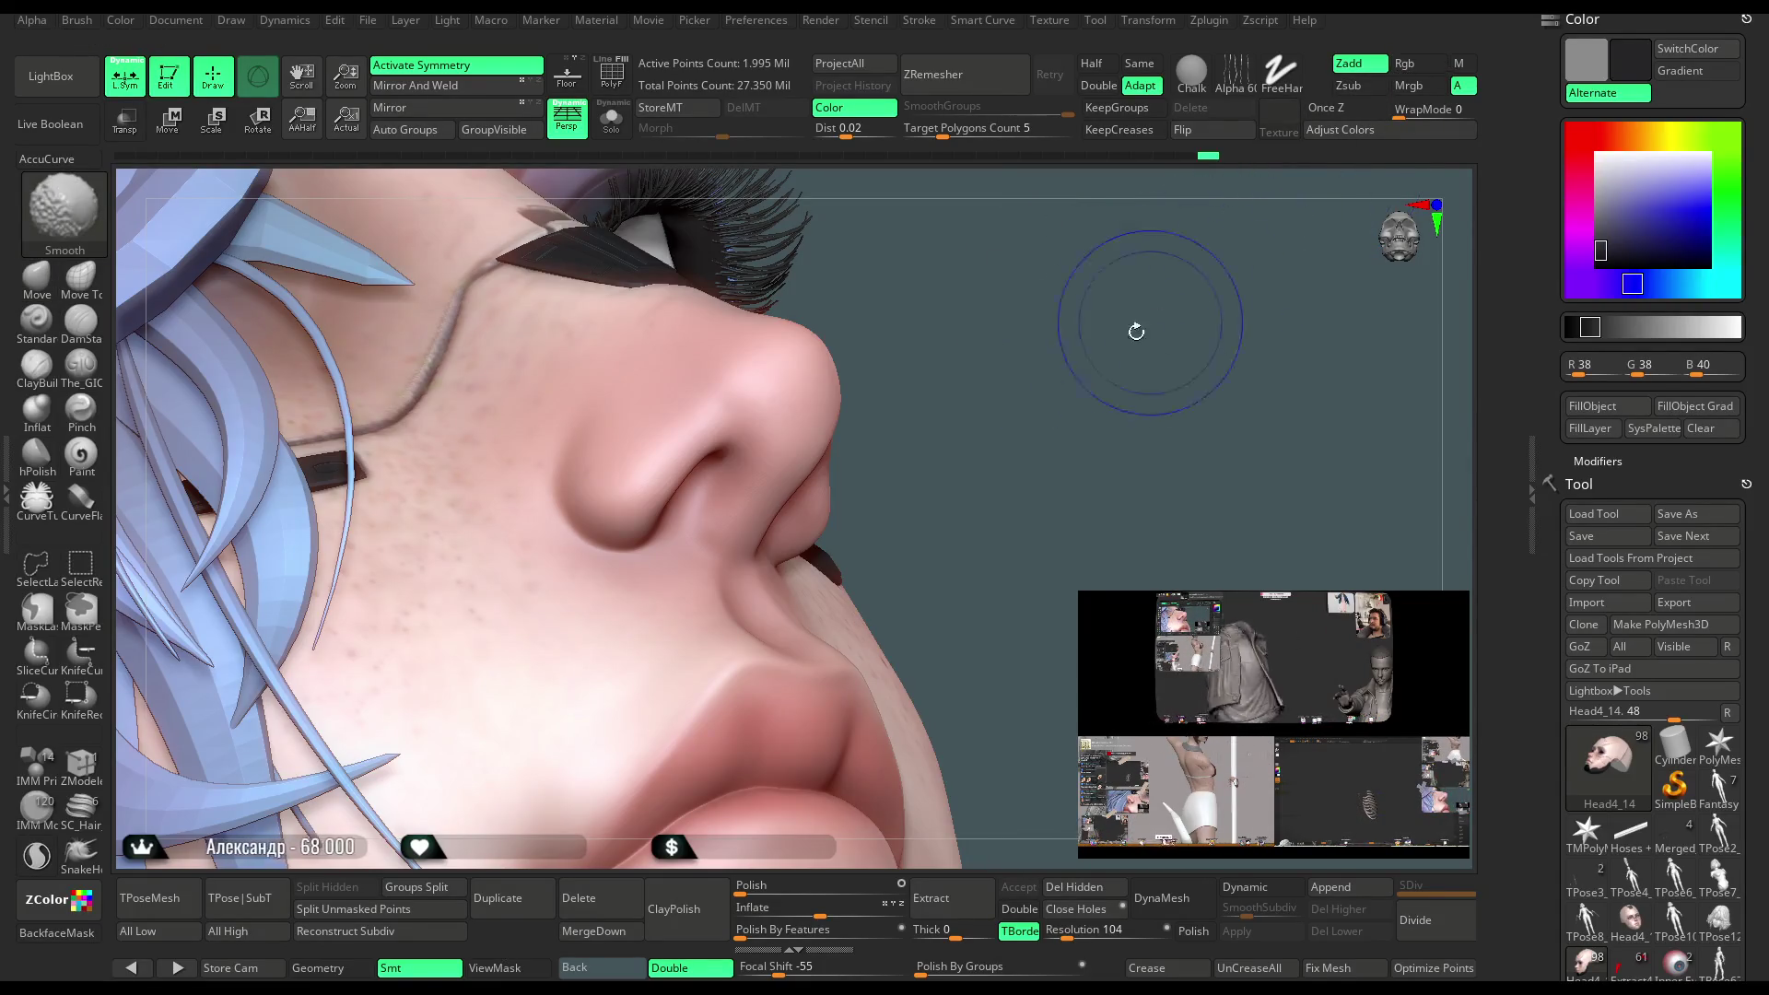
Set Smooth brush Focal Shift to 0, then review nose and lips from frontal, three-quarter and profile views
{"action": "key", "text": "space"}
{"action": "left_click", "coordinate": [1187, 365]}
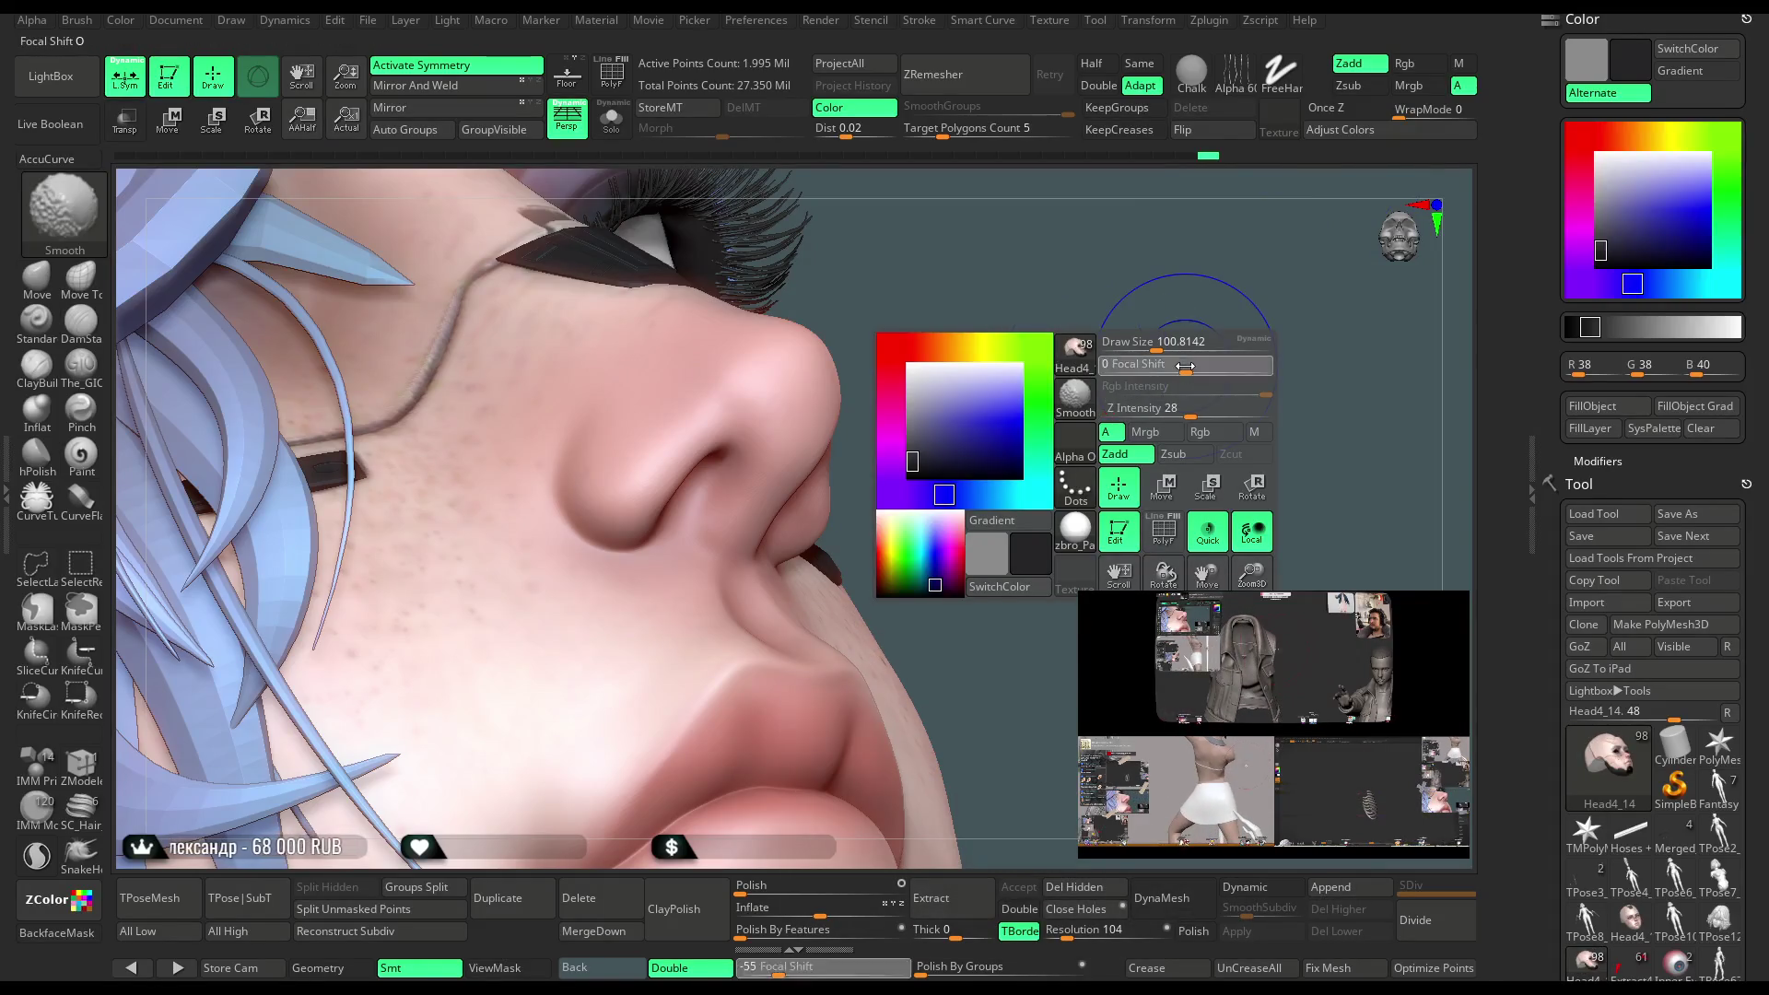
{"action": "left_click_drag", "start_coordinate": [1067, 406], "coordinate": [810, 494]}
{"action": "left_click_drag", "start_coordinate": [1208, 344], "coordinate": [976, 346]}
{"action": "mouse_move", "coordinate": [960, 176]}
{"action": "left_mouse_down"}
{"action": "mouse_move", "coordinate": [1059, 304]}
{"action": "mouse_move", "coordinate": [1036, 316]}
{"action": "mouse_move", "coordinate": [1074, 332]}
{"action": "left_mouse_up"}
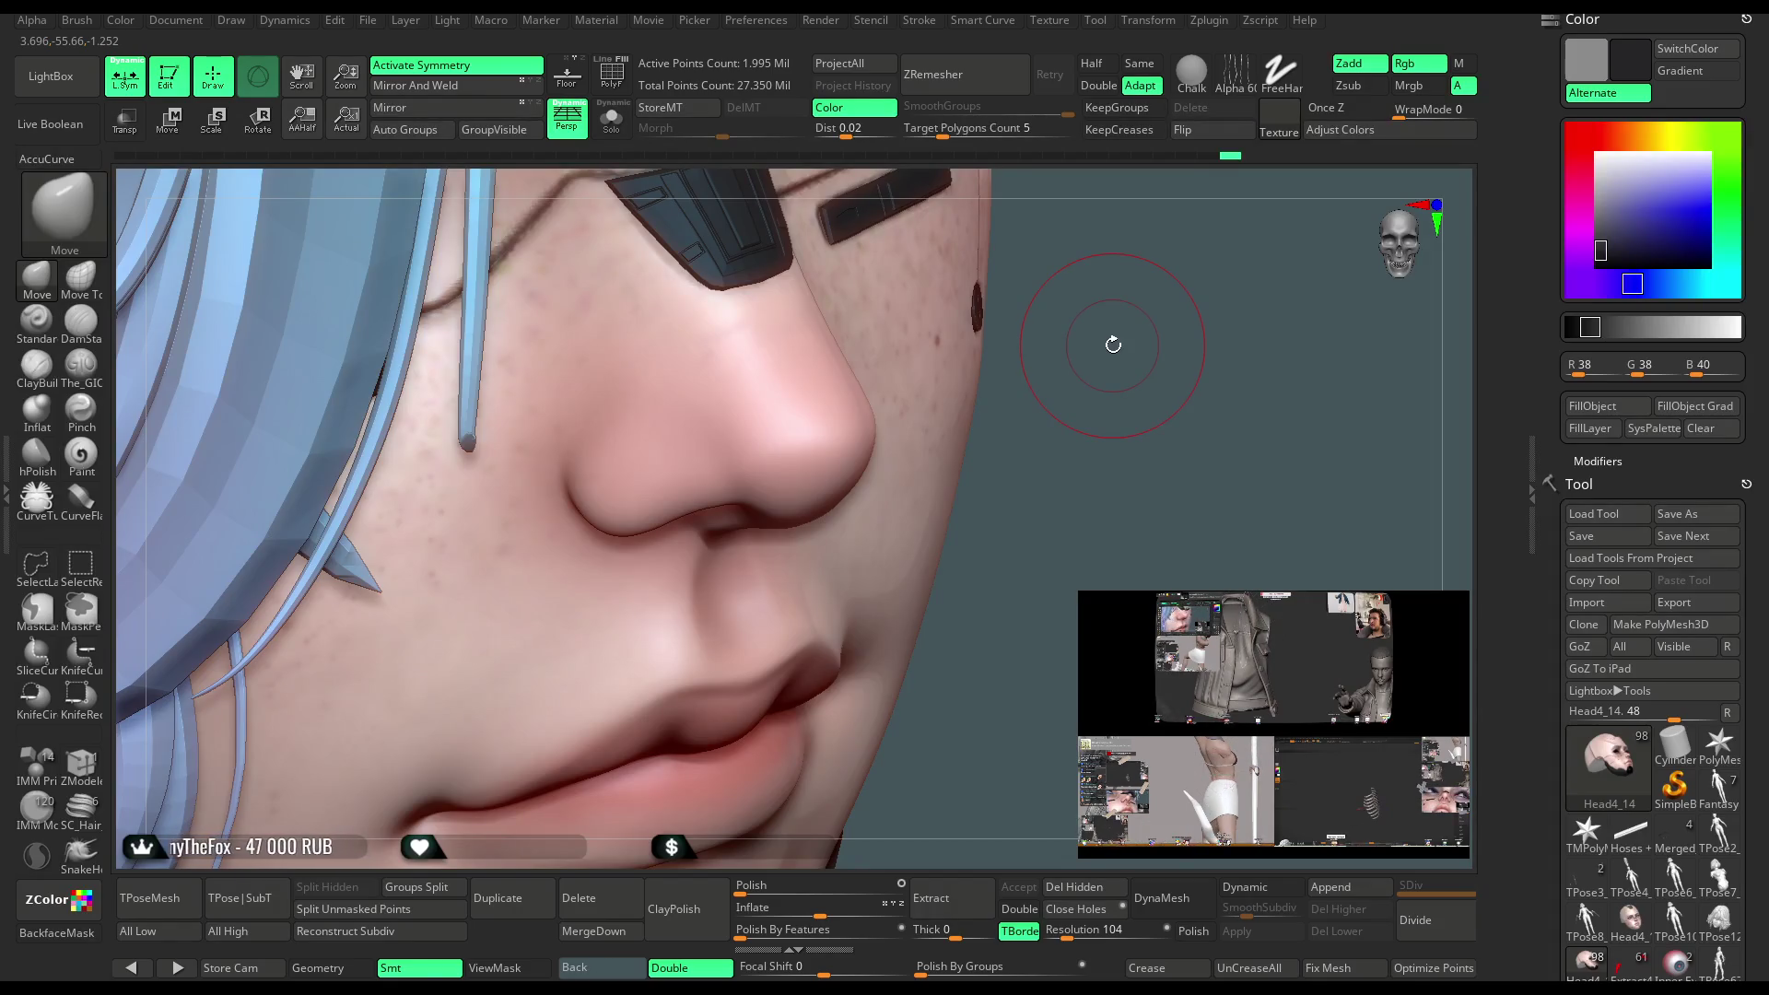
{"action": "left_click_drag", "start_coordinate": [1157, 388], "coordinate": [811, 460]}
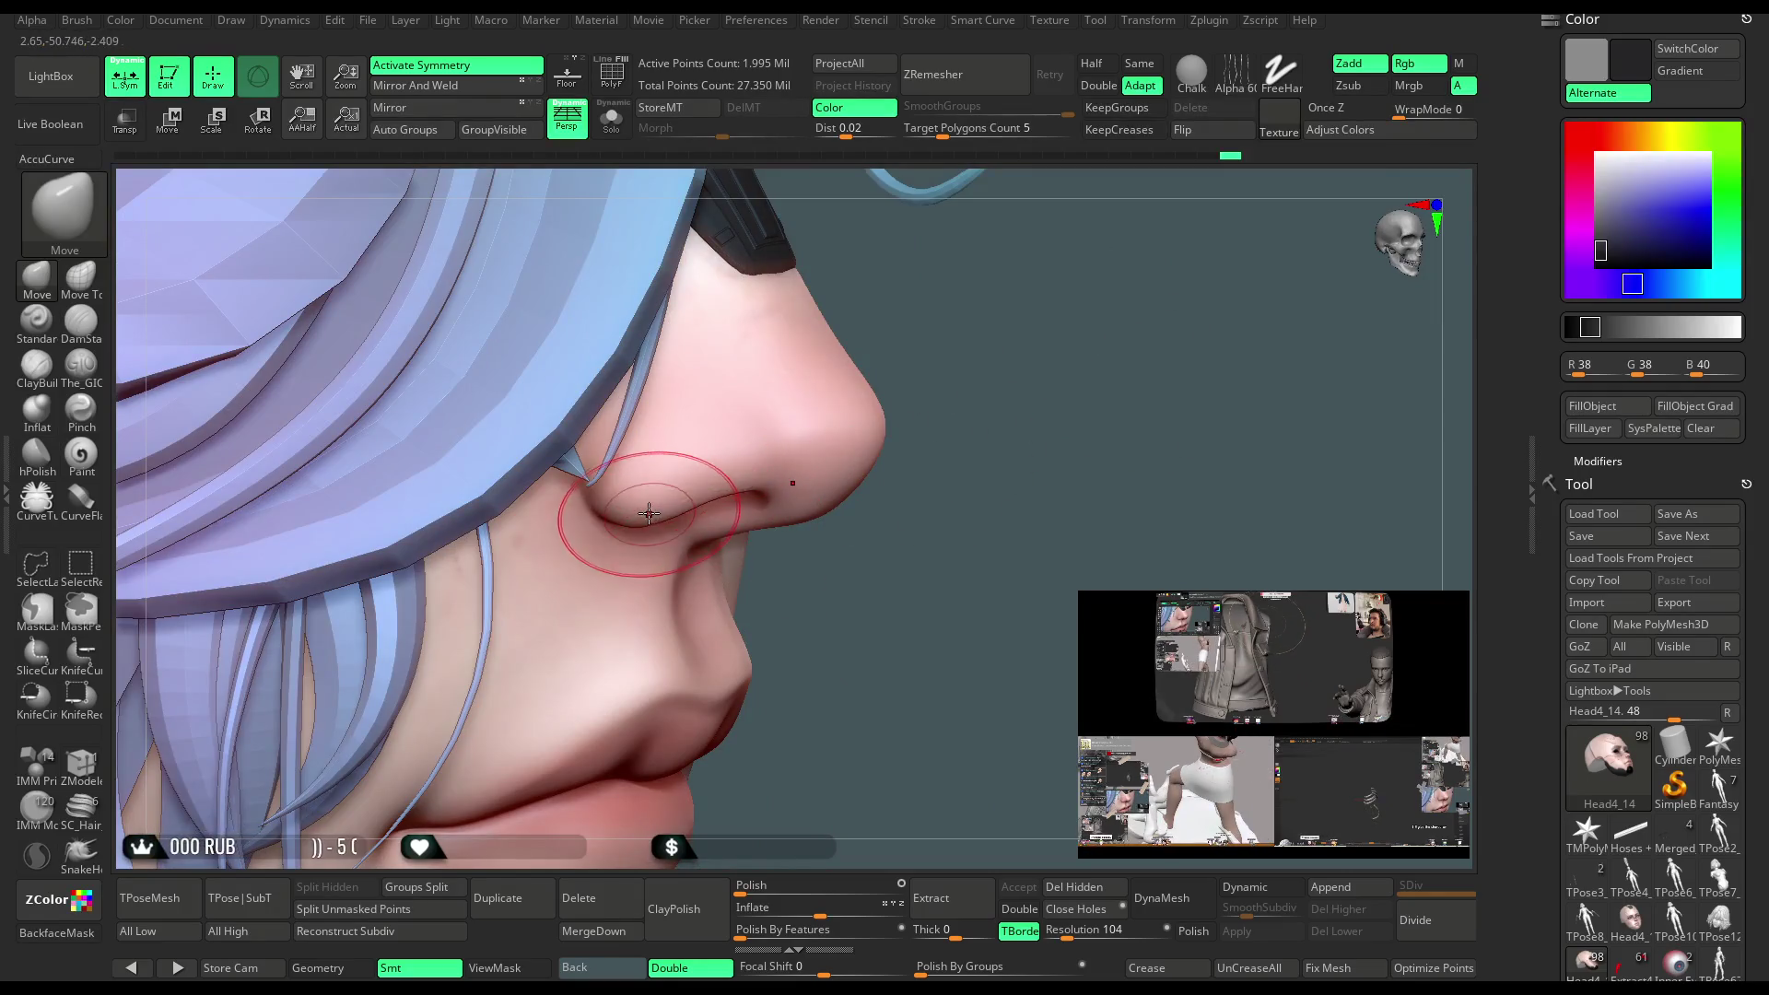
{"action": "mouse_move", "coordinate": [650, 498]}
{"action": "right_mouse_down"}
{"action": "mouse_move", "coordinate": [917, 323]}
{"action": "mouse_move", "coordinate": [912, 348]}
{"action": "mouse_move", "coordinate": [1039, 371]}
{"action": "mouse_move", "coordinate": [798, 540]}
{"action": "right_mouse_up"}
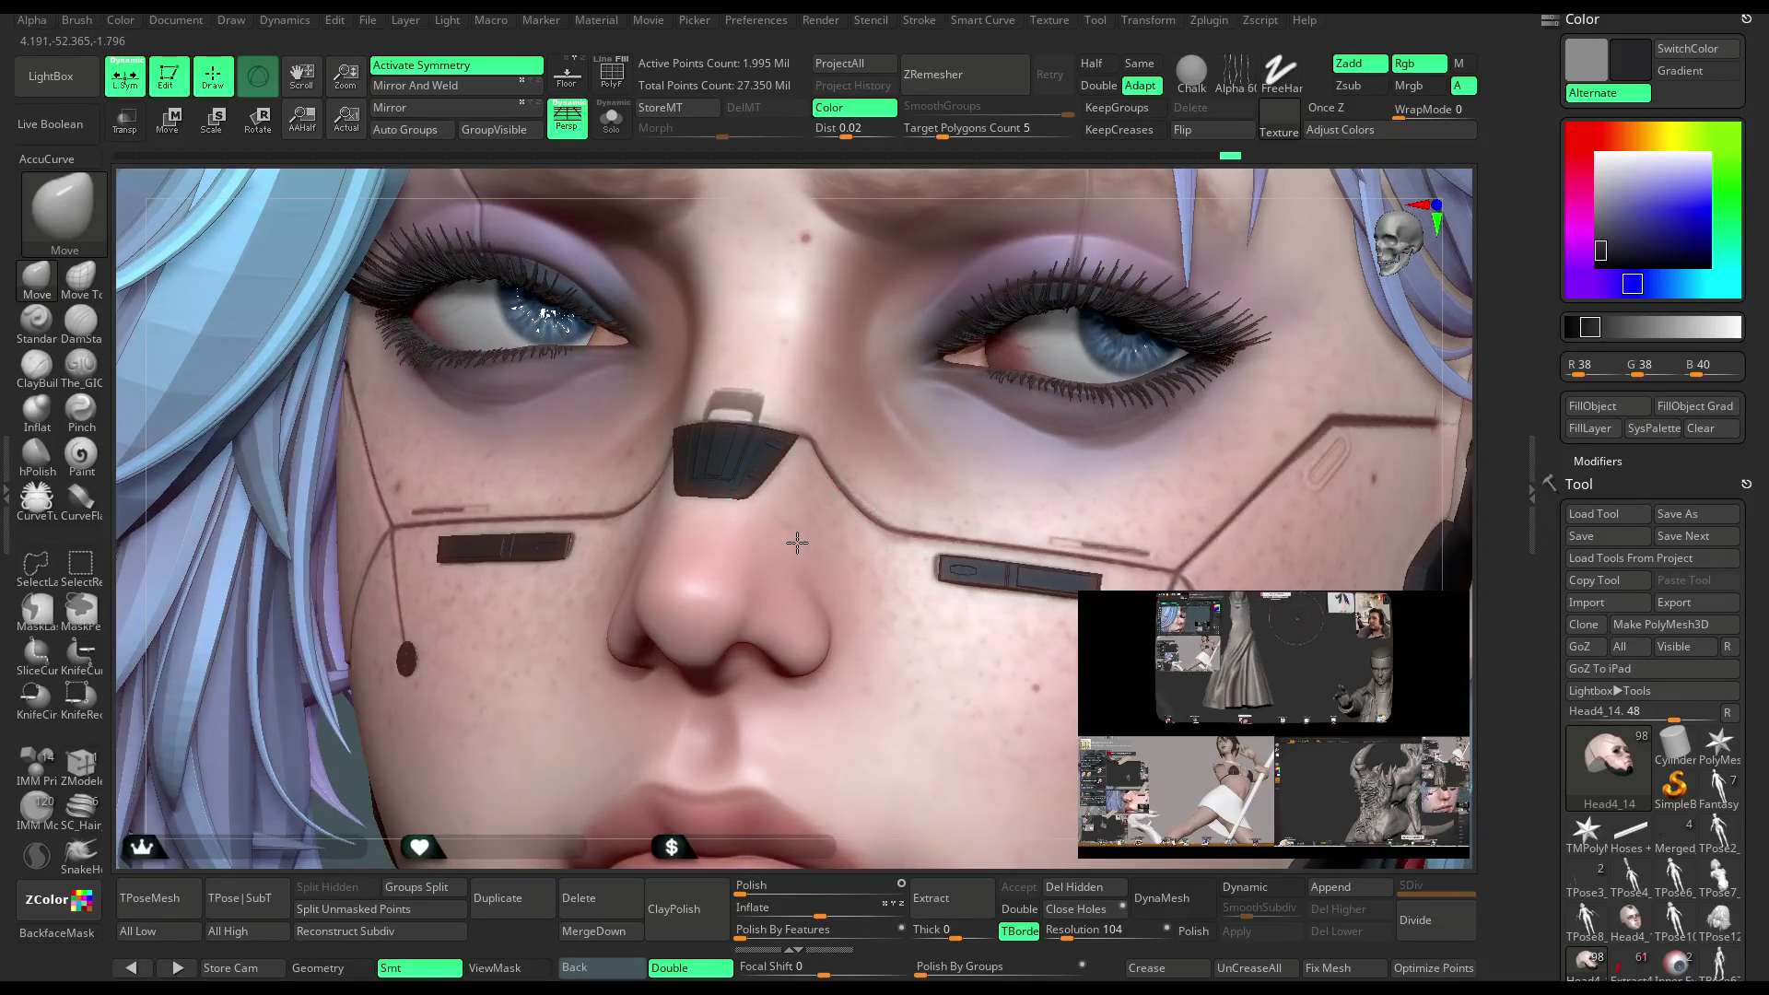
{"action": "mouse_move", "coordinate": [913, 378]}
{"action": "right_mouse_down"}
{"action": "mouse_move", "coordinate": [1031, 238]}
{"action": "mouse_move", "coordinate": [784, 415]}
{"action": "right_mouse_up"}
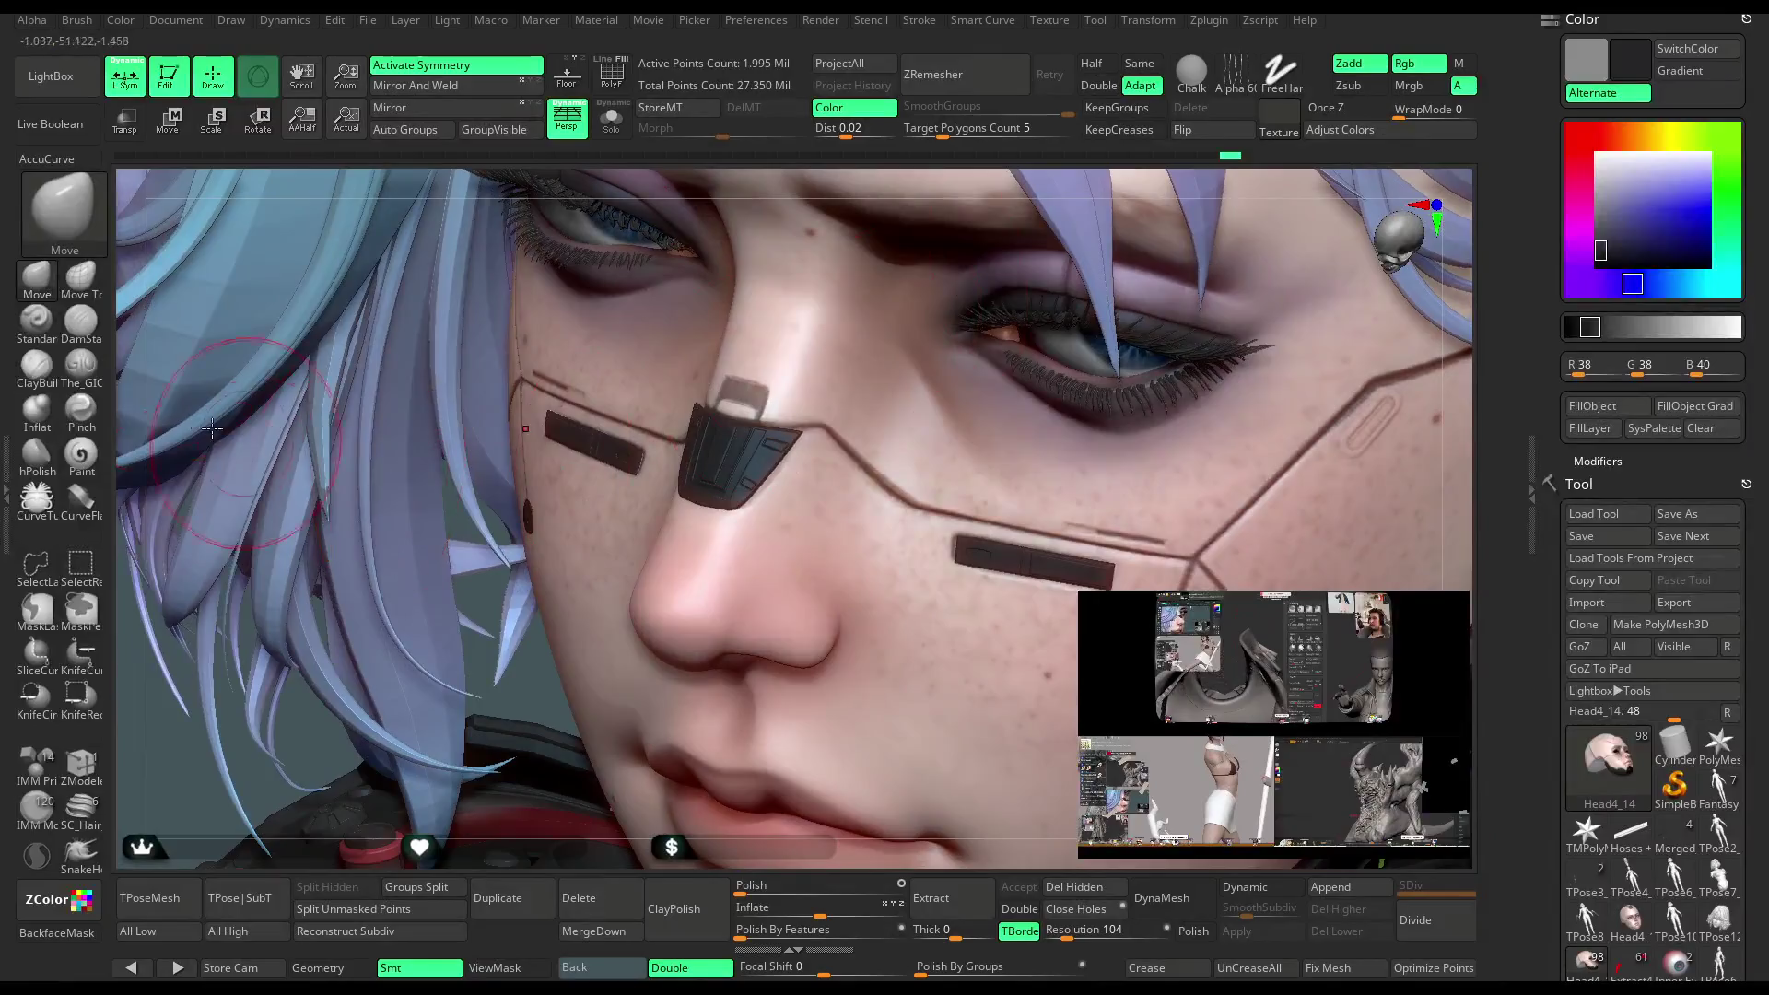
Select the Standard brush and view the face in profile, front and ear side, then the whole head
{"action": "left_click", "coordinate": [37, 318]}
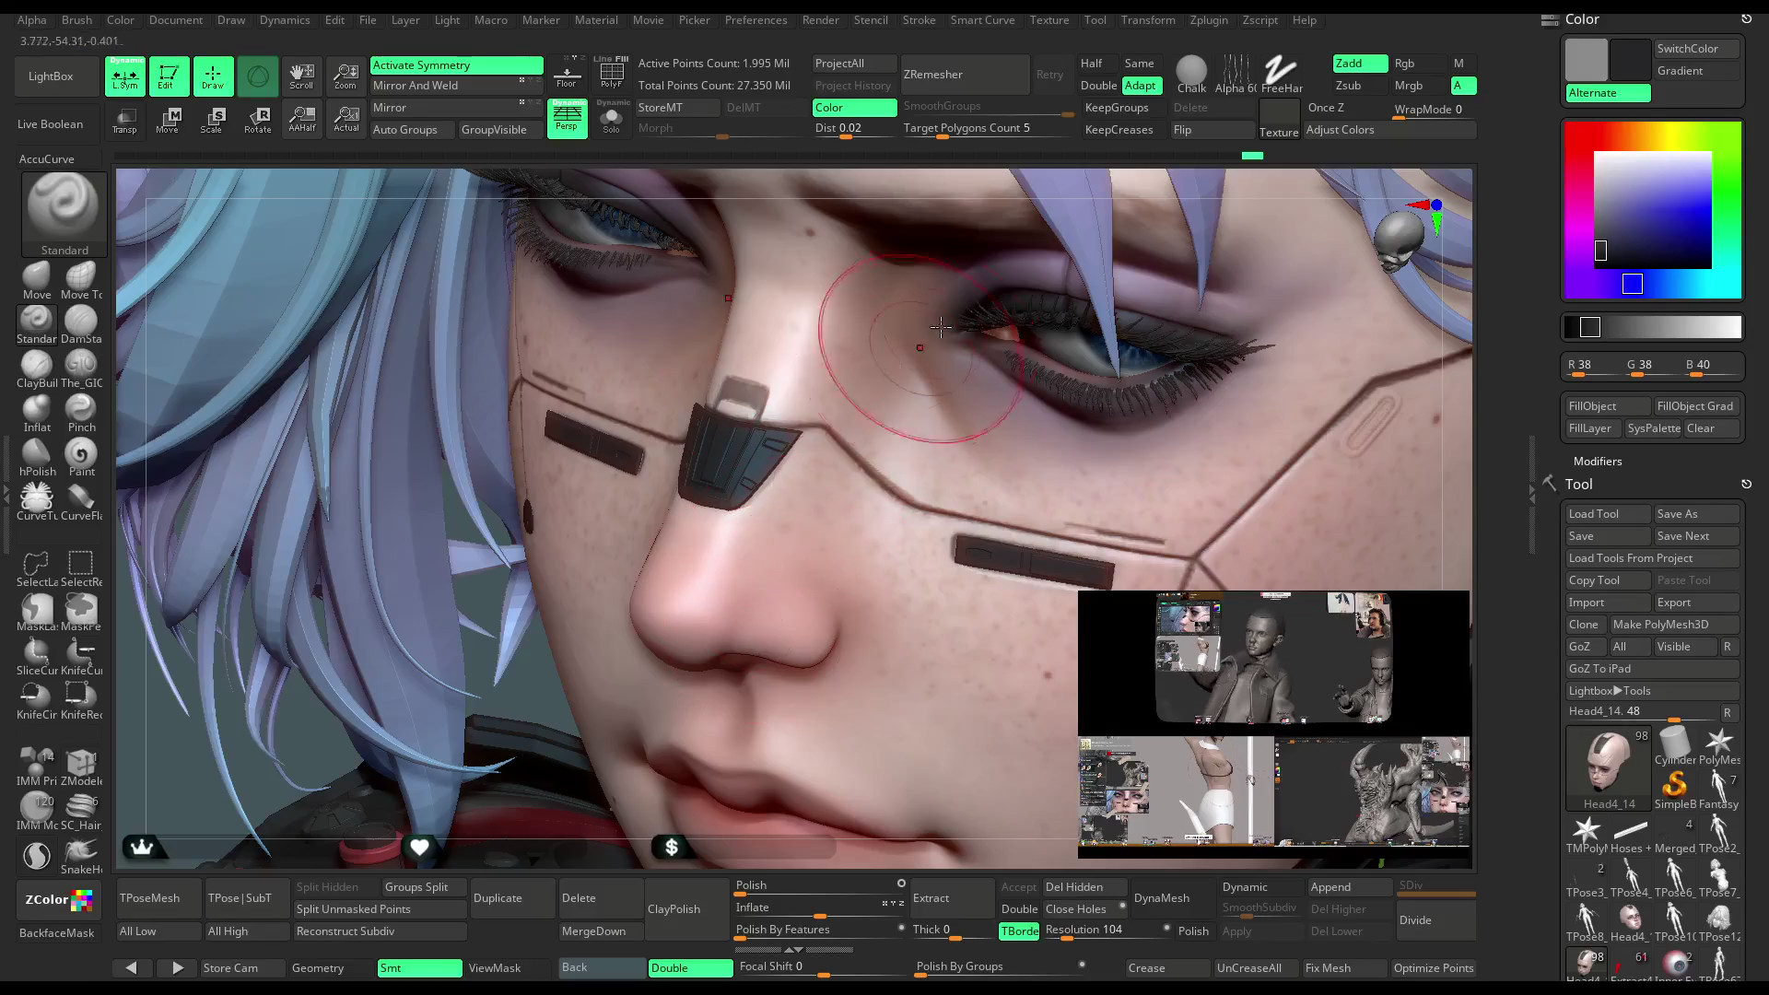
{"action": "mouse_move", "coordinate": [809, 512]}
{"action": "right_mouse_down"}
{"action": "mouse_move", "coordinate": [829, 479]}
{"action": "mouse_move", "coordinate": [814, 516]}
{"action": "right_mouse_up"}
{"action": "key", "text": "space"}
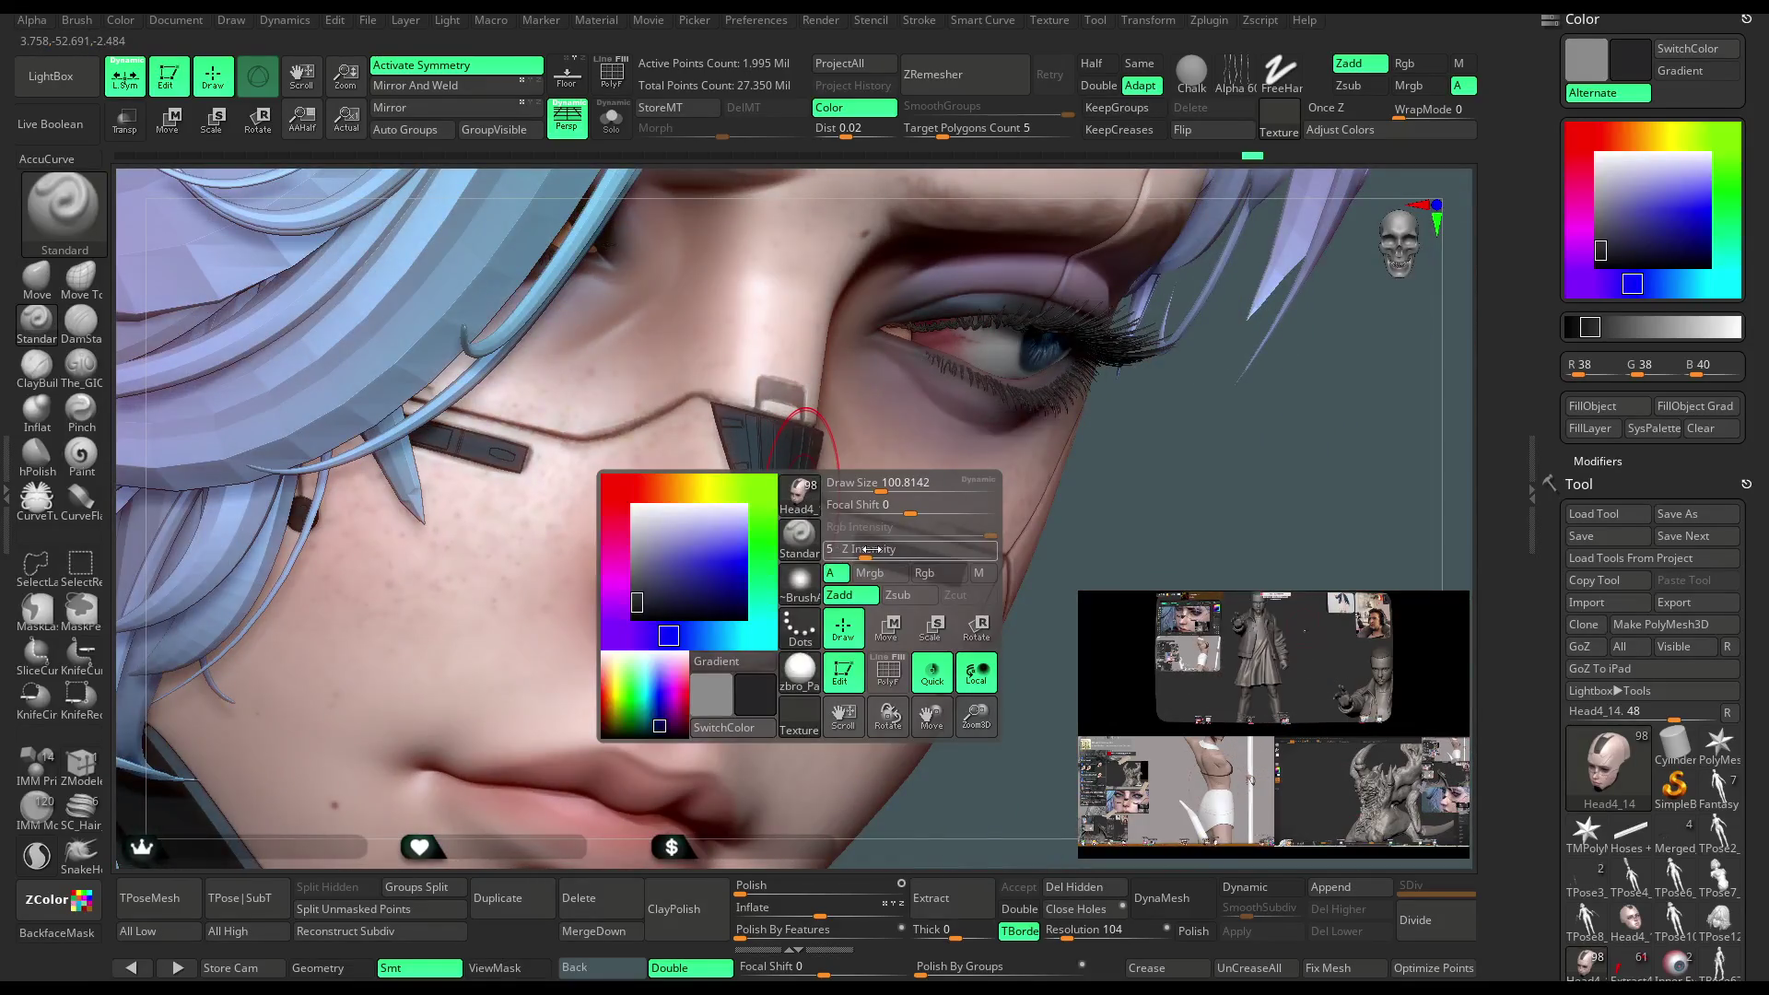
{"action": "mouse_move", "coordinate": [927, 614]}
{"action": "right_mouse_down"}
{"action": "mouse_move", "coordinate": [402, 683]}
{"action": "mouse_move", "coordinate": [383, 739]}
{"action": "mouse_move", "coordinate": [545, 657]}
{"action": "right_mouse_up"}
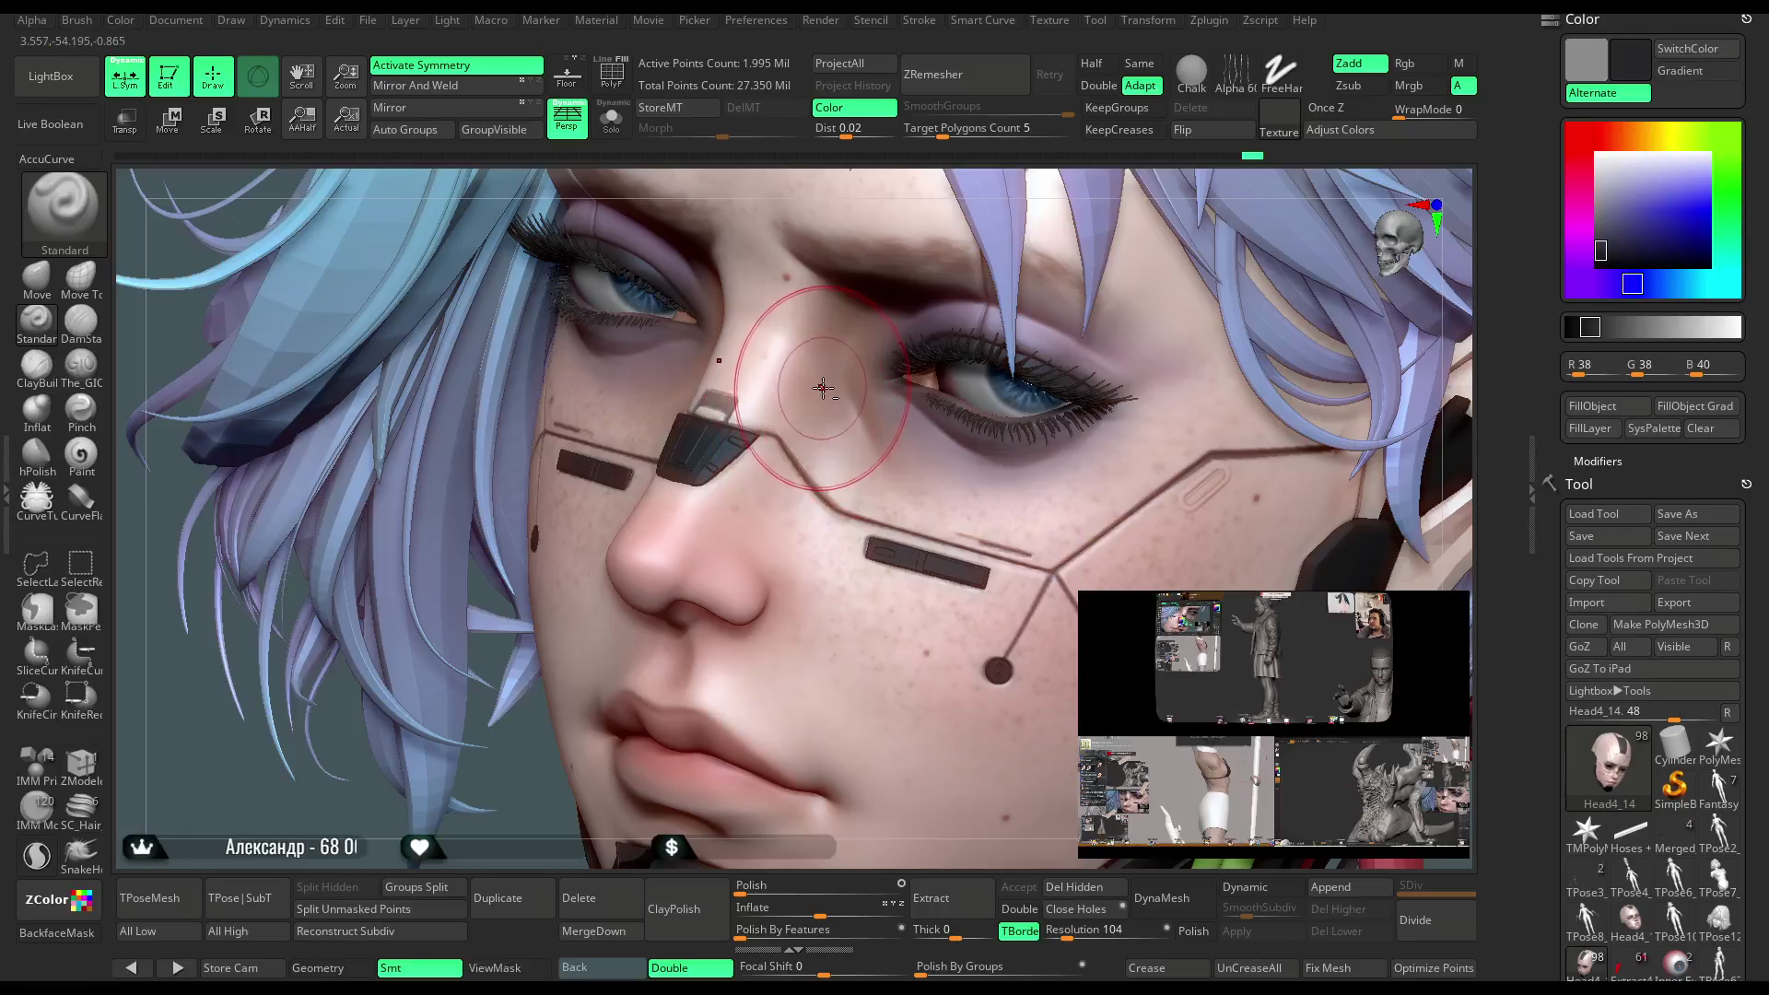
{"action": "right_click_drag", "start_coordinate": [416, 760], "coordinate": [636, 405]}
{"action": "mouse_move", "coordinate": [928, 585]}
{"action": "right_mouse_down"}
{"action": "mouse_move", "coordinate": [1104, 468]}
{"action": "mouse_move", "coordinate": [737, 645]}
{"action": "mouse_move", "coordinate": [391, 779]}
{"action": "mouse_move", "coordinate": [648, 575]}
{"action": "right_mouse_up"}
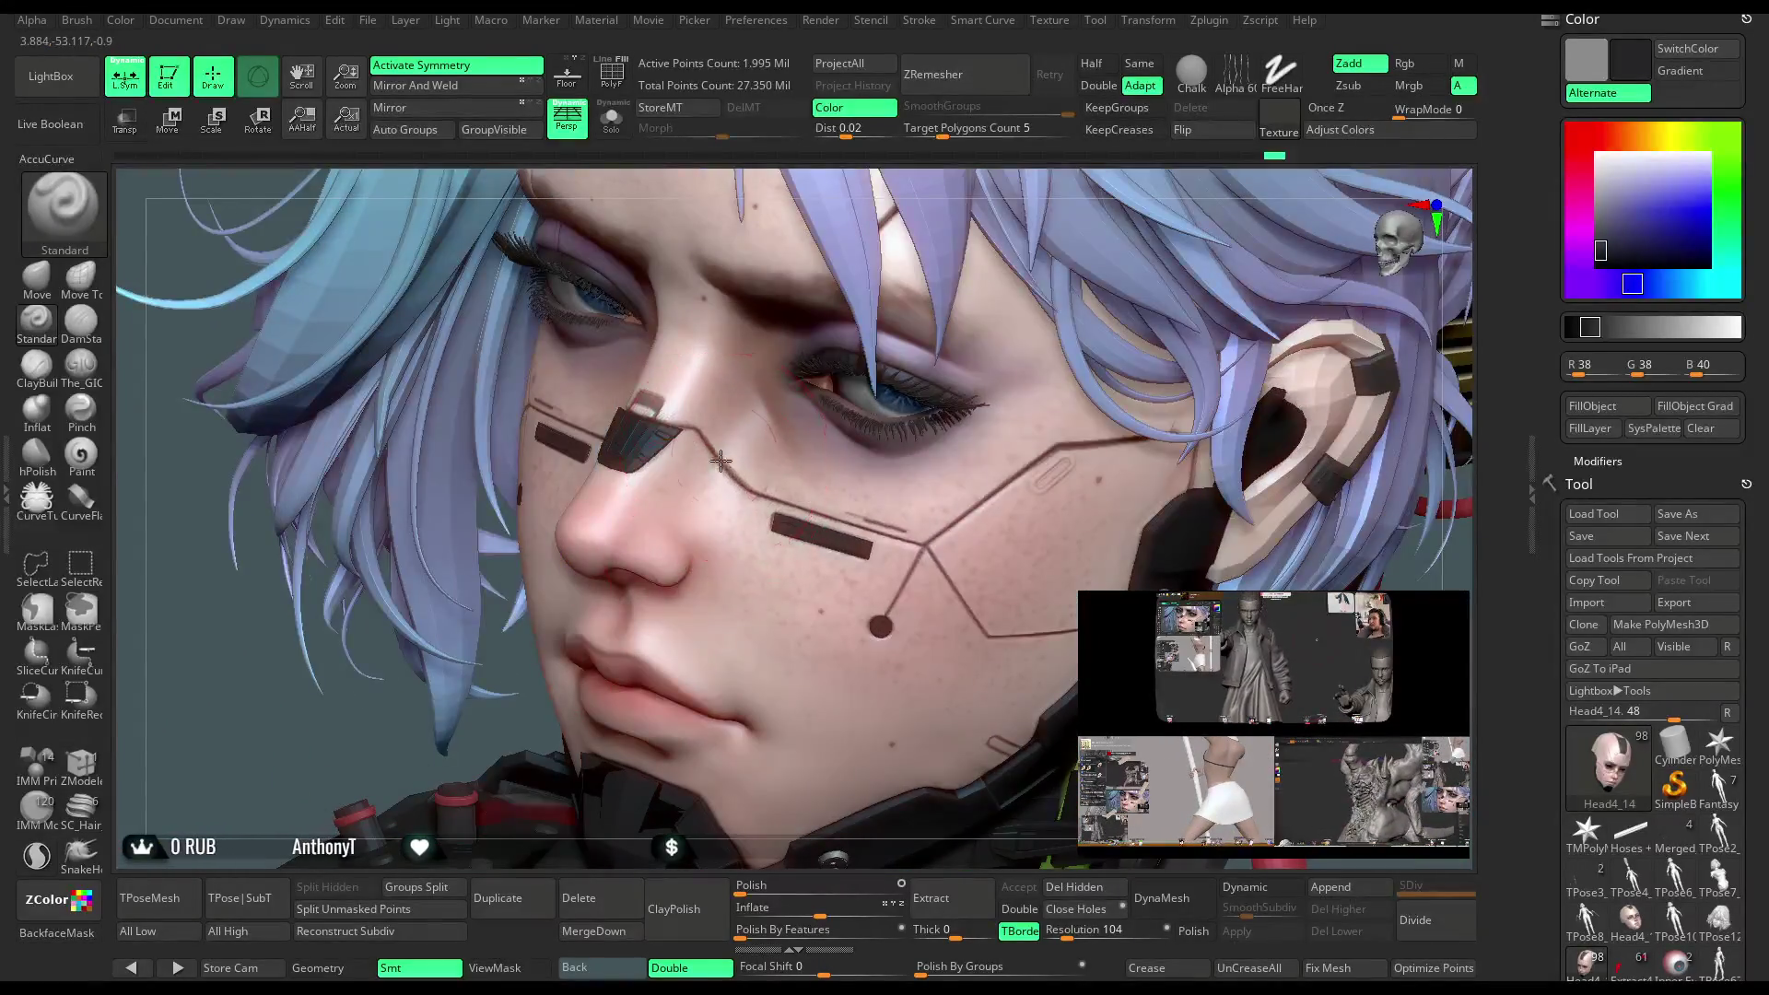
{"action": "mouse_move", "coordinate": [450, 760]}
{"action": "right_mouse_down"}
{"action": "mouse_move", "coordinate": [414, 640]}
{"action": "mouse_move", "coordinate": [949, 372]}
{"action": "mouse_move", "coordinate": [920, 368]}
{"action": "mouse_move", "coordinate": [912, 307]}
{"action": "mouse_move", "coordinate": [958, 310]}
{"action": "mouse_move", "coordinate": [912, 312]}
{"action": "mouse_move", "coordinate": [887, 345]}
{"action": "right_mouse_up"}
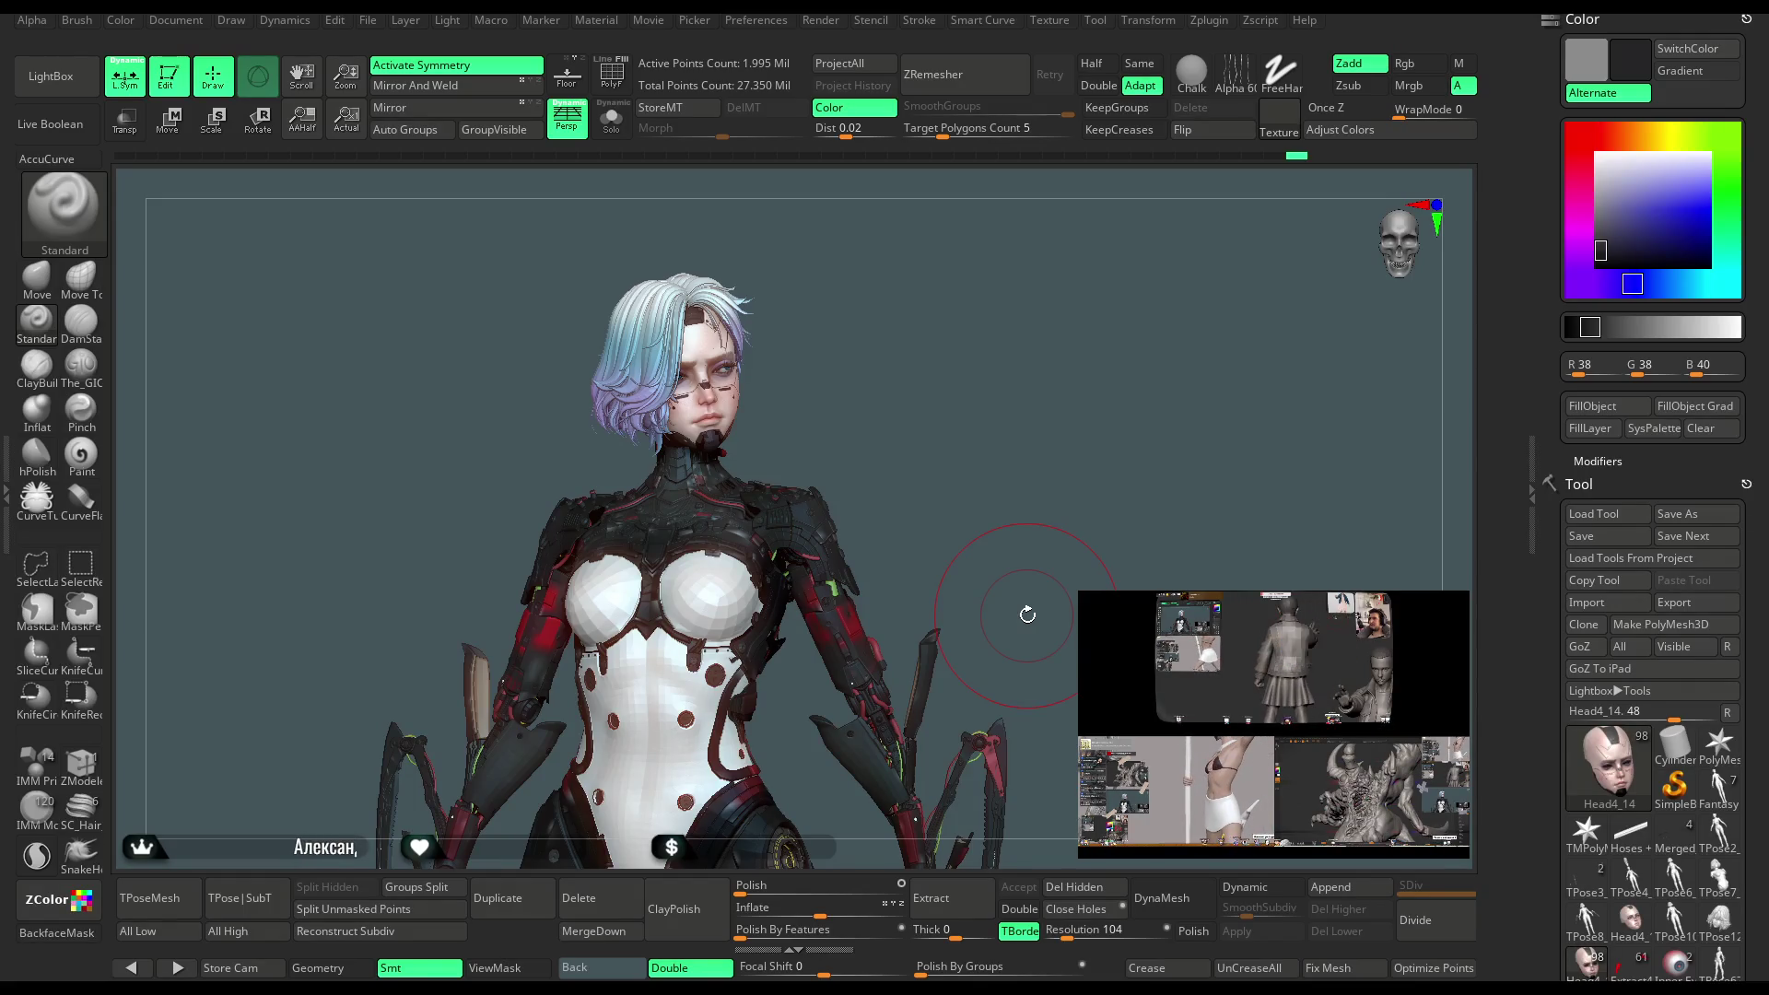
Adjust the brush size and inspect the face in three-quarter and side views
{"action": "mouse_move", "coordinate": [894, 412]}
{"action": "left_mouse_down"}
{"action": "mouse_move", "coordinate": [933, 406]}
{"action": "mouse_move", "coordinate": [927, 379]}
{"action": "mouse_move", "coordinate": [1173, 345]}
{"action": "mouse_move", "coordinate": [989, 472]}
{"action": "mouse_move", "coordinate": [900, 473]}
{"action": "mouse_move", "coordinate": [494, 734]}
{"action": "mouse_move", "coordinate": [592, 632]}
{"action": "left_mouse_up"}
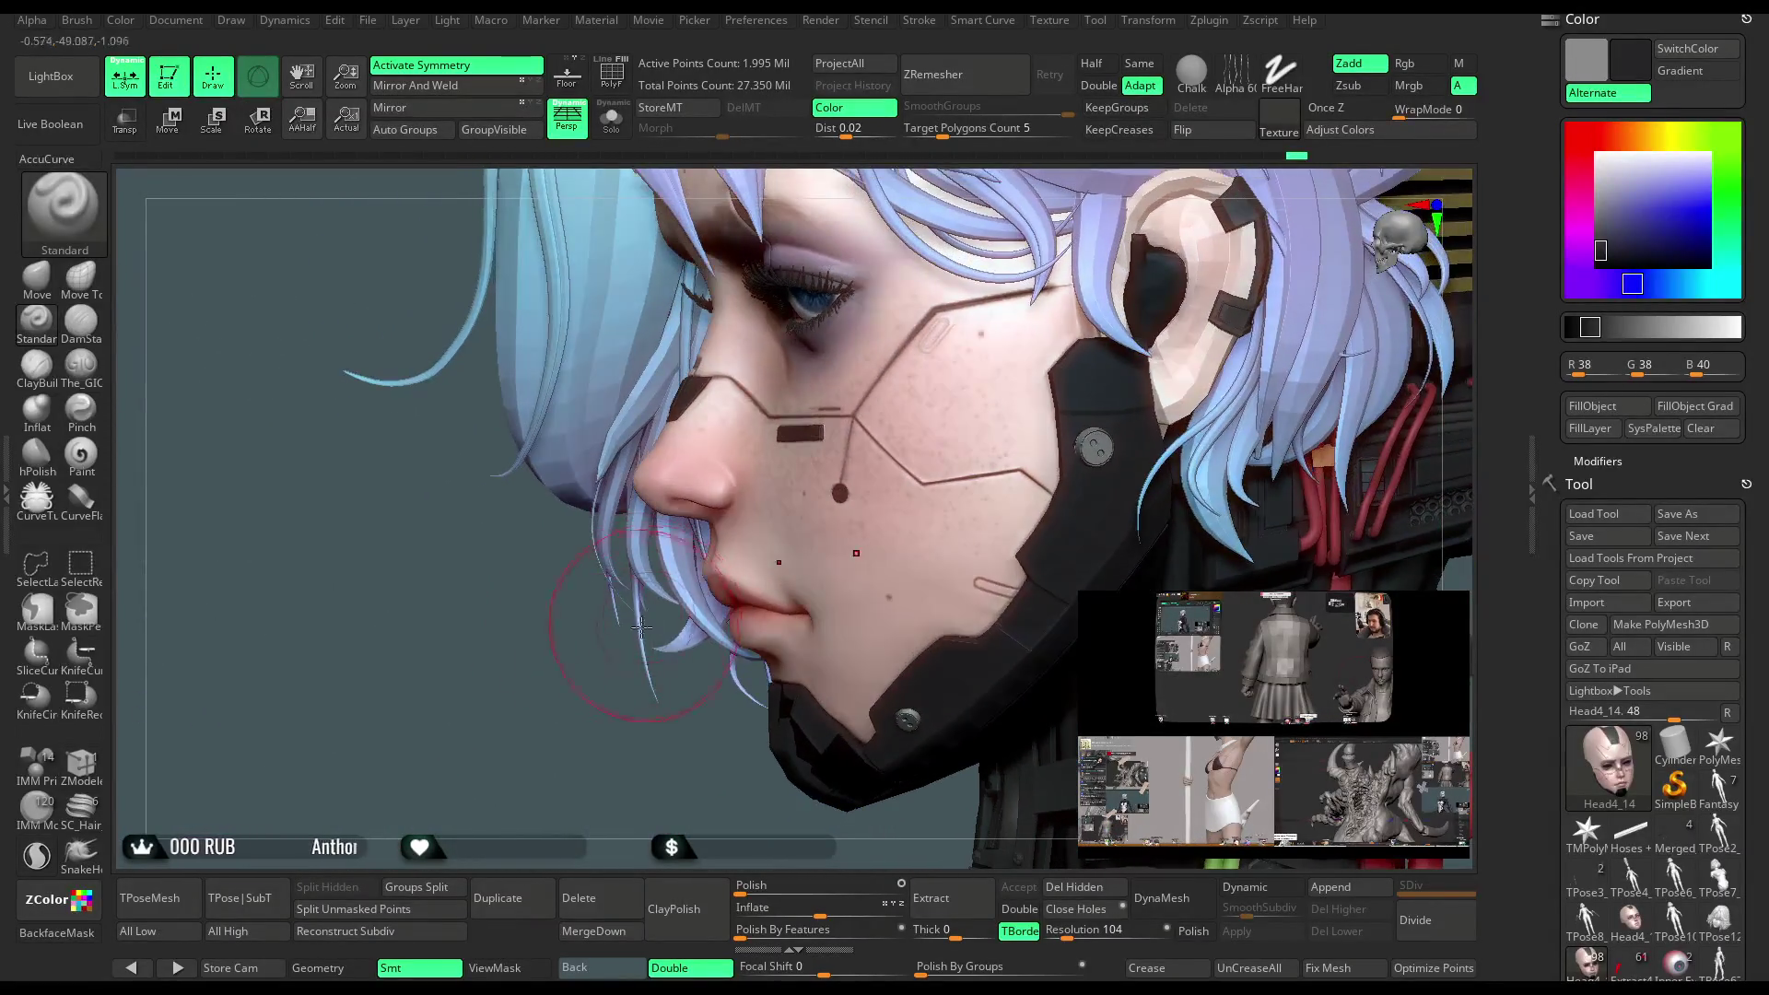
{"action": "key", "text": "space"}
{"action": "left_click_drag", "start_coordinate": [868, 463], "coordinate": [852, 464]}
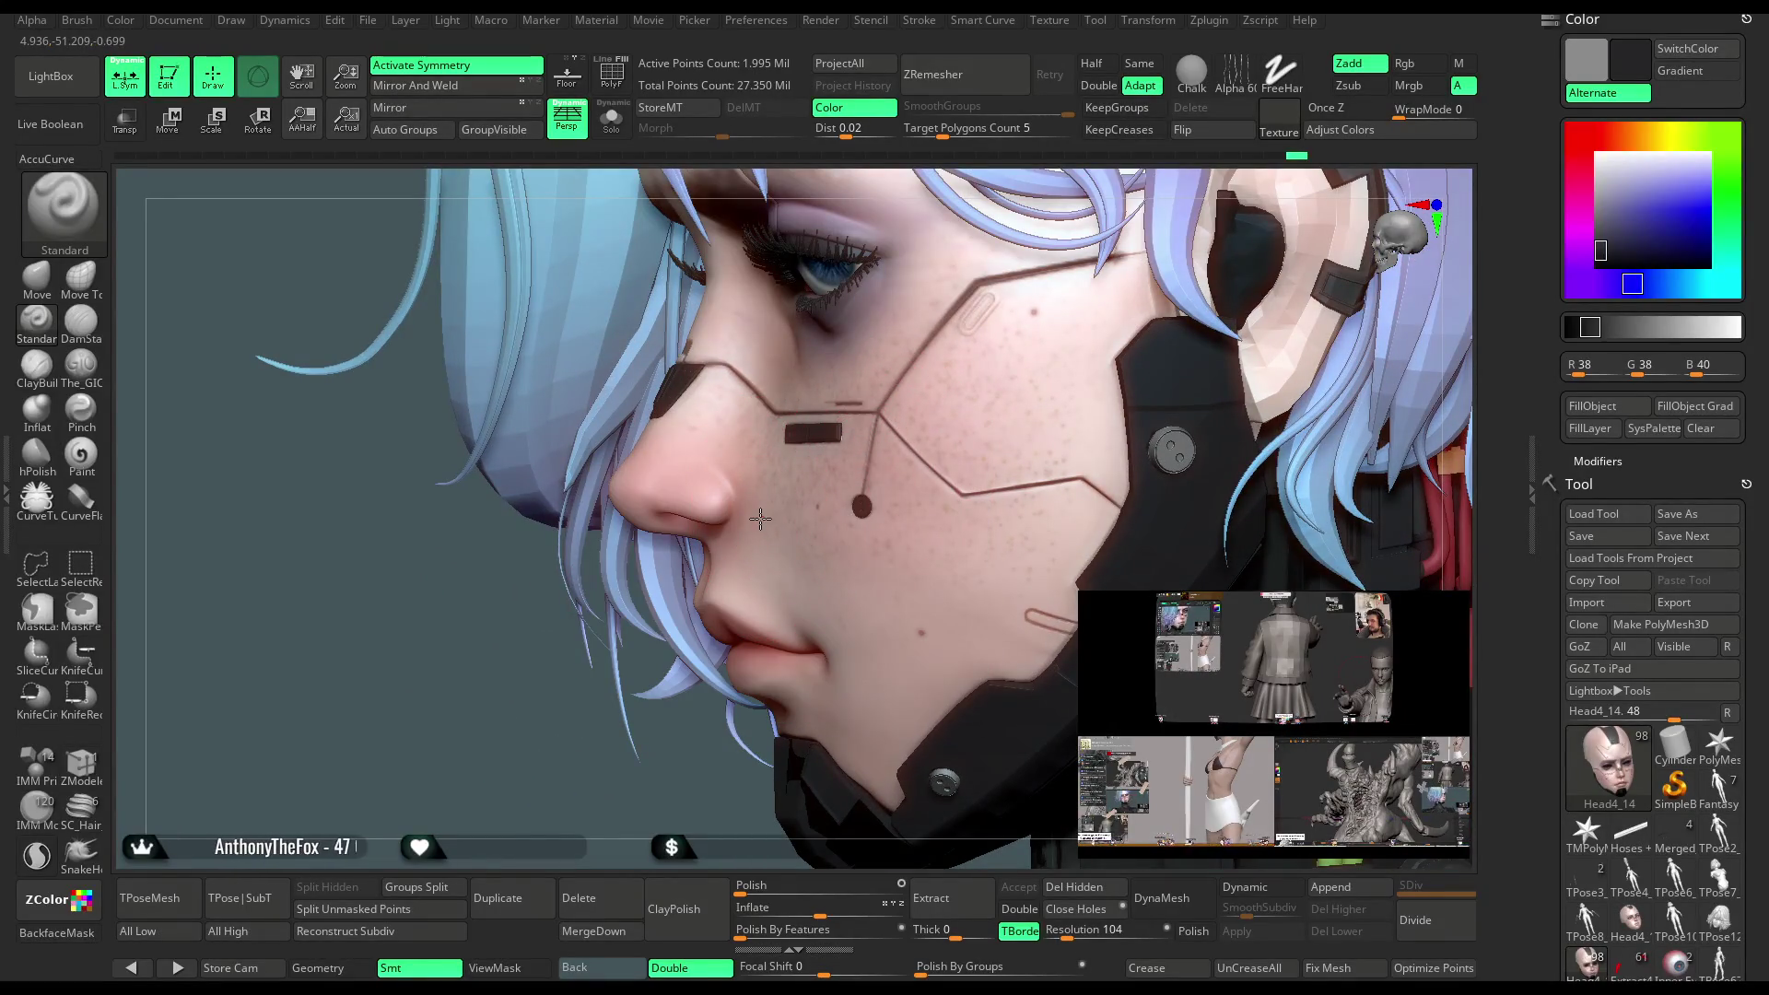
{"action": "left_click_drag", "start_coordinate": [532, 775], "coordinate": [710, 592]}
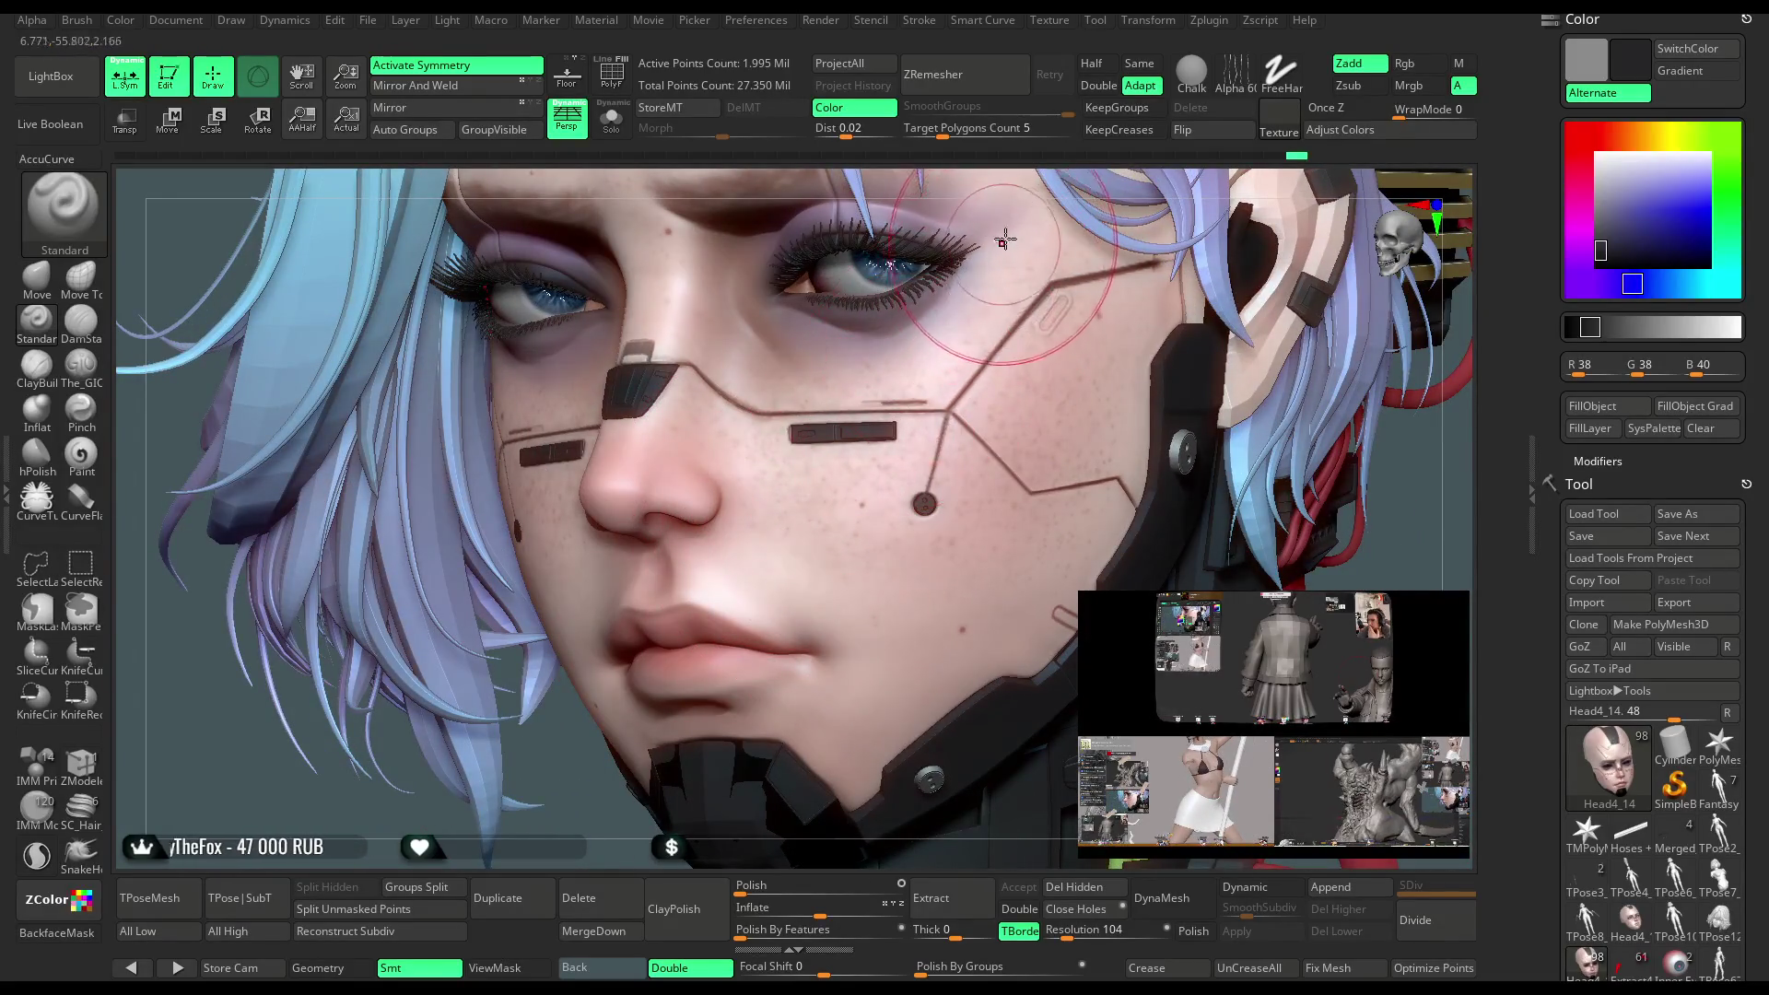
{"action": "right_click_drag", "start_coordinate": [977, 276], "coordinate": [774, 505]}
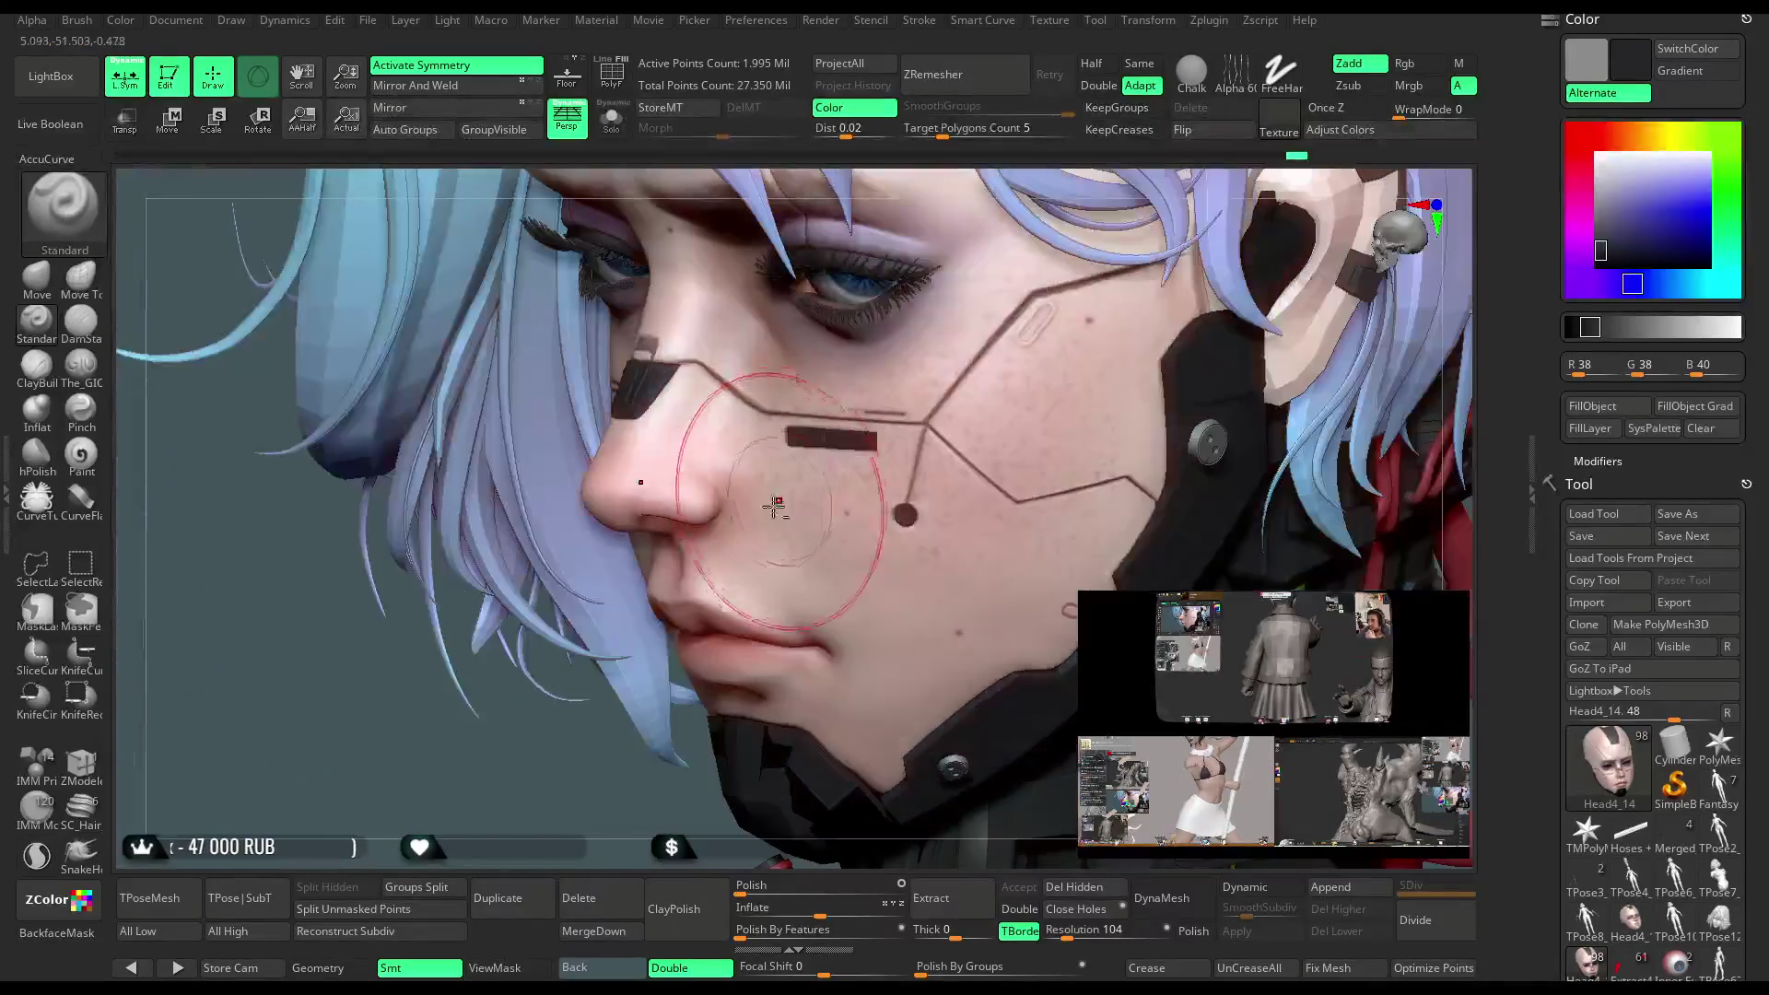
{"action": "mouse_move", "coordinate": [728, 629]}
{"action": "right_mouse_down"}
{"action": "mouse_move", "coordinate": [621, 765]}
{"action": "mouse_move", "coordinate": [725, 732]}
{"action": "right_mouse_up"}
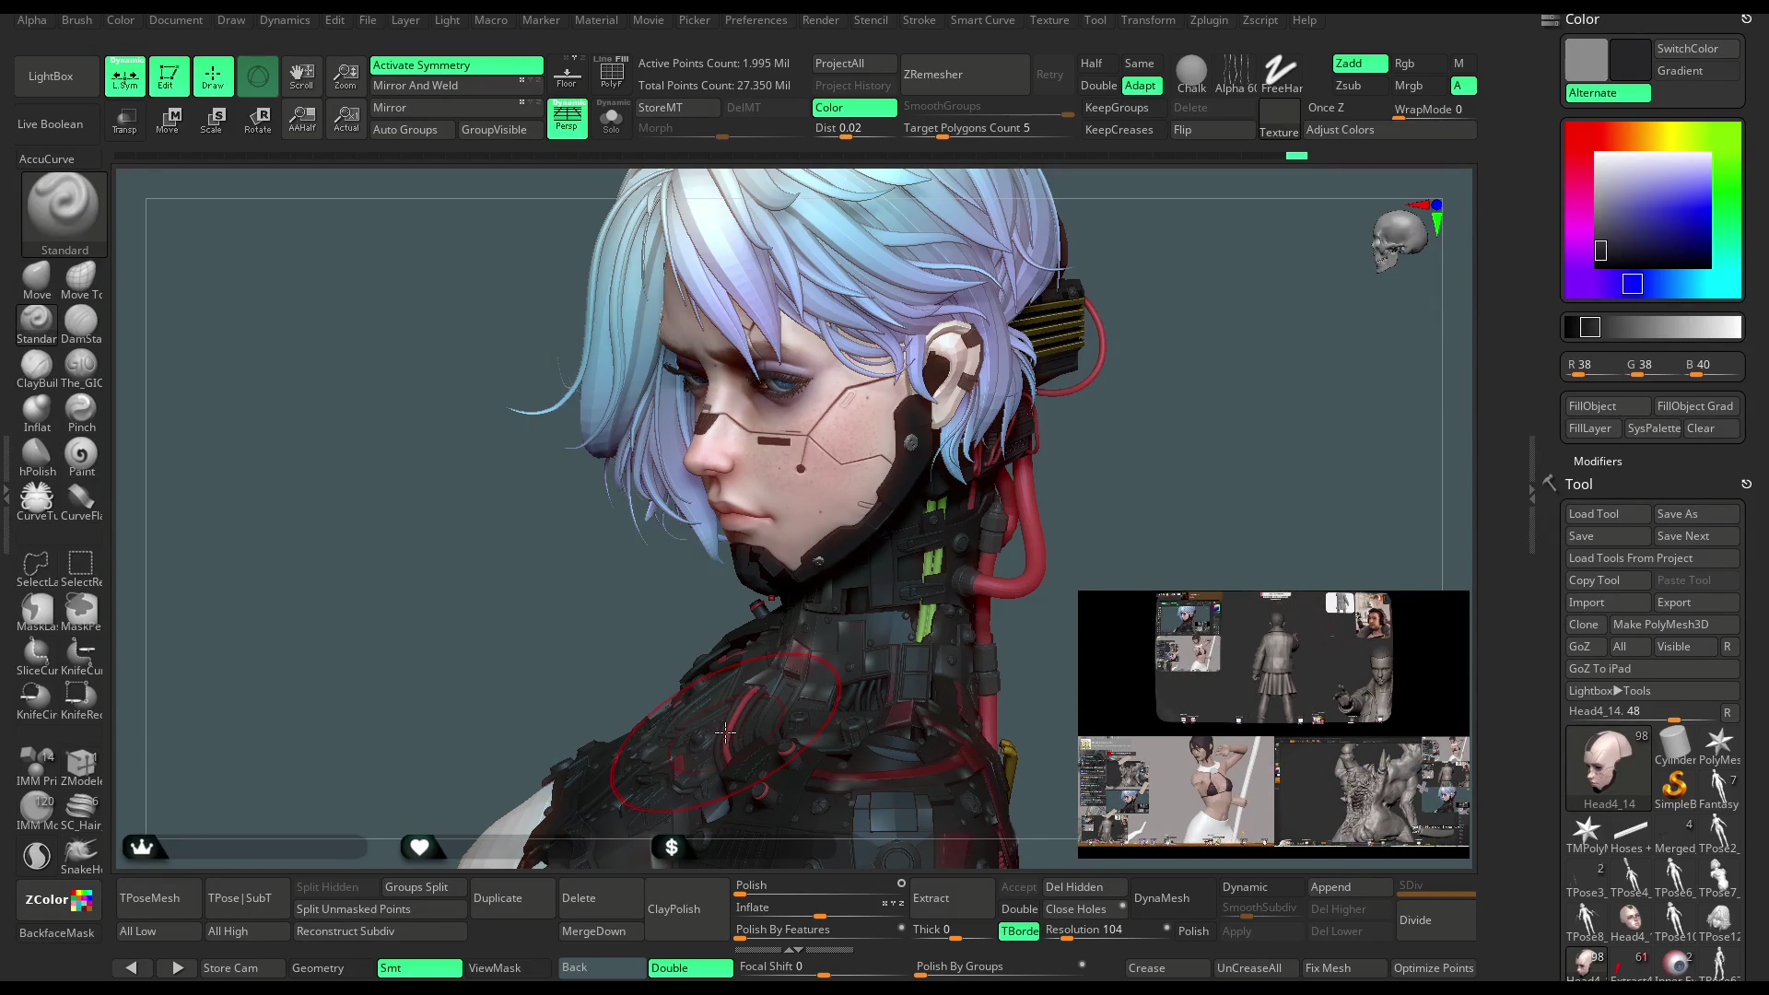
Pull back to head and neck, orbit both face profiles, and select the Move brush
{"action": "mouse_move", "coordinate": [1140, 459]}
{"action": "left_mouse_down"}
{"action": "mouse_move", "coordinate": [1115, 443]}
{"action": "mouse_move", "coordinate": [1138, 426]}
{"action": "mouse_move", "coordinate": [1190, 458]}
{"action": "mouse_move", "coordinate": [1088, 470]}
{"action": "mouse_move", "coordinate": [1145, 474]}
{"action": "mouse_move", "coordinate": [1161, 497]}
{"action": "left_mouse_up"}
{"action": "scroll", "coordinate": [975, 639], "scroll_direction": "up", "scroll_amount": 5}
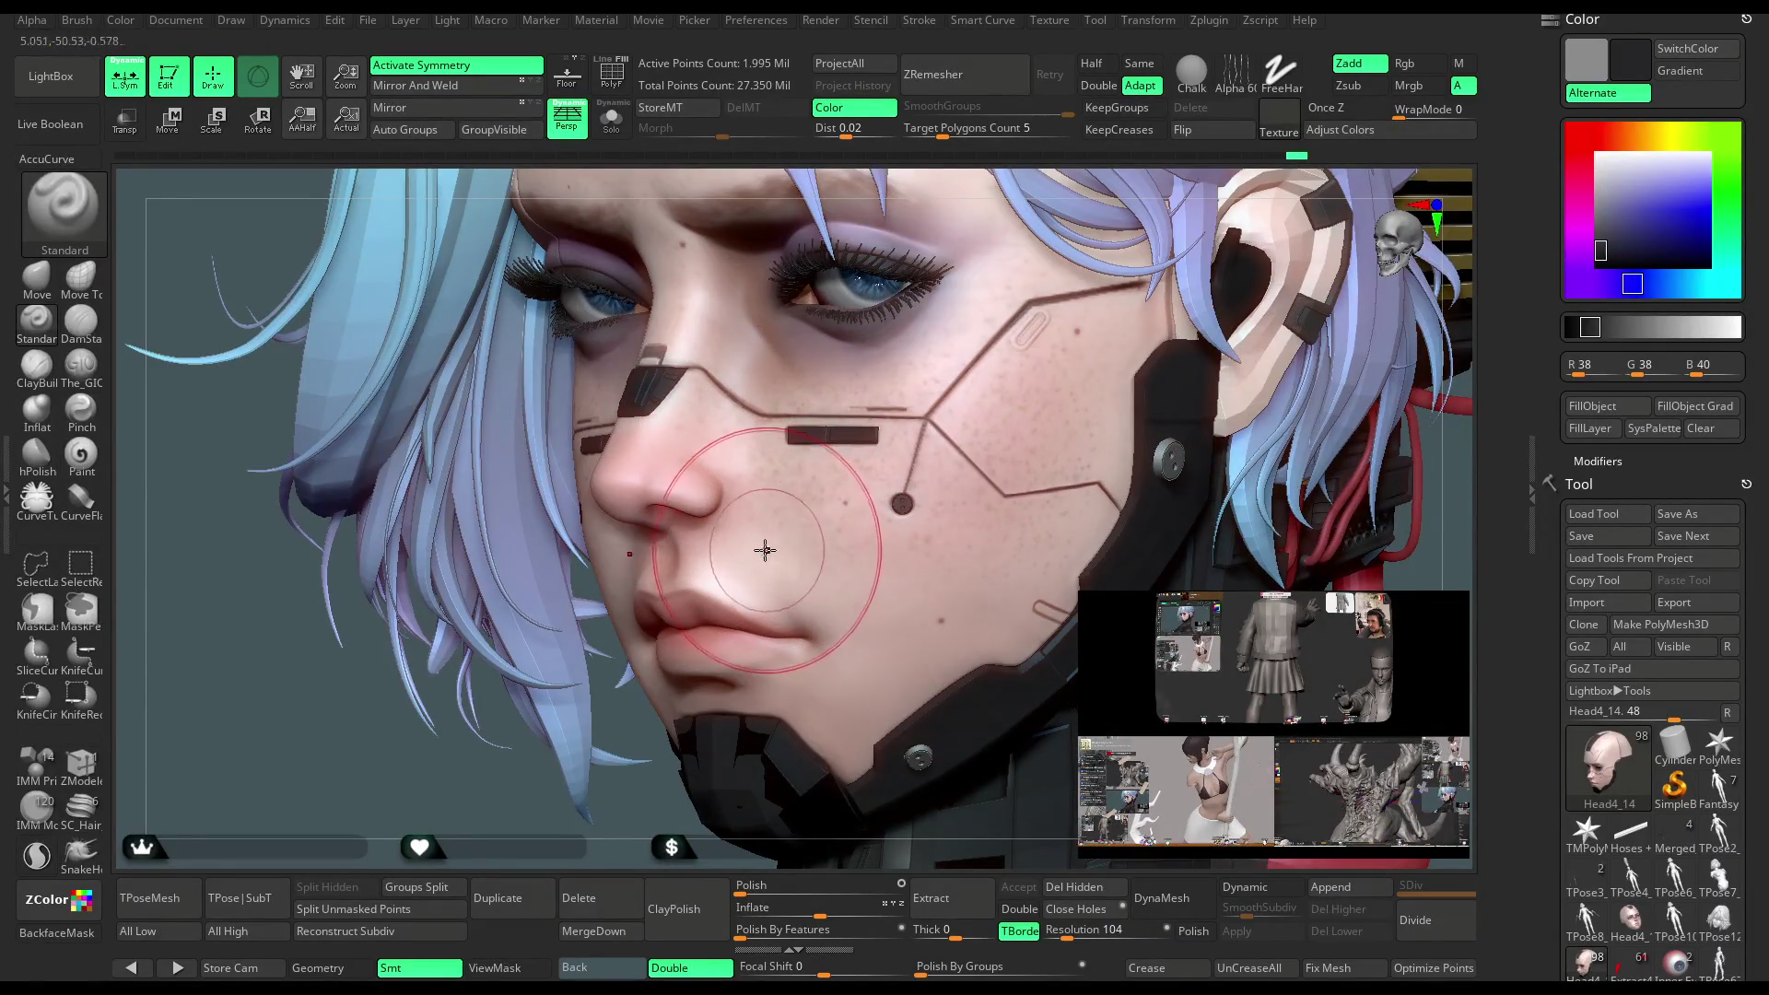
{"action": "mouse_move", "coordinate": [632, 790]}
{"action": "left_mouse_down"}
{"action": "mouse_move", "coordinate": [629, 601]}
{"action": "mouse_move", "coordinate": [812, 513]}
{"action": "left_mouse_up"}
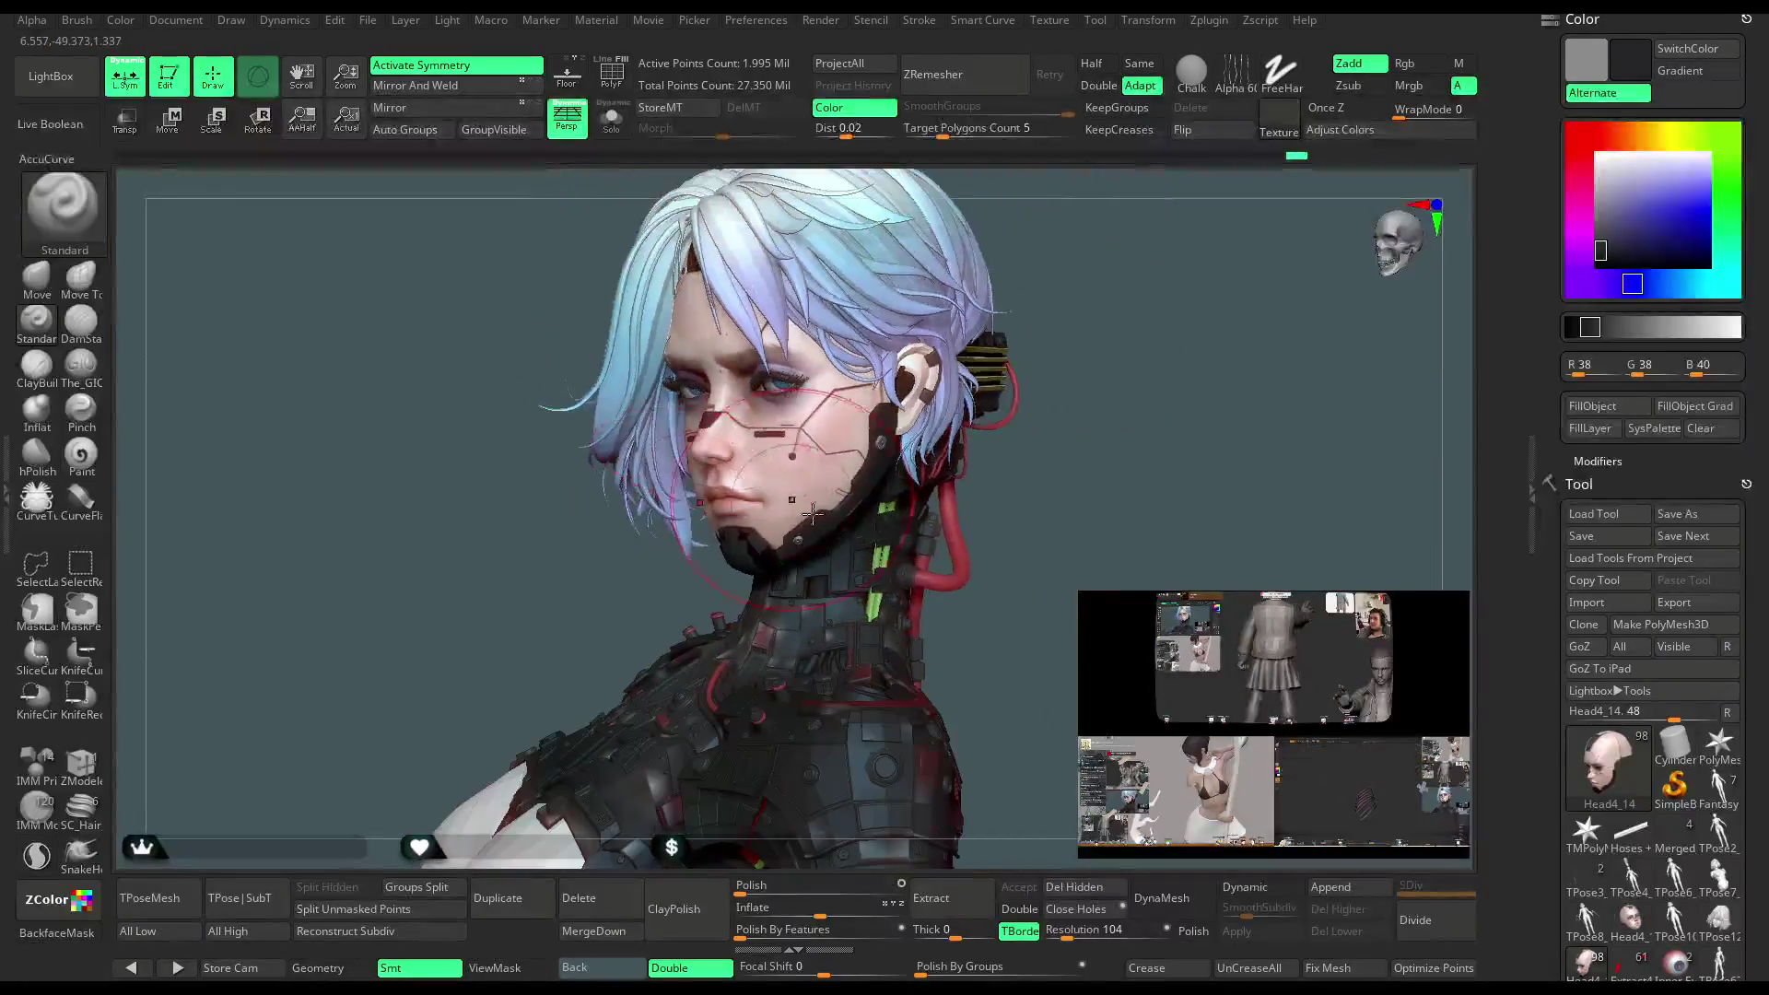
{"action": "mouse_move", "coordinate": [1045, 580]}
{"action": "left_mouse_down"}
{"action": "mouse_move", "coordinate": [1161, 572]}
{"action": "mouse_move", "coordinate": [1038, 596]}
{"action": "mouse_move", "coordinate": [1069, 567]}
{"action": "mouse_move", "coordinate": [1018, 553]}
{"action": "mouse_move", "coordinate": [932, 467]}
{"action": "left_mouse_up"}
{"action": "scroll", "coordinate": [940, 594], "scroll_direction": "up", "scroll_amount": 5}
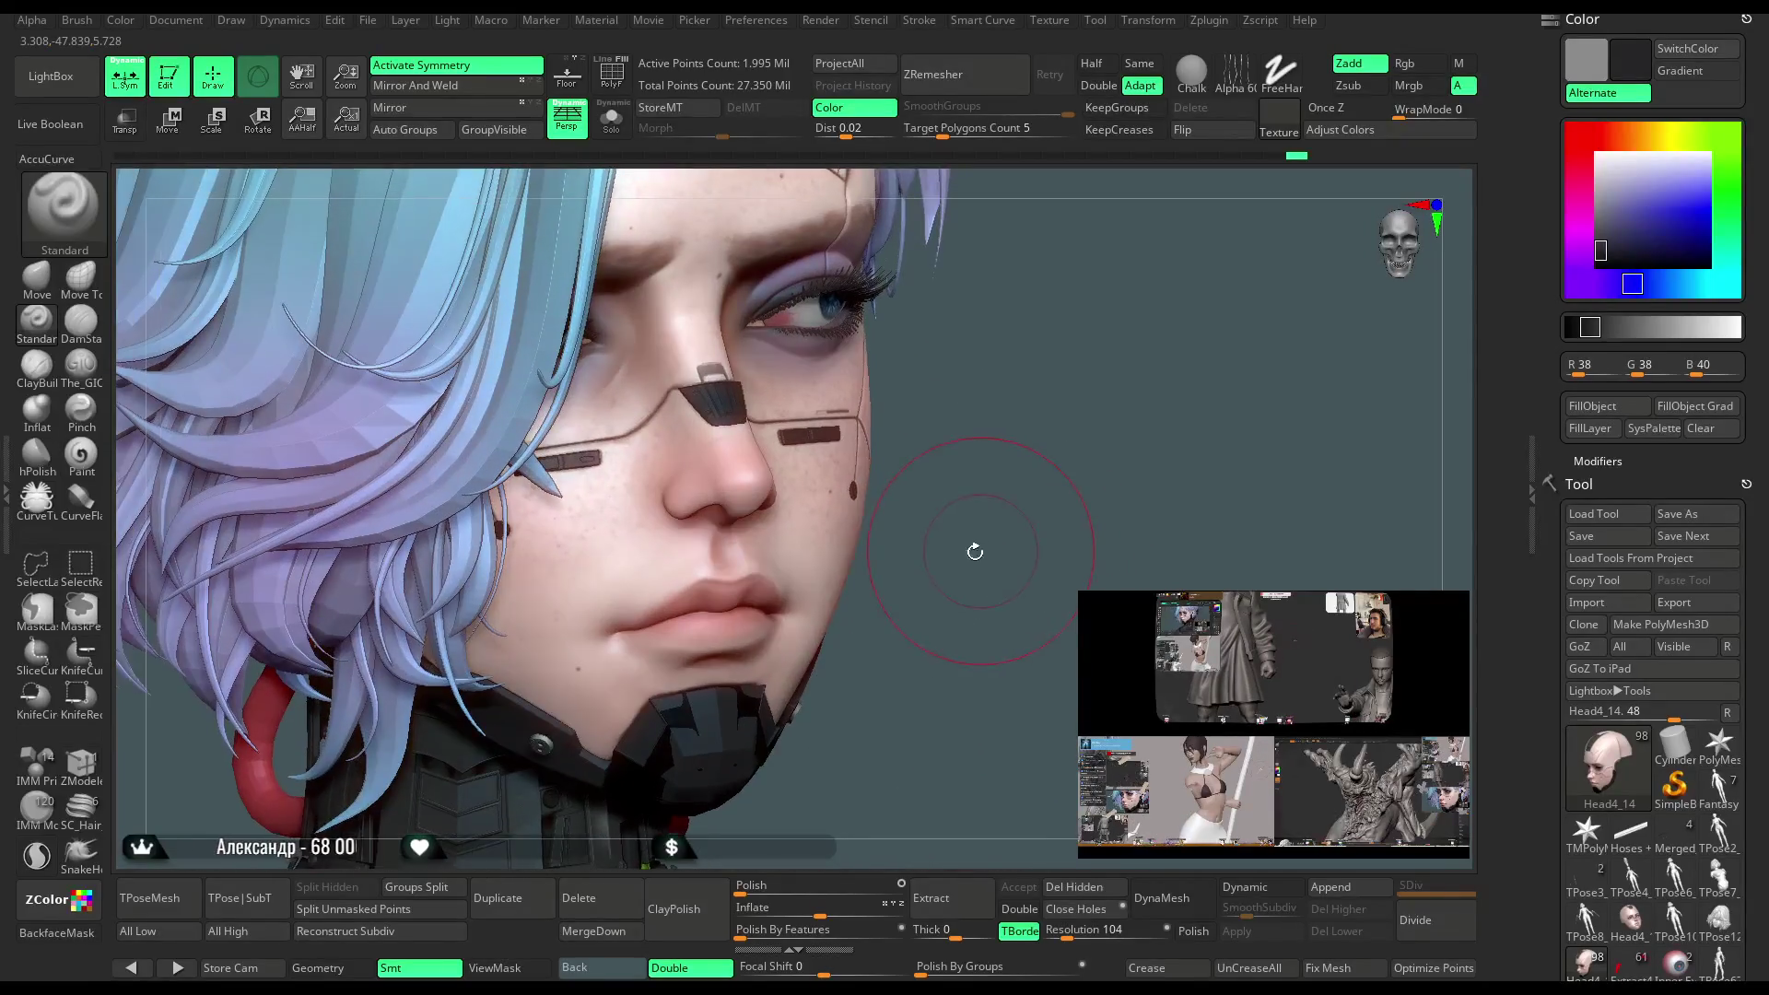
{"action": "mouse_move", "coordinate": [979, 558]}
{"action": "left_mouse_down"}
{"action": "mouse_move", "coordinate": [1037, 481]}
{"action": "mouse_move", "coordinate": [838, 533]}
{"action": "left_mouse_up"}
{"action": "mouse_move", "coordinate": [750, 593]}
{"action": "left_mouse_down"}
{"action": "mouse_move", "coordinate": [976, 454]}
{"action": "mouse_move", "coordinate": [873, 493]}
{"action": "mouse_move", "coordinate": [842, 438]}
{"action": "left_mouse_up"}
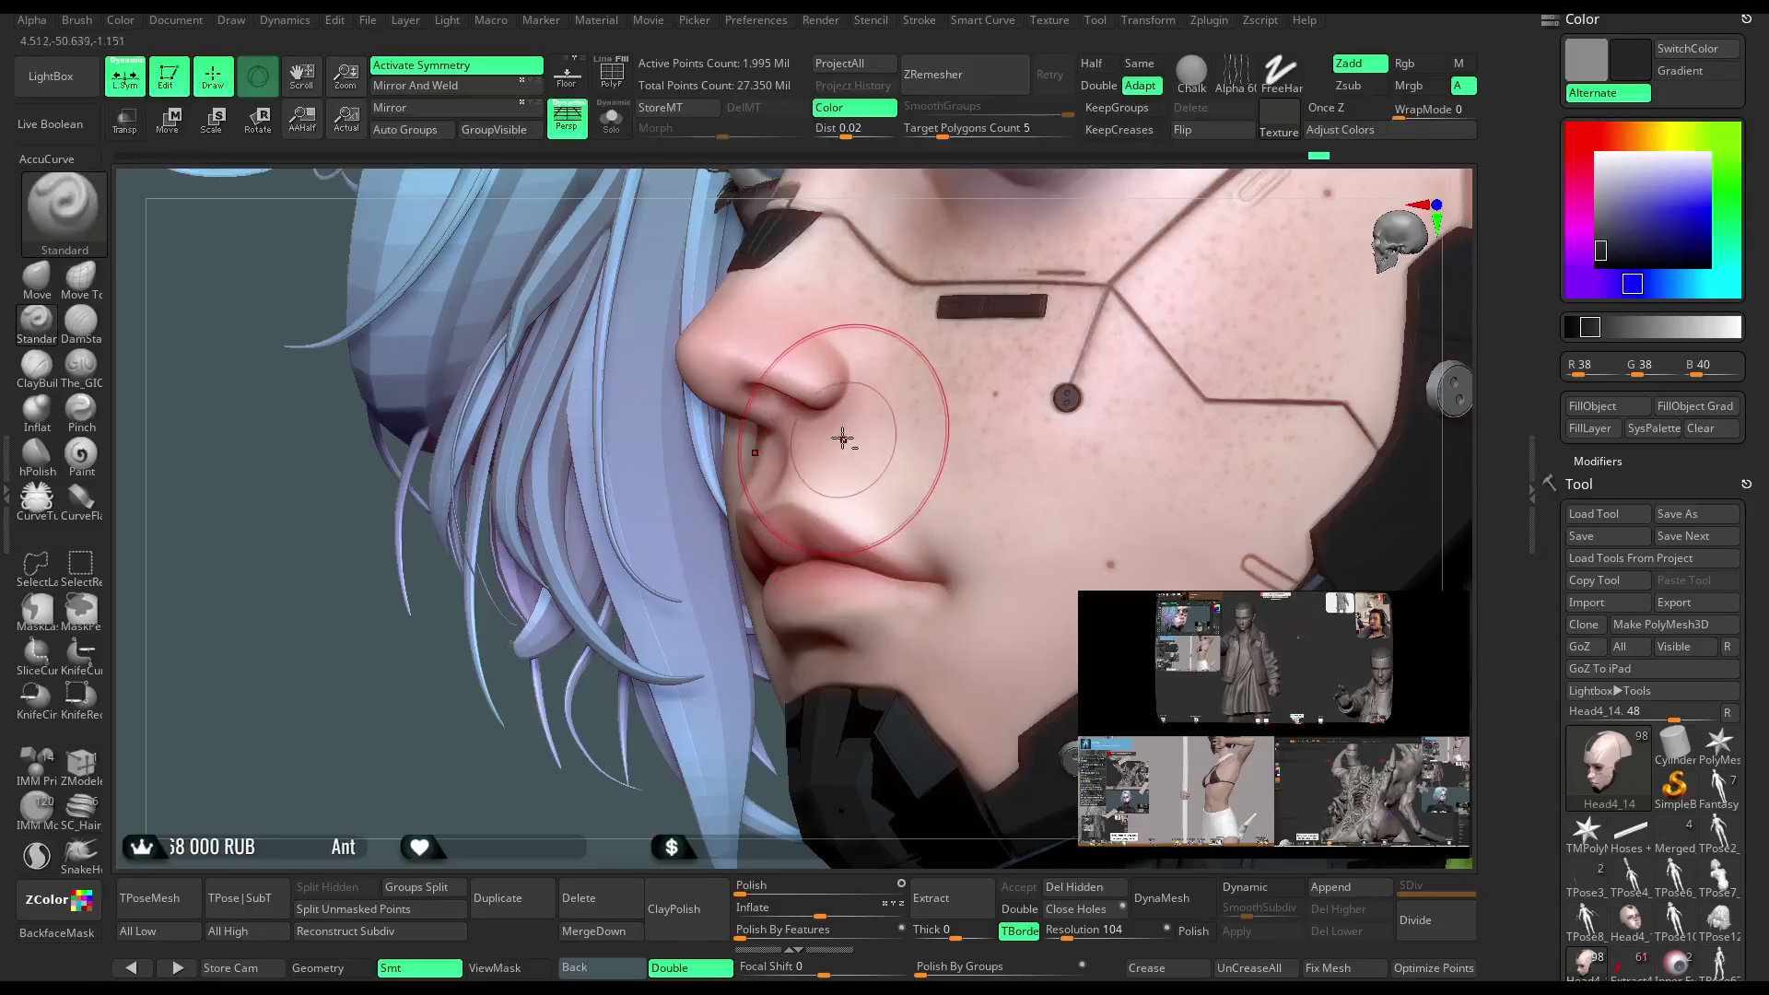
{"action": "mouse_move", "coordinate": [480, 807]}
{"action": "left_mouse_down"}
{"action": "mouse_move", "coordinate": [599, 748]}
{"action": "mouse_move", "coordinate": [919, 497]}
{"action": "left_mouse_up"}
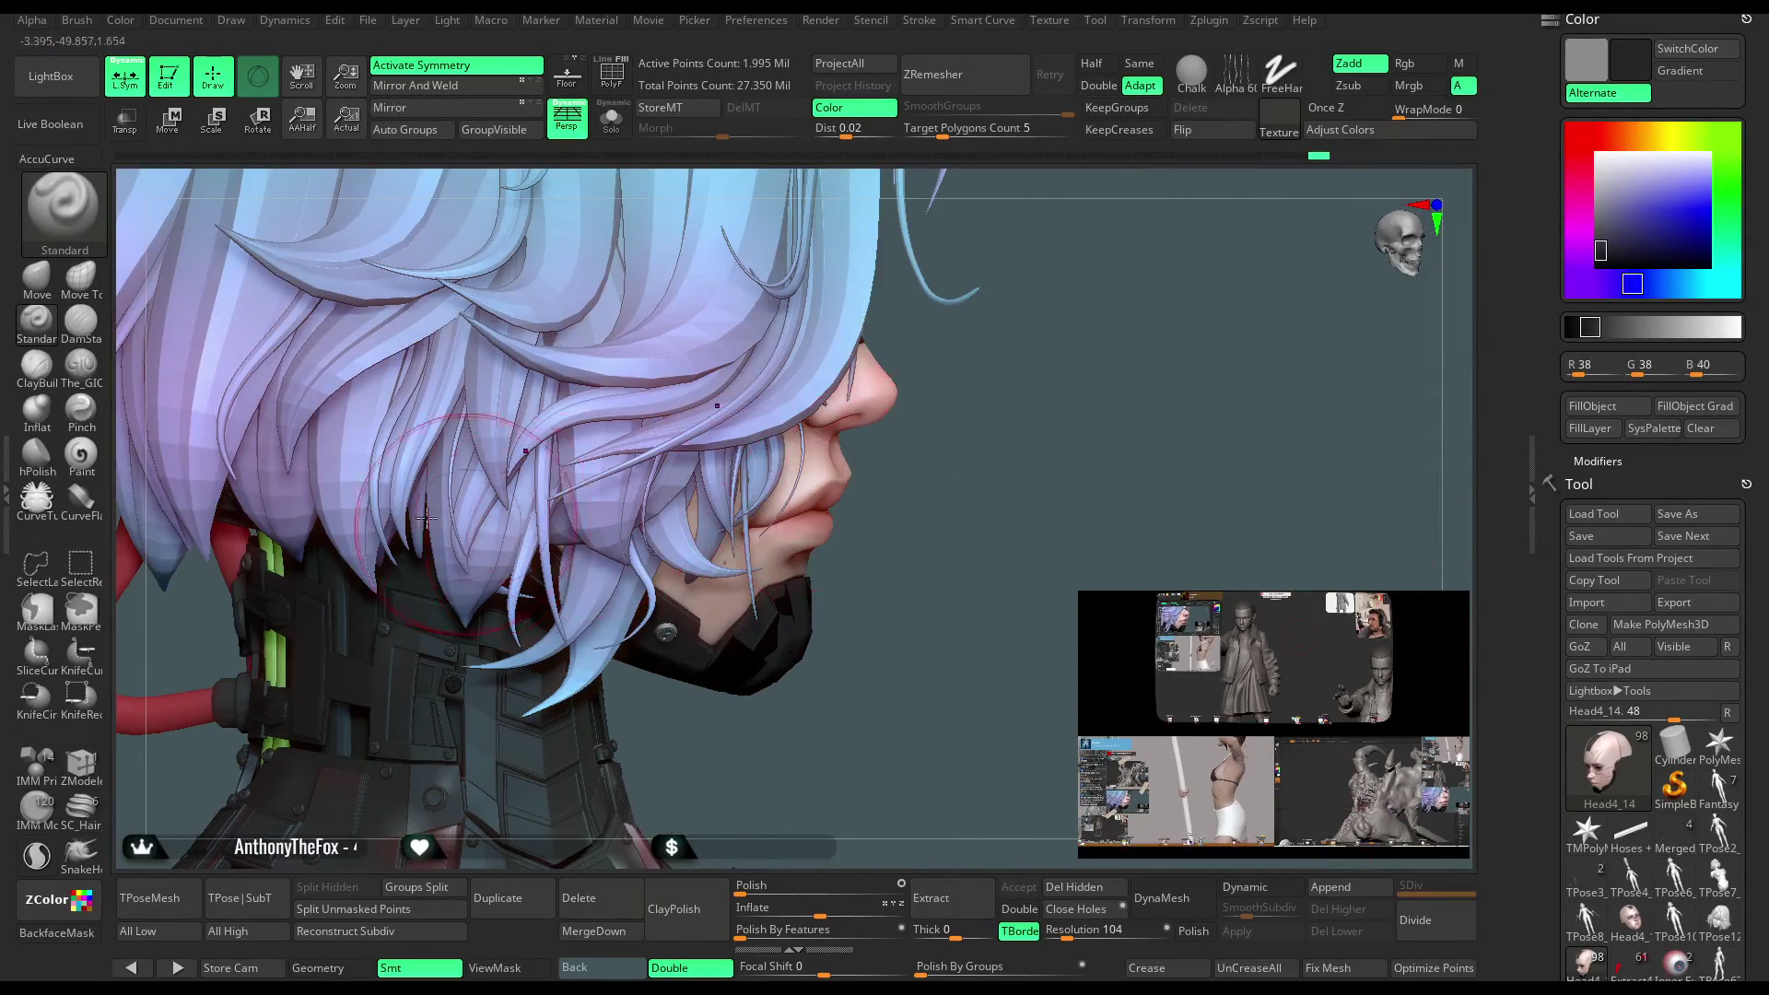
{"action": "left_click", "coordinate": [37, 276]}
{"action": "scroll", "coordinate": [991, 508], "scroll_direction": "up", "scroll_amount": 3}
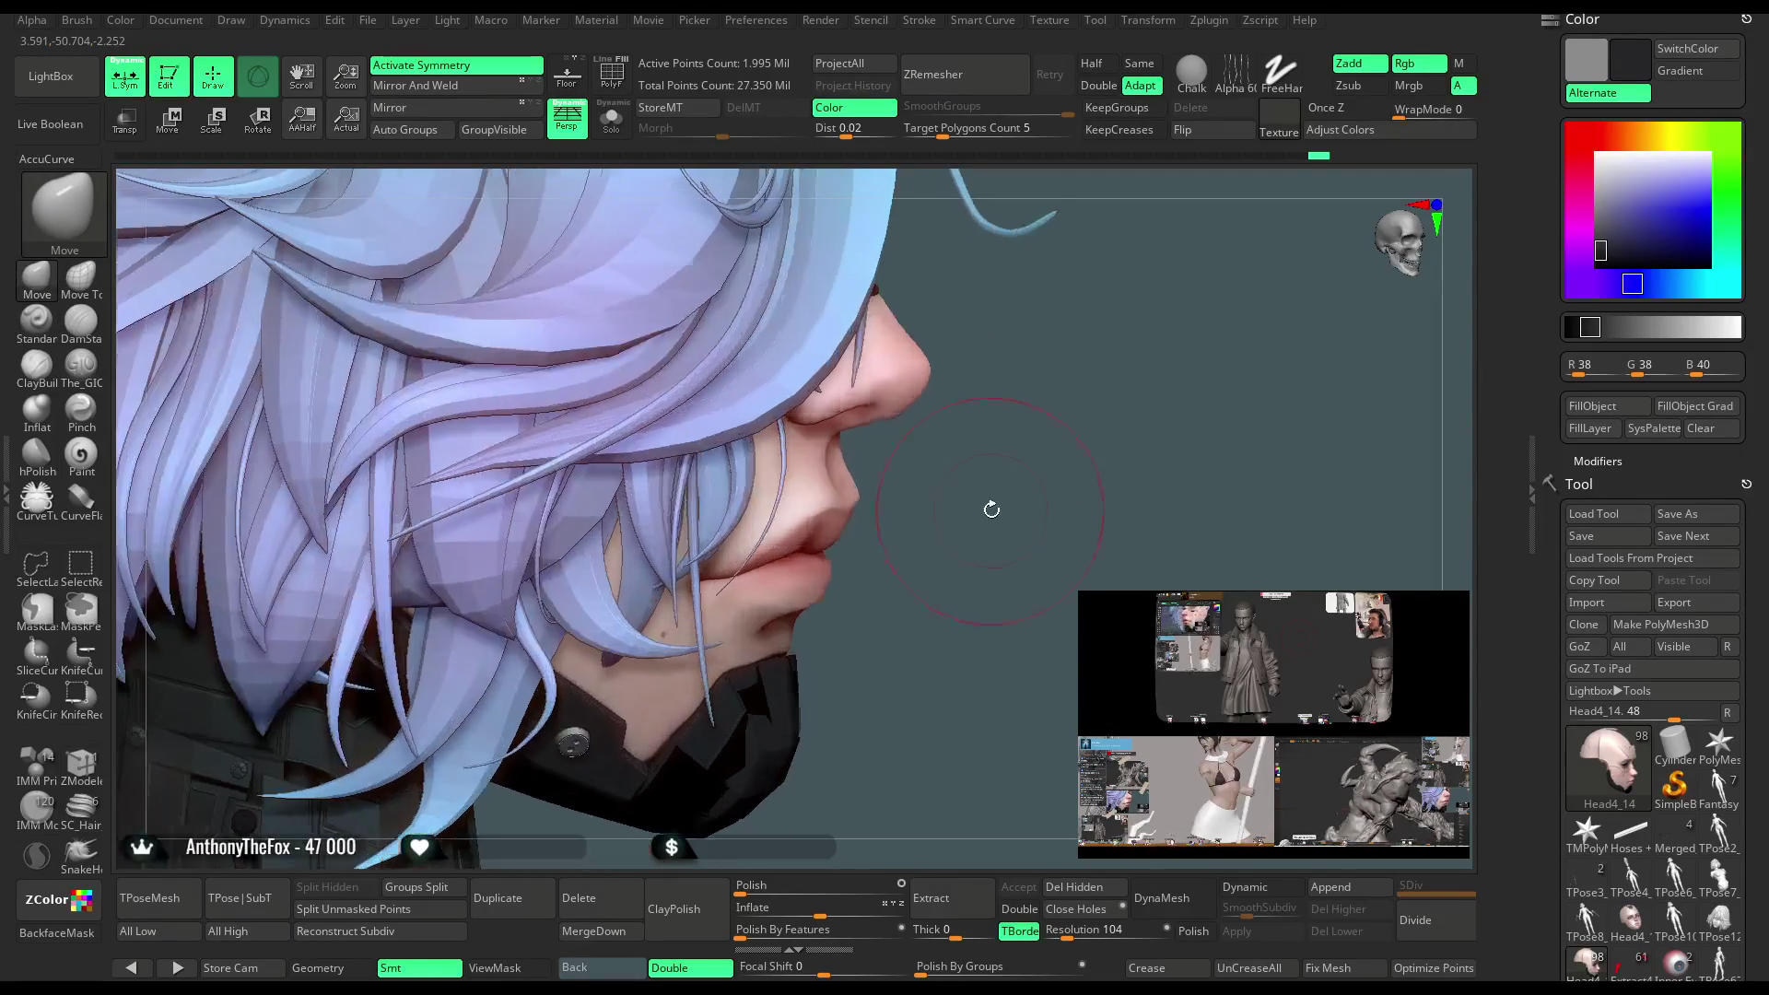
{"action": "left_click_drag", "start_coordinate": [992, 509], "coordinate": [897, 537]}
{"action": "mouse_move", "coordinate": [997, 496]}
{"action": "left_mouse_down"}
{"action": "mouse_move", "coordinate": [1118, 455]}
{"action": "mouse_move", "coordinate": [1146, 356]}
{"action": "mouse_move", "coordinate": [1147, 373]}
{"action": "mouse_move", "coordinate": [1087, 399]}
{"action": "mouse_move", "coordinate": [1084, 500]}
{"action": "left_mouse_up"}
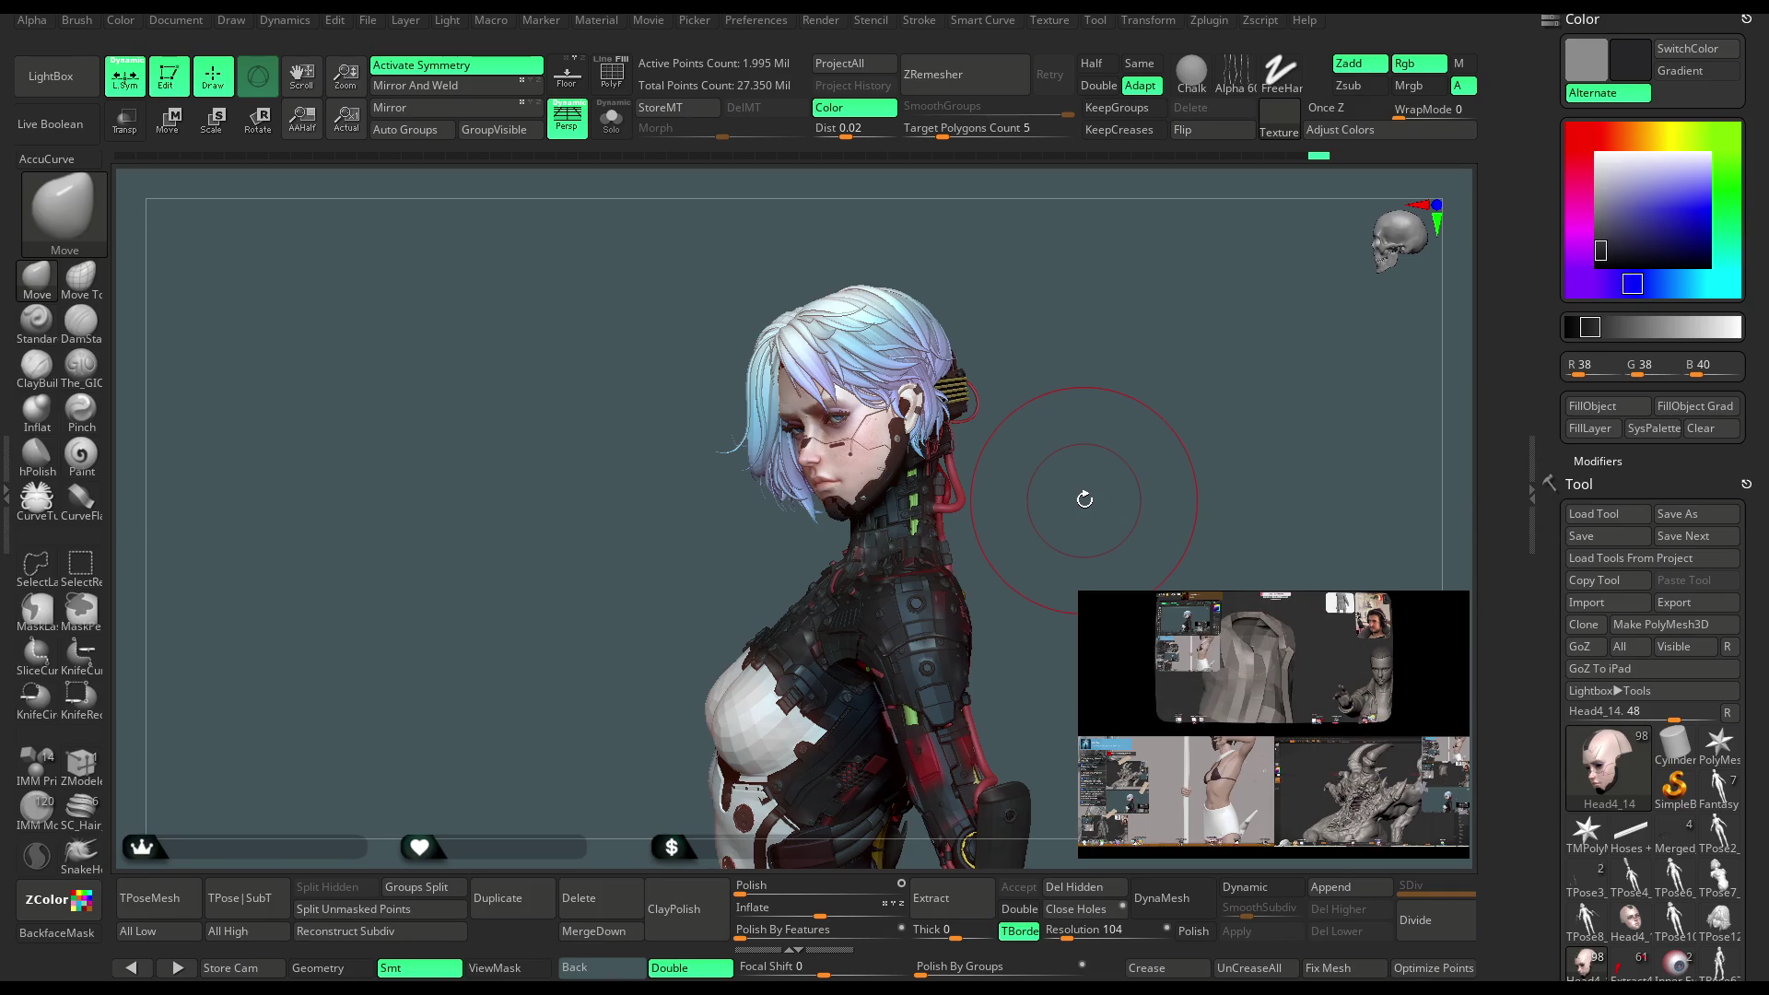
{"action": "mouse_move", "coordinate": [1129, 403]}
{"action": "left_mouse_down"}
{"action": "mouse_move", "coordinate": [1167, 406]}
{"action": "mouse_move", "coordinate": [1088, 410]}
{"action": "mouse_move", "coordinate": [703, 755]}
{"action": "mouse_move", "coordinate": [652, 715]}
{"action": "mouse_move", "coordinate": [829, 530]}
{"action": "mouse_move", "coordinate": [616, 721]}
{"action": "mouse_move", "coordinate": [673, 453]}
{"action": "left_mouse_up"}
{"action": "key", "text": "space"}
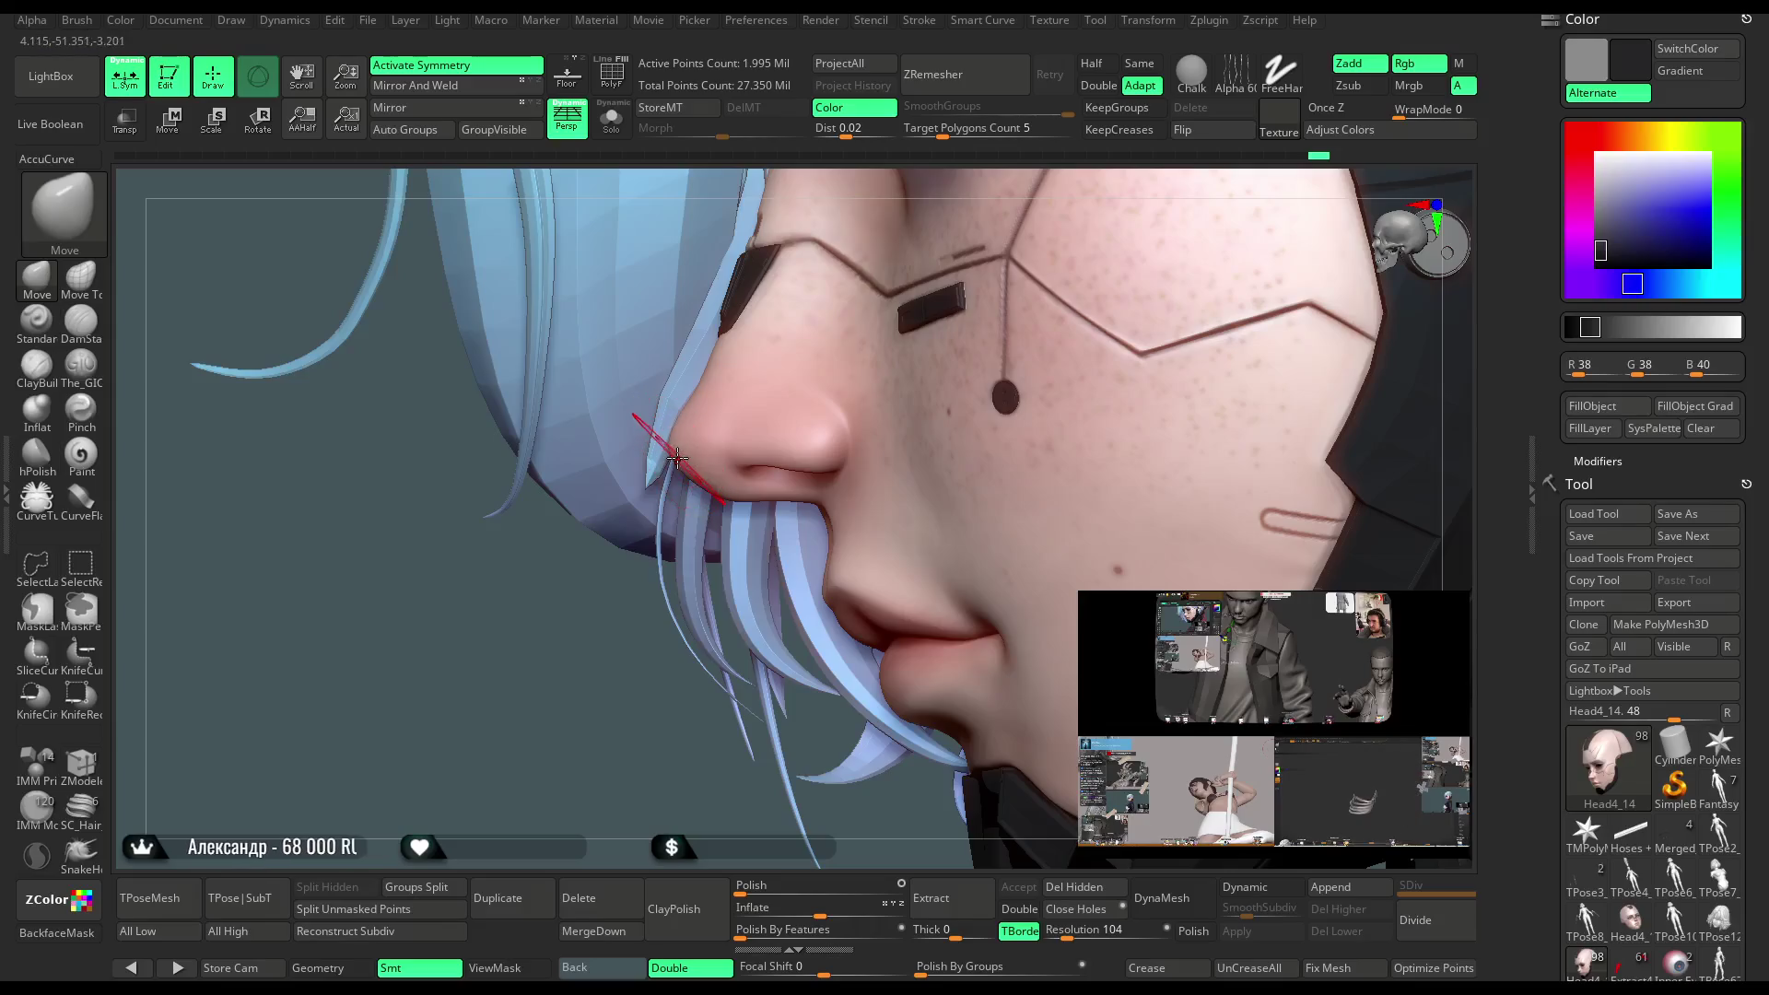
{"action": "mouse_move", "coordinate": [682, 590]}
{"action": "left_mouse_down"}
{"action": "mouse_move", "coordinate": [708, 696]}
{"action": "mouse_move", "coordinate": [904, 455]}
{"action": "mouse_move", "coordinate": [950, 518]}
{"action": "mouse_move", "coordinate": [527, 495]}
{"action": "left_mouse_up"}
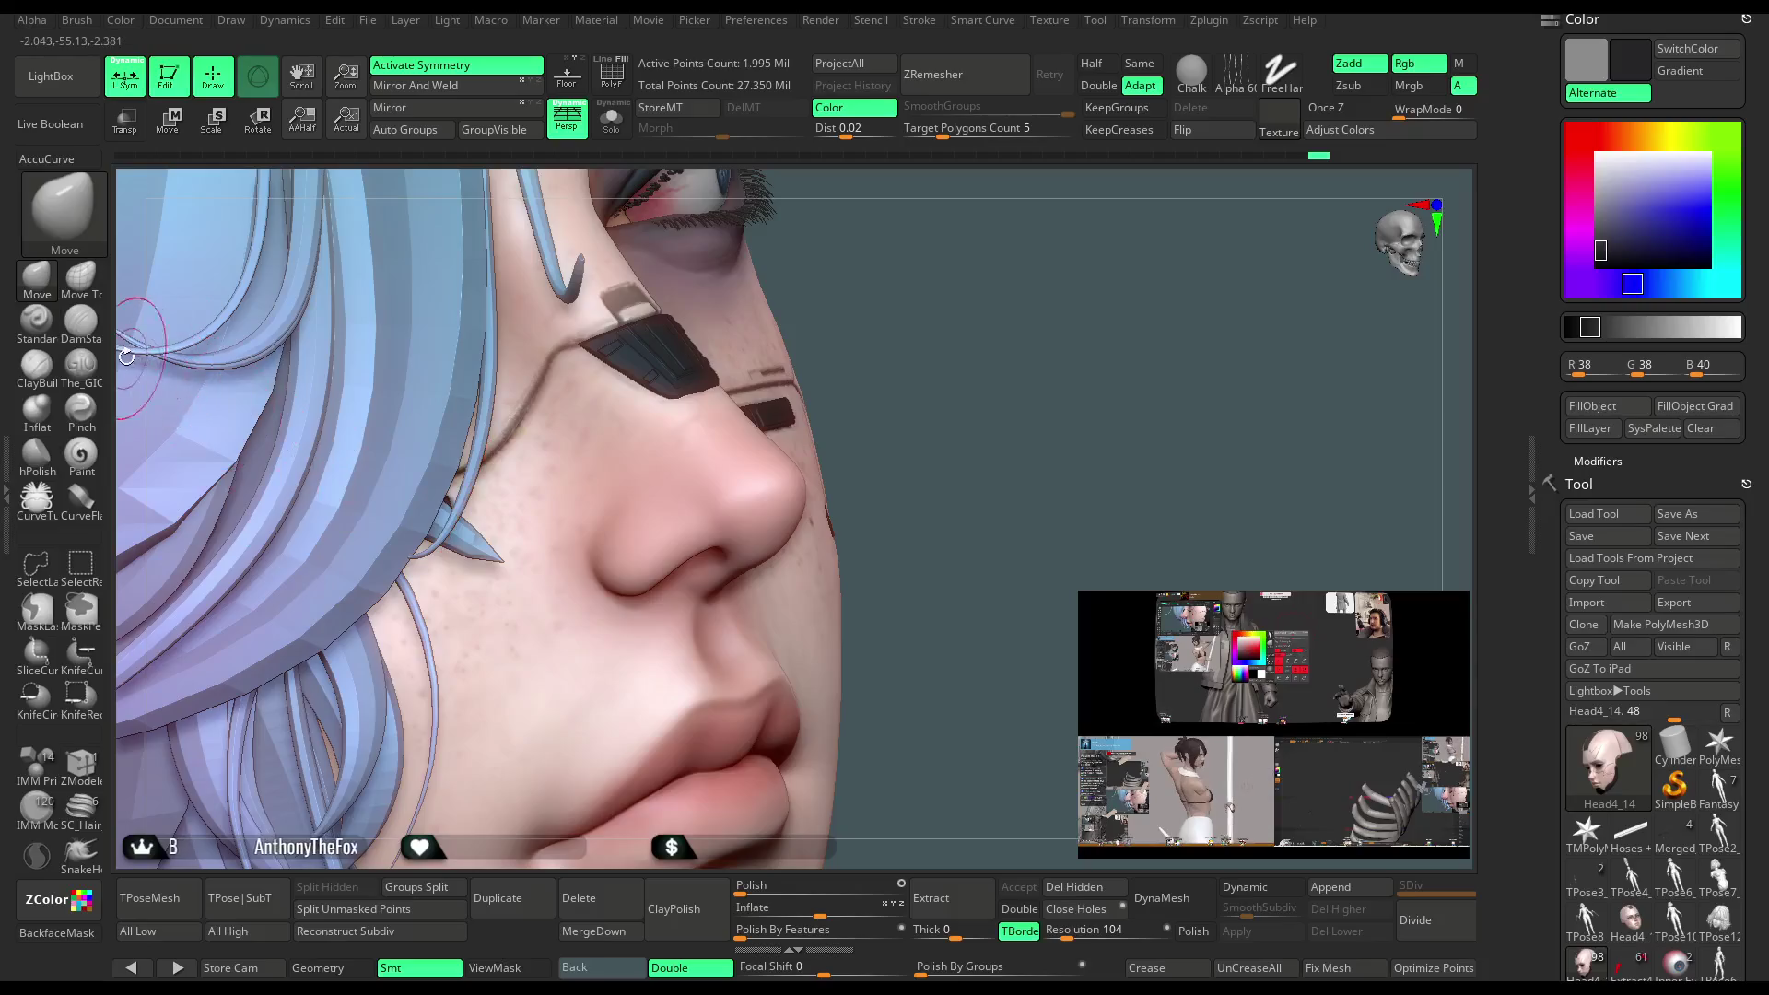
{"action": "left_click", "coordinate": [81, 363]}
{"action": "key", "text": "space"}
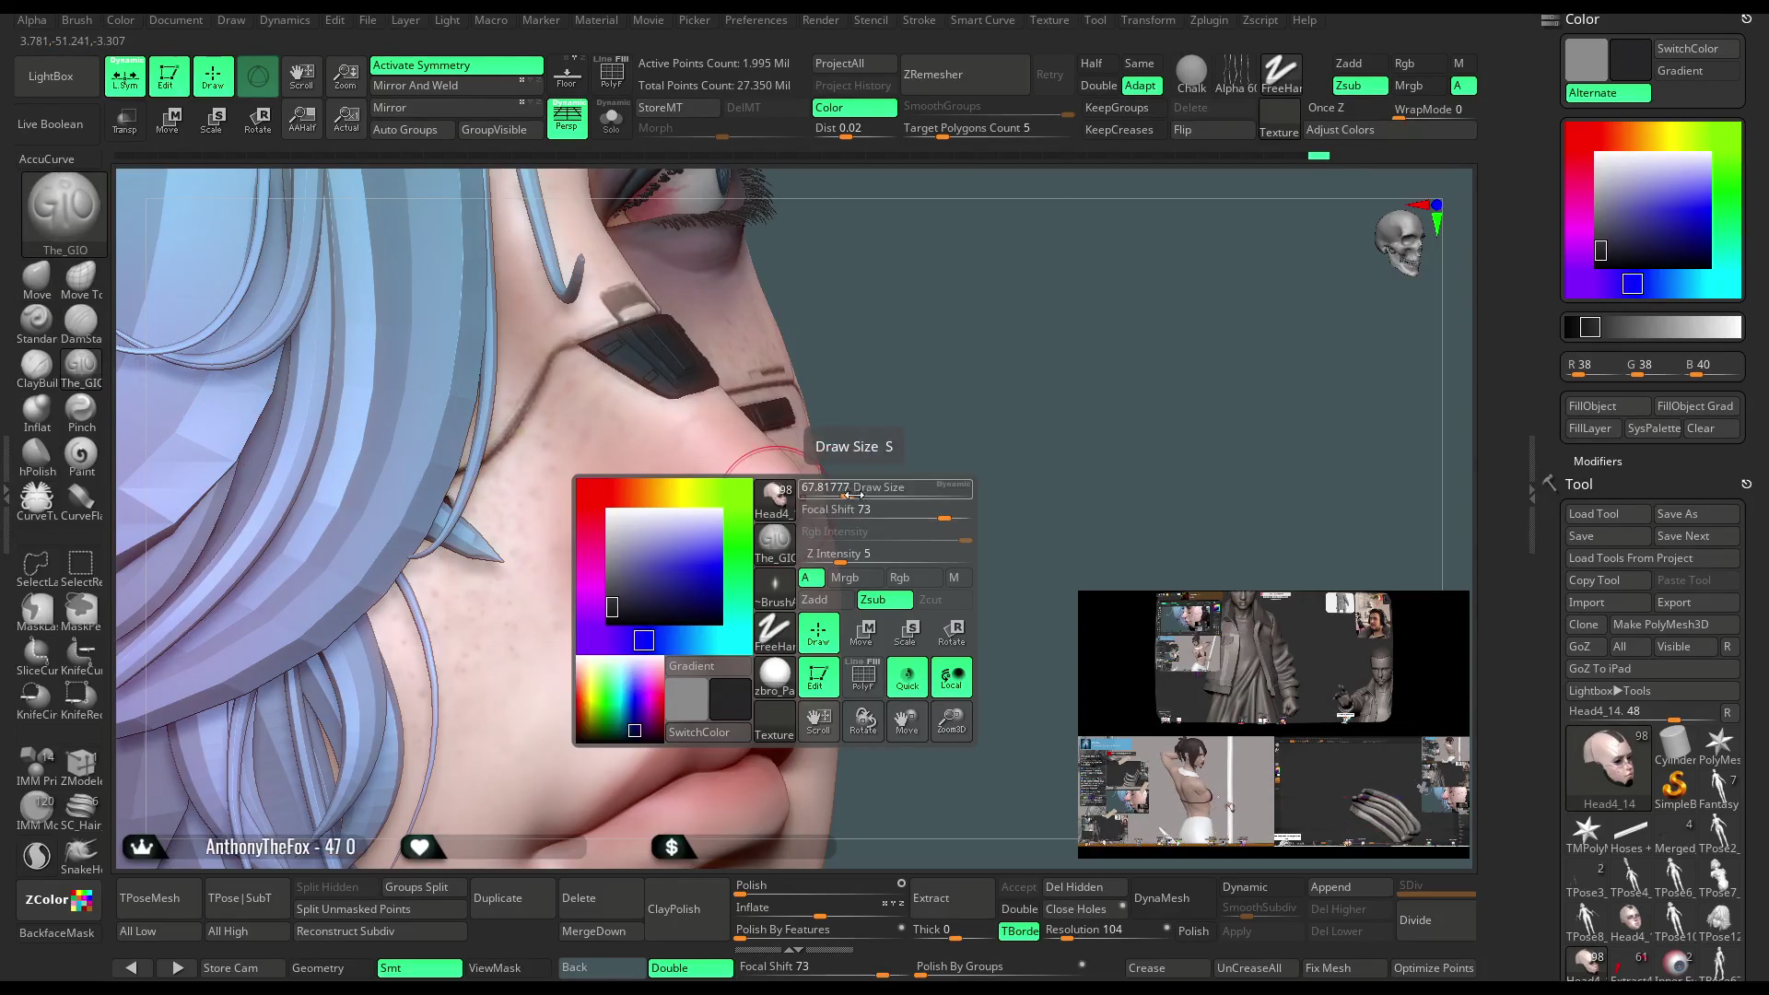
{"action": "left_click", "coordinate": [613, 132]}
{"action": "left_click_drag", "start_coordinate": [921, 442], "coordinate": [767, 435]}
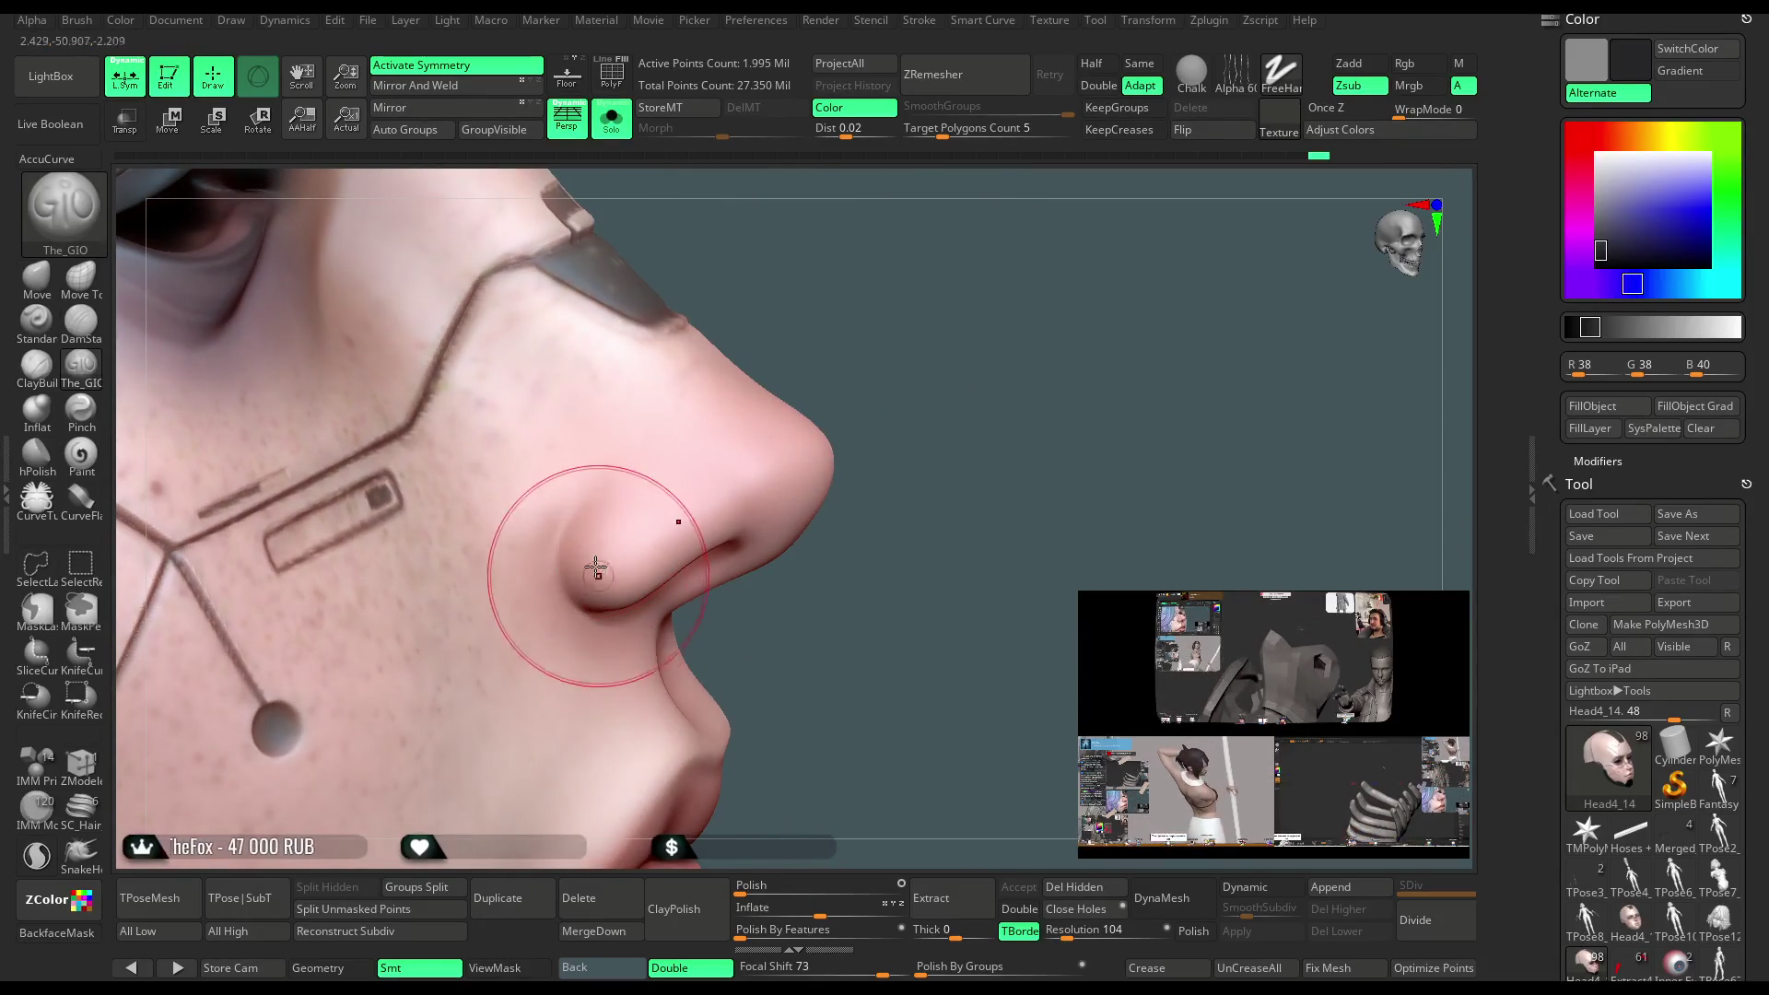
{"action": "mouse_move", "coordinate": [762, 577]}
{"action": "left_mouse_down"}
{"action": "mouse_move", "coordinate": [664, 534]}
{"action": "mouse_move", "coordinate": [516, 424]}
{"action": "left_mouse_up"}
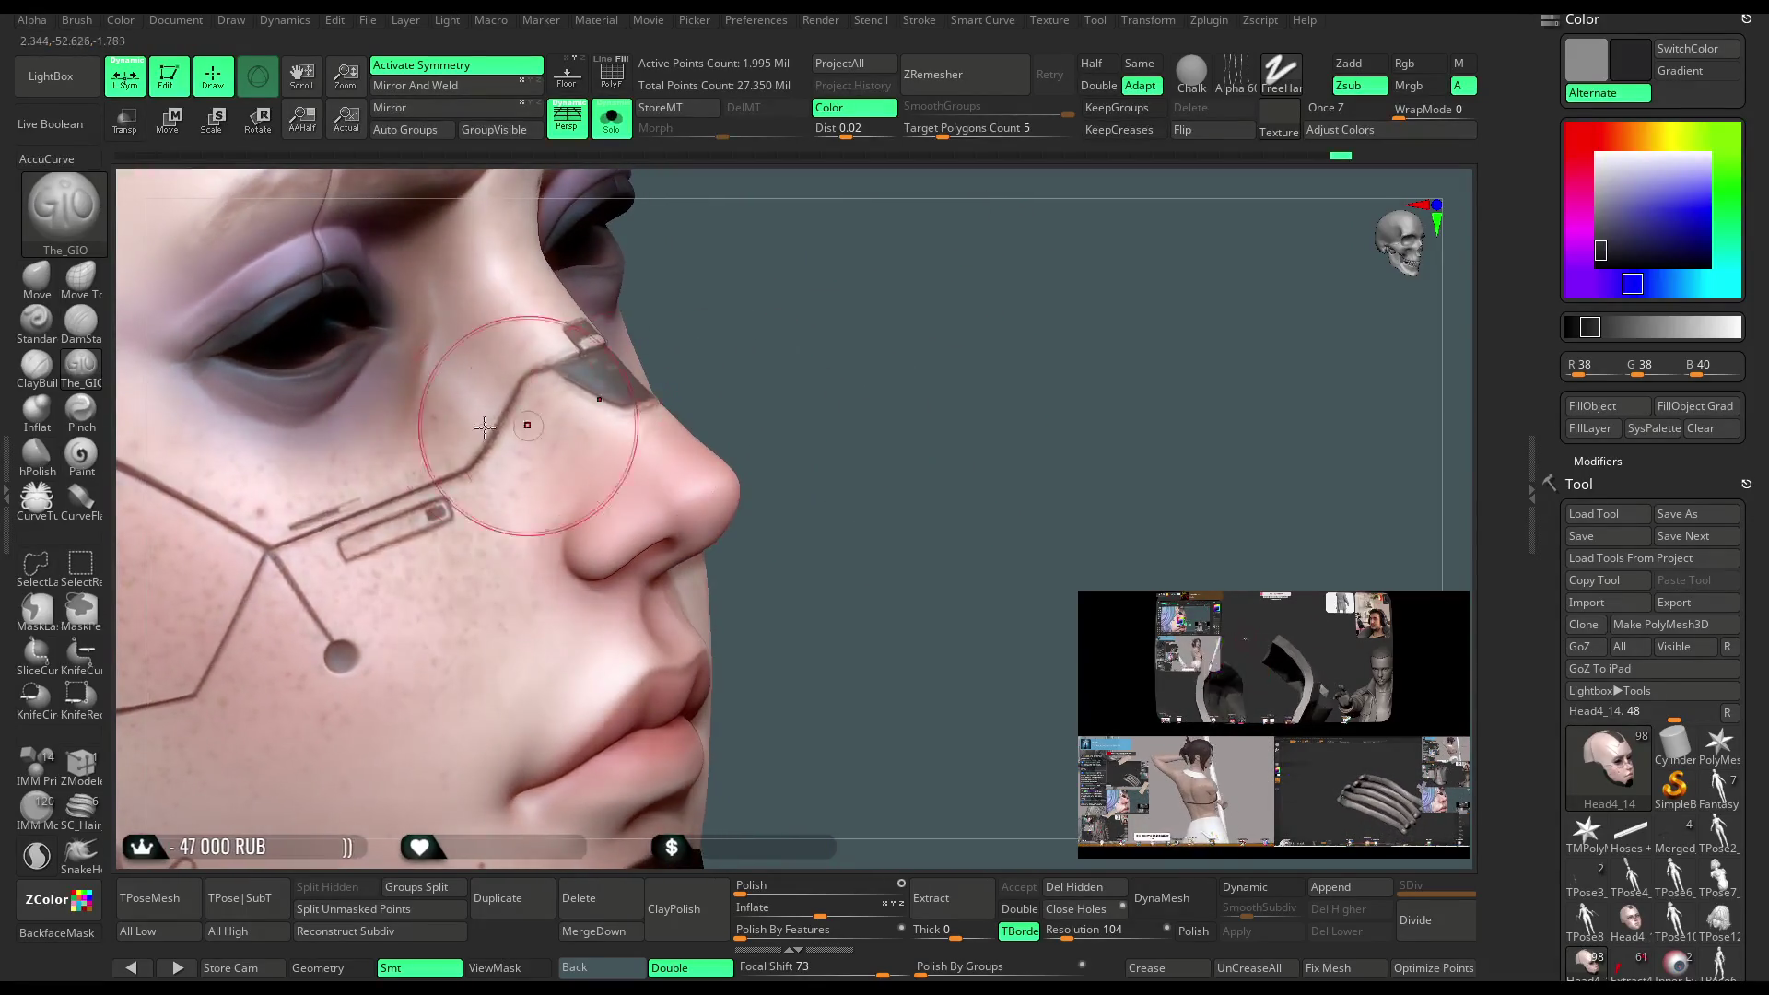
{"action": "left_click", "coordinate": [37, 276]}
{"action": "right_click_drag", "start_coordinate": [584, 423], "coordinate": [586, 572]}
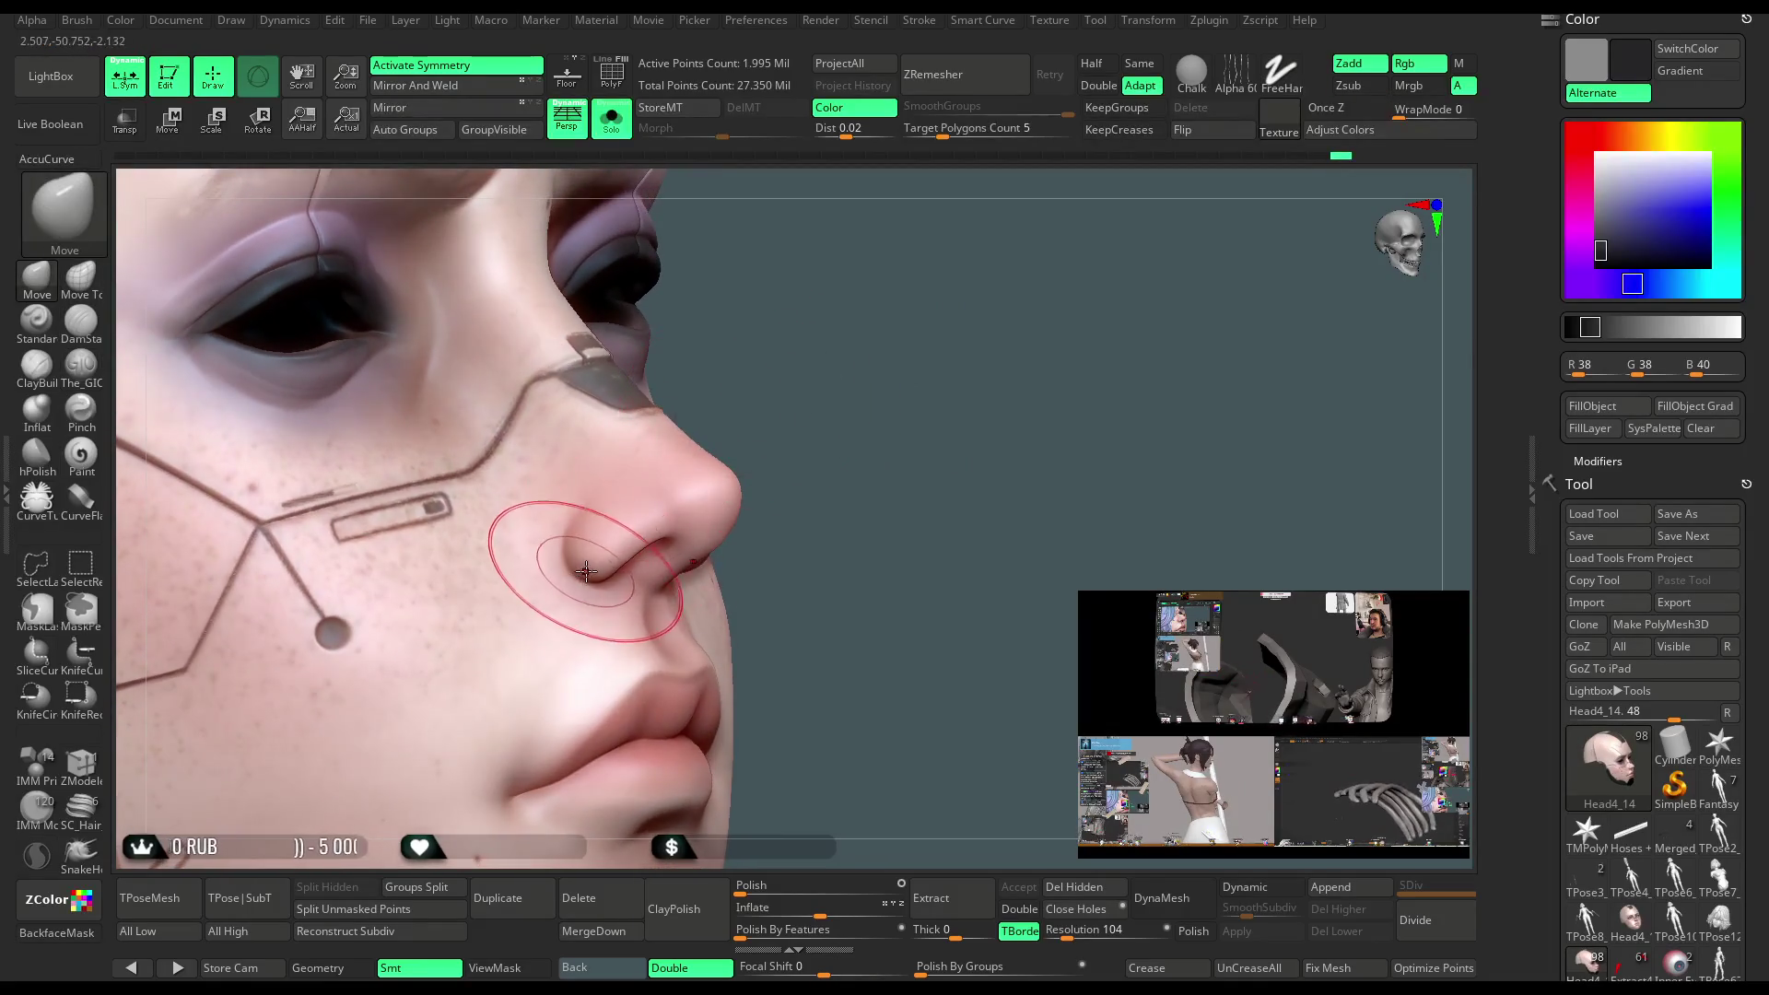
{"action": "mouse_move", "coordinate": [885, 433]}
{"action": "left_mouse_down"}
{"action": "mouse_move", "coordinate": [958, 461]}
{"action": "mouse_move", "coordinate": [562, 608]}
{"action": "mouse_move", "coordinate": [466, 664]}
{"action": "mouse_move", "coordinate": [488, 650]}
{"action": "mouse_move", "coordinate": [454, 600]}
{"action": "mouse_move", "coordinate": [893, 454]}
{"action": "mouse_move", "coordinate": [959, 486]}
{"action": "mouse_move", "coordinate": [932, 378]}
{"action": "left_mouse_up"}
{"action": "left_click", "coordinate": [612, 120]}
{"action": "mouse_move", "coordinate": [834, 323]}
{"action": "left_mouse_down"}
{"action": "mouse_move", "coordinate": [847, 401]}
{"action": "mouse_move", "coordinate": [1057, 276]}
{"action": "mouse_move", "coordinate": [1026, 305]}
{"action": "mouse_move", "coordinate": [1049, 351]}
{"action": "mouse_move", "coordinate": [976, 409]}
{"action": "mouse_move", "coordinate": [988, 422]}
{"action": "left_mouse_up"}
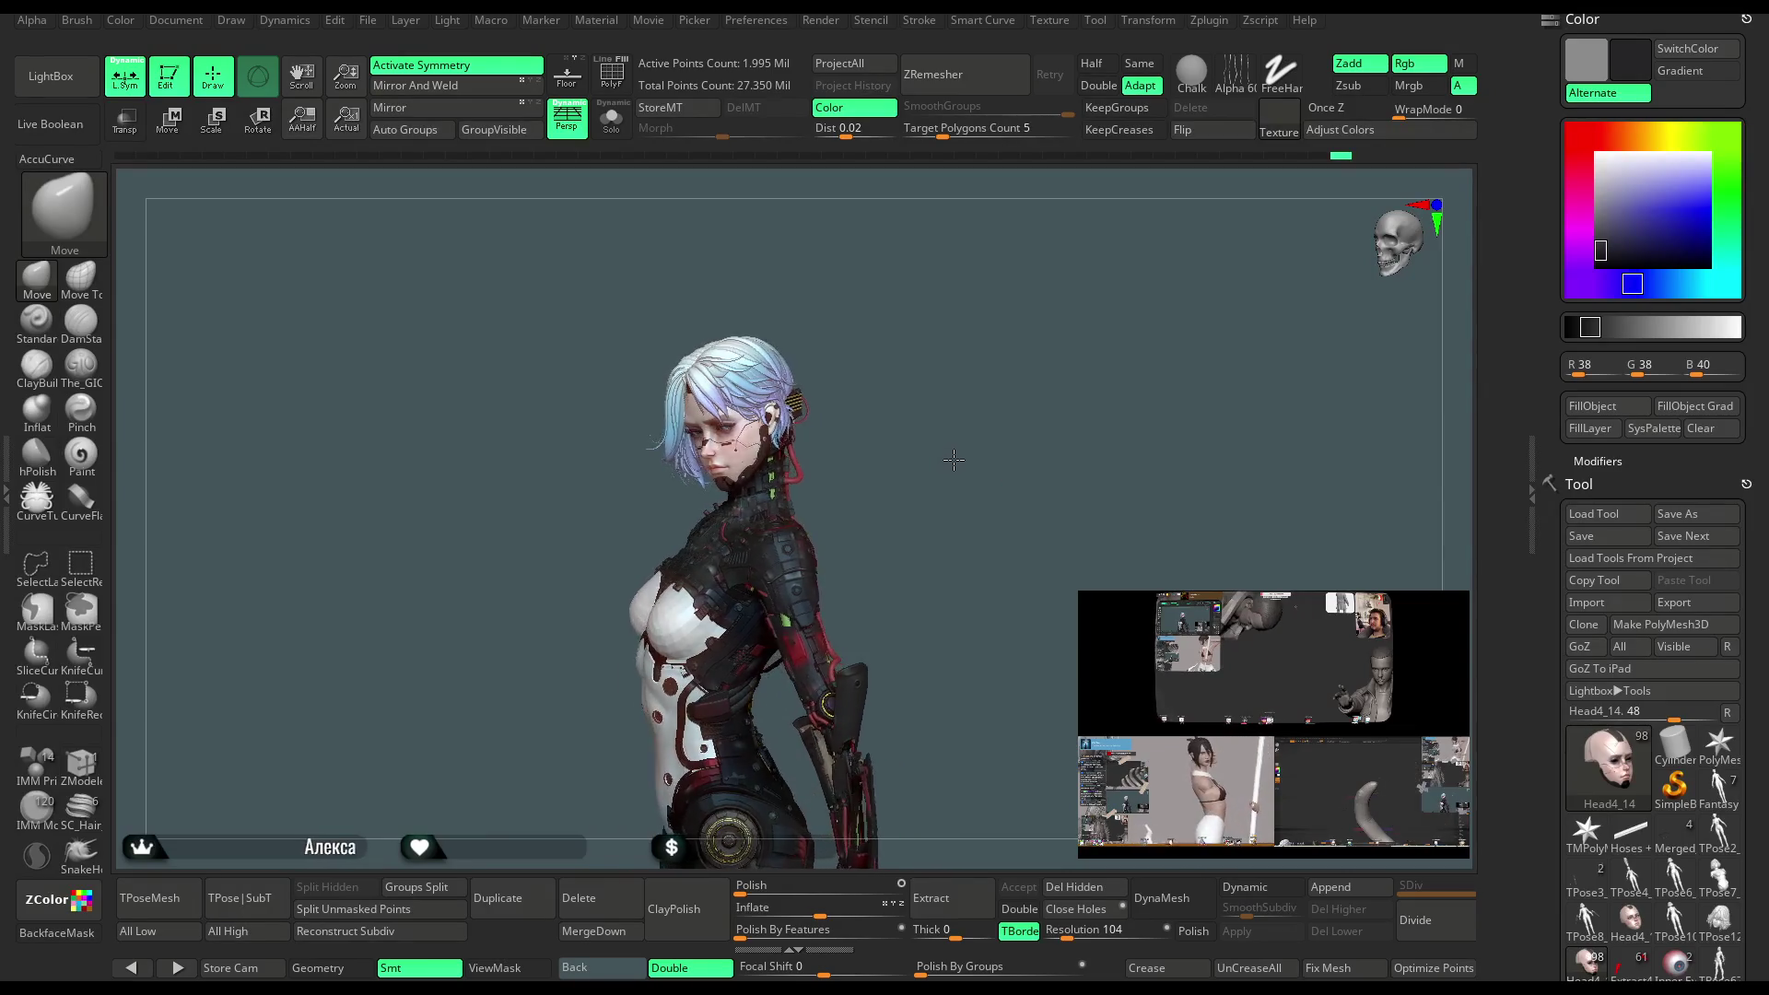
Zoom from full body to head and shoulders and make Head5_6 the active subtool
{"action": "mouse_move", "coordinate": [951, 469]}
{"action": "left_mouse_down"}
{"action": "mouse_move", "coordinate": [975, 476]}
{"action": "mouse_move", "coordinate": [947, 464]}
{"action": "mouse_move", "coordinate": [961, 364]}
{"action": "mouse_move", "coordinate": [947, 375]}
{"action": "mouse_move", "coordinate": [971, 390]}
{"action": "left_mouse_up"}
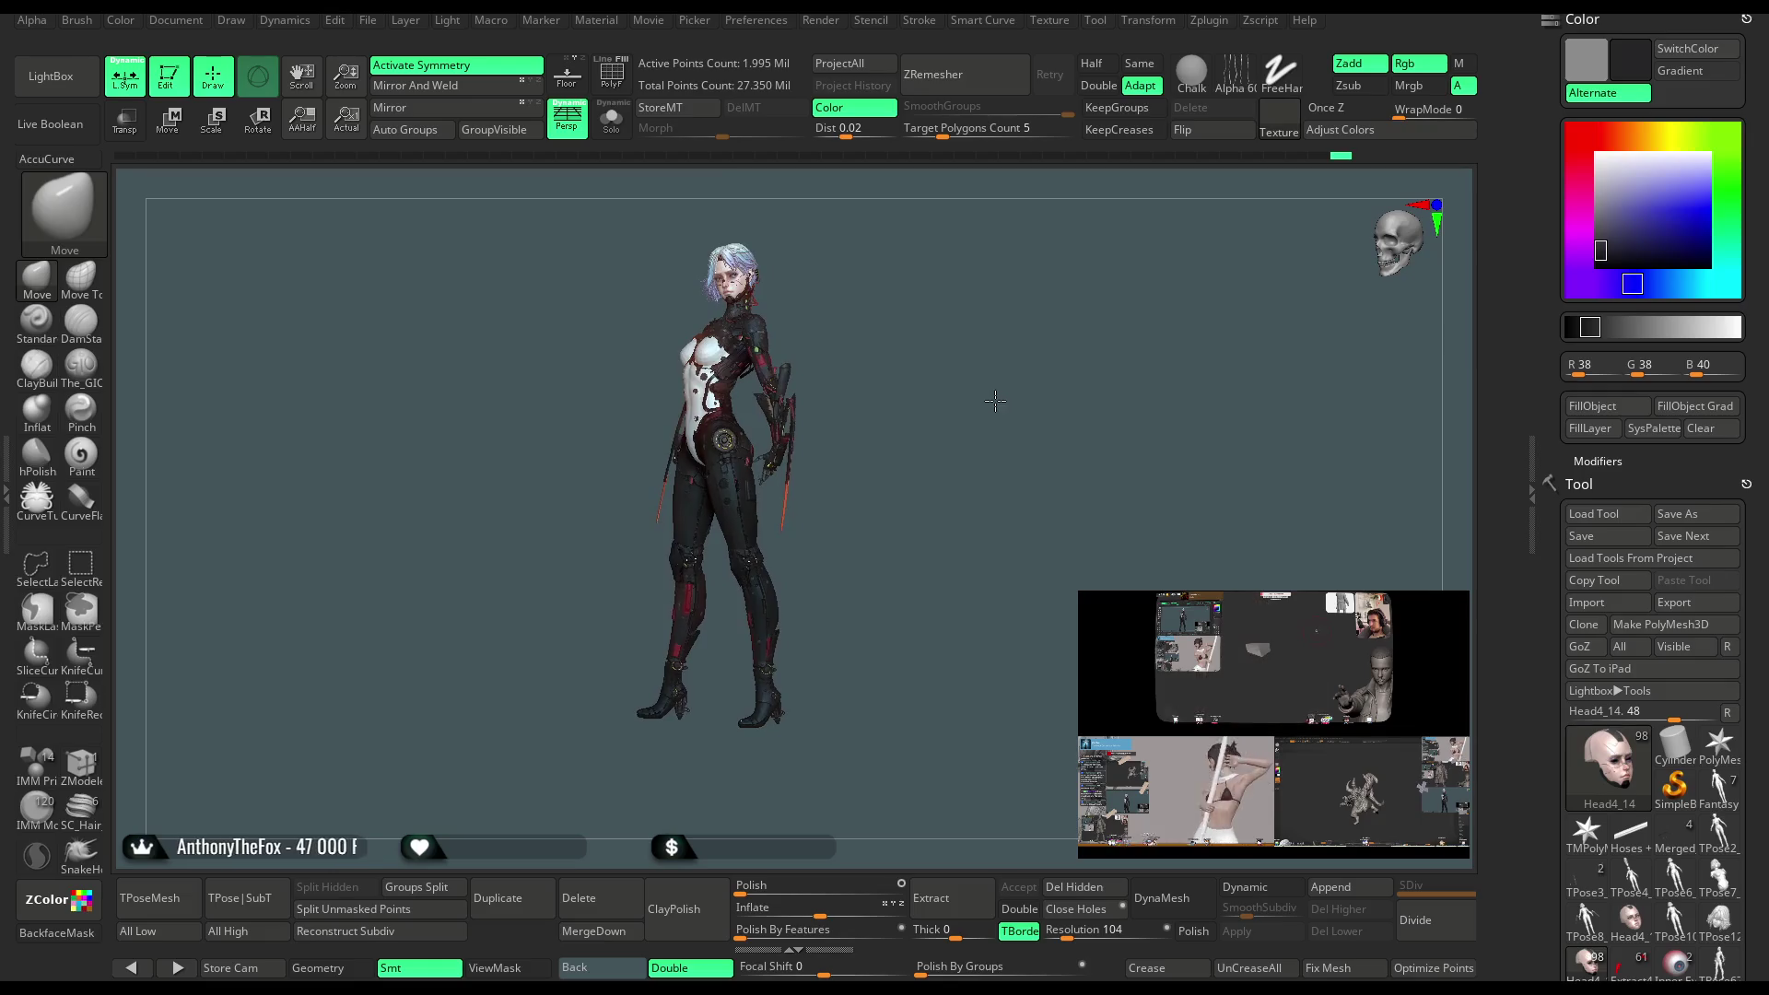
{"action": "mouse_move", "coordinate": [968, 369]}
{"action": "left_mouse_down", "text": "alt"}
{"action": "mouse_move", "coordinate": [948, 466]}
{"action": "mouse_move", "coordinate": [965, 617]}
{"action": "mouse_move", "coordinate": [999, 434]}
{"action": "mouse_move", "coordinate": [1095, 404]}
{"action": "mouse_move", "coordinate": [647, 550]}
{"action": "left_mouse_up", "text": "alt"}
{"action": "left_click", "coordinate": [700, 516], "text": "alt"}
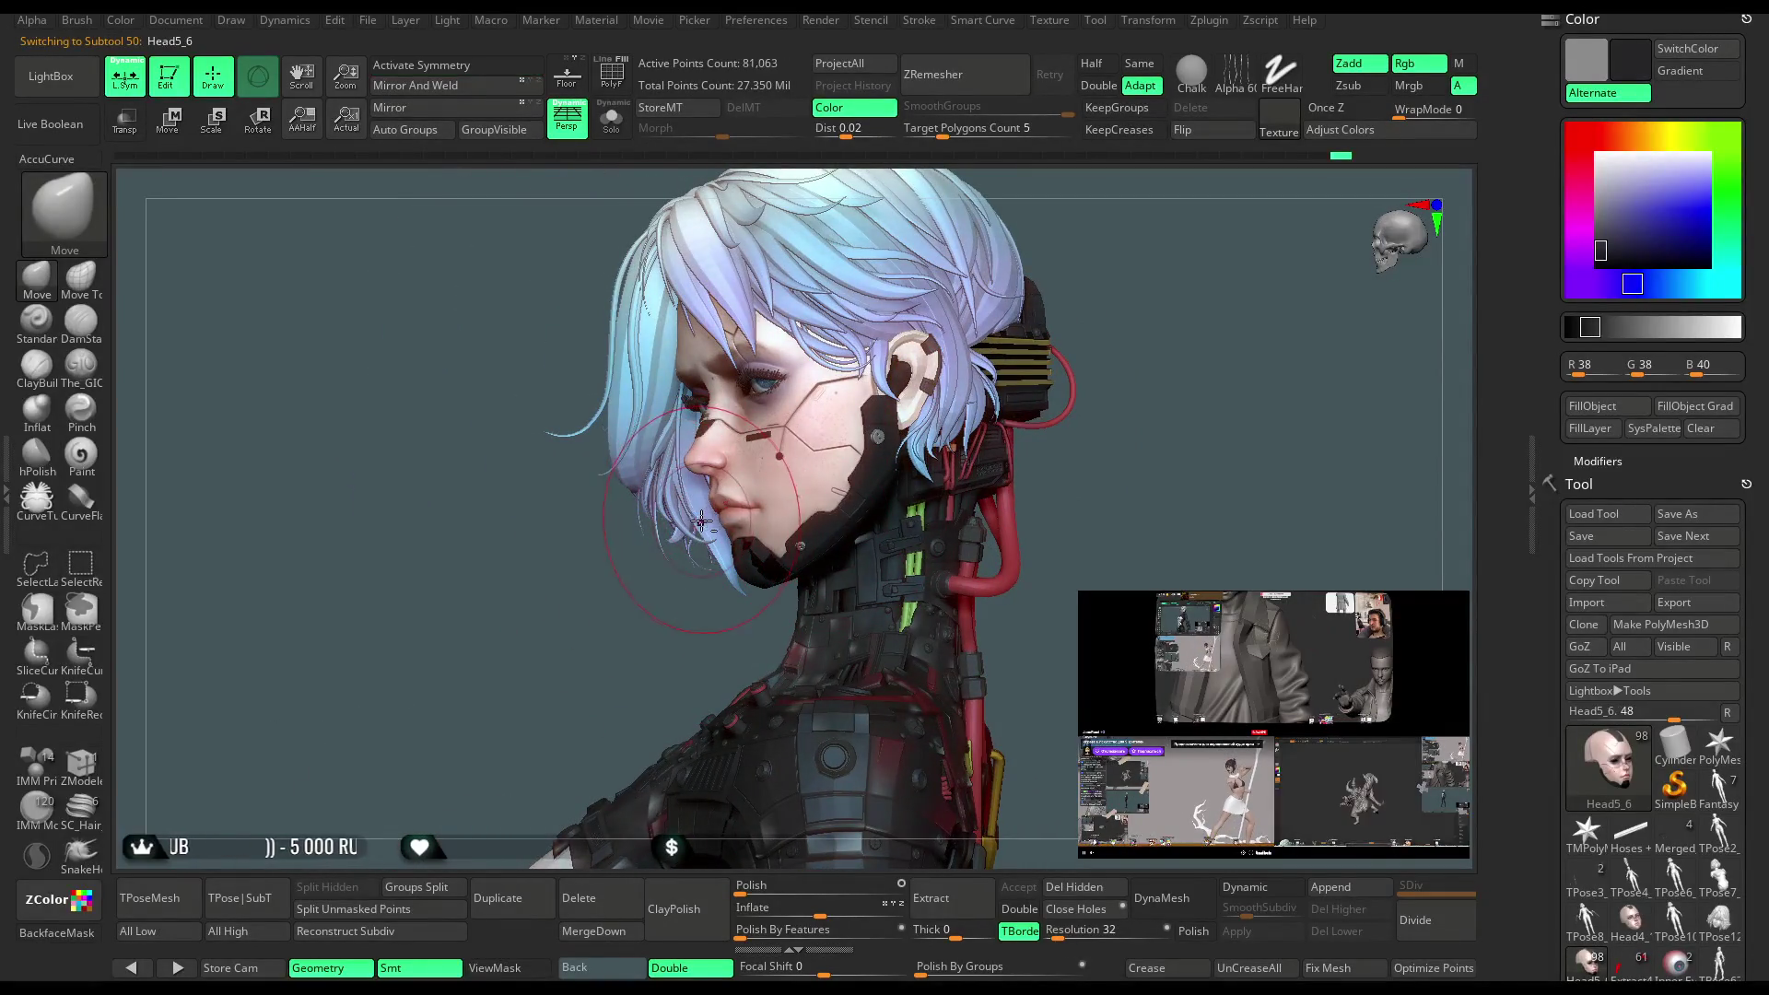
{"action": "mouse_move", "coordinate": [616, 664]}
{"action": "left_mouse_down", "text": "alt"}
{"action": "mouse_move", "coordinate": [616, 747]}
{"action": "mouse_move", "coordinate": [677, 539]}
{"action": "left_mouse_up", "text": "alt"}
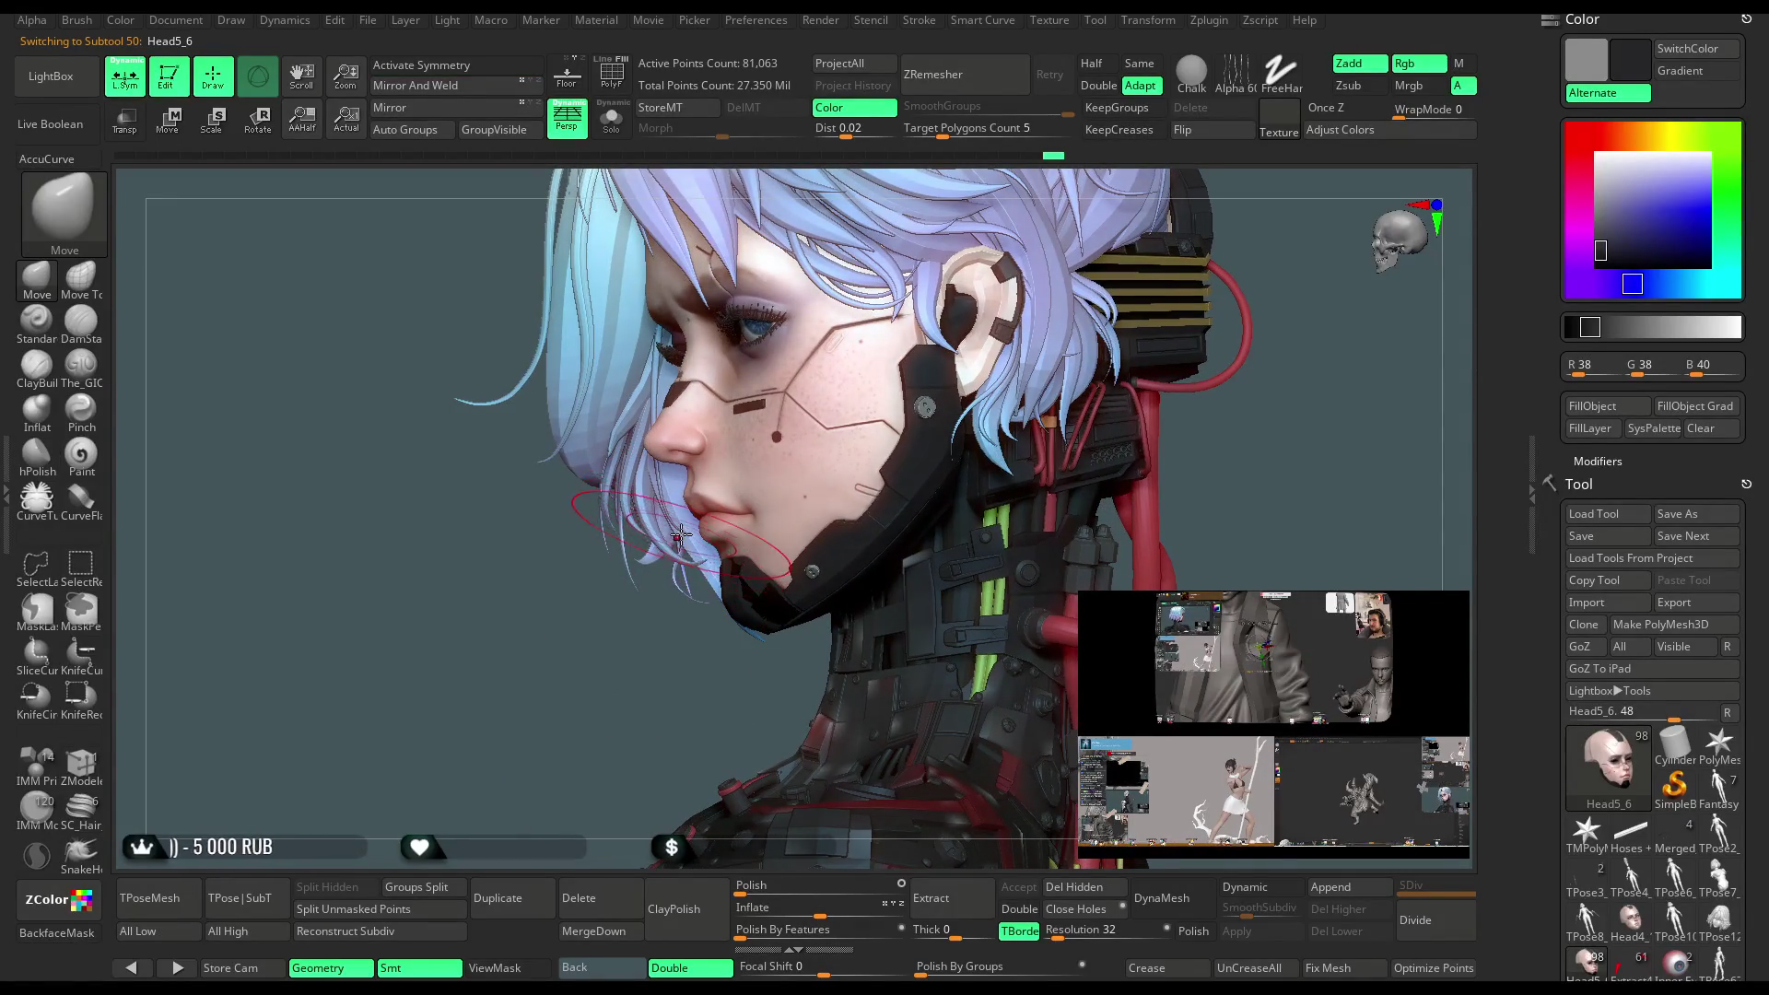
{"action": "mouse_move", "coordinate": [610, 697]}
{"action": "left_mouse_down"}
{"action": "mouse_move", "coordinate": [664, 693]}
{"action": "mouse_move", "coordinate": [635, 694]}
{"action": "mouse_move", "coordinate": [656, 692]}
{"action": "mouse_move", "coordinate": [664, 542]}
{"action": "left_mouse_up"}
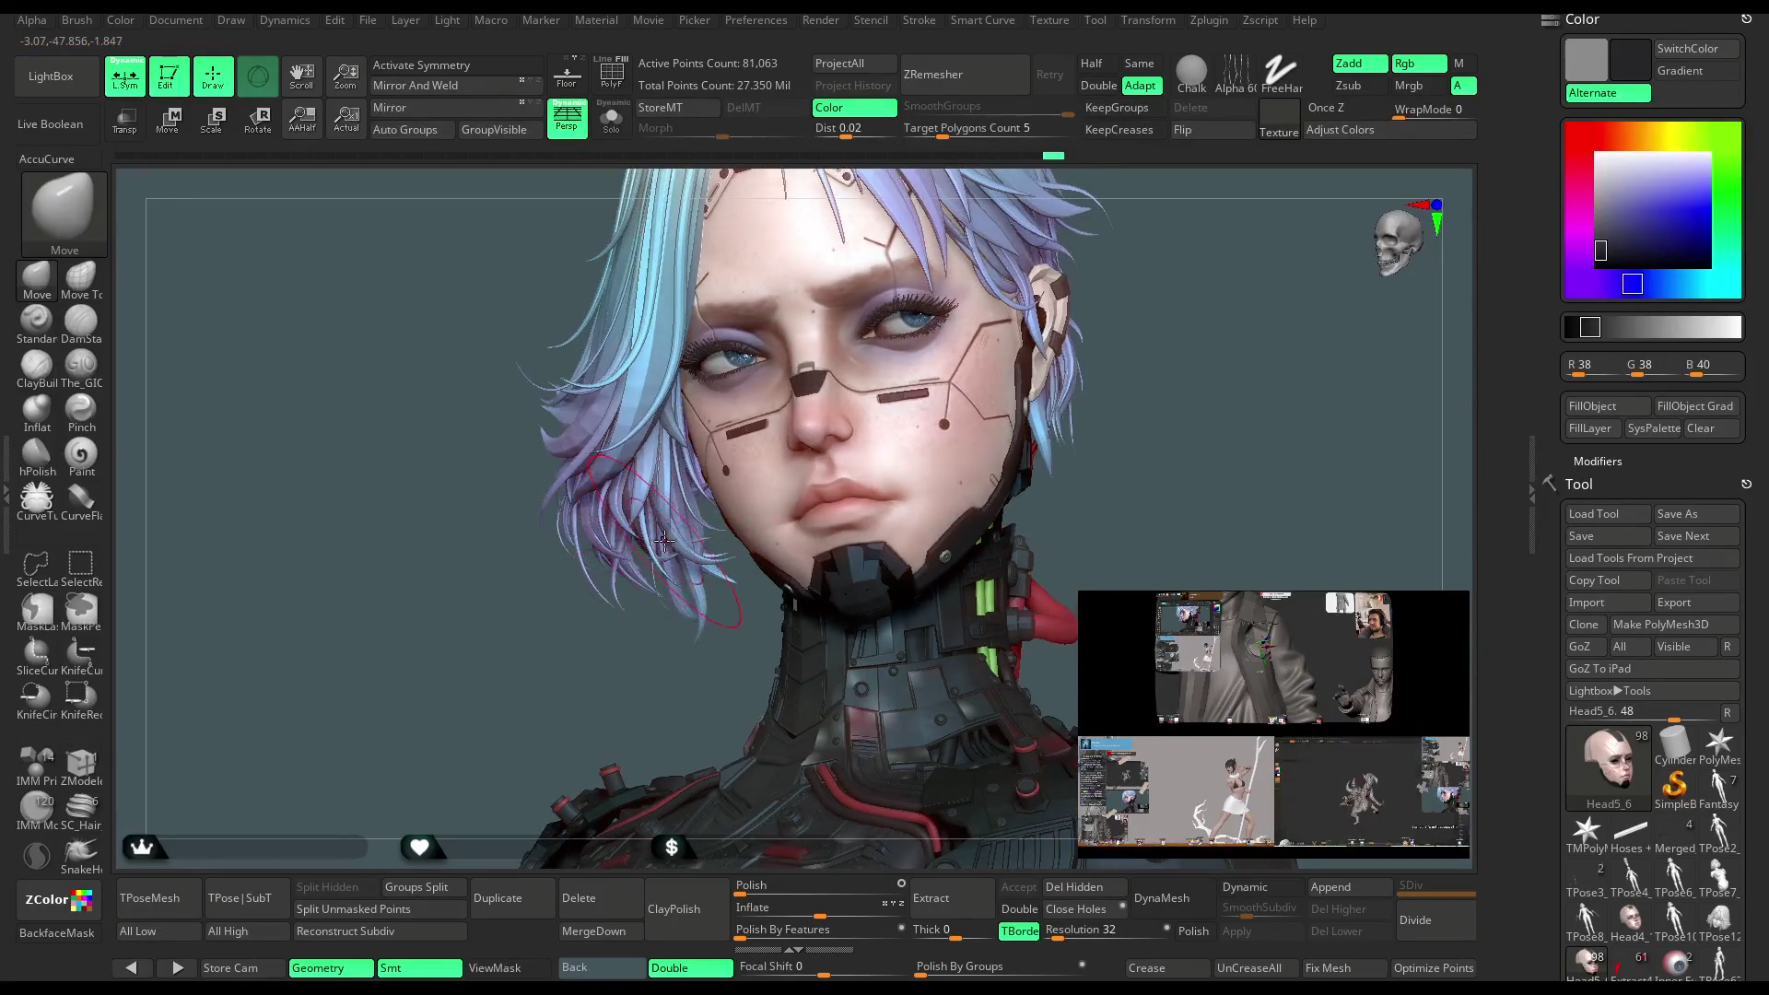
{"action": "mouse_move", "coordinate": [620, 688]}
{"action": "left_mouse_down"}
{"action": "mouse_move", "coordinate": [684, 620]}
{"action": "mouse_move", "coordinate": [627, 698]}
{"action": "mouse_move", "coordinate": [613, 672]}
{"action": "mouse_move", "coordinate": [683, 642]}
{"action": "mouse_move", "coordinate": [599, 573]}
{"action": "left_mouse_up"}
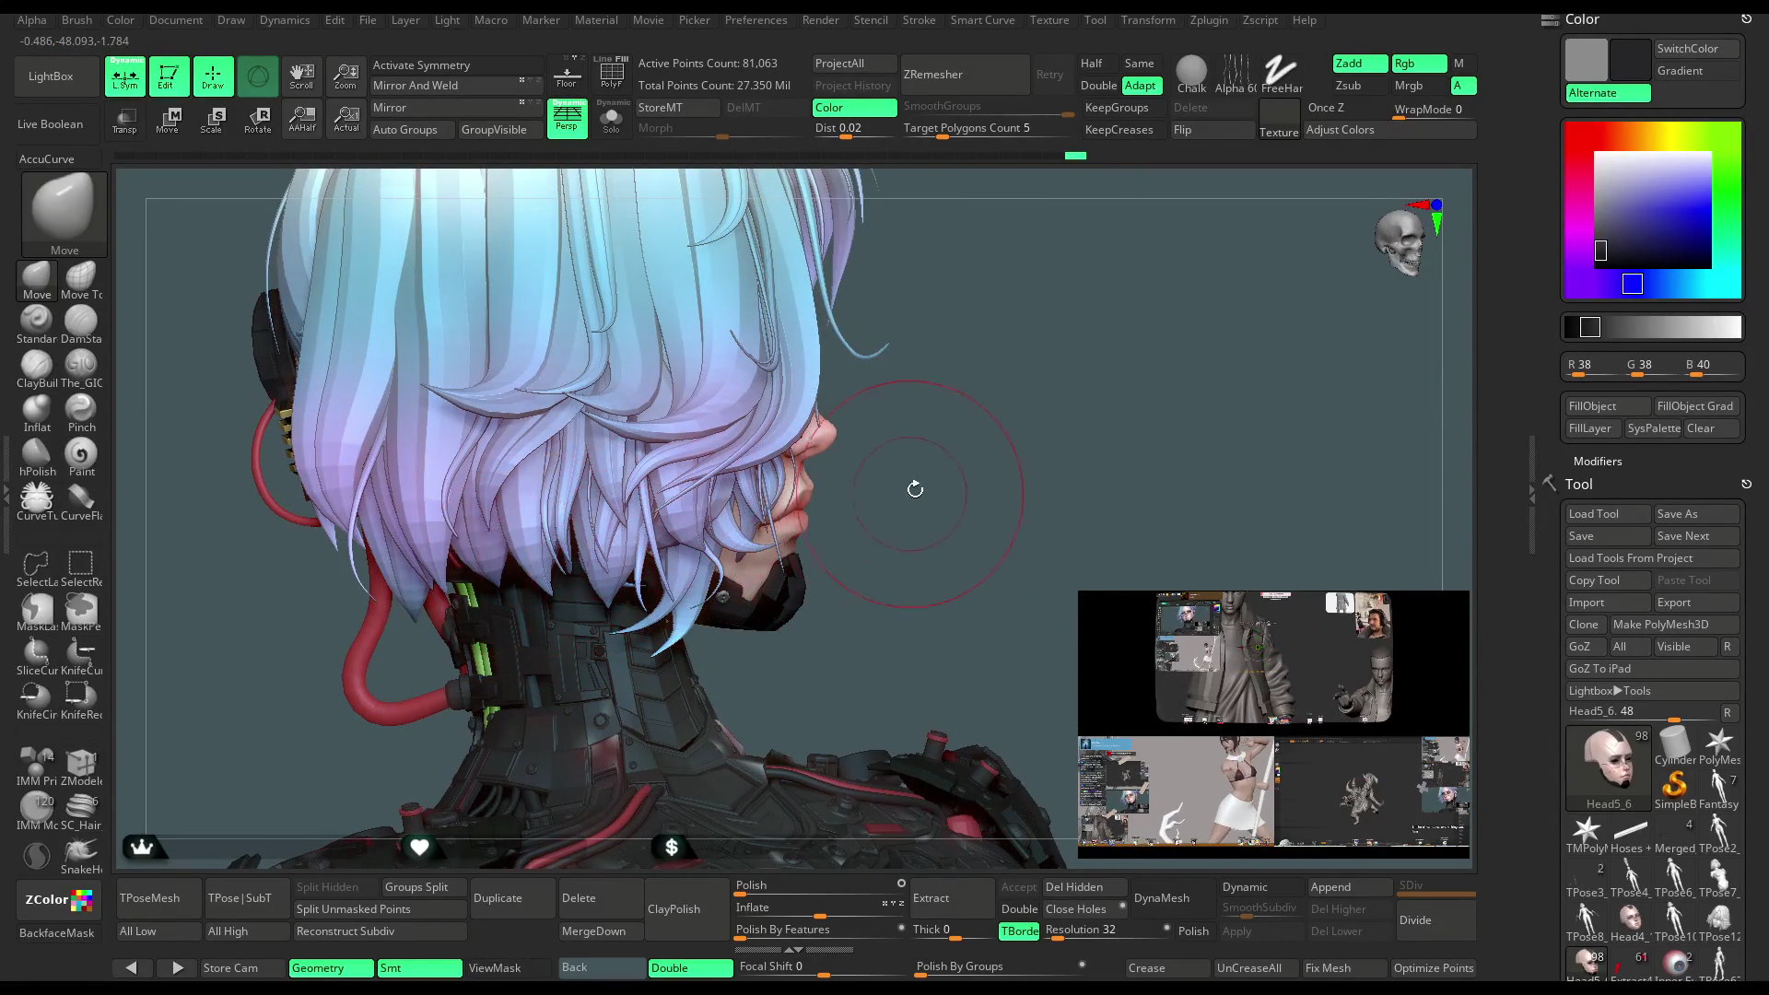
{"action": "left_click_drag", "start_coordinate": [912, 483], "coordinate": [494, 517]}
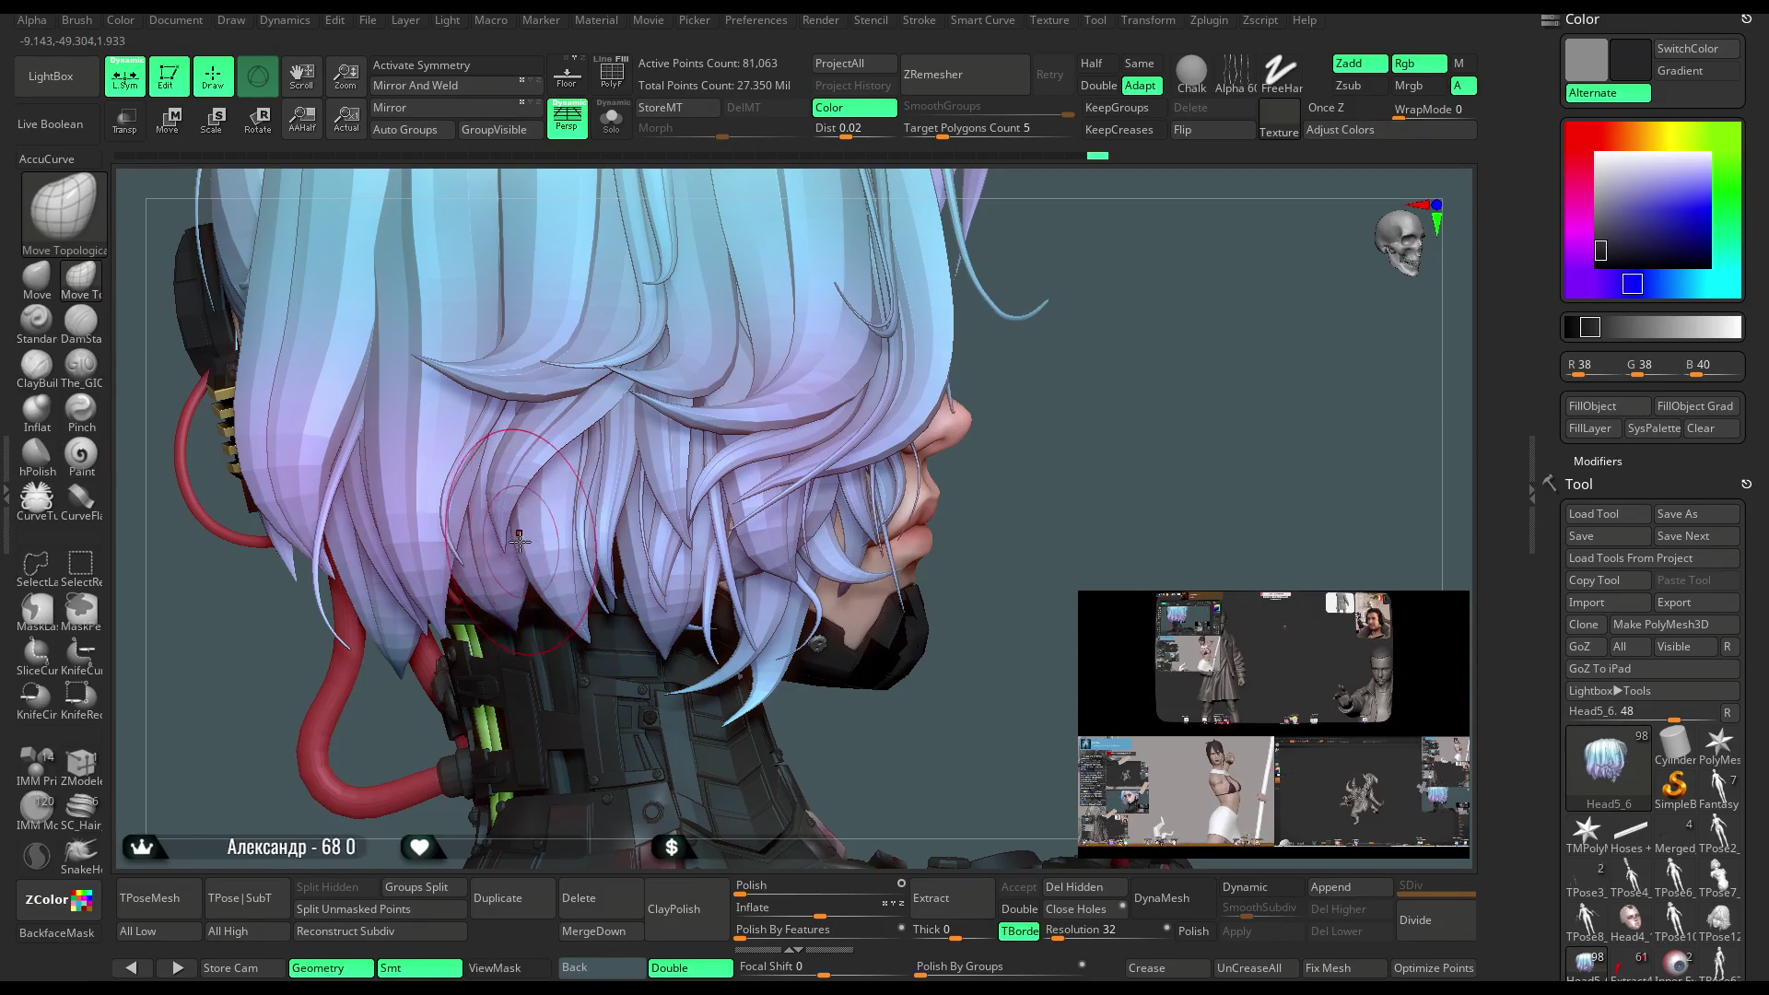
Rotate and pull back so the head and cabled neck appear smaller in the tuned matcap
{"action": "mouse_move", "coordinate": [846, 443]}
{"action": "left_mouse_down"}
{"action": "mouse_move", "coordinate": [1060, 446]}
{"action": "mouse_move", "coordinate": [996, 429]}
{"action": "mouse_move", "coordinate": [989, 454]}
{"action": "left_mouse_up"}
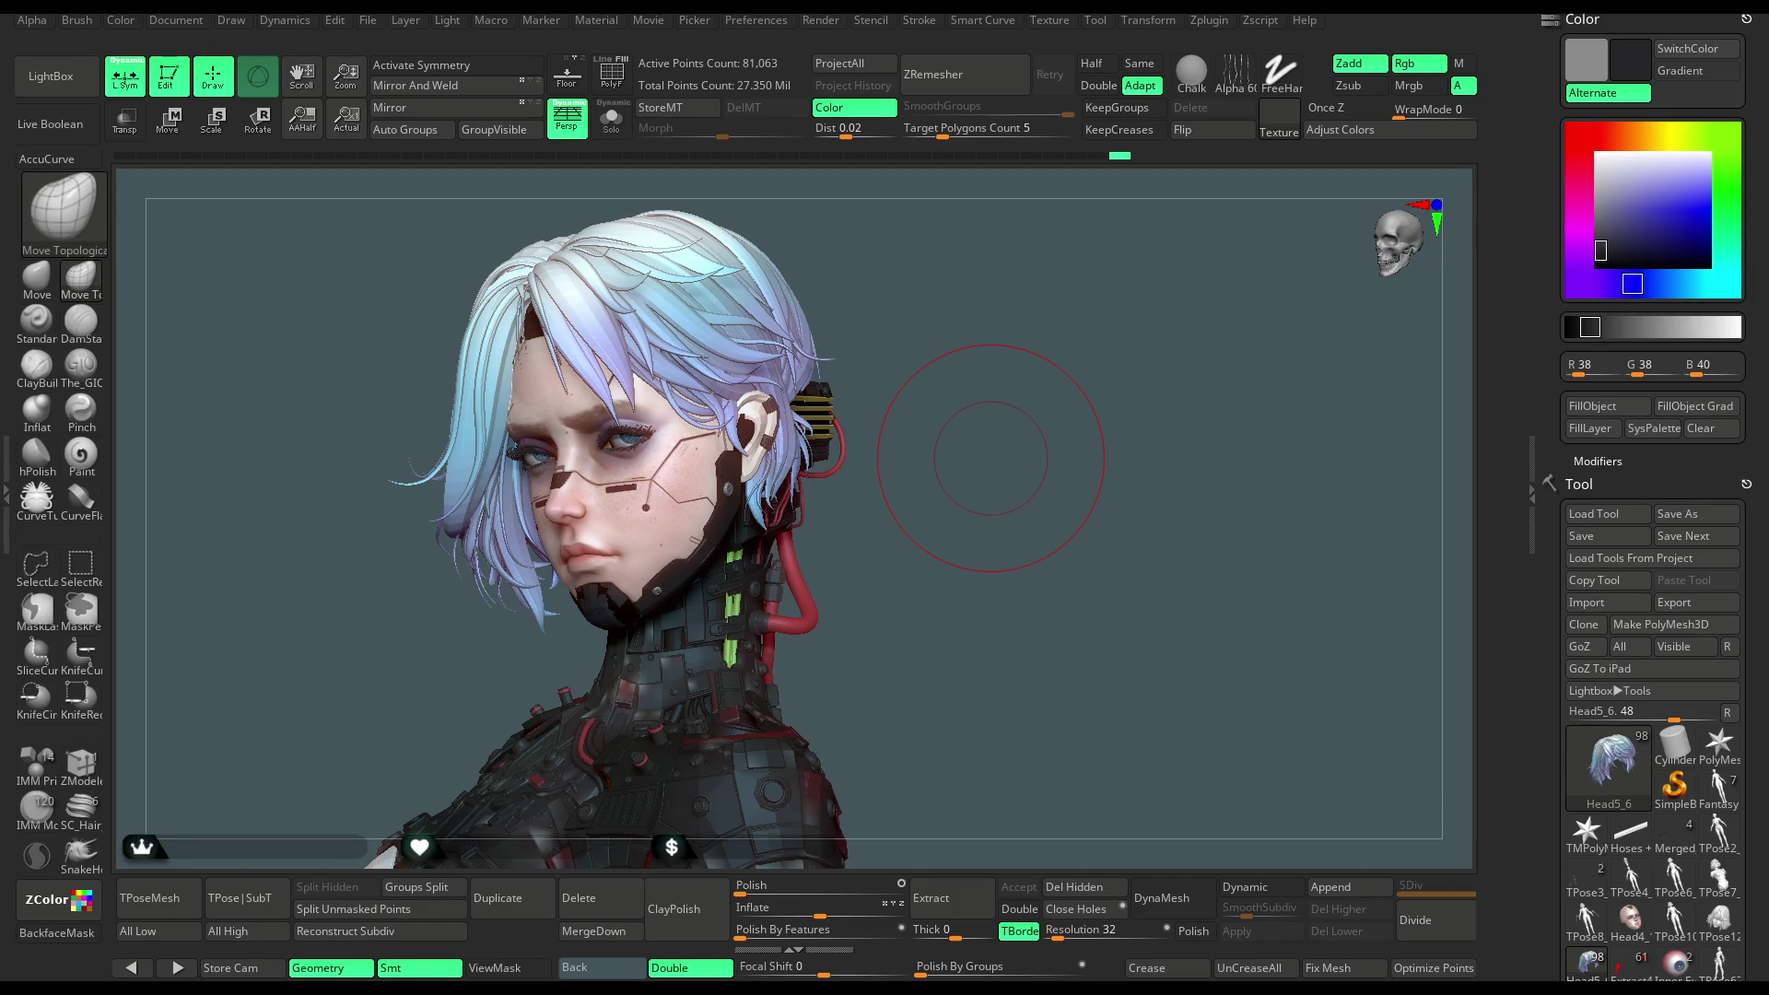
Zoom in on the face and ear, make Head4_14 active, and pick the plain Move brush
{"action": "key", "text": "Escape"}
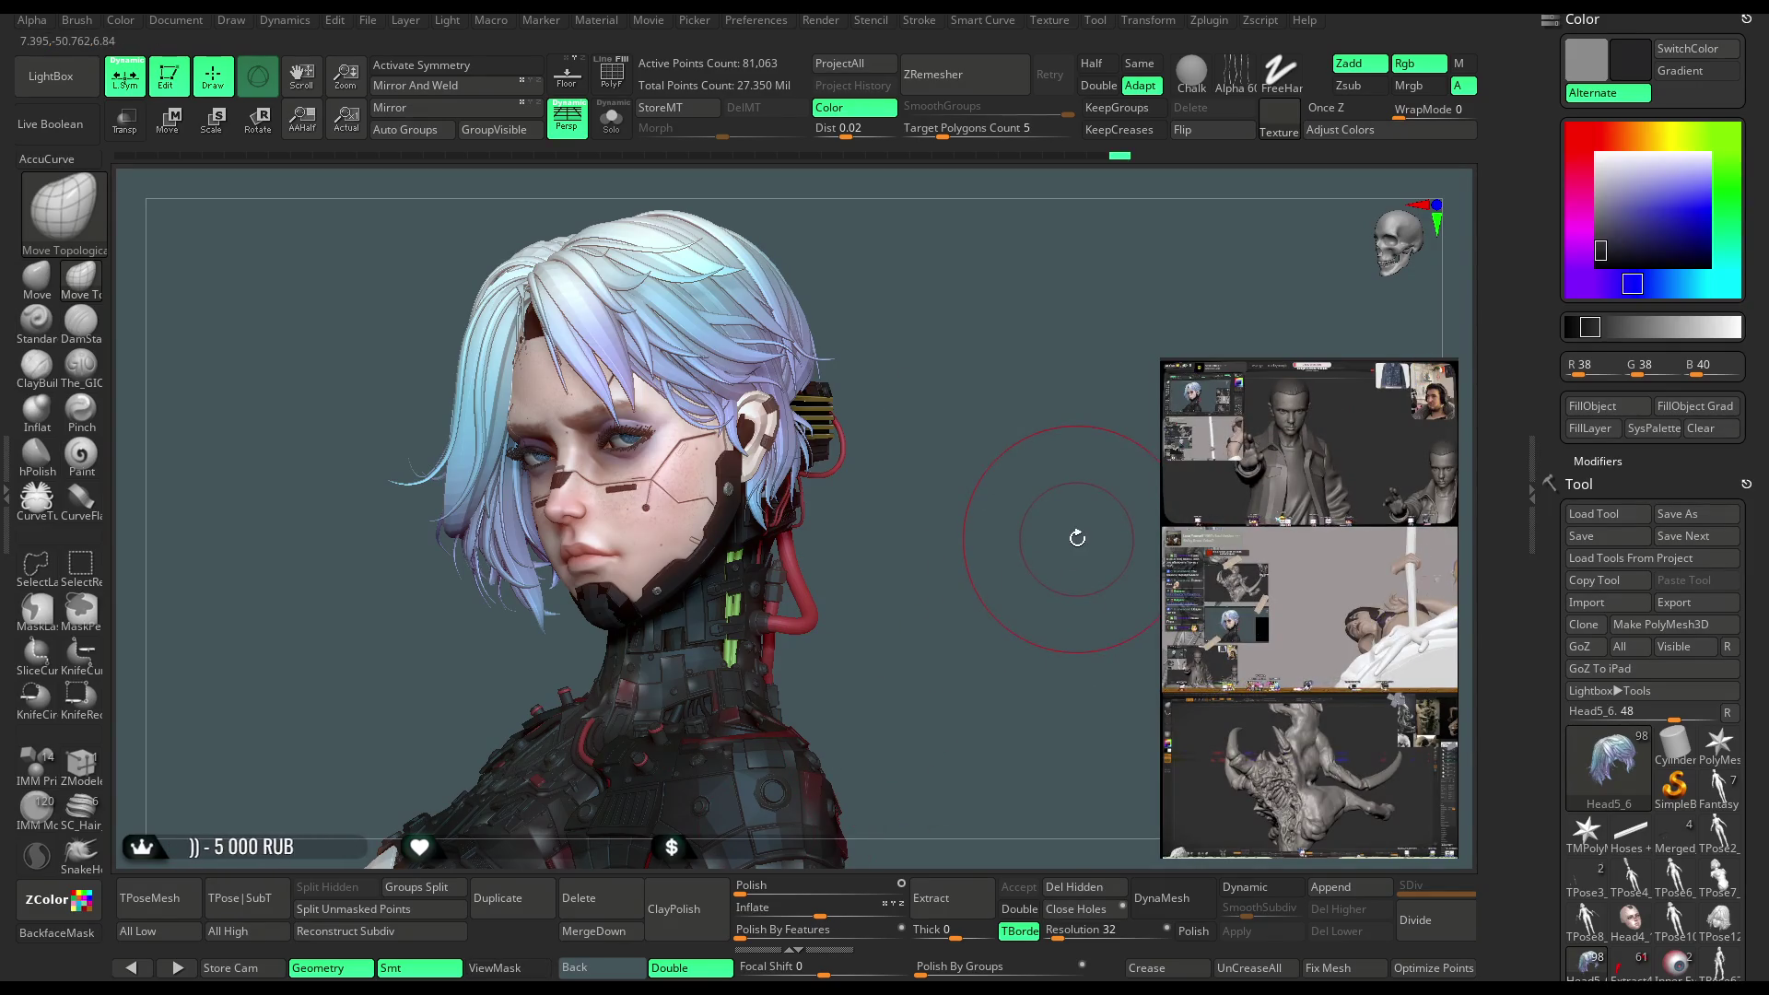
{"action": "mouse_move", "coordinate": [899, 385]}
{"action": "left_mouse_down"}
{"action": "mouse_move", "coordinate": [928, 360]}
{"action": "mouse_move", "coordinate": [1018, 404]}
{"action": "mouse_move", "coordinate": [1011, 340]}
{"action": "mouse_move", "coordinate": [1062, 320]}
{"action": "mouse_move", "coordinate": [1094, 242]}
{"action": "mouse_move", "coordinate": [1098, 284]}
{"action": "mouse_move", "coordinate": [1079, 269]}
{"action": "mouse_move", "coordinate": [1071, 306]}
{"action": "mouse_move", "coordinate": [1095, 264]}
{"action": "left_mouse_up"}
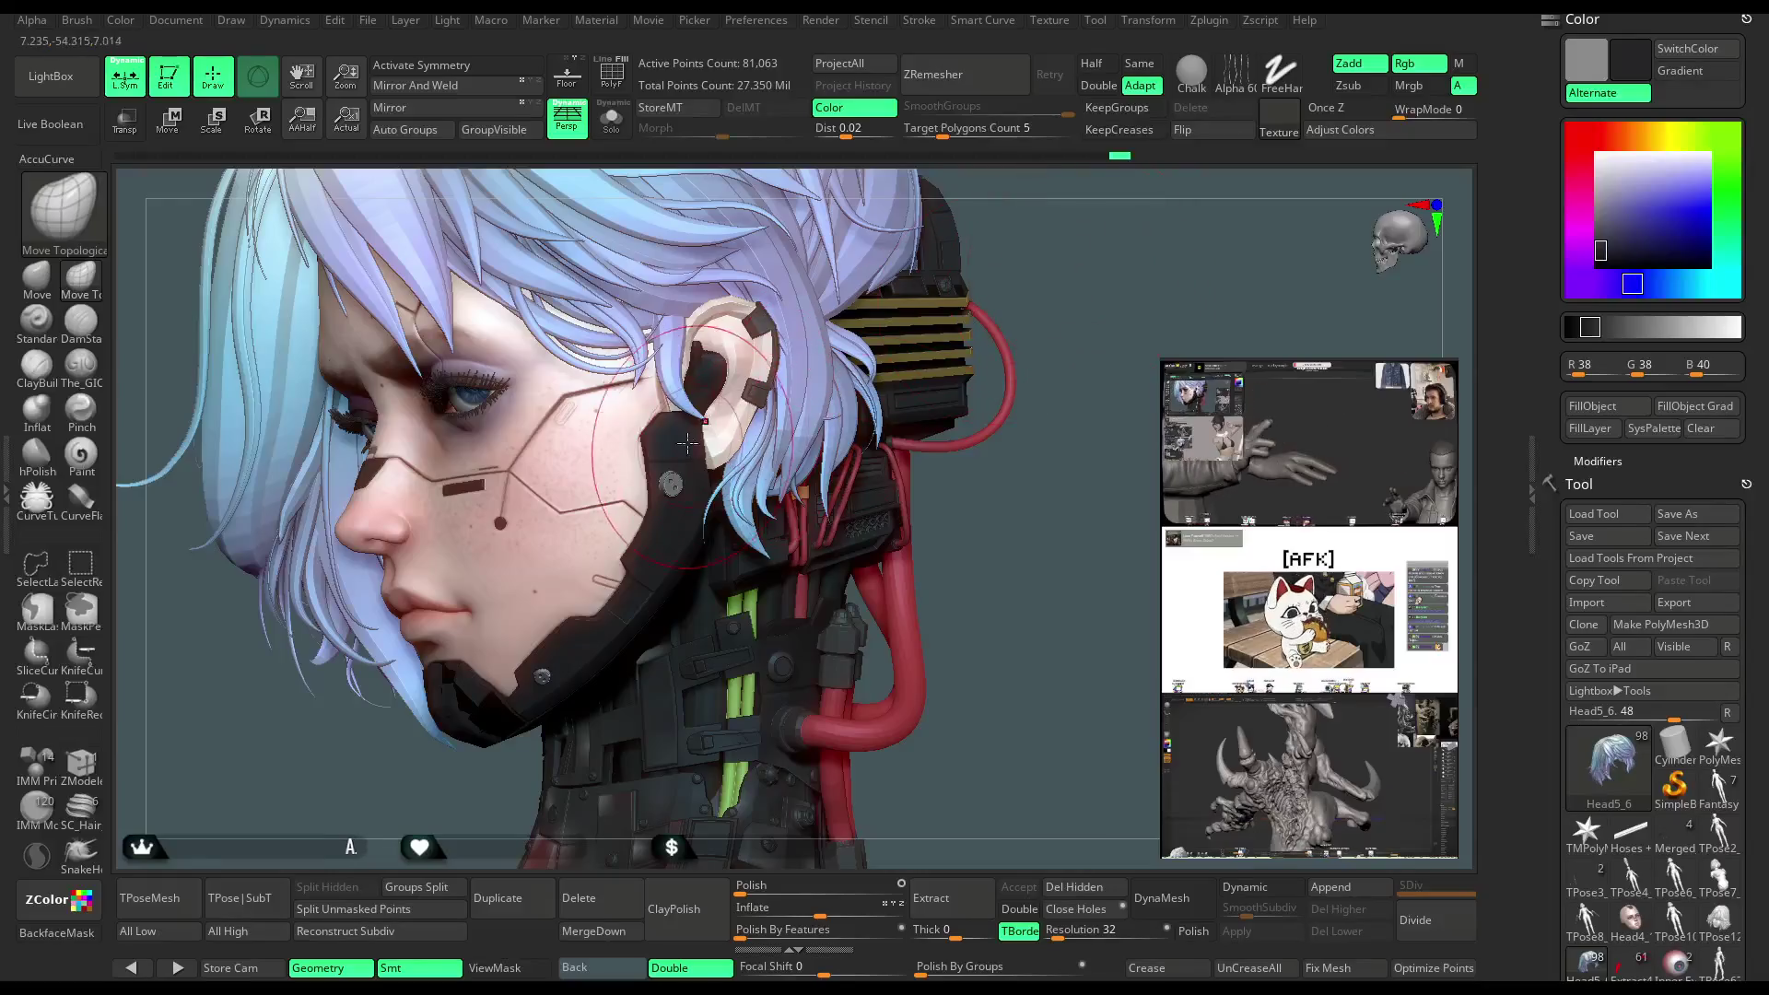
{"action": "left_click", "coordinate": [646, 400], "text": "alt"}
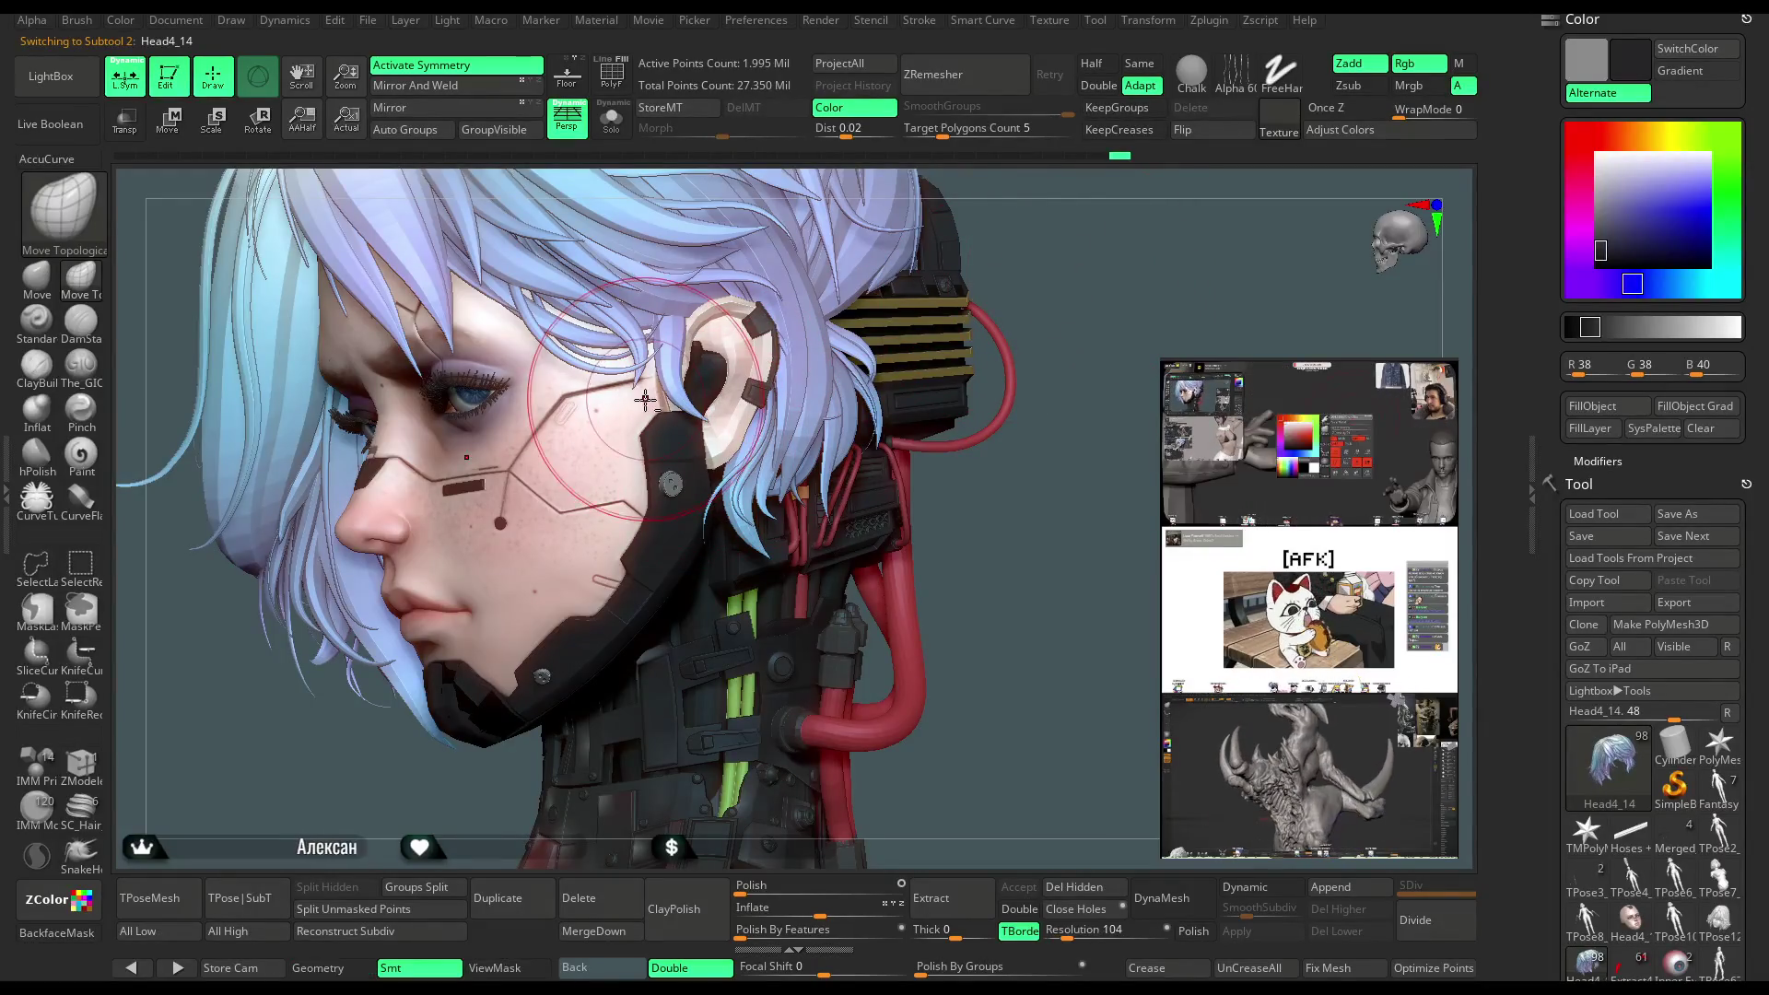
{"action": "key", "text": "space"}
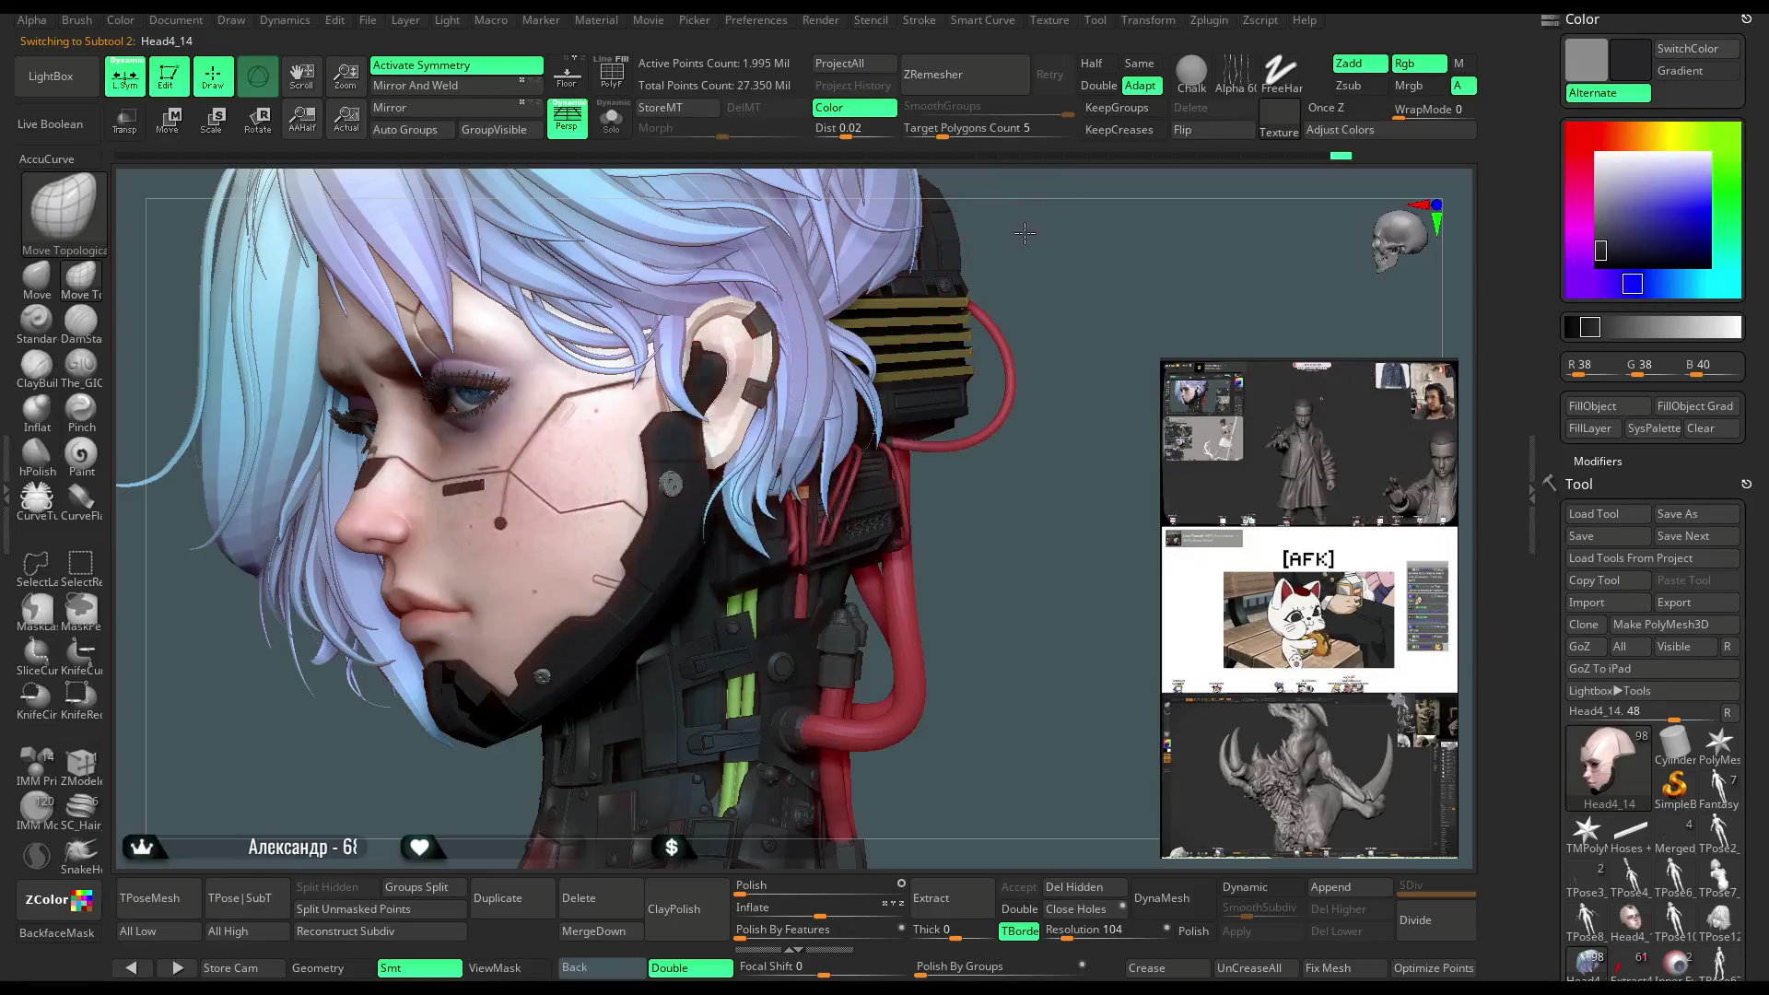
{"action": "scroll", "coordinate": [689, 407], "scroll_direction": "up", "scroll_amount": 5}
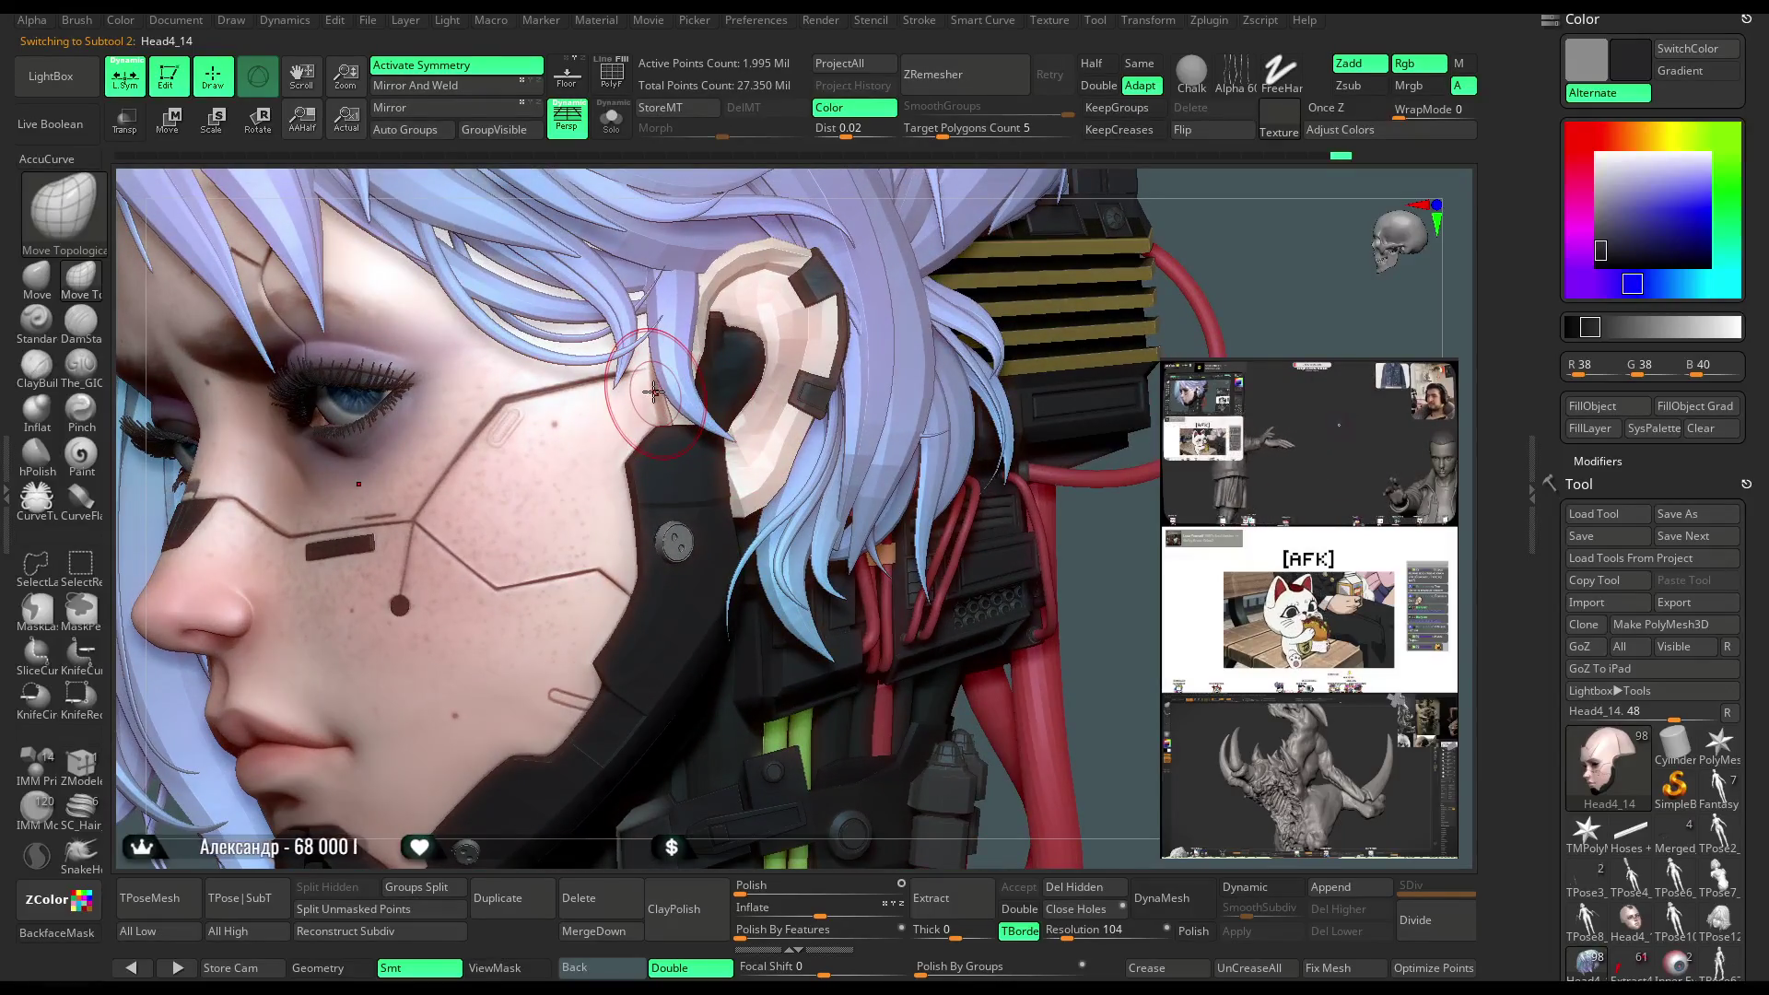
{"action": "left_click", "coordinate": [42, 273]}
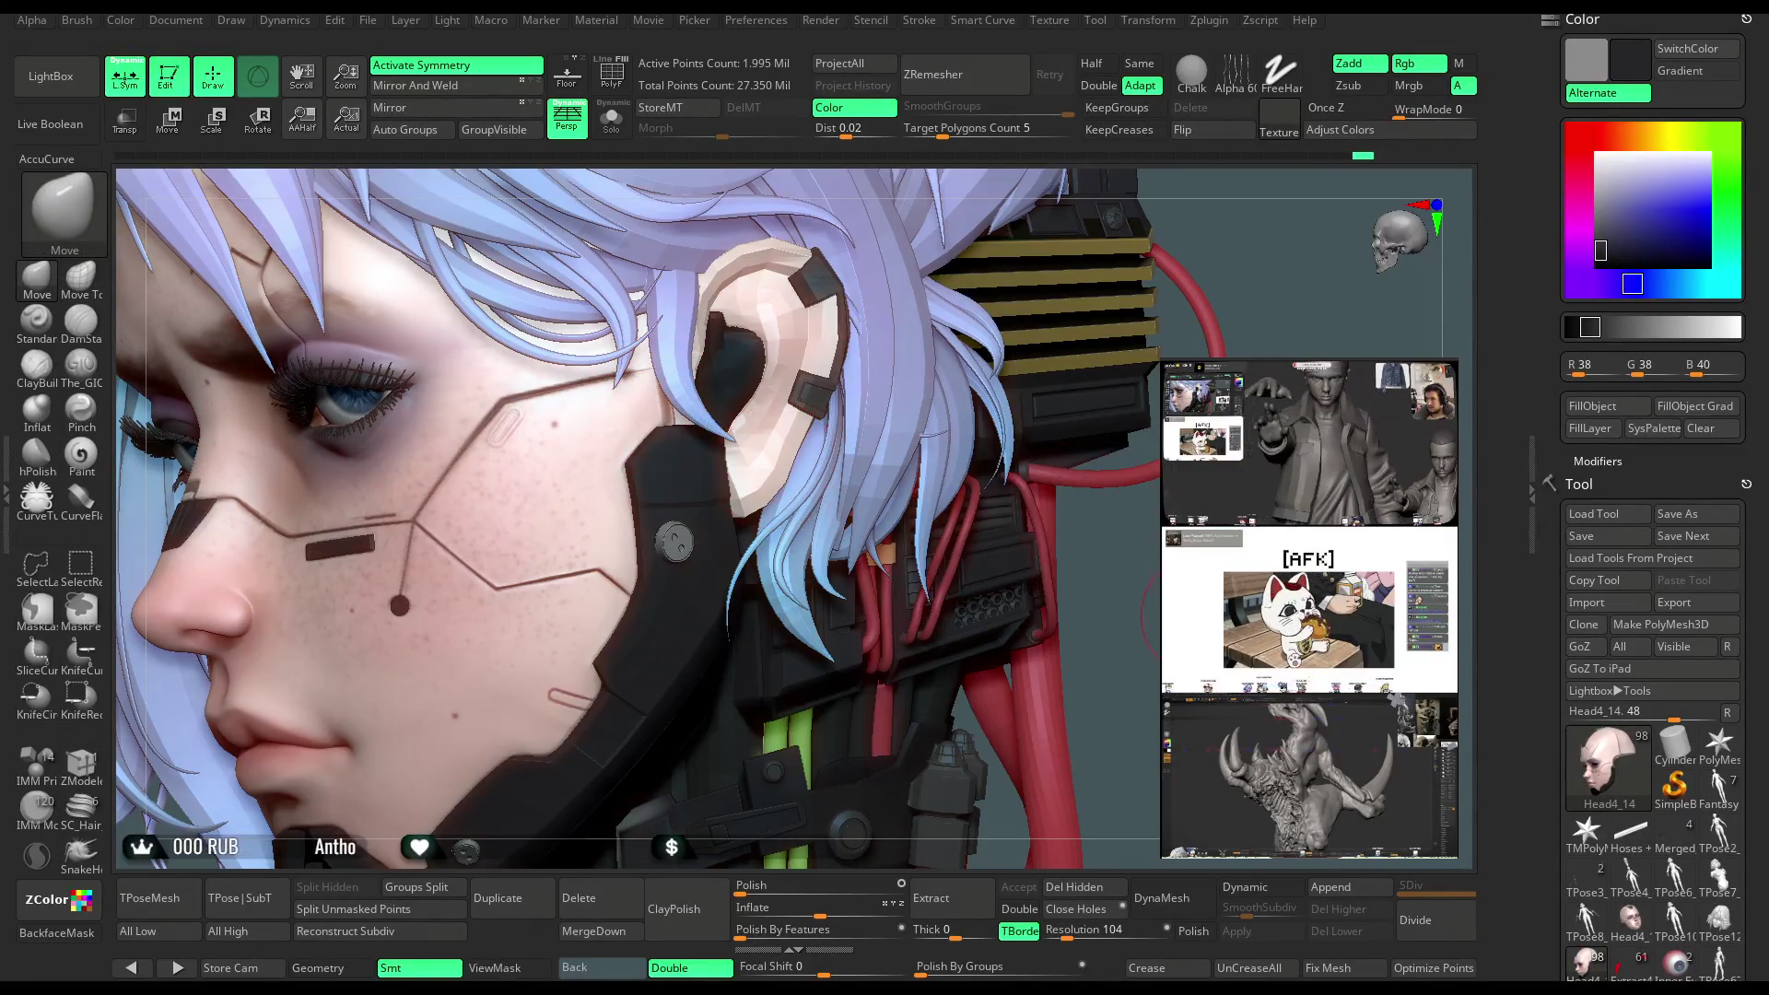
{"action": "scroll", "coordinate": [1109, 463], "scroll_direction": "down", "scroll_amount": 5}
Orbit out to head and torso and make the hair Head5_6 the active subtool
{"action": "mouse_move", "coordinate": [1108, 463]}
{"action": "left_mouse_down"}
{"action": "mouse_move", "coordinate": [959, 461]}
{"action": "mouse_move", "coordinate": [1109, 462]}
{"action": "mouse_move", "coordinate": [1078, 456]}
{"action": "left_mouse_up"}
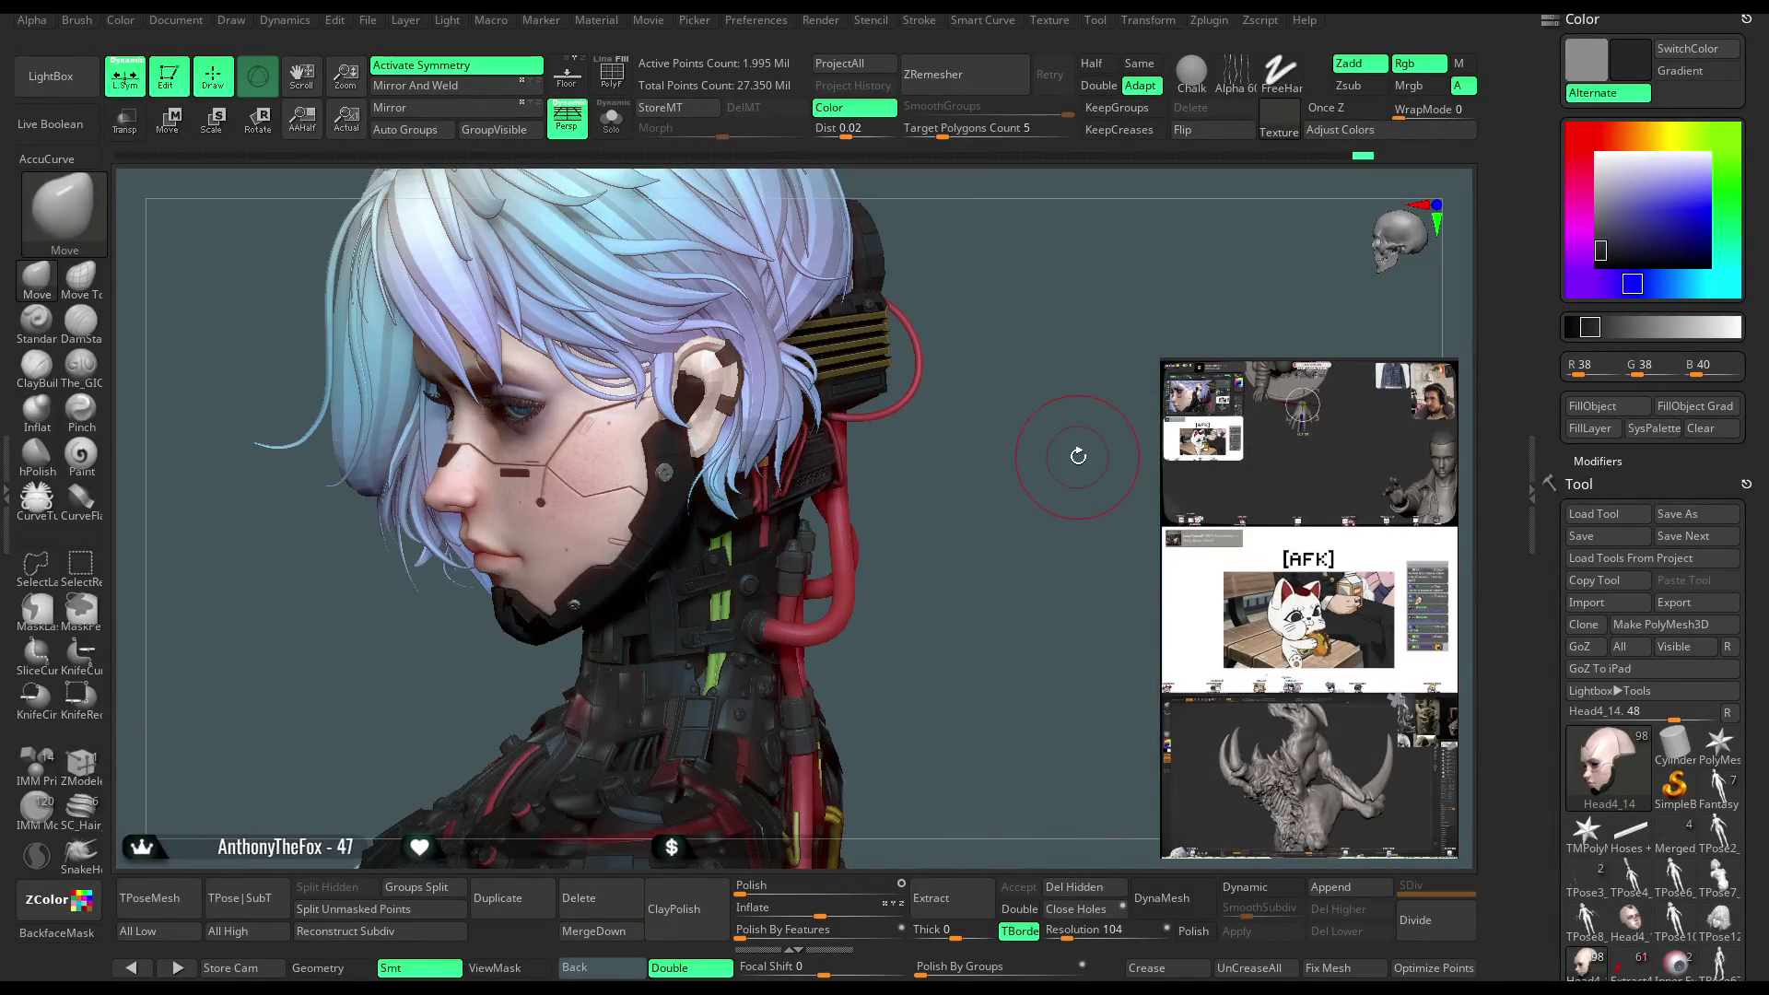
{"action": "left_click_drag", "start_coordinate": [1023, 409], "coordinate": [974, 443]}
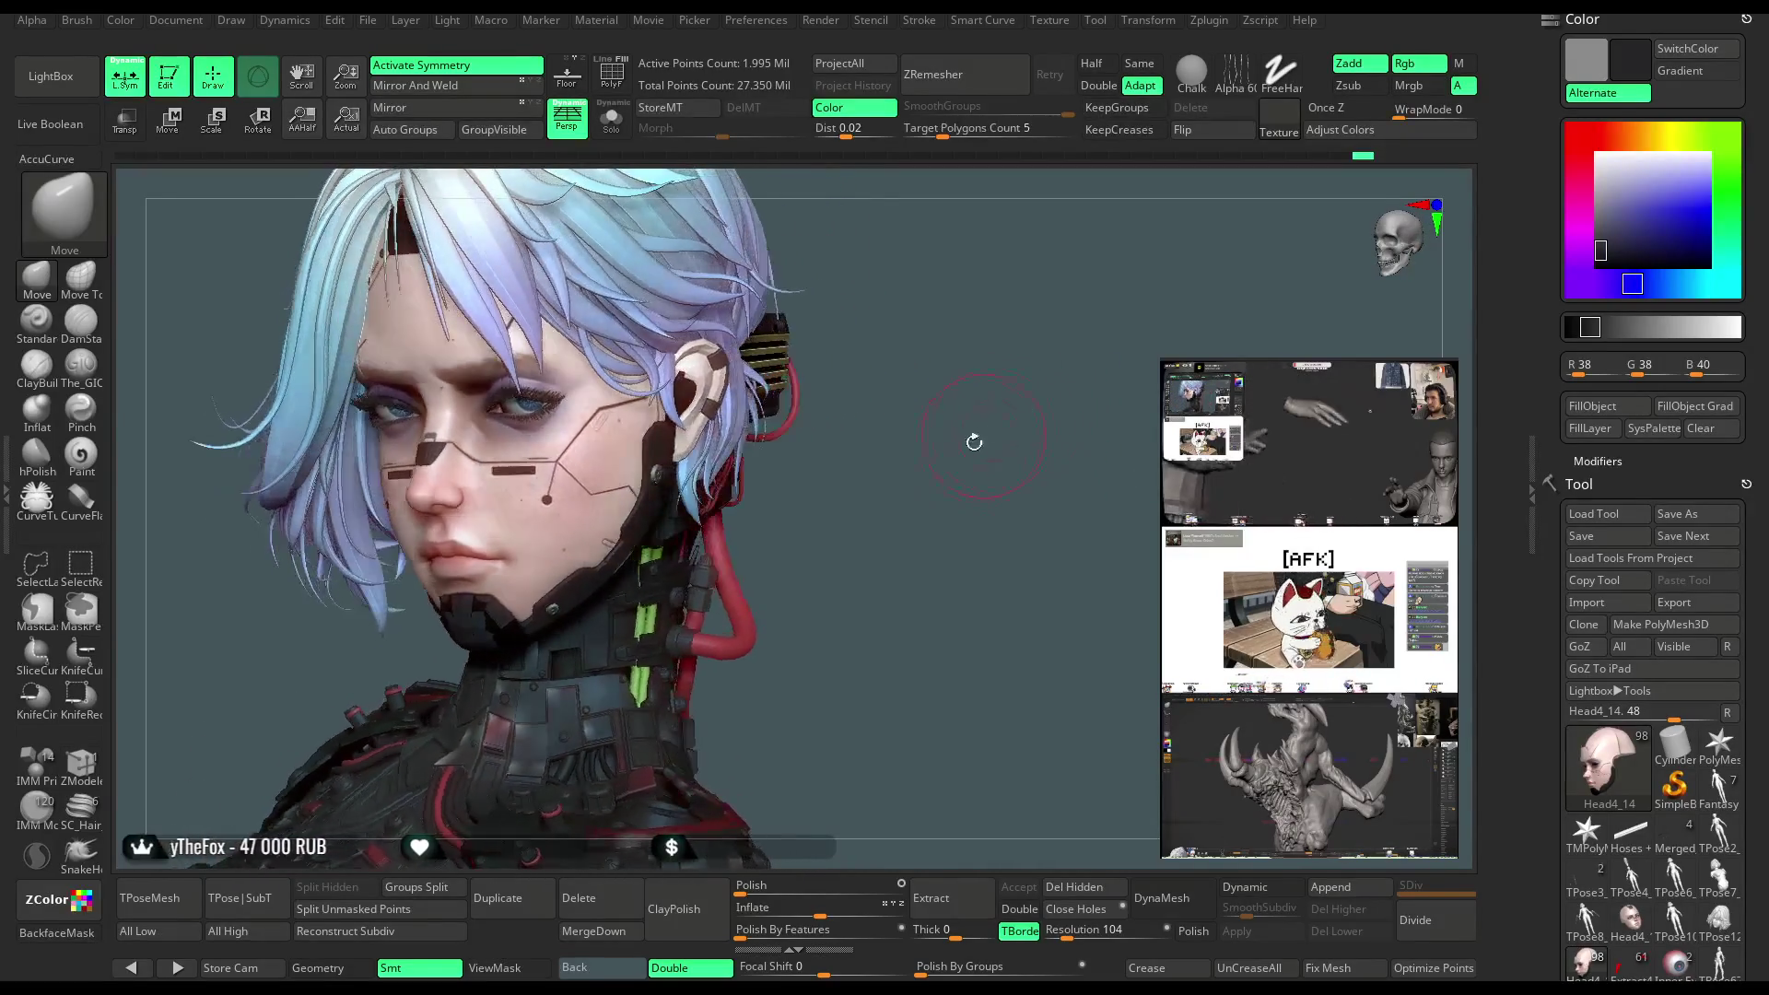
{"action": "mouse_move", "coordinate": [968, 506]}
{"action": "left_mouse_down"}
{"action": "mouse_move", "coordinate": [954, 399]}
{"action": "mouse_move", "coordinate": [966, 457]}
{"action": "mouse_move", "coordinate": [949, 433]}
{"action": "mouse_move", "coordinate": [910, 444]}
{"action": "mouse_move", "coordinate": [926, 426]}
{"action": "mouse_move", "coordinate": [895, 438]}
{"action": "mouse_move", "coordinate": [1000, 479]}
{"action": "left_mouse_up"}
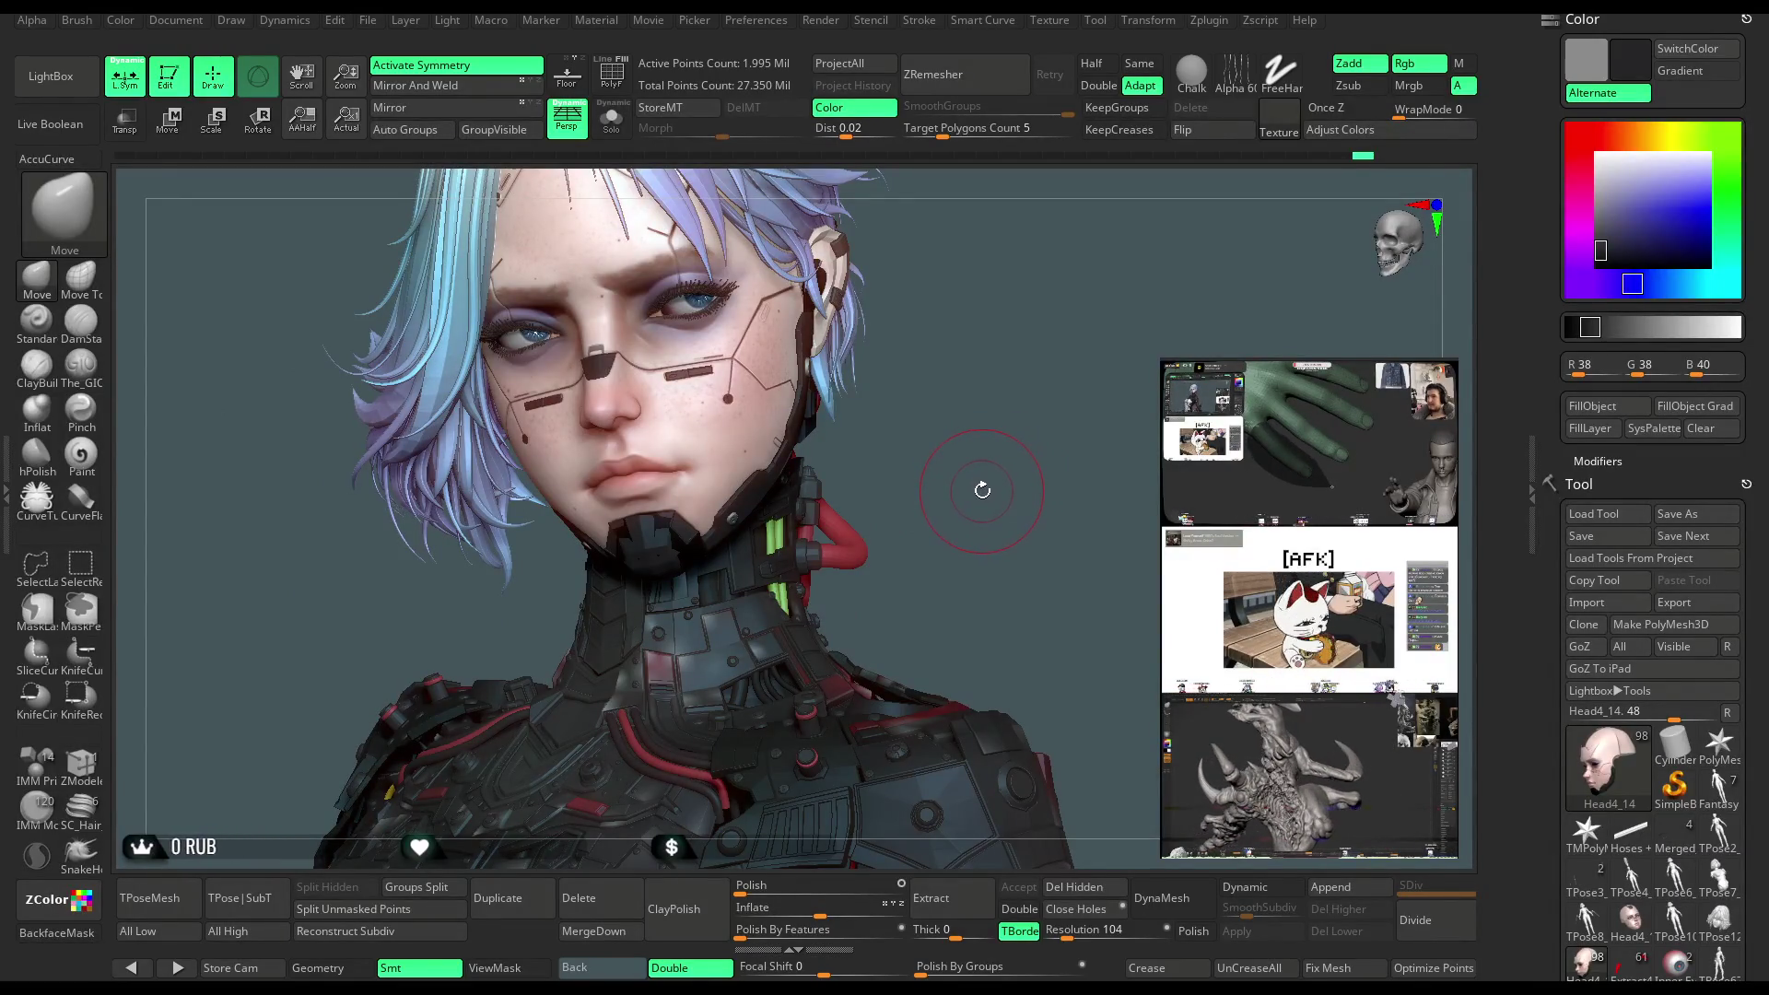
{"action": "mouse_move", "coordinate": [975, 482]}
{"action": "left_mouse_down"}
{"action": "mouse_move", "coordinate": [931, 443]}
{"action": "mouse_move", "coordinate": [958, 433]}
{"action": "mouse_move", "coordinate": [980, 453]}
{"action": "left_mouse_up"}
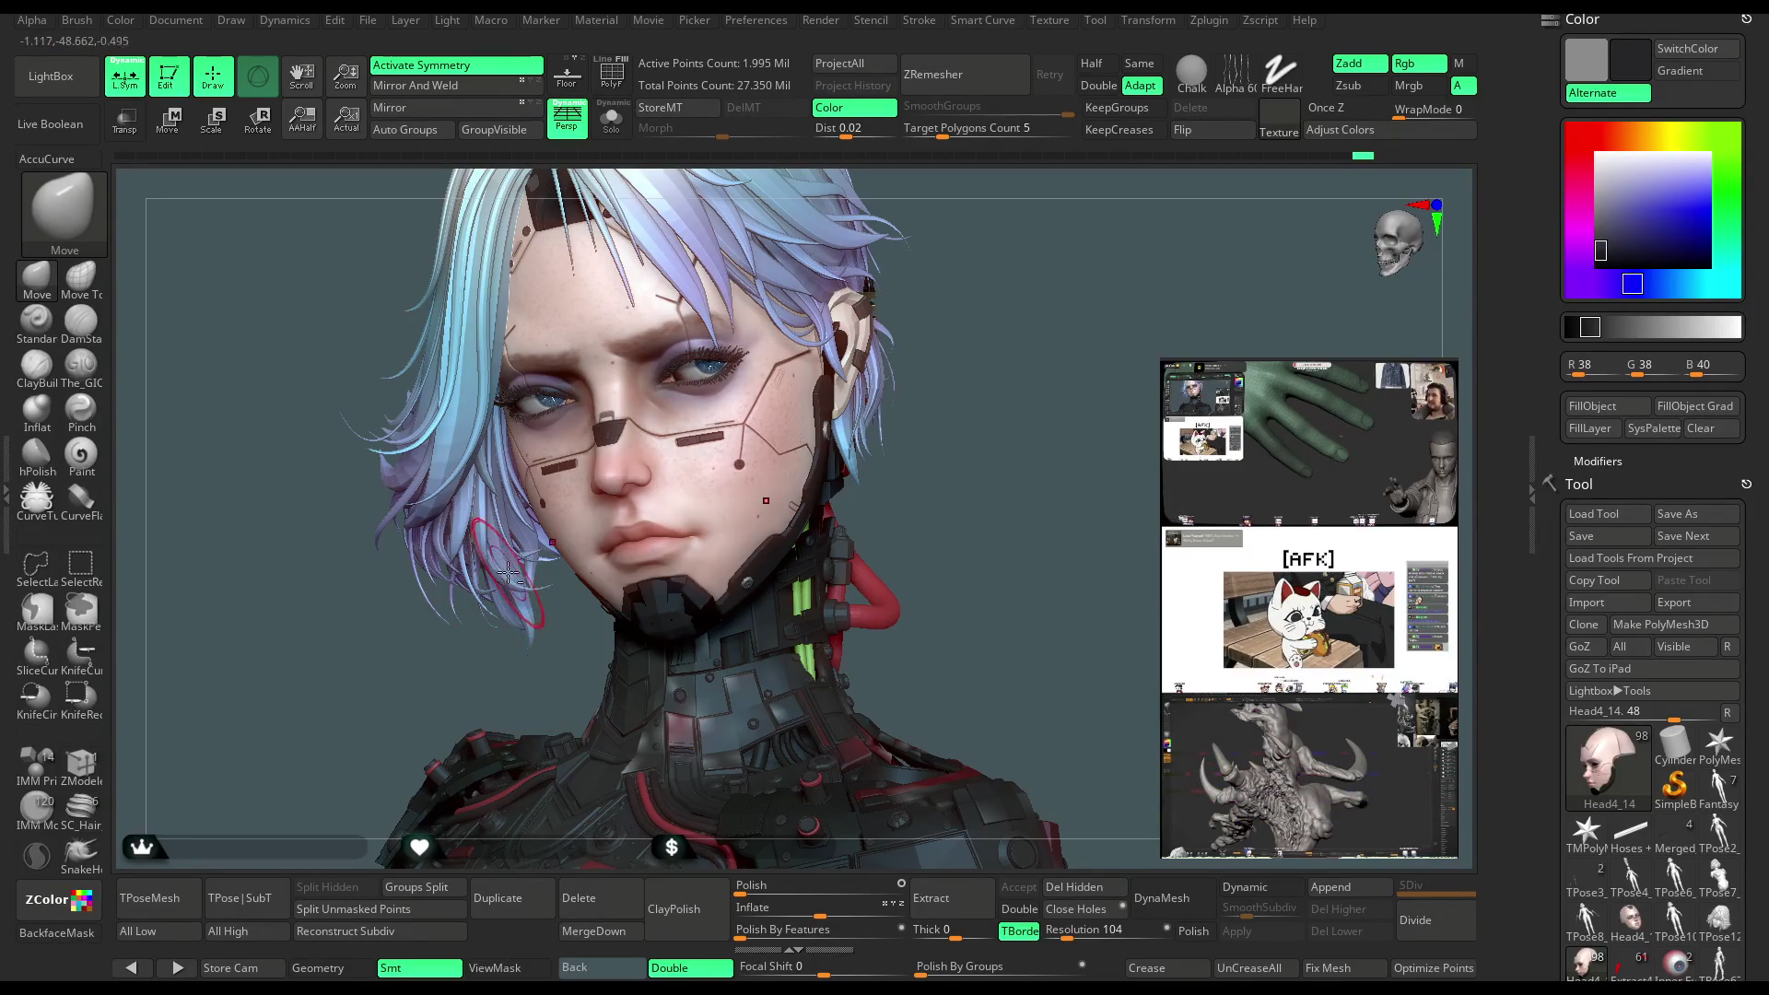
{"action": "left_click", "coordinate": [539, 774], "text": "alt"}
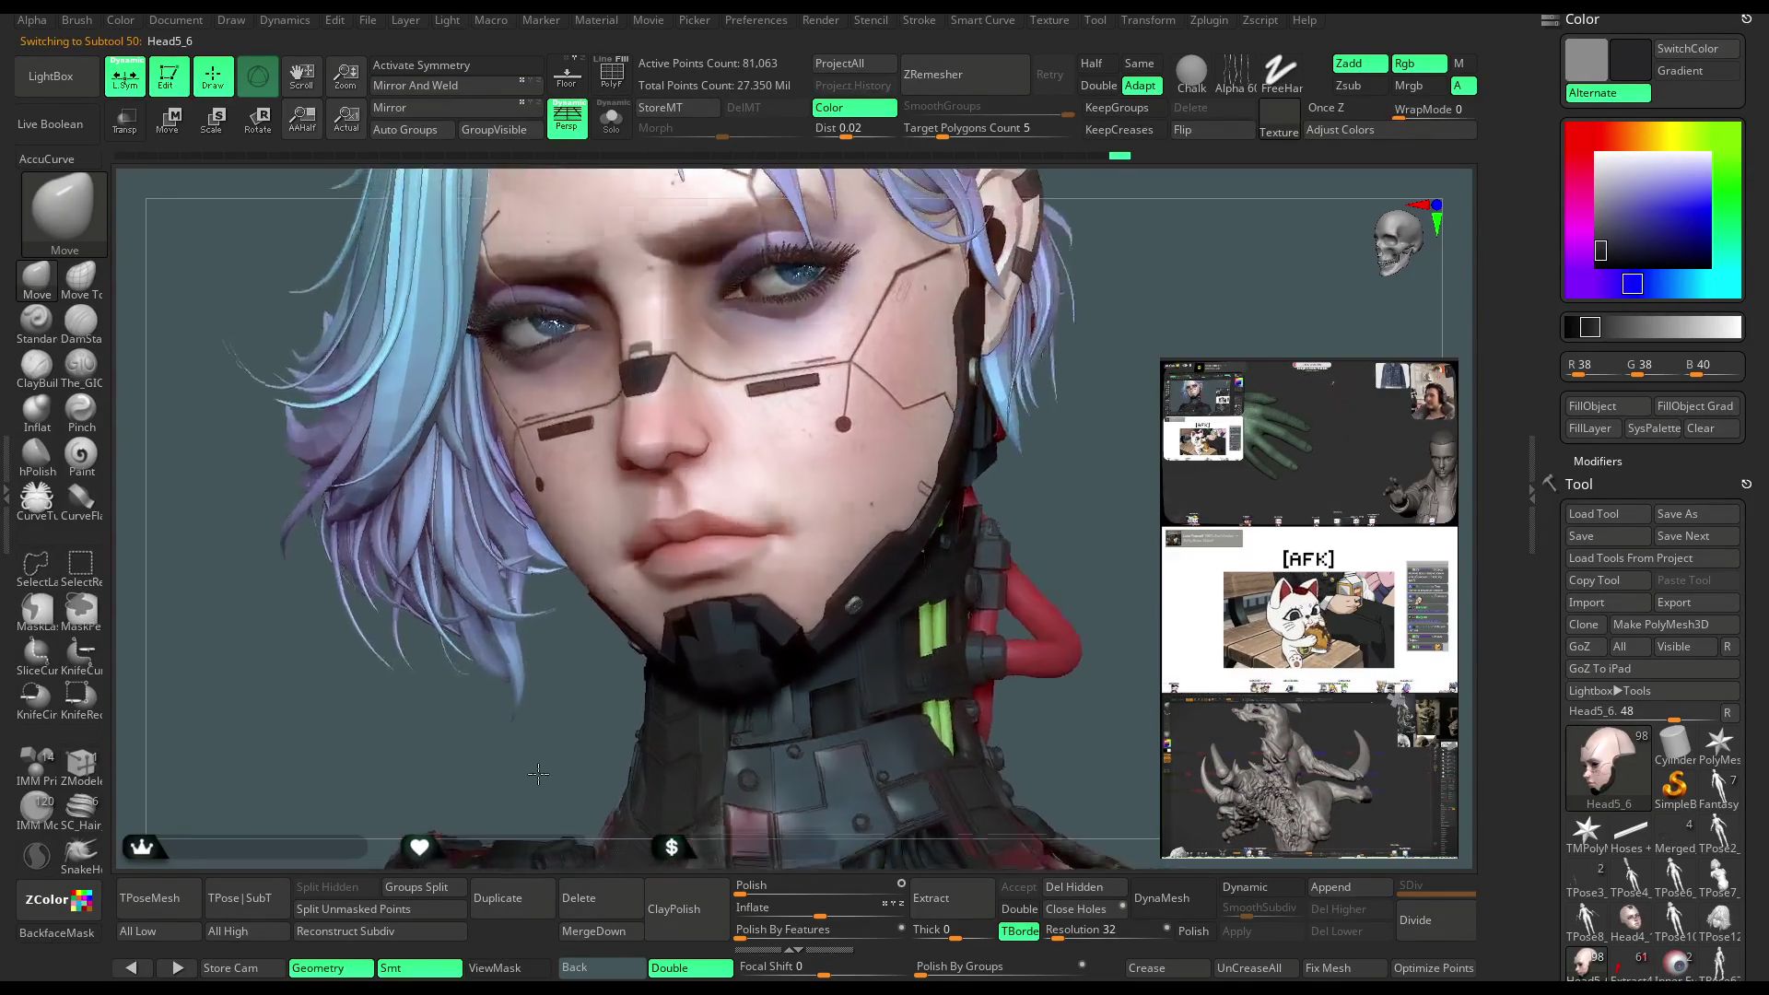
Load the Move Topological brush and enlarge its Draw Size to 158
{"action": "left_click_drag", "start_coordinate": [539, 774], "coordinate": [571, 730]}
{"action": "key", "text": "b"}
{"action": "key", "text": "m"}
{"action": "key", "text": "t"}
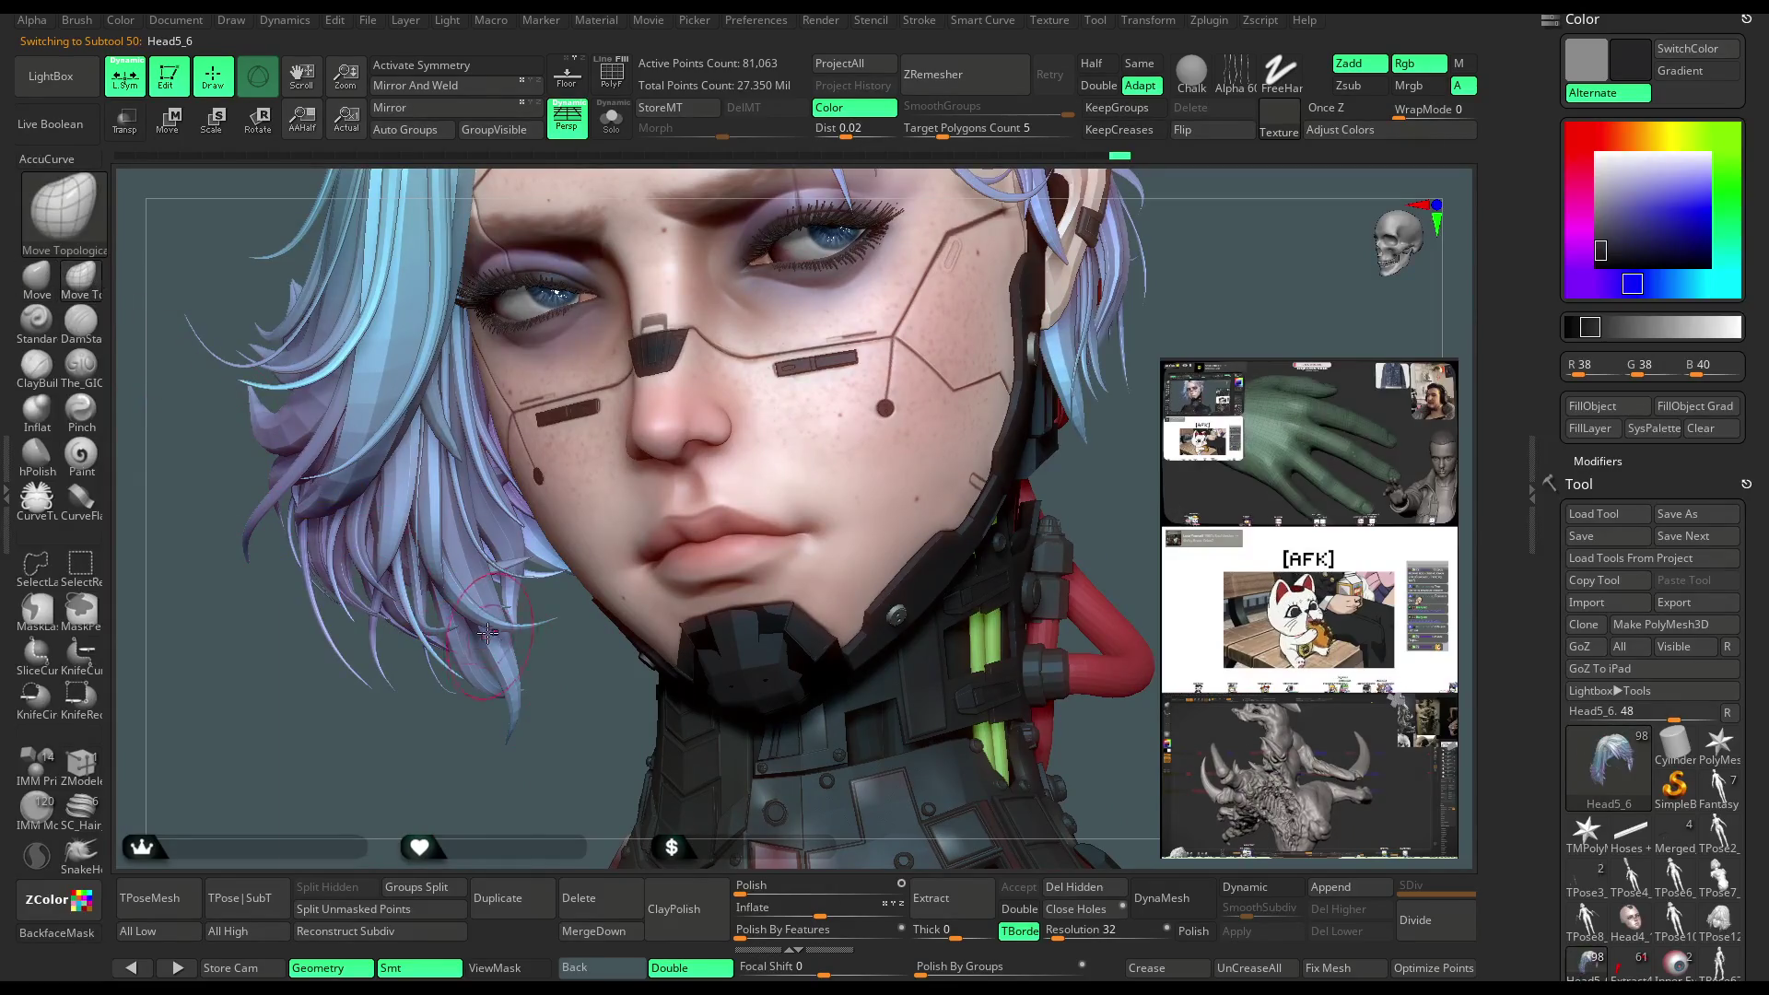
{"action": "key", "text": "space"}
{"action": "left_click_drag", "start_coordinate": [558, 618], "coordinate": [582, 615]}
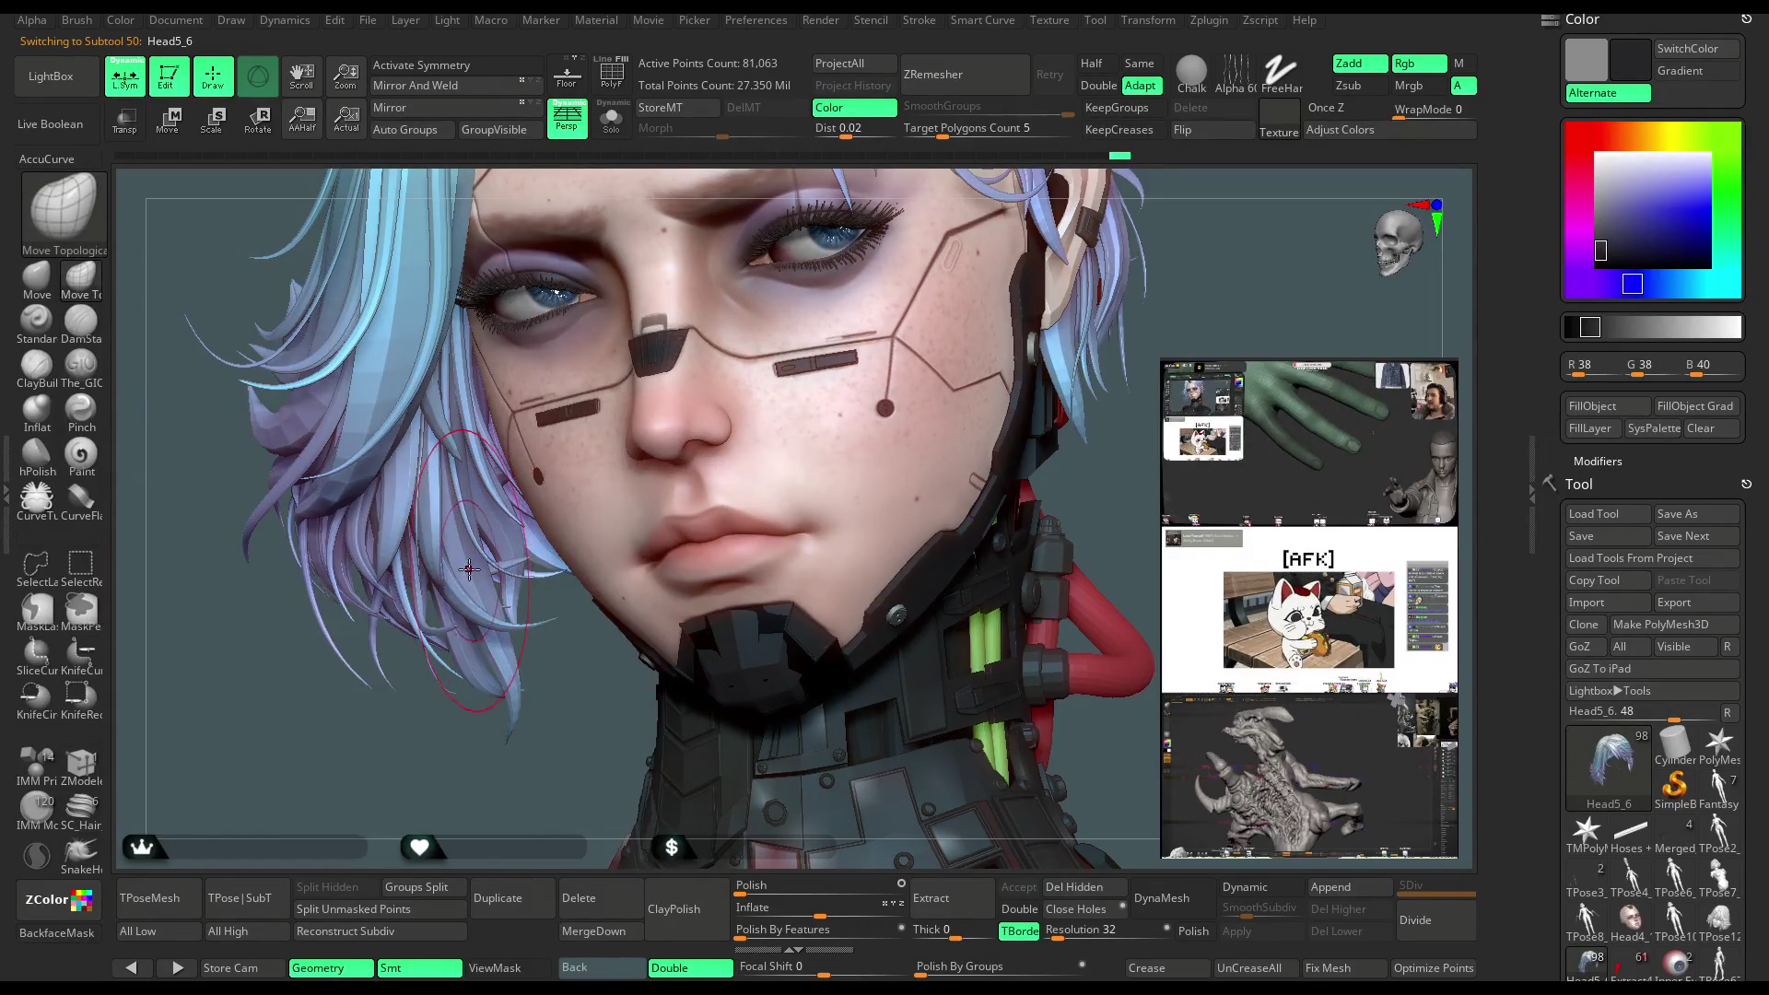
Review the hair from three-quarter, overhead and side views round to the front
{"action": "left_click_drag", "start_coordinate": [530, 765], "coordinate": [463, 650]}
{"action": "mouse_move", "coordinate": [573, 778]}
{"action": "left_mouse_down"}
{"action": "mouse_move", "coordinate": [547, 855]}
{"action": "mouse_move", "coordinate": [531, 792]}
{"action": "mouse_move", "coordinate": [946, 407]}
{"action": "mouse_move", "coordinate": [888, 434]}
{"action": "left_mouse_up"}
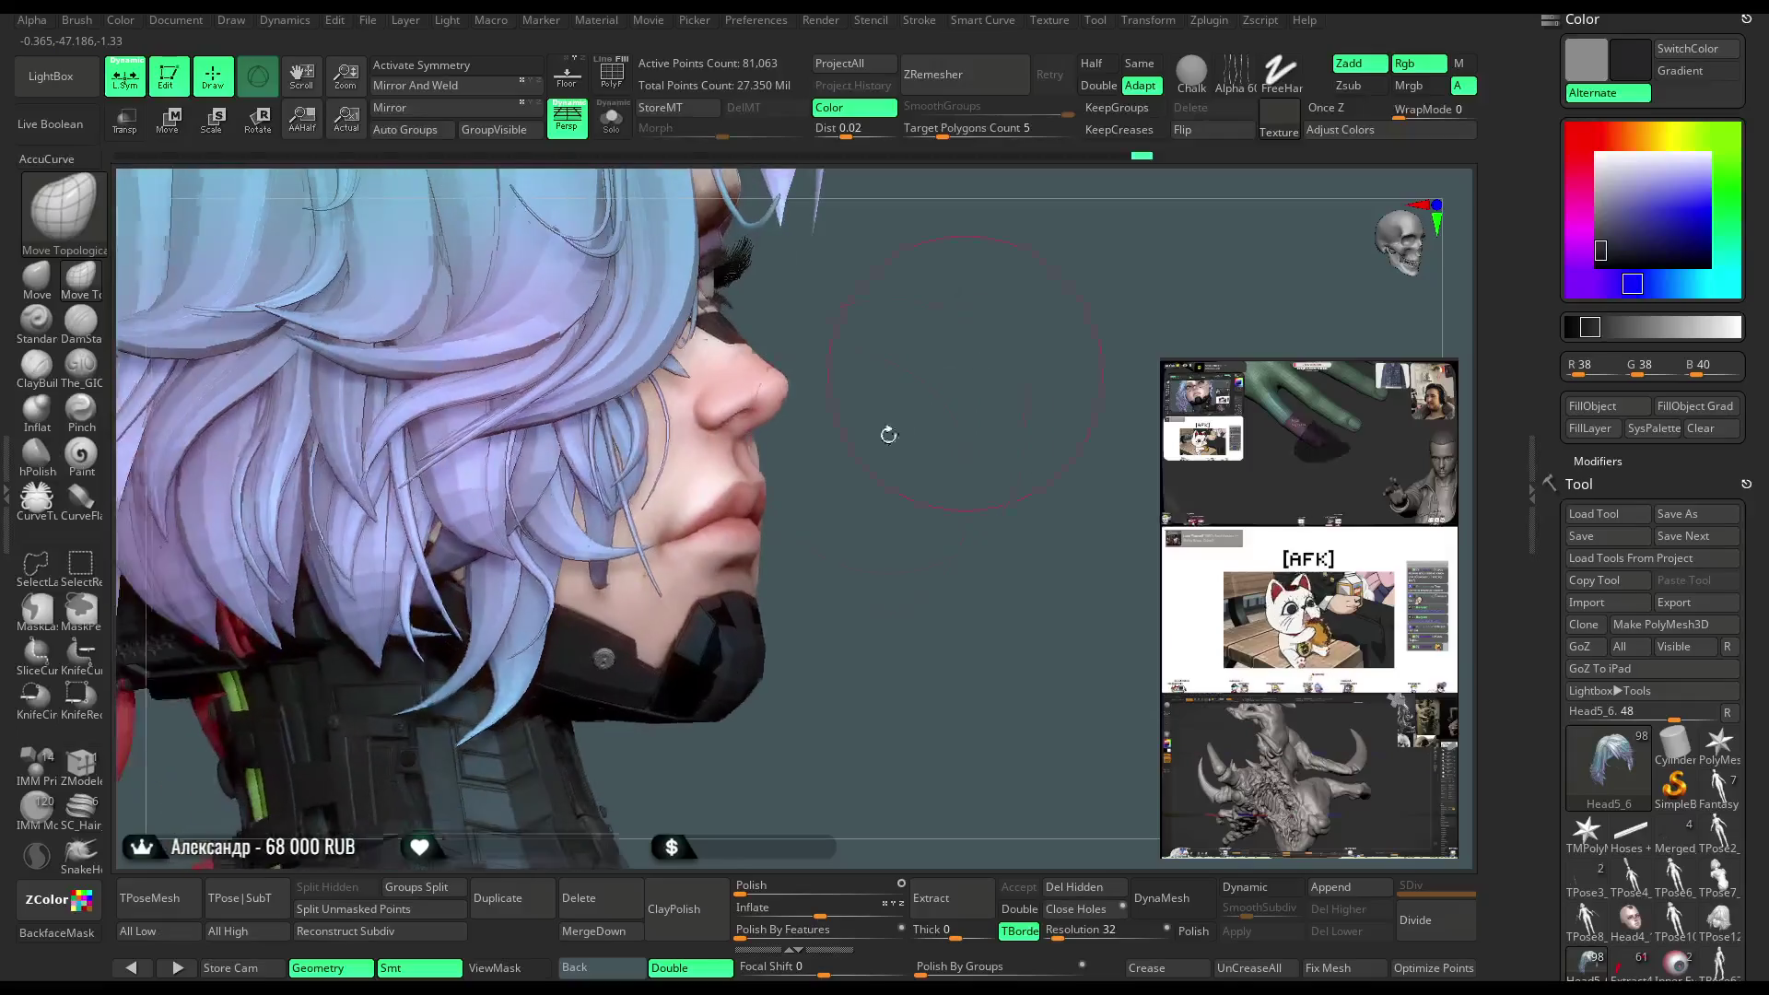
{"action": "right_click_drag", "start_coordinate": [495, 700], "coordinate": [590, 645]}
{"action": "key", "text": "space"}
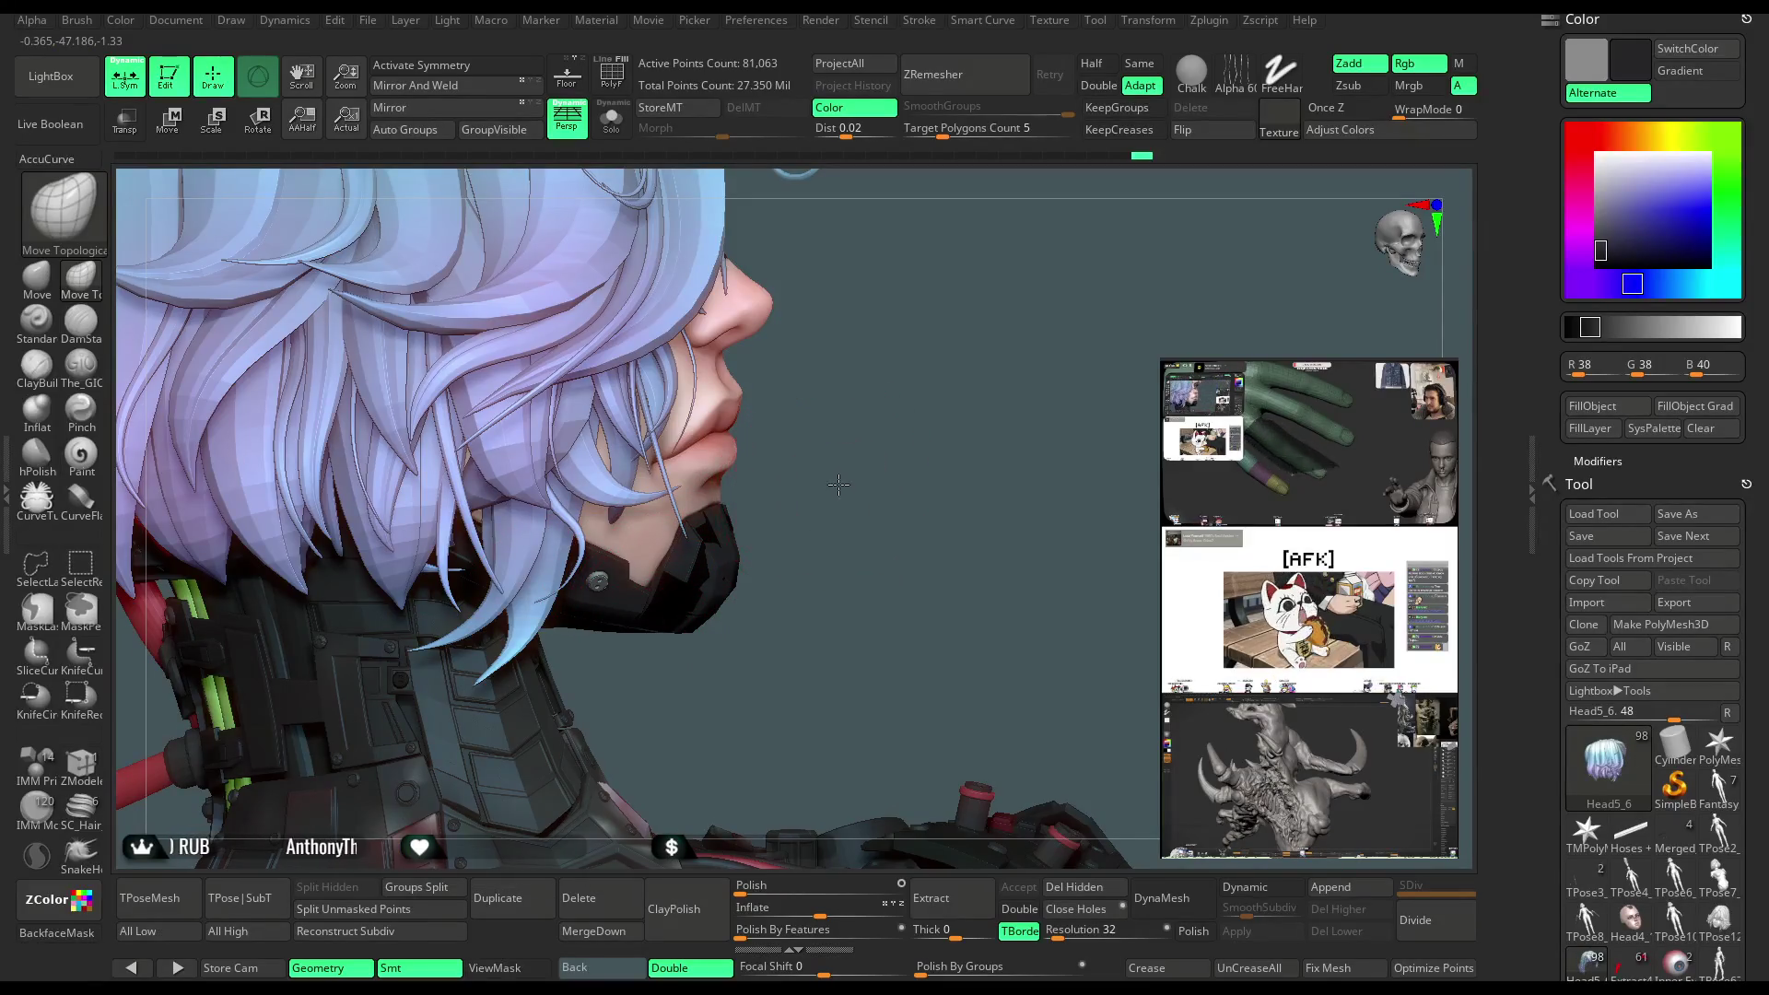
{"action": "left_click_drag", "start_coordinate": [838, 485], "coordinate": [582, 650]}
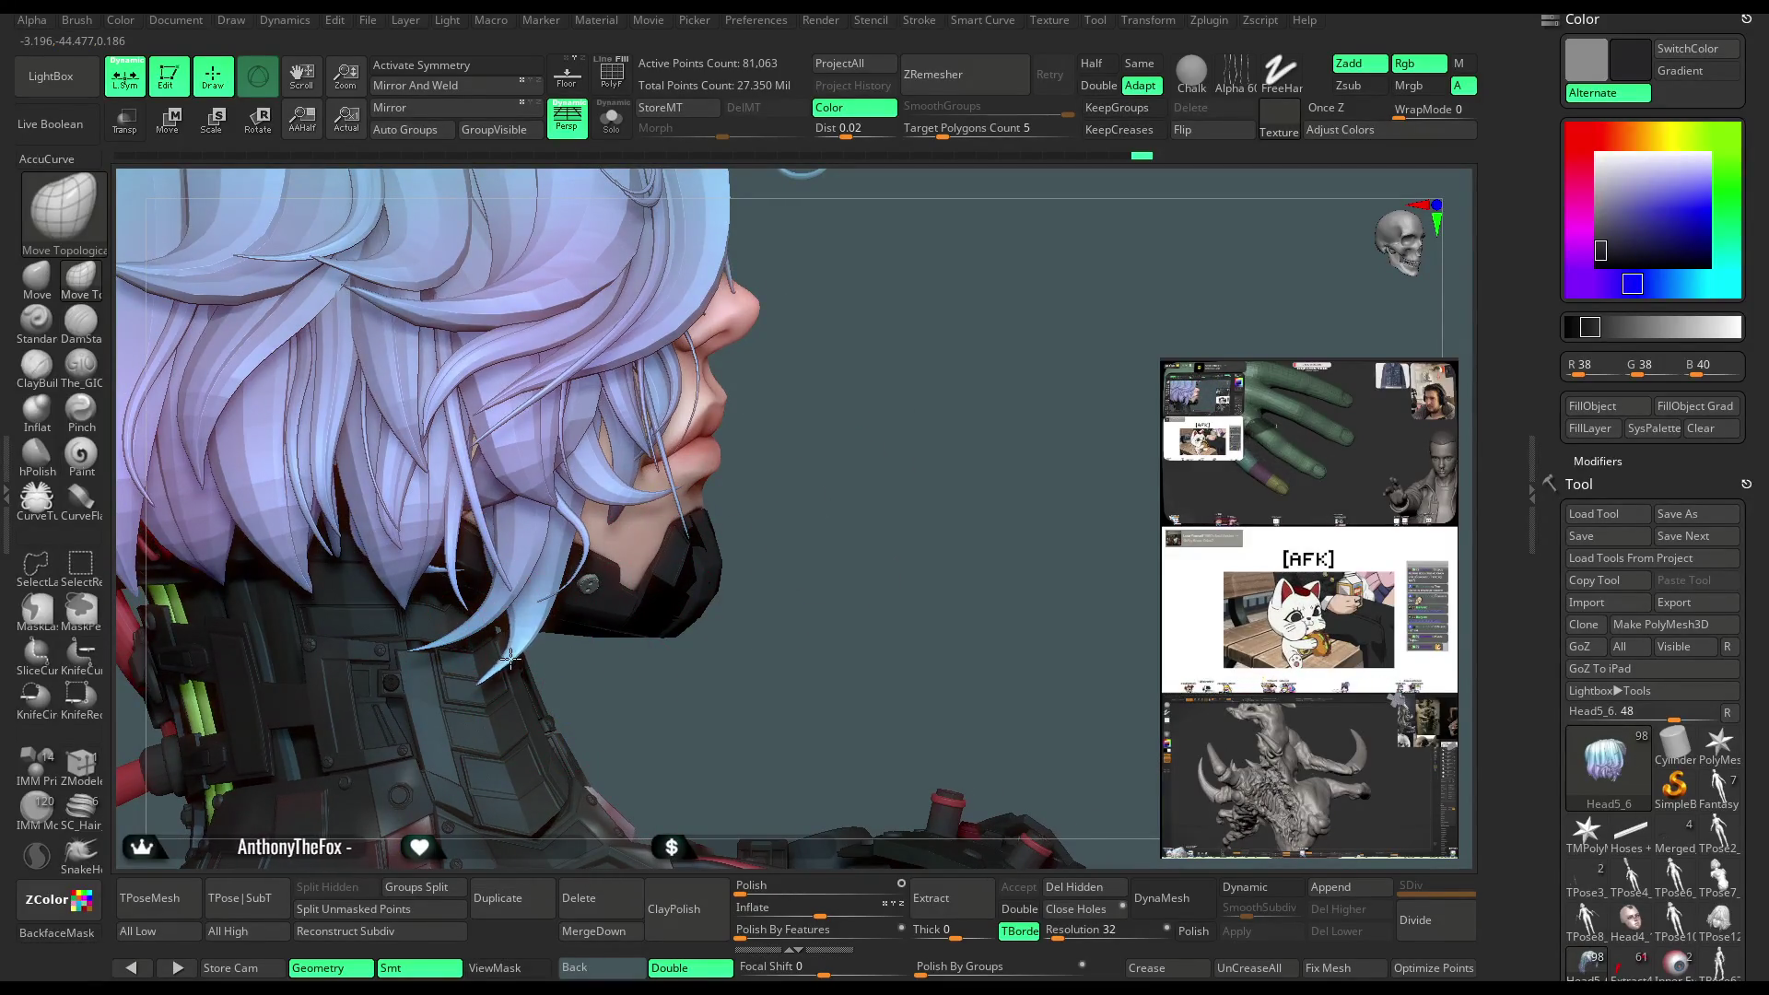
{"action": "mouse_move", "coordinate": [769, 498]}
{"action": "left_mouse_down"}
{"action": "mouse_move", "coordinate": [854, 368]}
{"action": "mouse_move", "coordinate": [765, 364]}
{"action": "mouse_move", "coordinate": [901, 315]}
{"action": "mouse_move", "coordinate": [868, 366]}
{"action": "left_mouse_up"}
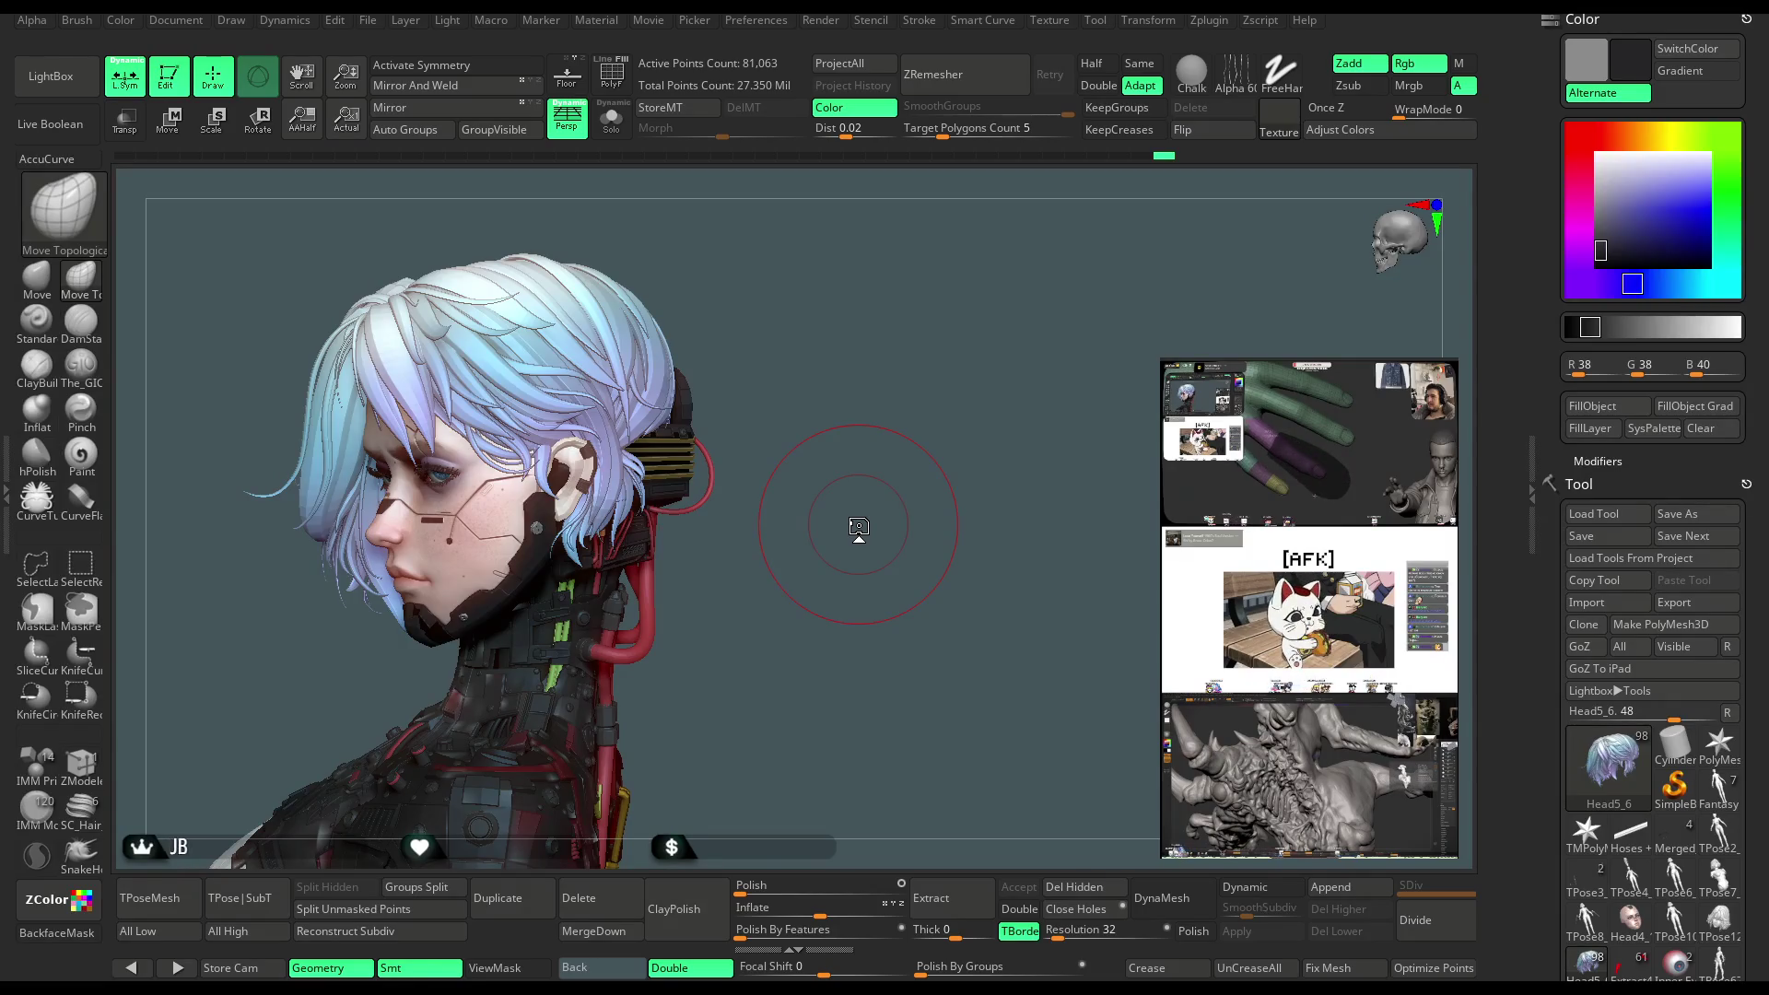
Orbit to the ear side and turn on Solo so only the hair strands show
{"action": "mouse_move", "coordinate": [860, 464]}
{"action": "left_mouse_down"}
{"action": "mouse_move", "coordinate": [1087, 383]}
{"action": "mouse_move", "coordinate": [906, 502]}
{"action": "left_mouse_up"}
{"action": "key", "text": "space"}
{"action": "mouse_move", "coordinate": [987, 432]}
{"action": "left_mouse_down"}
{"action": "mouse_move", "coordinate": [901, 440]}
{"action": "mouse_move", "coordinate": [586, 610]}
{"action": "left_mouse_up"}
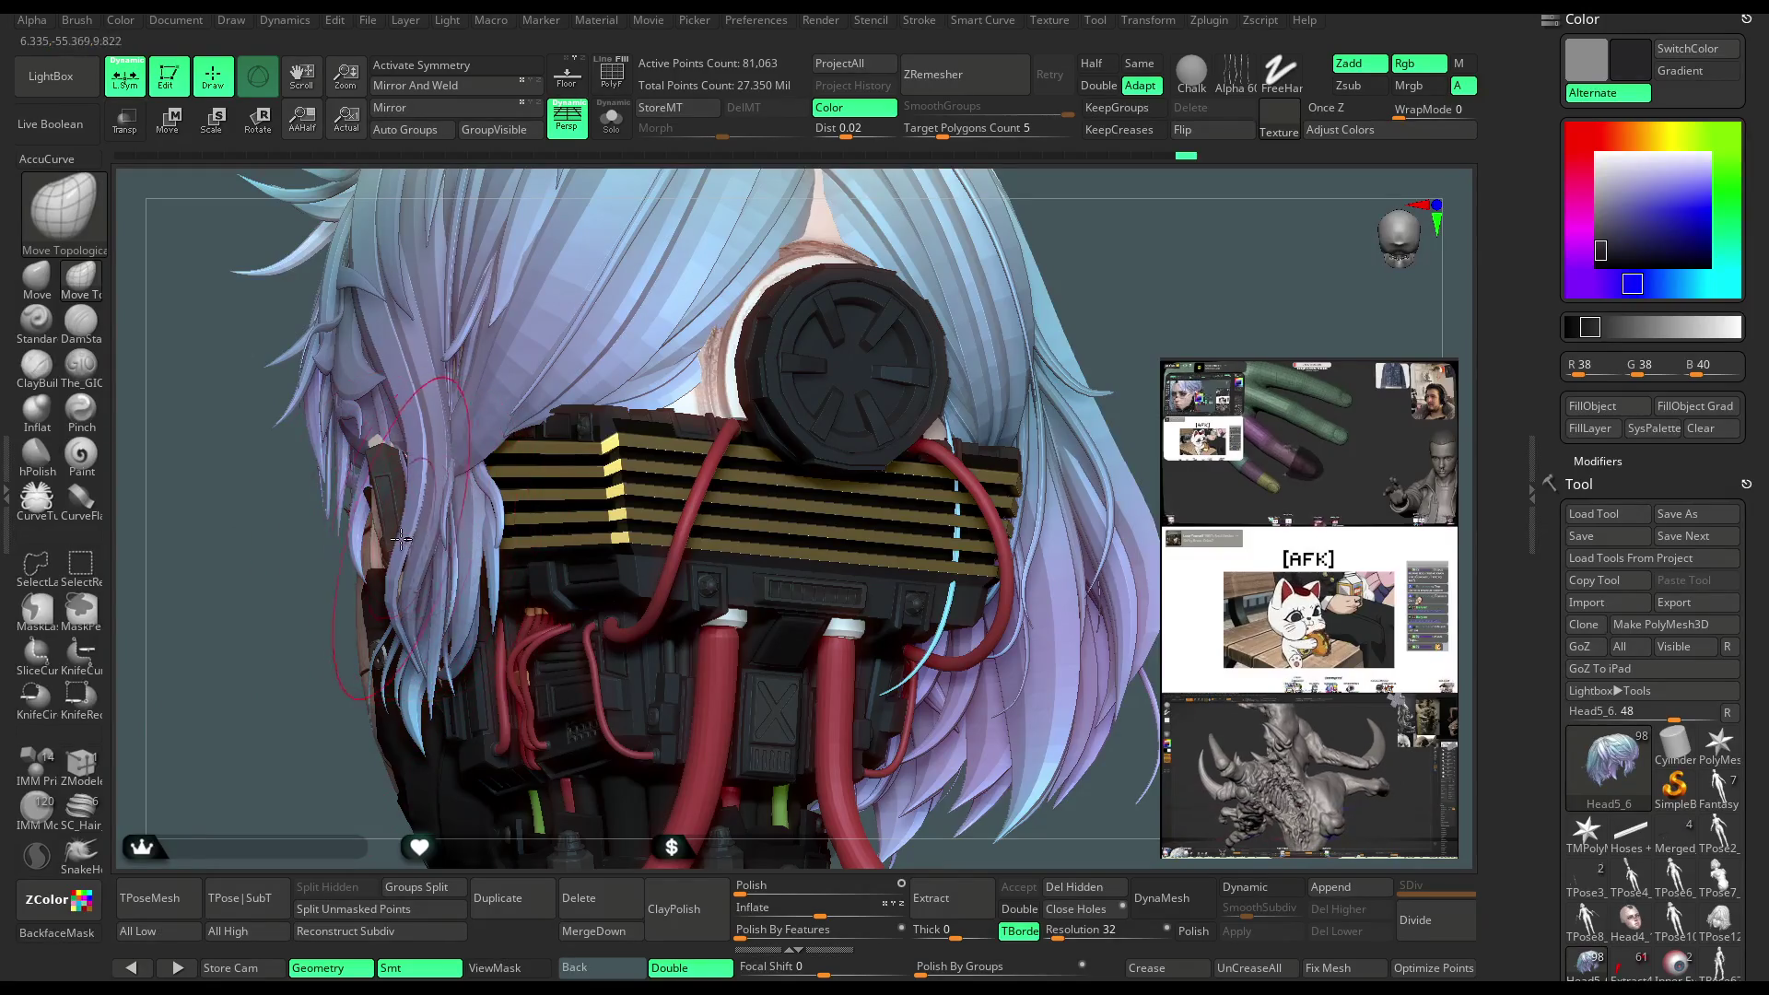
{"action": "left_click_drag", "start_coordinate": [301, 742], "coordinate": [379, 656]}
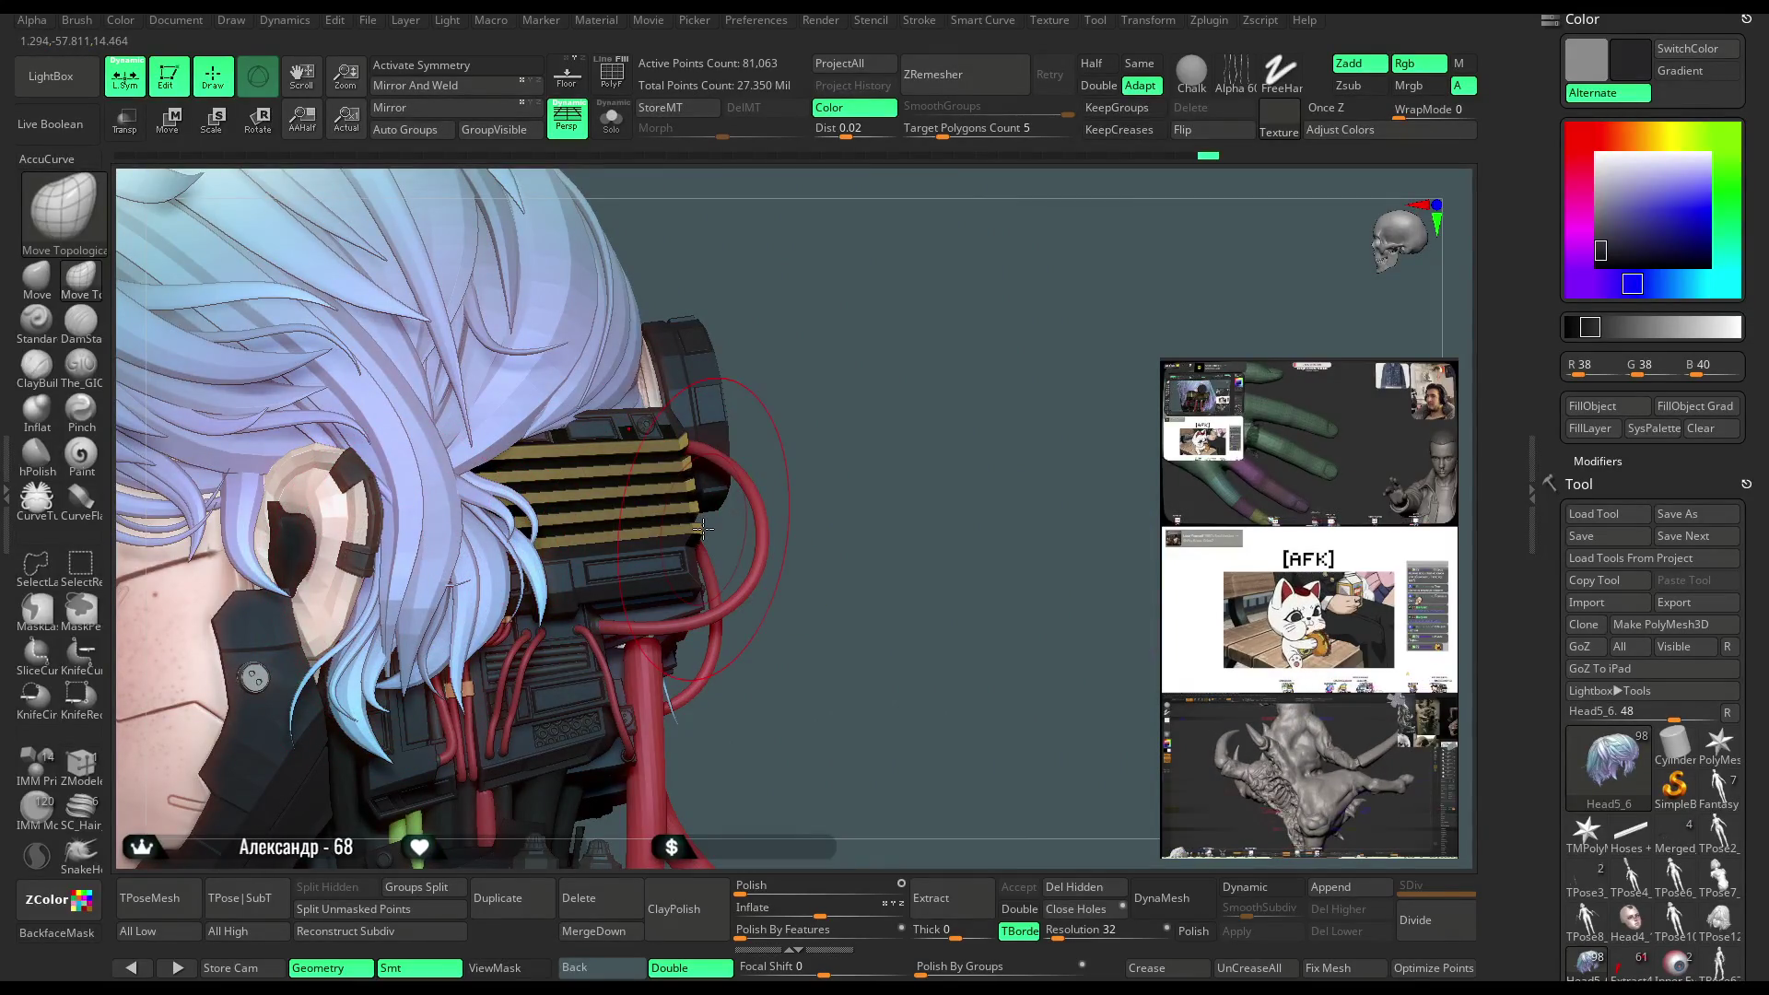
{"action": "mouse_move", "coordinate": [959, 449]}
{"action": "left_mouse_down"}
{"action": "mouse_move", "coordinate": [939, 414]}
{"action": "mouse_move", "coordinate": [737, 479]}
{"action": "mouse_move", "coordinate": [542, 513]}
{"action": "mouse_move", "coordinate": [534, 498]}
{"action": "left_mouse_up"}
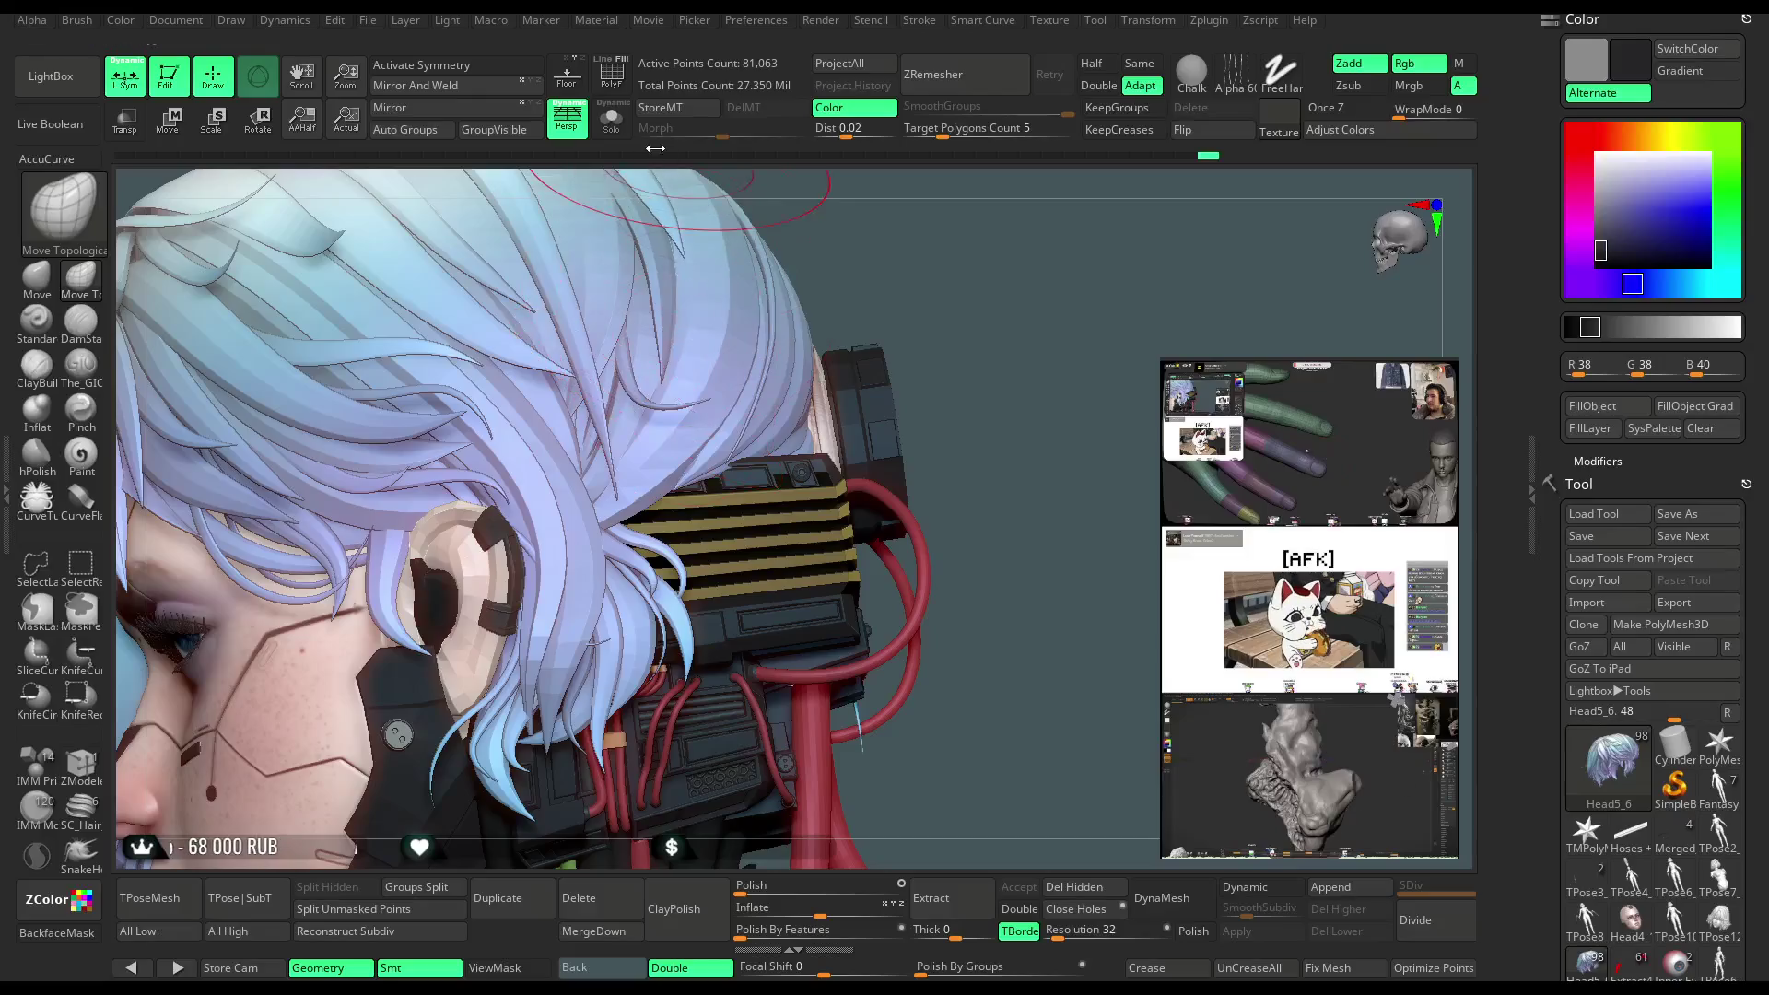
{"action": "left_click", "coordinate": [572, 157]}
{"action": "left_click", "coordinate": [611, 118]}
{"action": "mouse_move", "coordinate": [811, 456]}
{"action": "left_mouse_down"}
{"action": "mouse_move", "coordinate": [829, 456]}
{"action": "mouse_move", "coordinate": [820, 488]}
{"action": "left_mouse_up"}
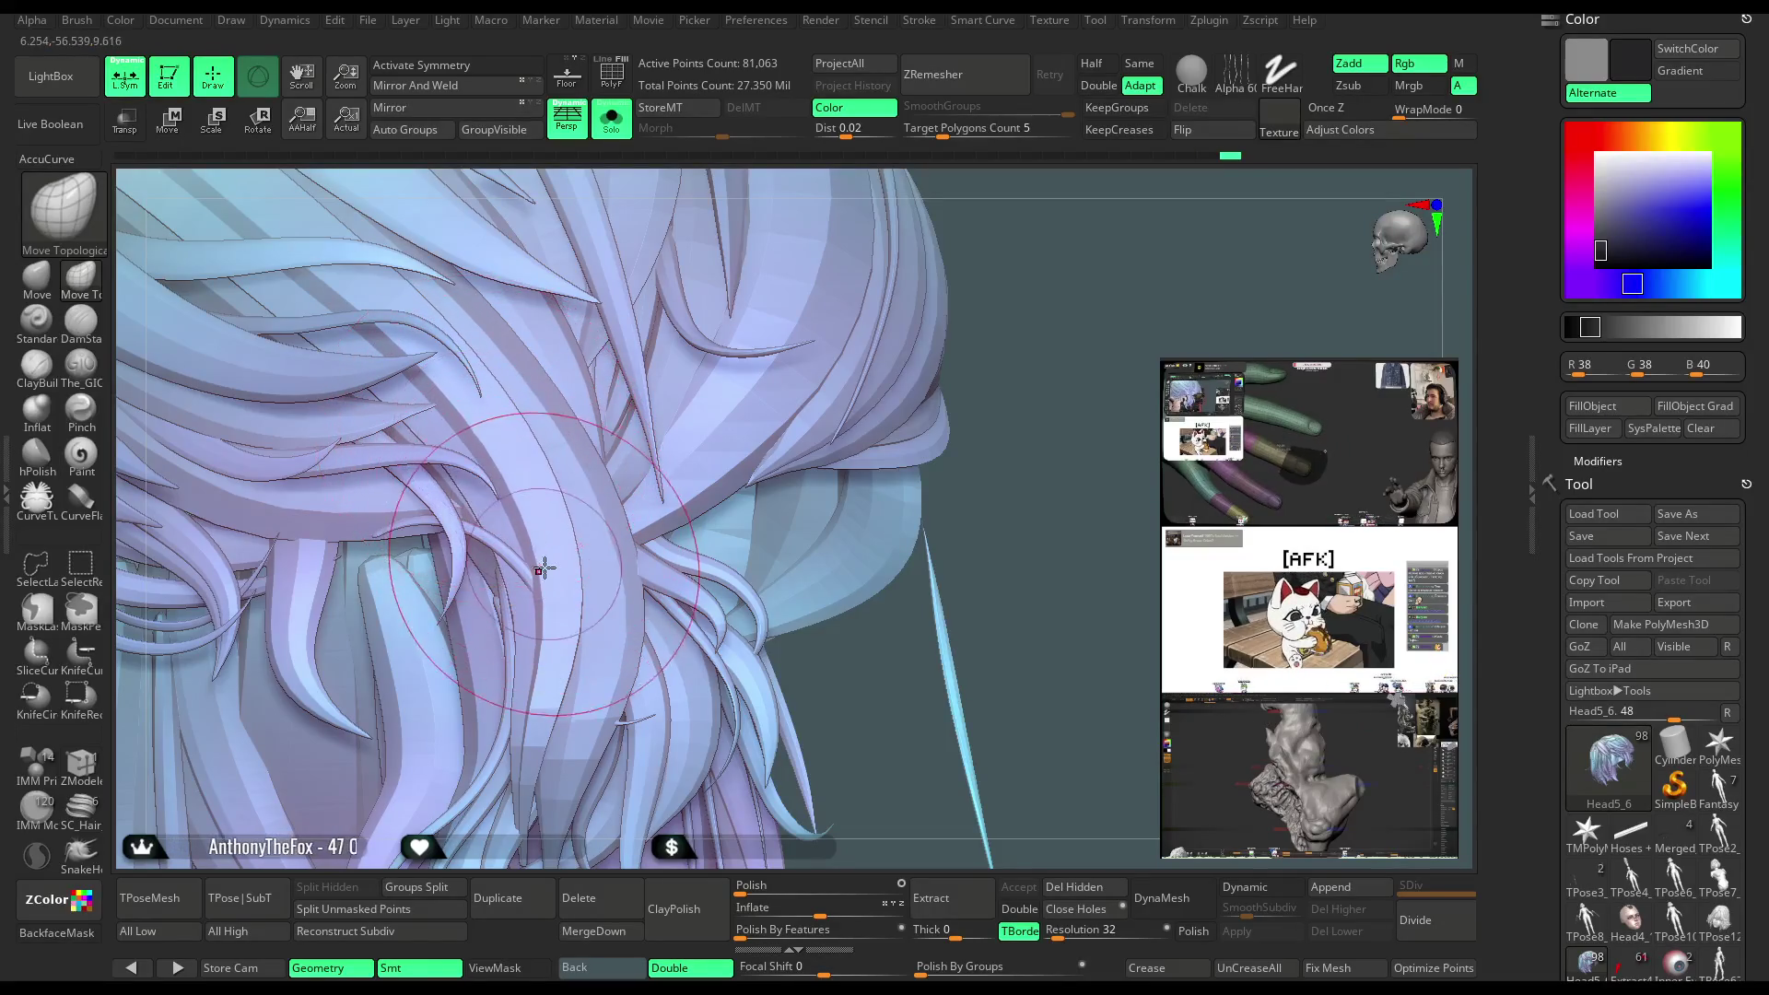
{"action": "left_click_drag", "start_coordinate": [995, 387], "coordinate": [970, 292]}
Re-isolate the hair in Solo, then hide and reveal a single strand from a new angle
{"action": "left_click", "coordinate": [619, 131]}
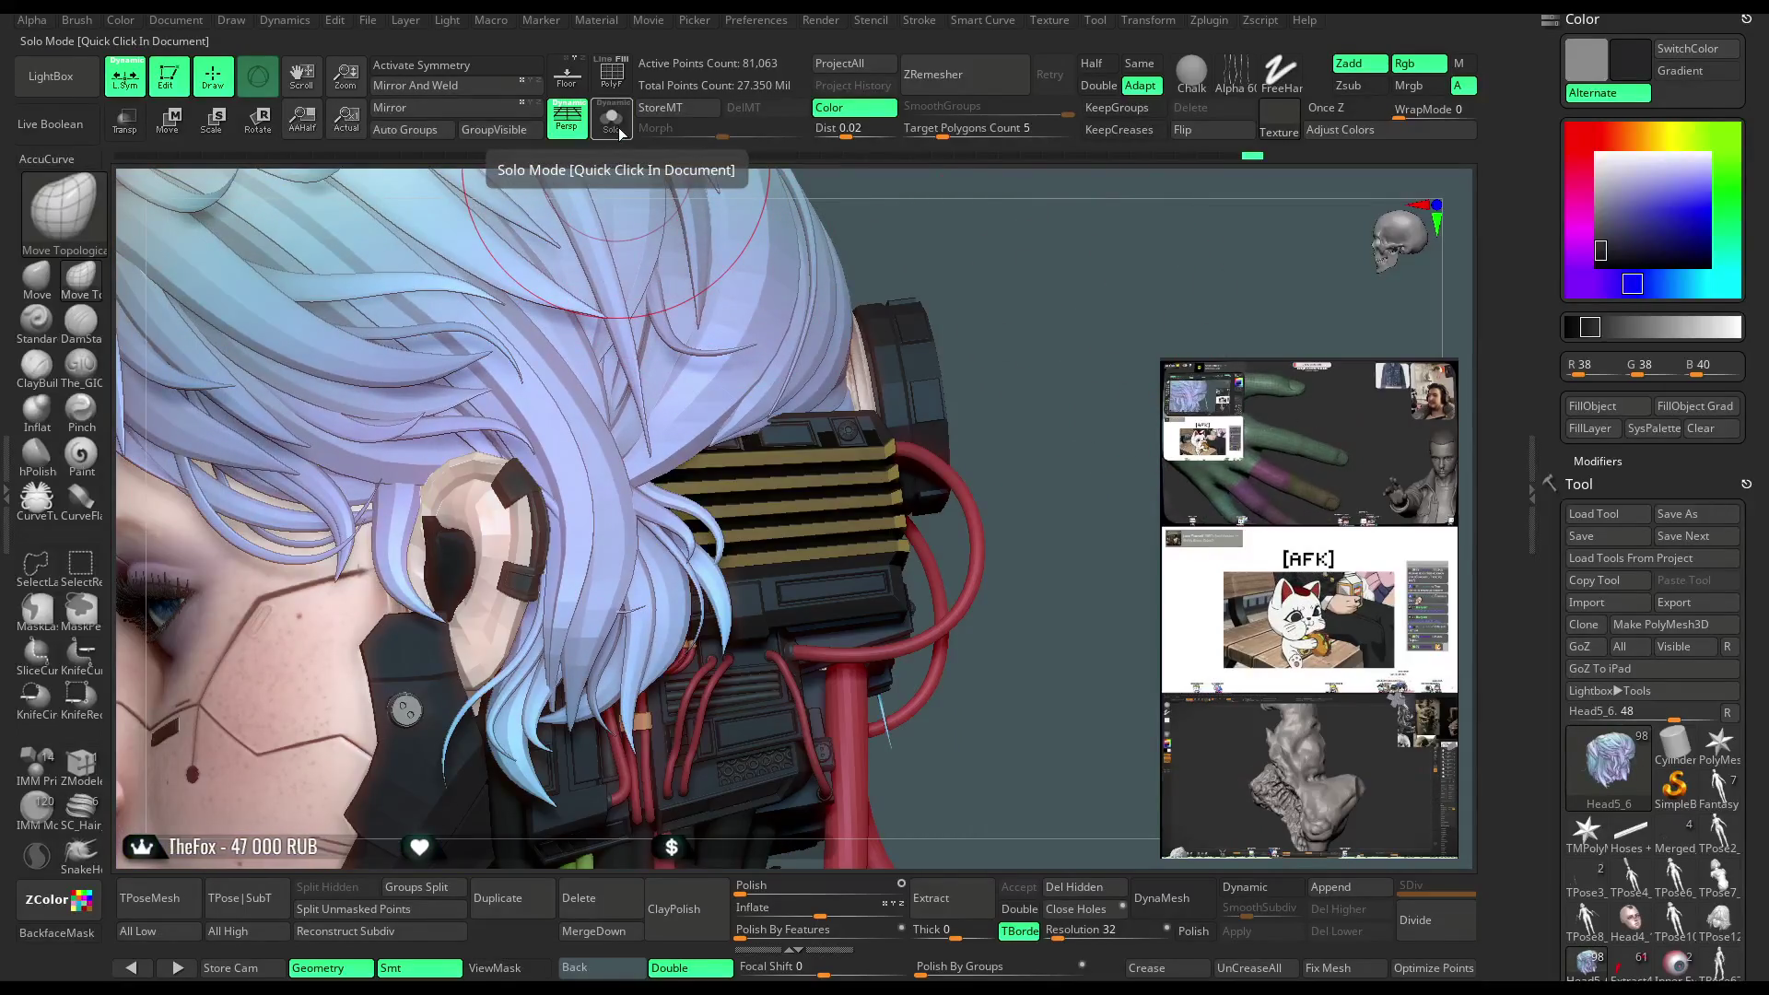
{"action": "left_click", "coordinate": [619, 129]}
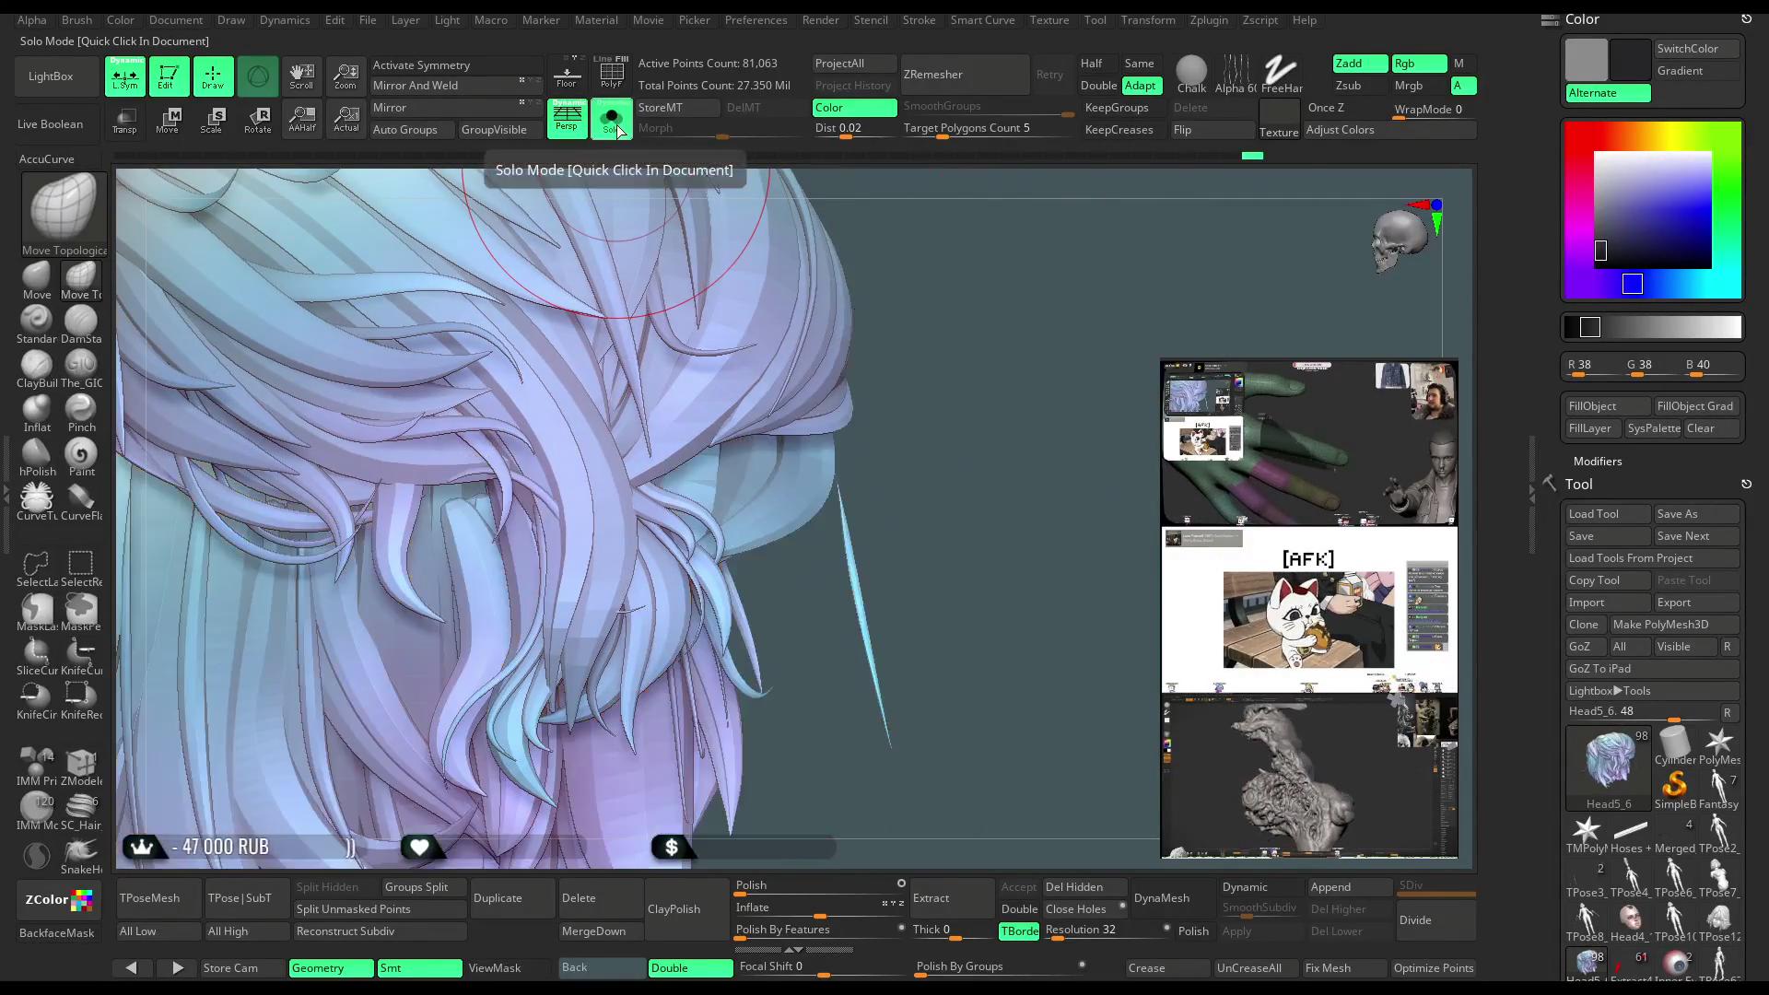
{"action": "mouse_move", "coordinate": [921, 240]}
{"action": "left_mouse_down"}
{"action": "mouse_move", "coordinate": [987, 328]}
{"action": "mouse_move", "coordinate": [516, 530]}
{"action": "left_mouse_up"}
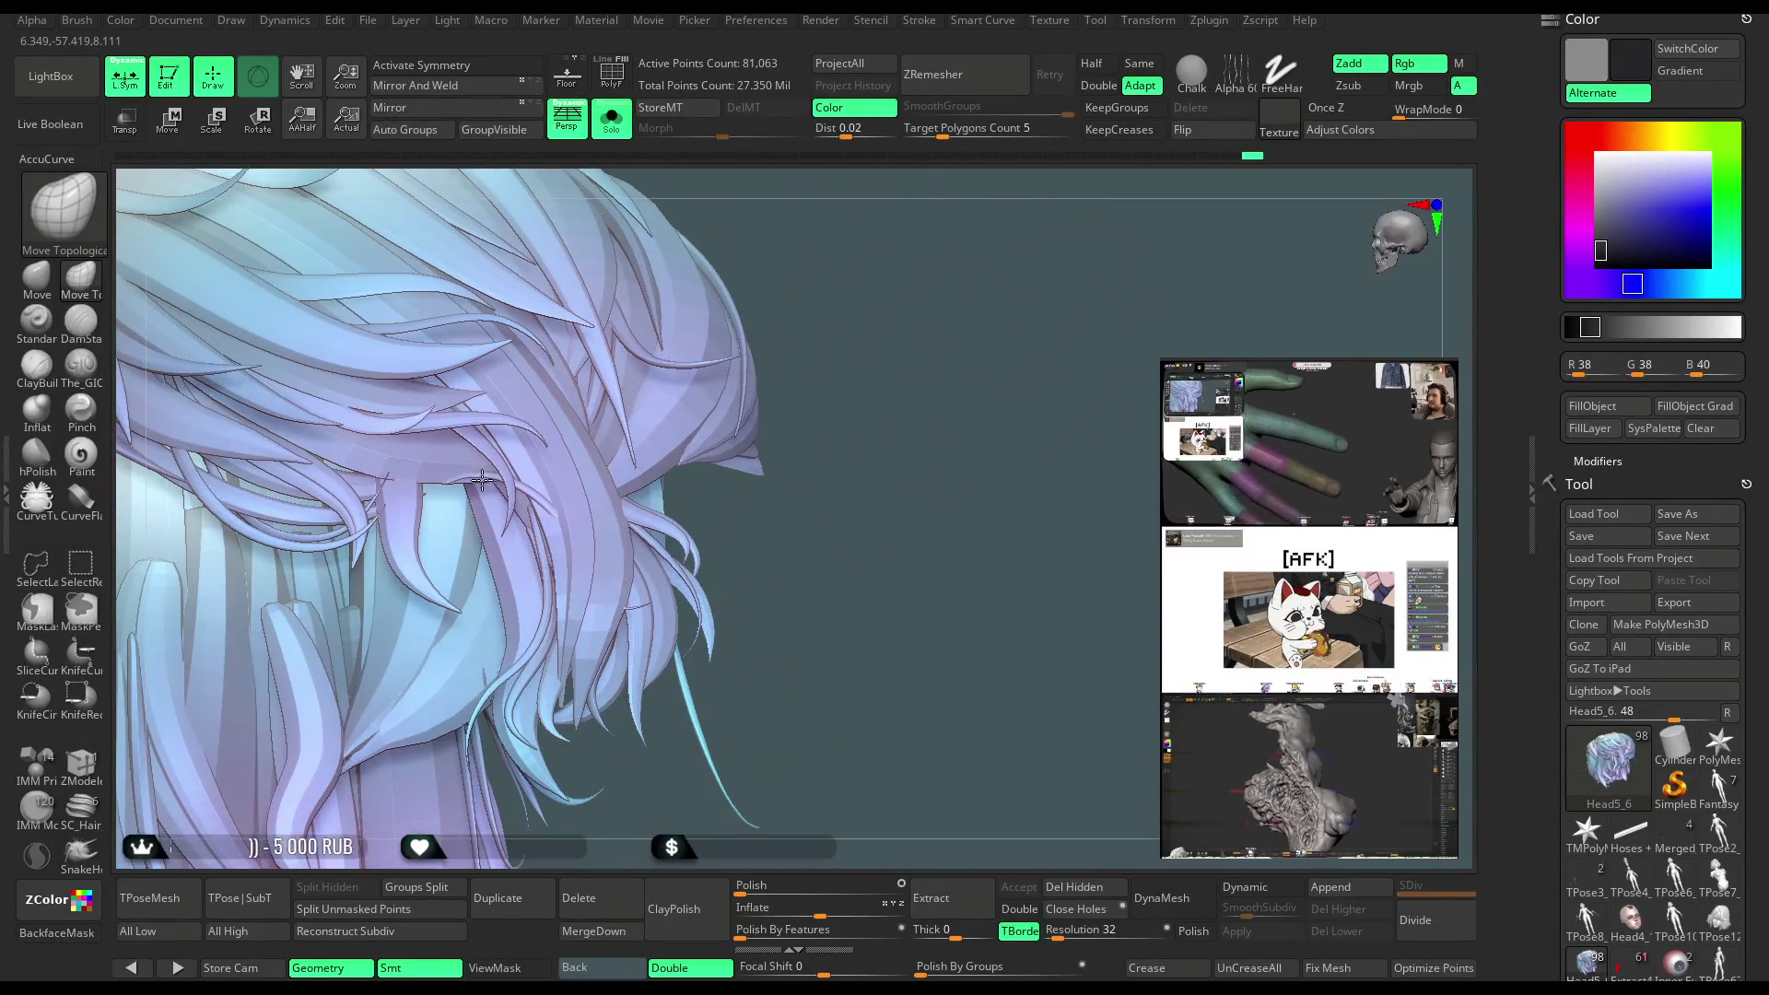
{"action": "left_click", "coordinate": [545, 509], "text": "ctrl+shift"}
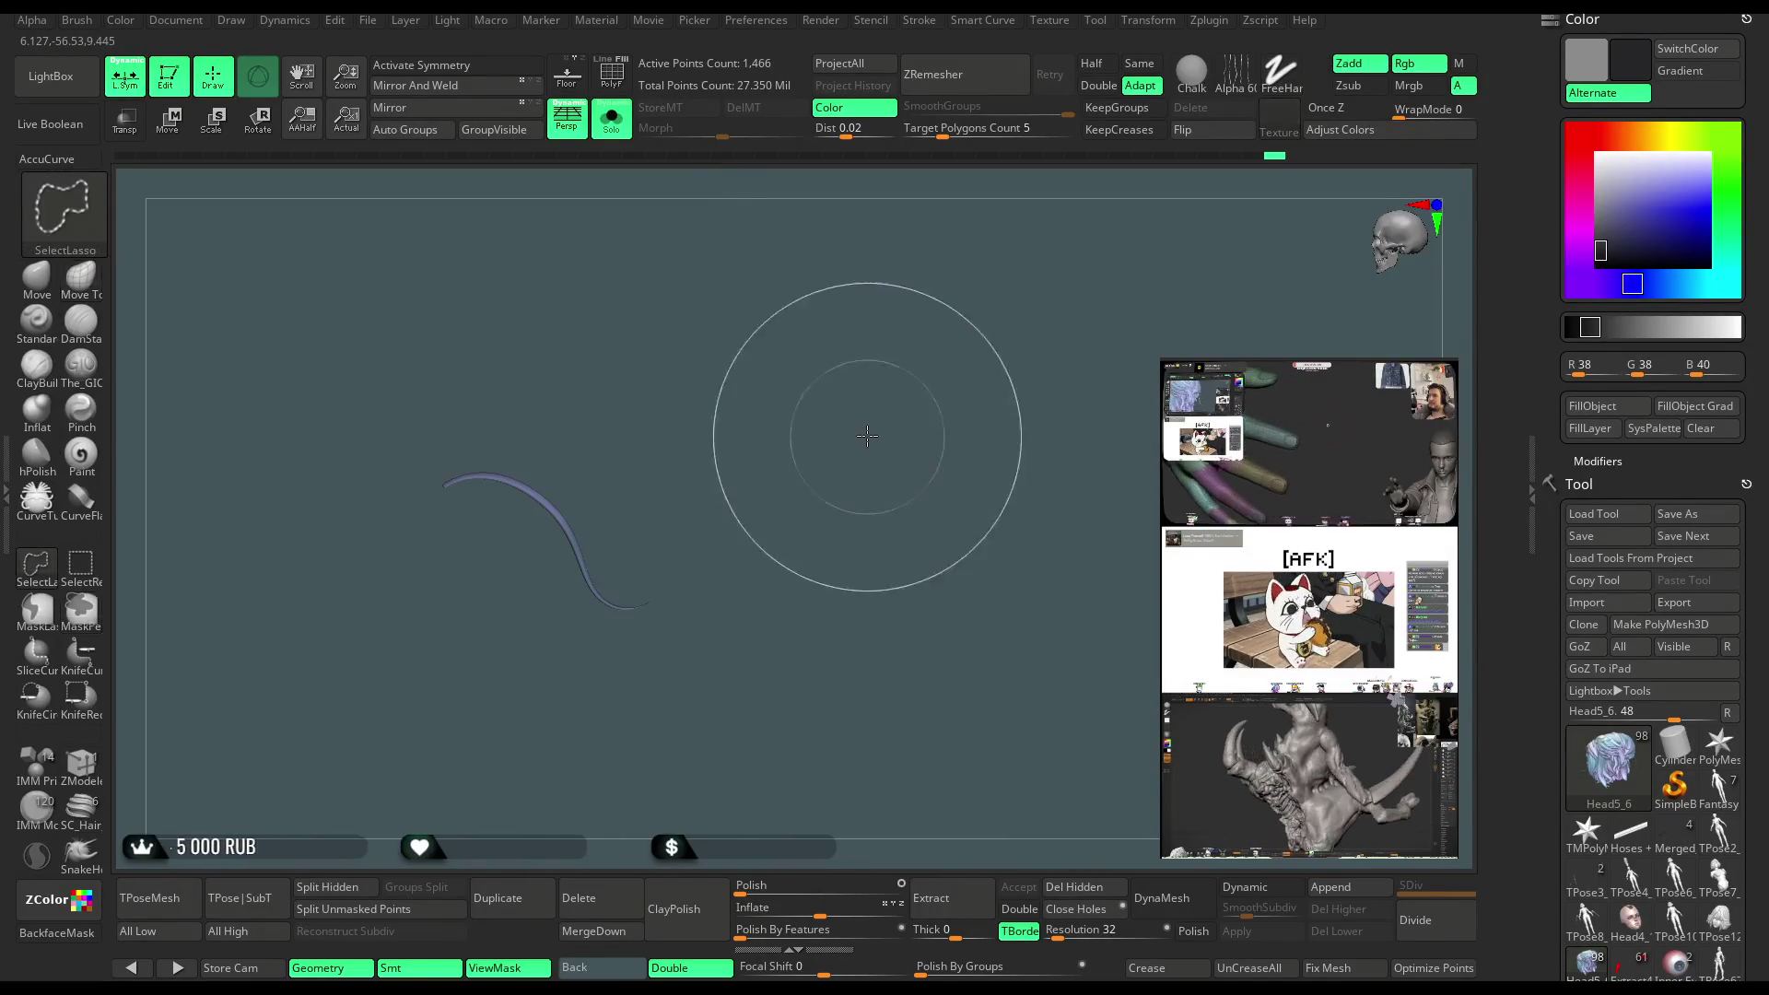
{"action": "left_click", "coordinate": [850, 443], "text": "ctrl+shift"}
Reshape the hair strands with a much larger Move brush, then shrink the brush again
{"action": "left_click", "coordinate": [37, 277]}
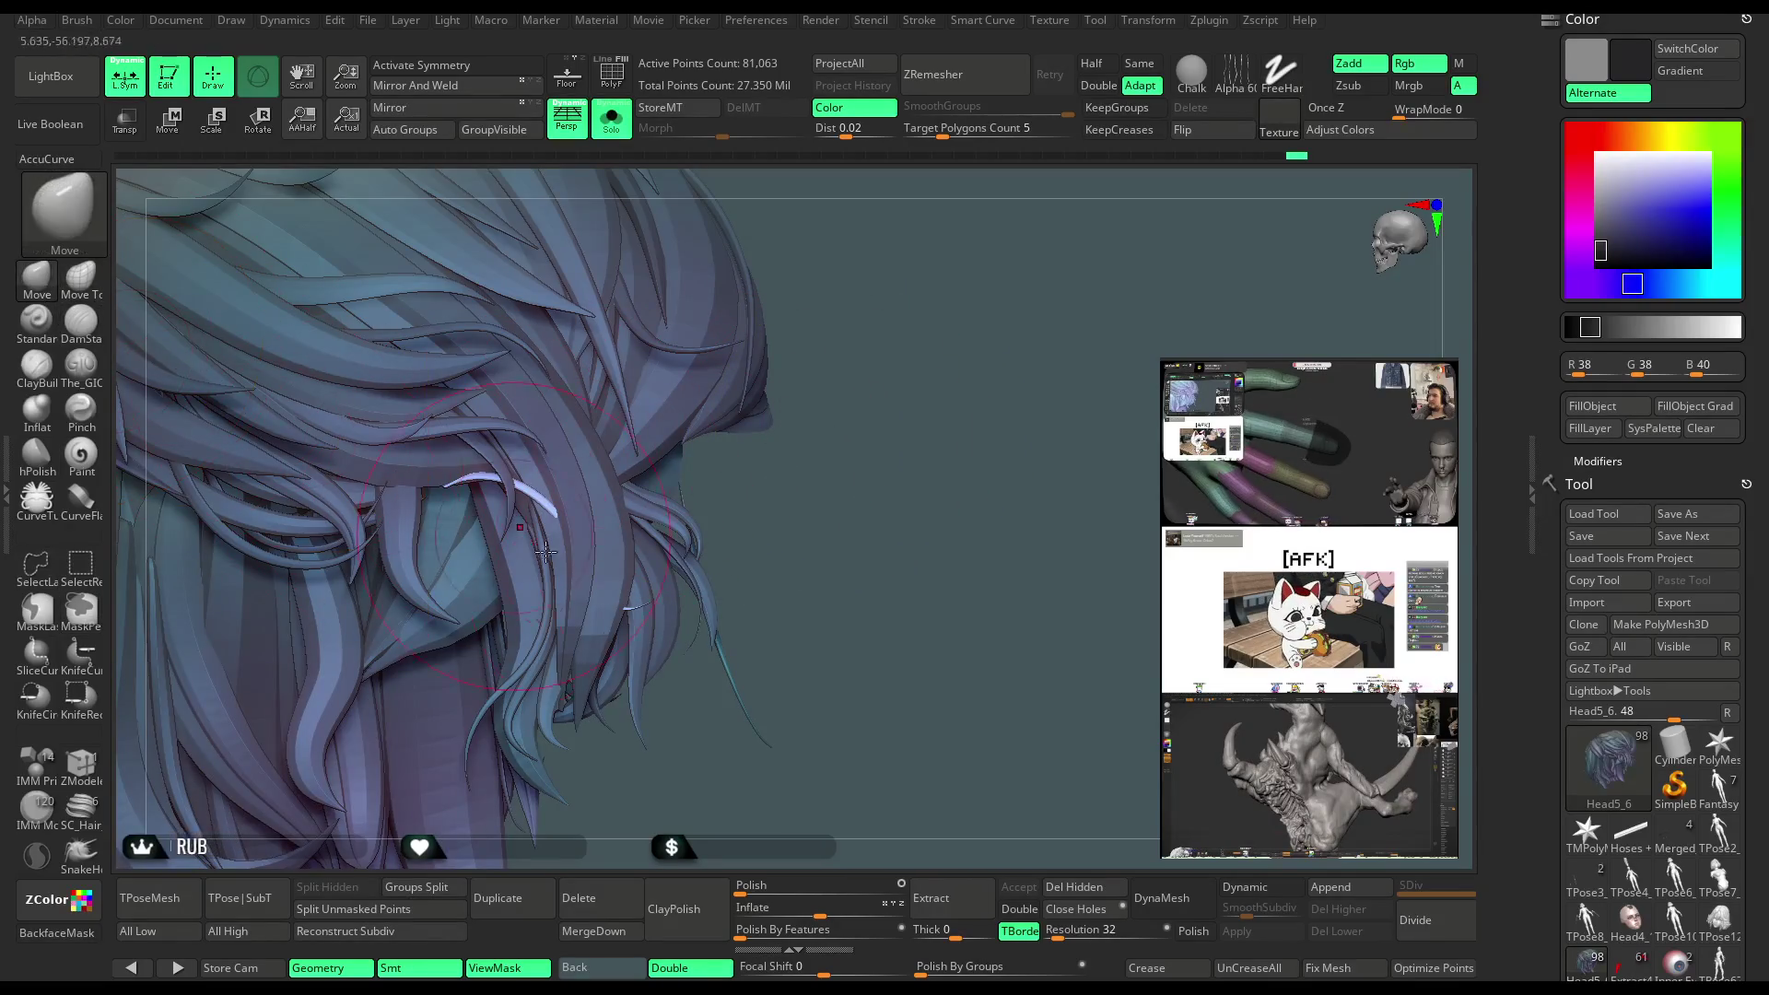
{"action": "key", "text": "space"}
{"action": "mouse_move", "coordinate": [672, 509]}
{"action": "left_mouse_down"}
{"action": "mouse_move", "coordinate": [742, 509]}
{"action": "mouse_move", "coordinate": [560, 534]}
{"action": "left_mouse_up"}
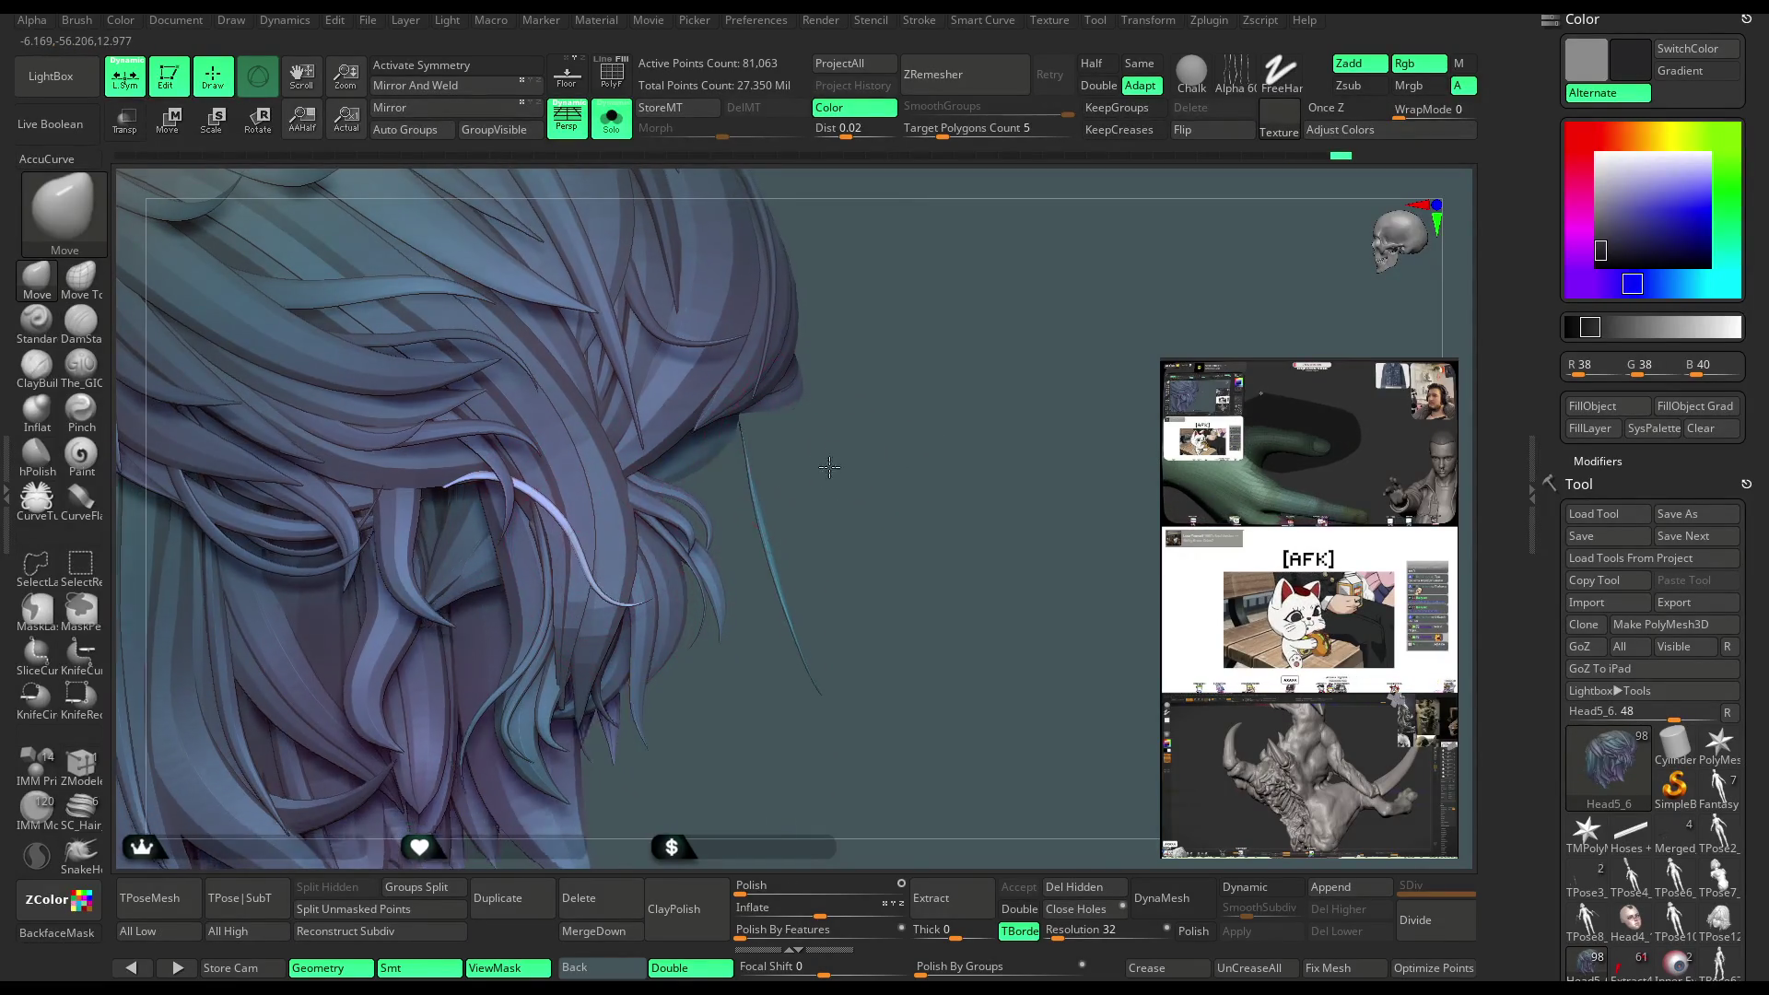
{"action": "left_click_drag", "start_coordinate": [793, 534], "coordinate": [564, 540]}
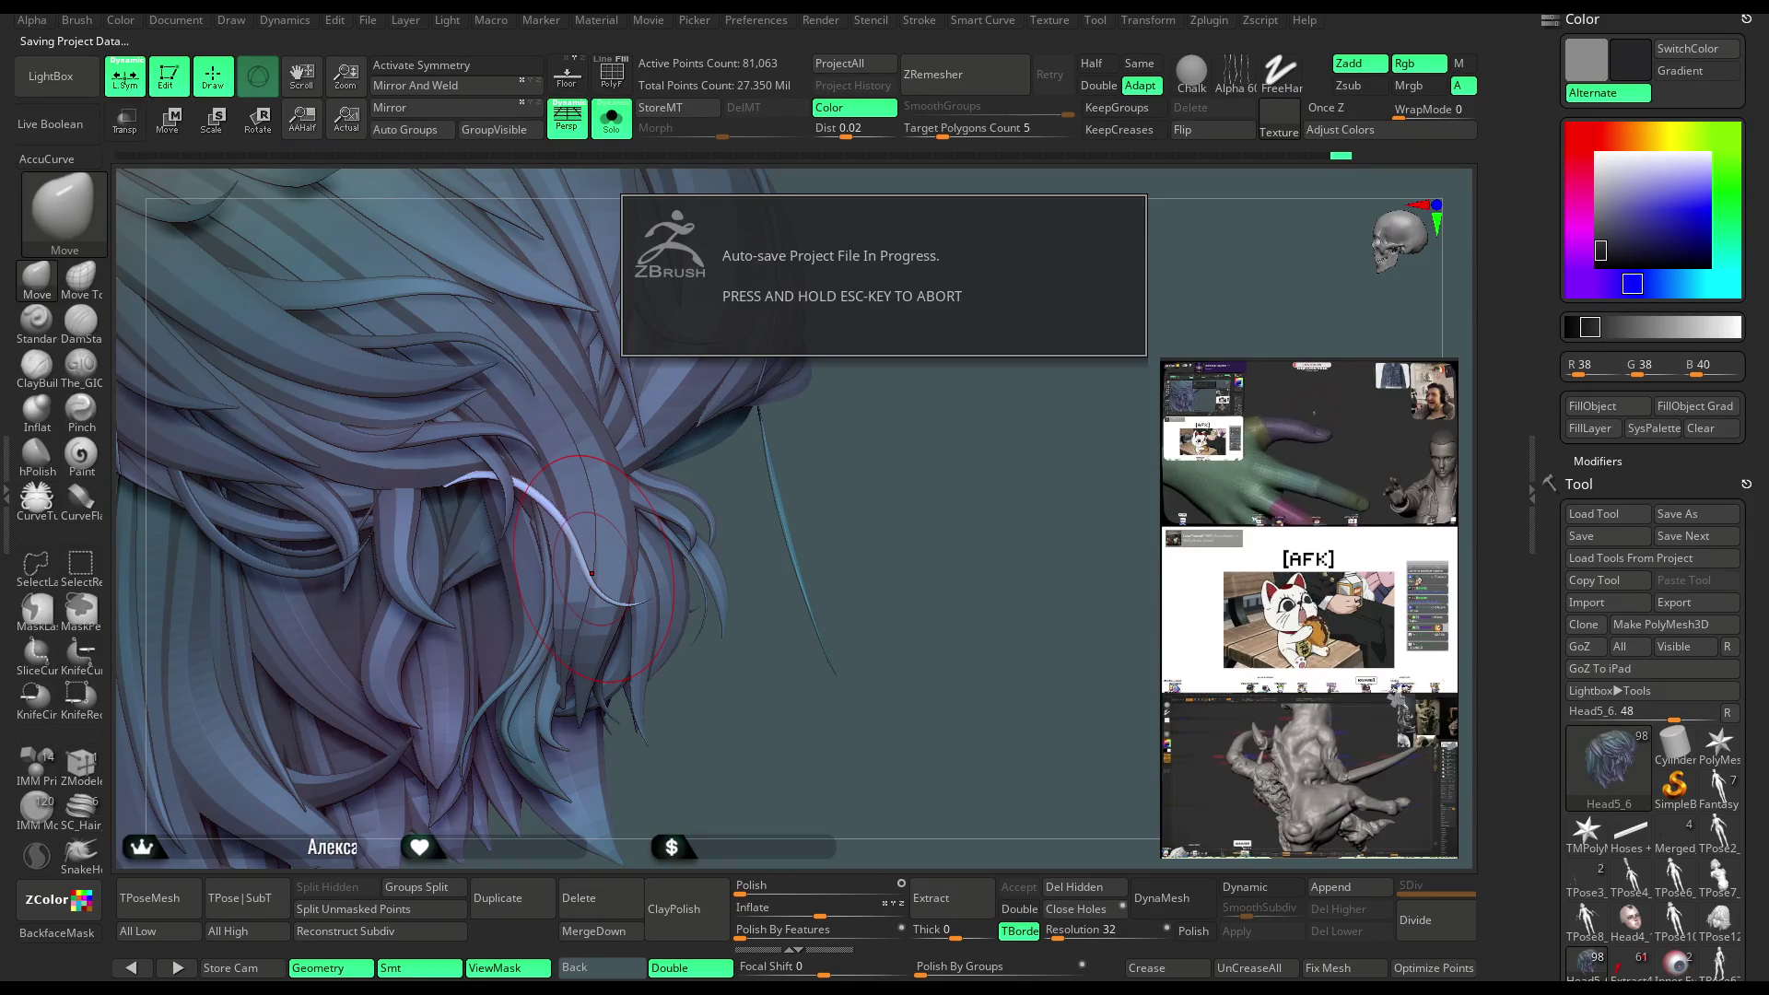
{"action": "key", "text": "space"}
{"action": "left_click_drag", "start_coordinate": [645, 485], "coordinate": [603, 486]}
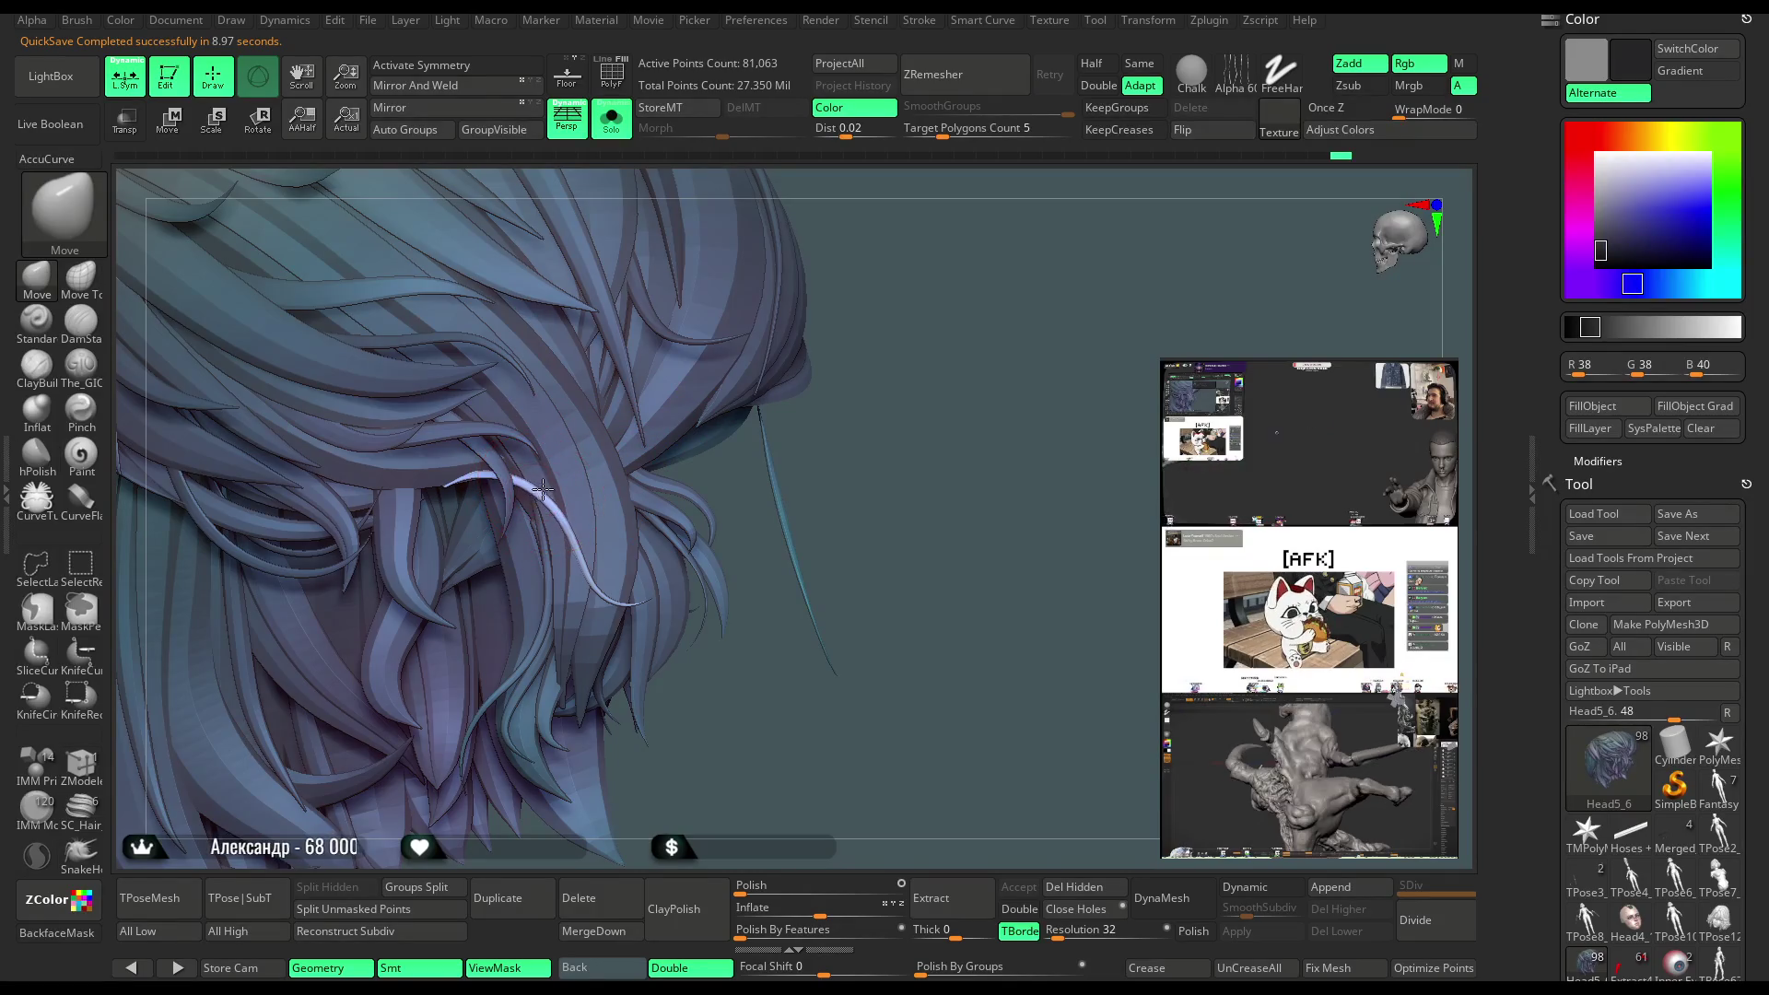
Hide the hair's mask shading with Ctrl+H and turn Solo off to show the full character
{"action": "mouse_move", "coordinate": [925, 399]}
{"action": "left_mouse_down"}
{"action": "mouse_move", "coordinate": [919, 491]}
{"action": "mouse_move", "coordinate": [602, 598]}
{"action": "left_mouse_up"}
{"action": "key", "text": "space"}
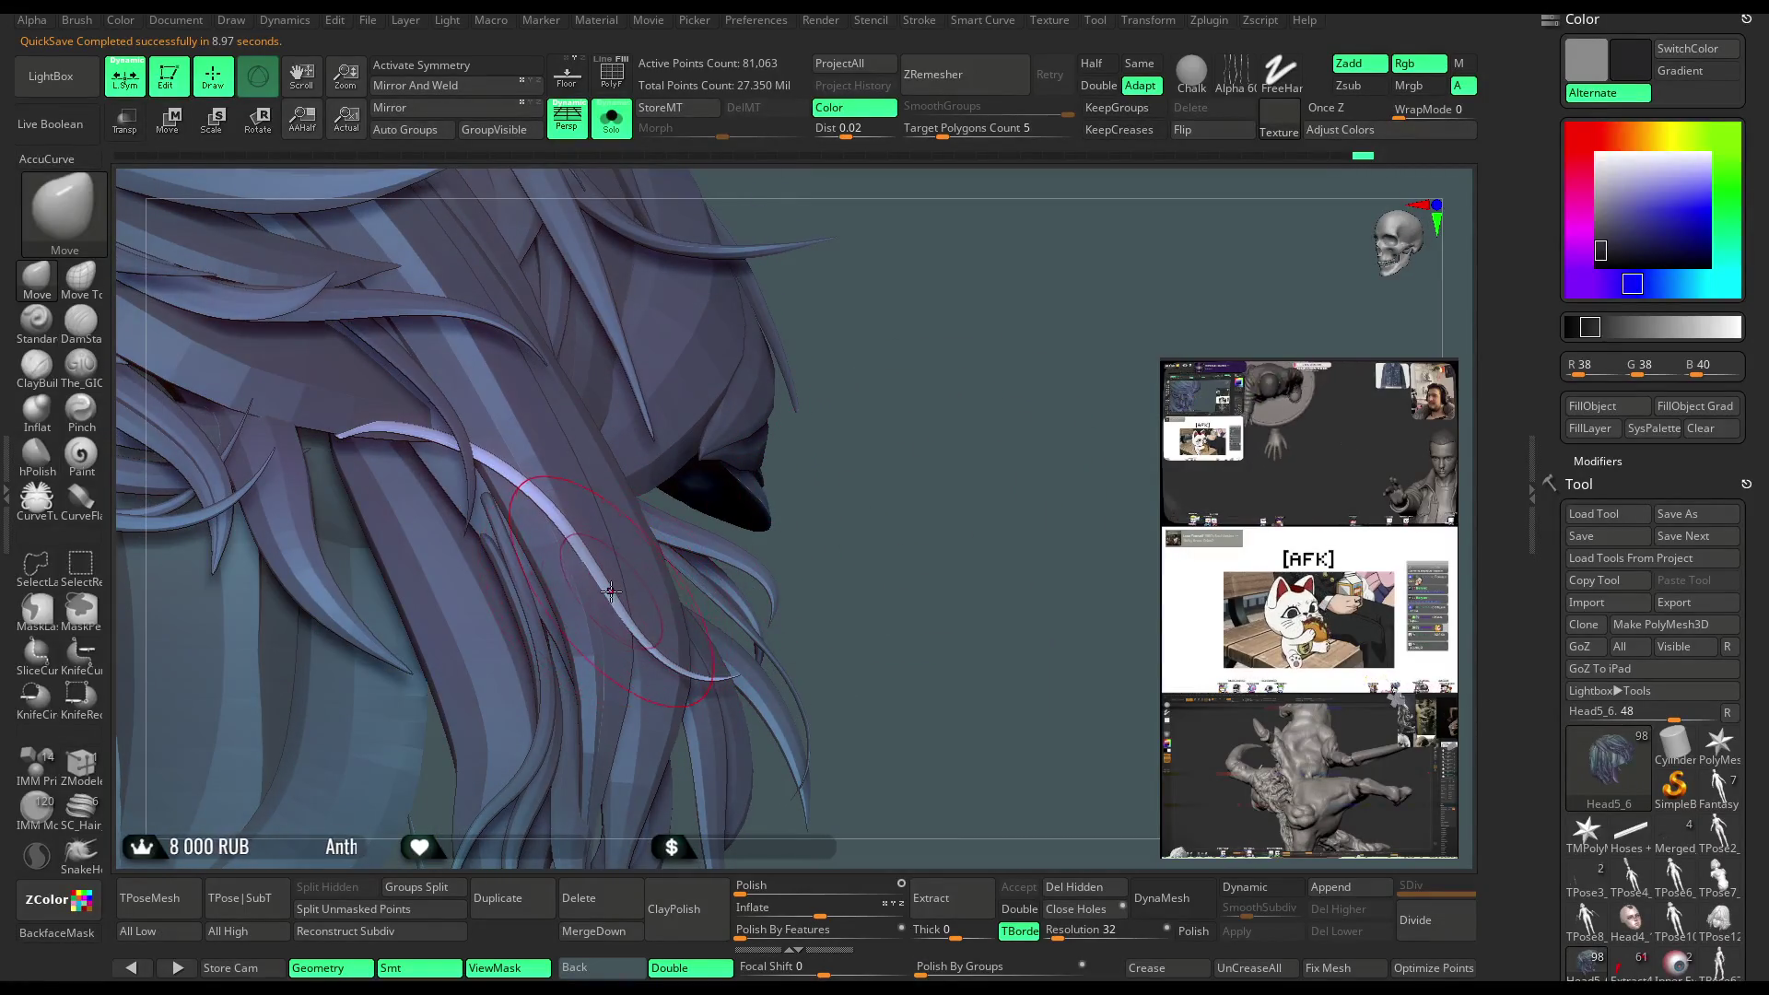
{"action": "mouse_move", "coordinate": [877, 491]}
{"action": "left_mouse_down"}
{"action": "mouse_move", "coordinate": [730, 532]}
{"action": "mouse_move", "coordinate": [853, 509]}
{"action": "mouse_move", "coordinate": [854, 395]}
{"action": "left_mouse_up"}
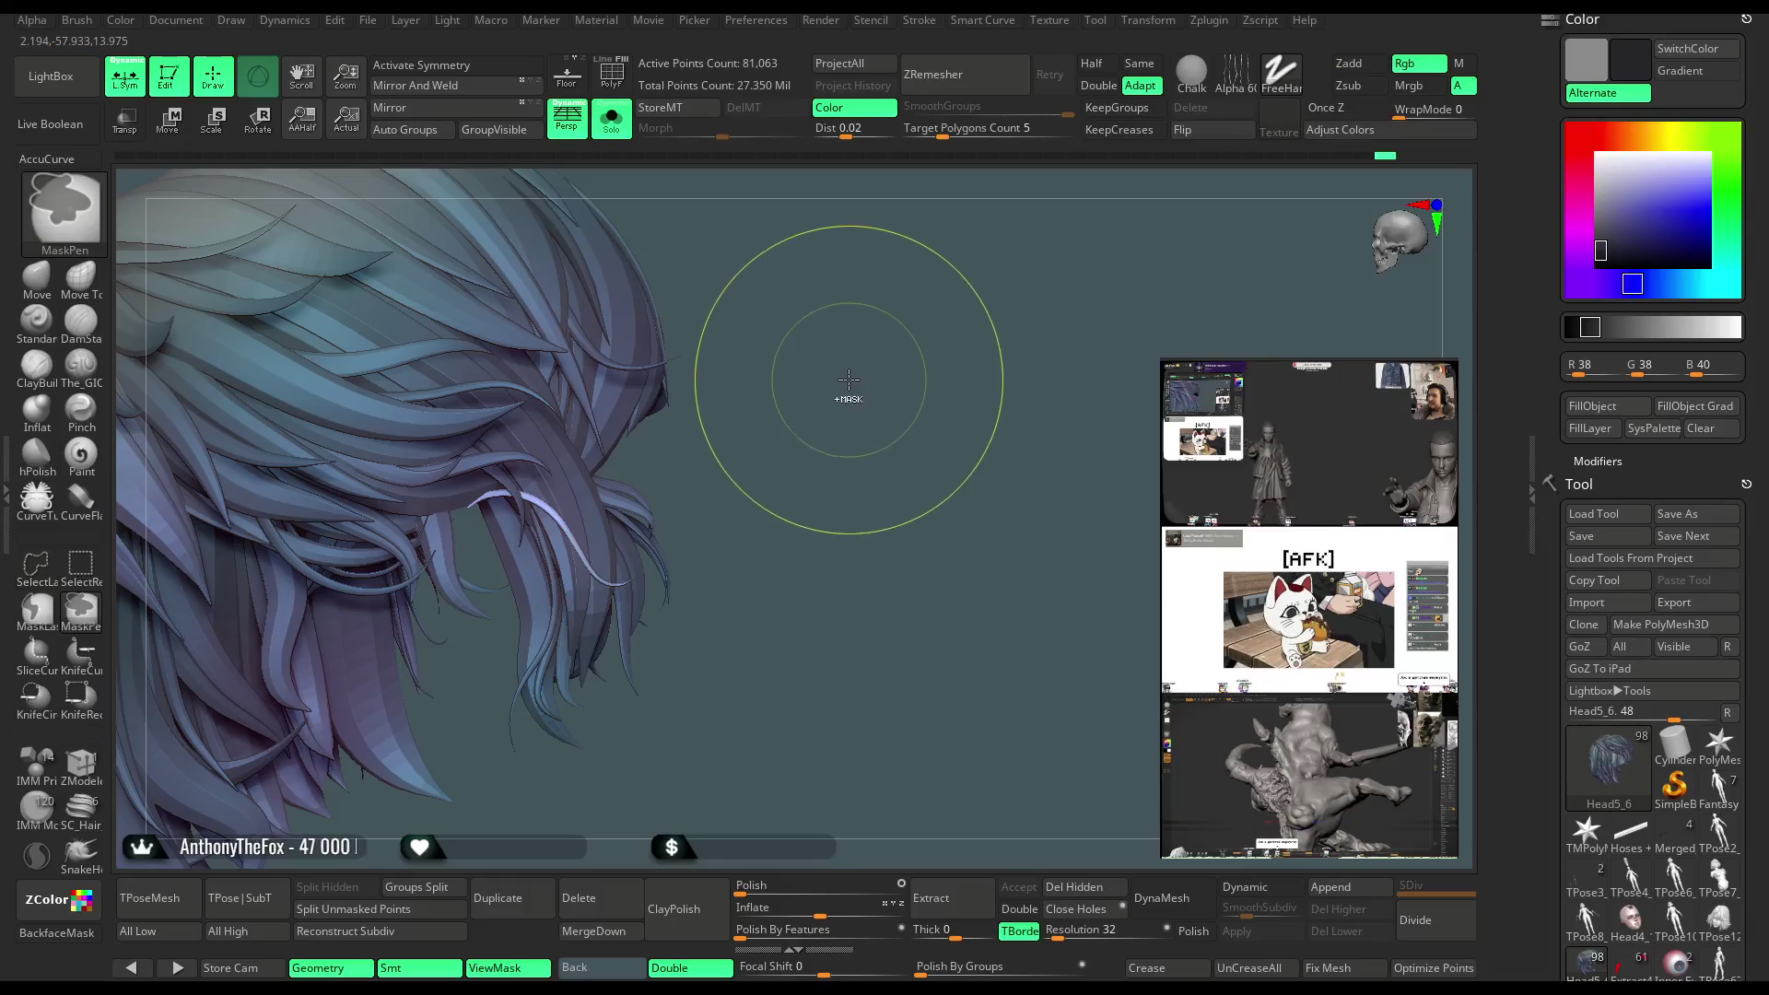
{"action": "key", "text": "ctrl+h"}
{"action": "left_click", "coordinate": [612, 132]}
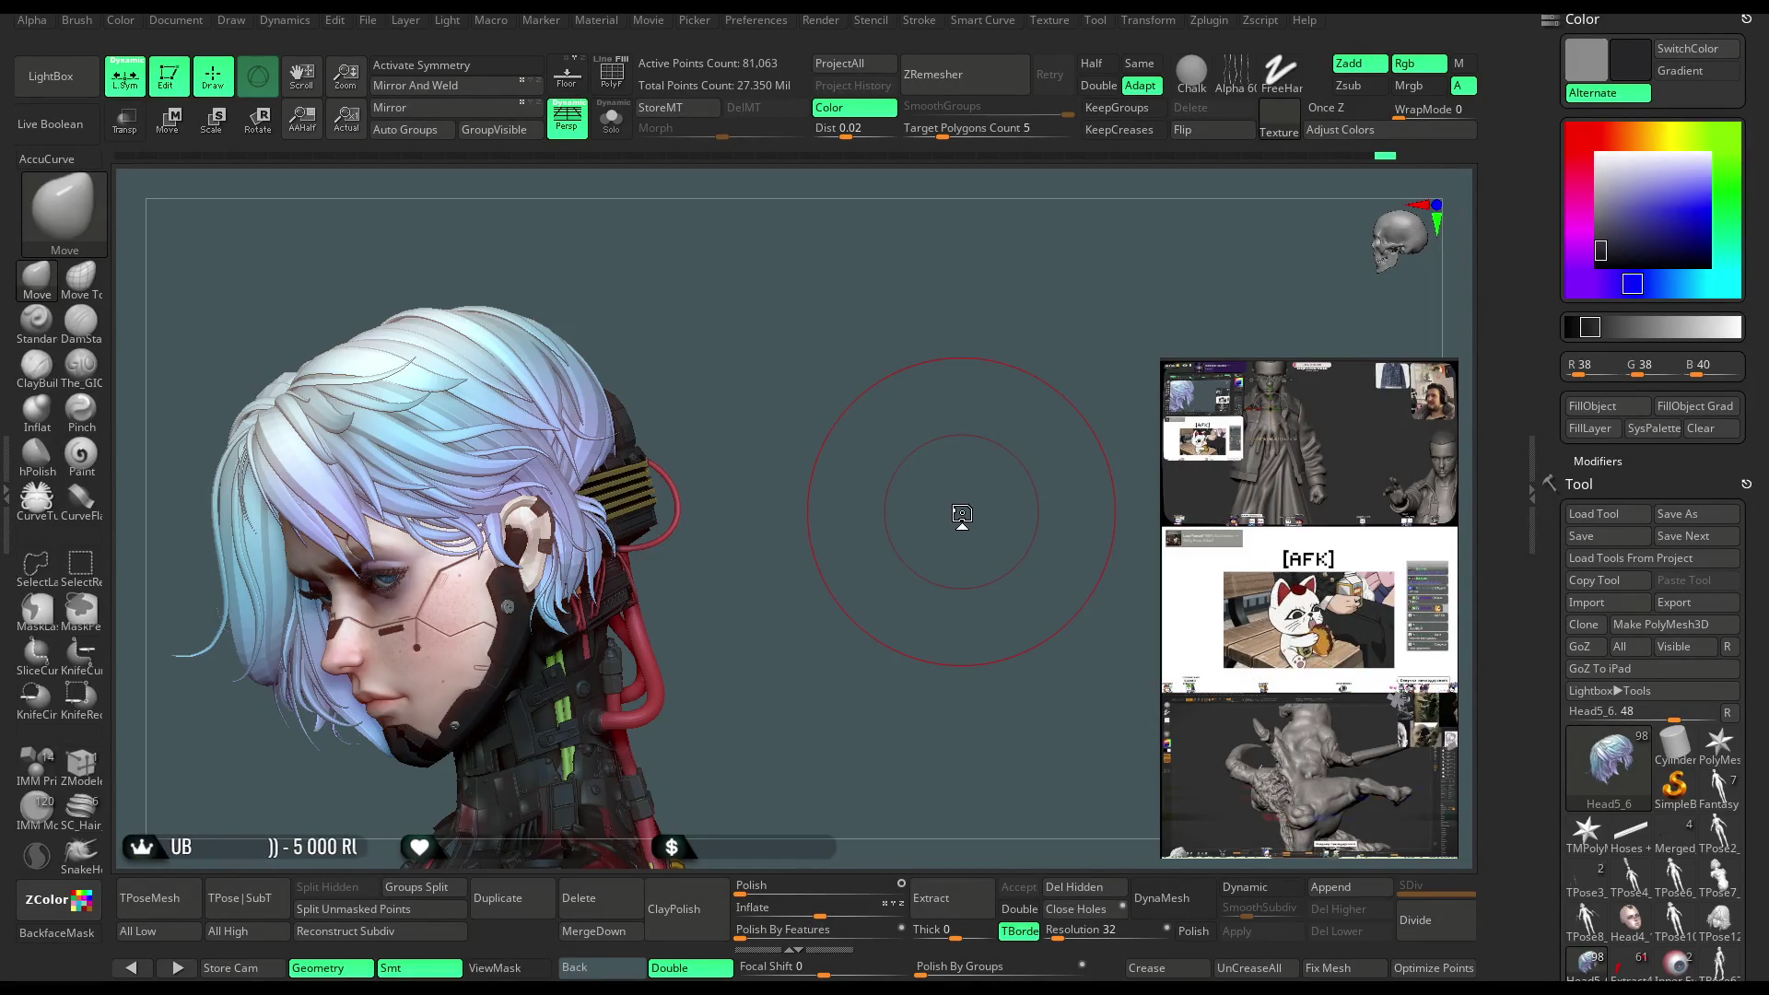
Turn the face toward the viewer and pull hair strands over the forehead and eye with Move Topological
{"action": "mouse_move", "coordinate": [845, 375]}
{"action": "left_mouse_down"}
{"action": "mouse_move", "coordinate": [820, 368]}
{"action": "mouse_move", "coordinate": [898, 350]}
{"action": "mouse_move", "coordinate": [802, 349]}
{"action": "mouse_move", "coordinate": [857, 379]}
{"action": "mouse_move", "coordinate": [968, 318]}
{"action": "left_mouse_up"}
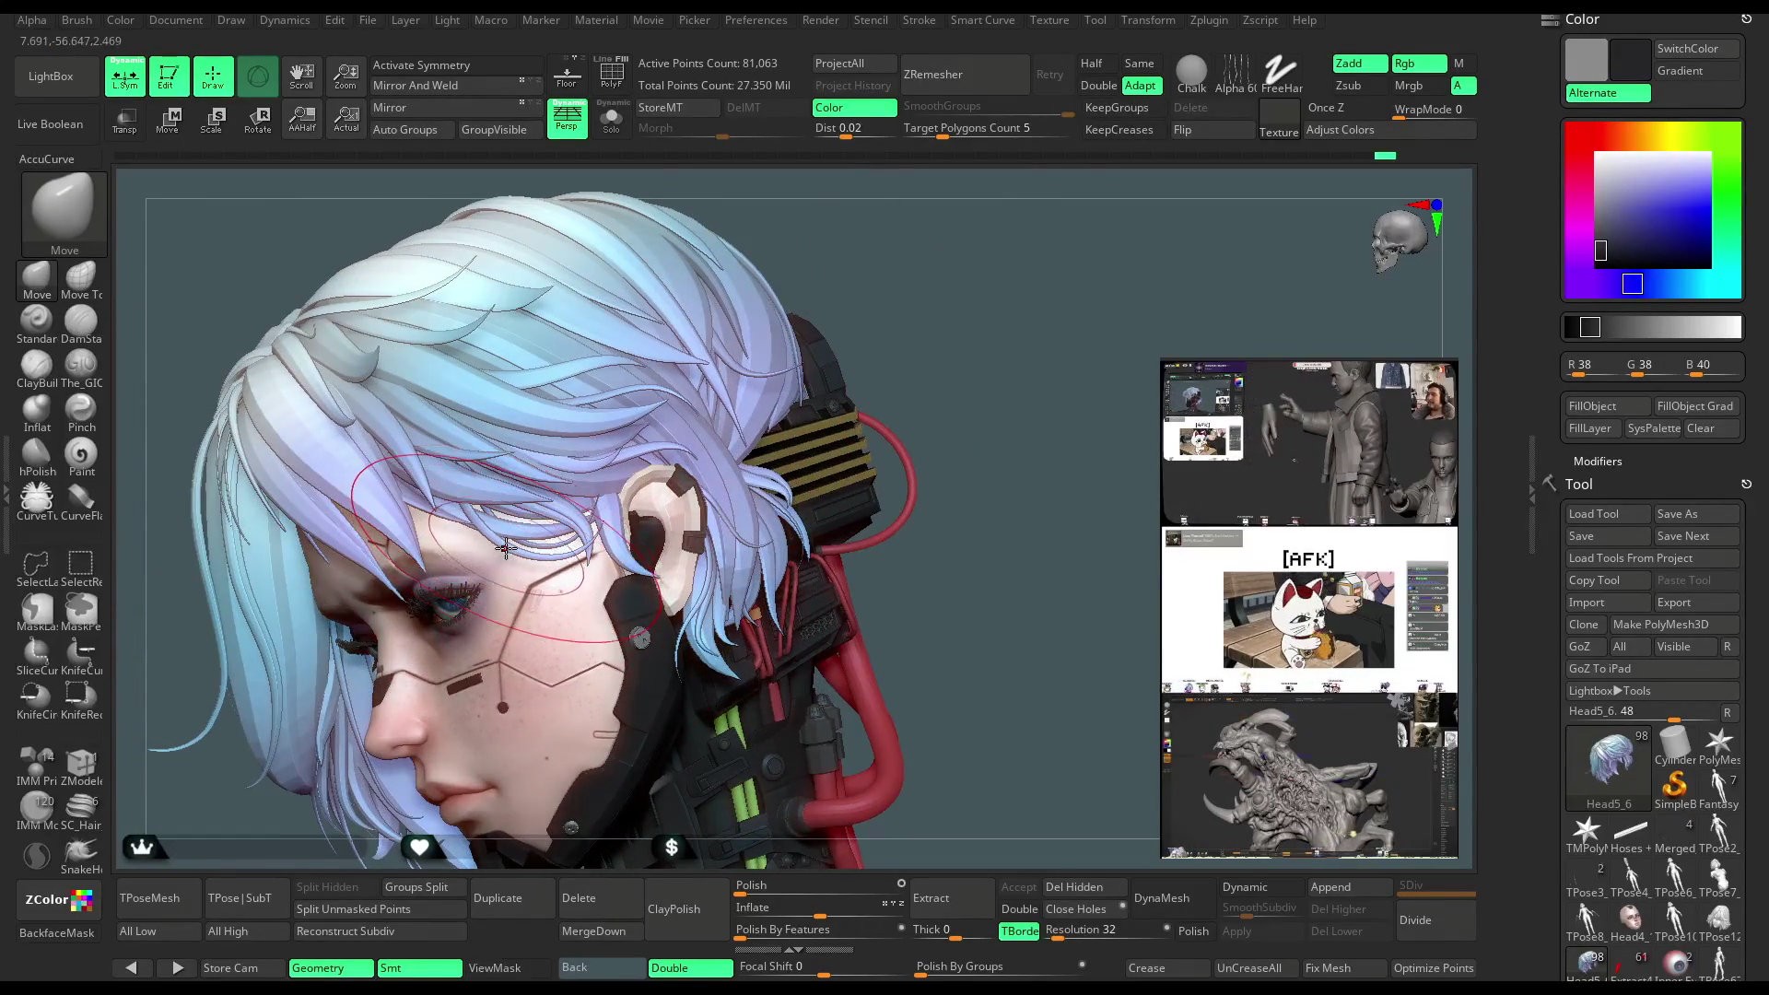
{"action": "key", "text": "b"}
{"action": "key", "text": "m"}
{"action": "key", "text": "t"}
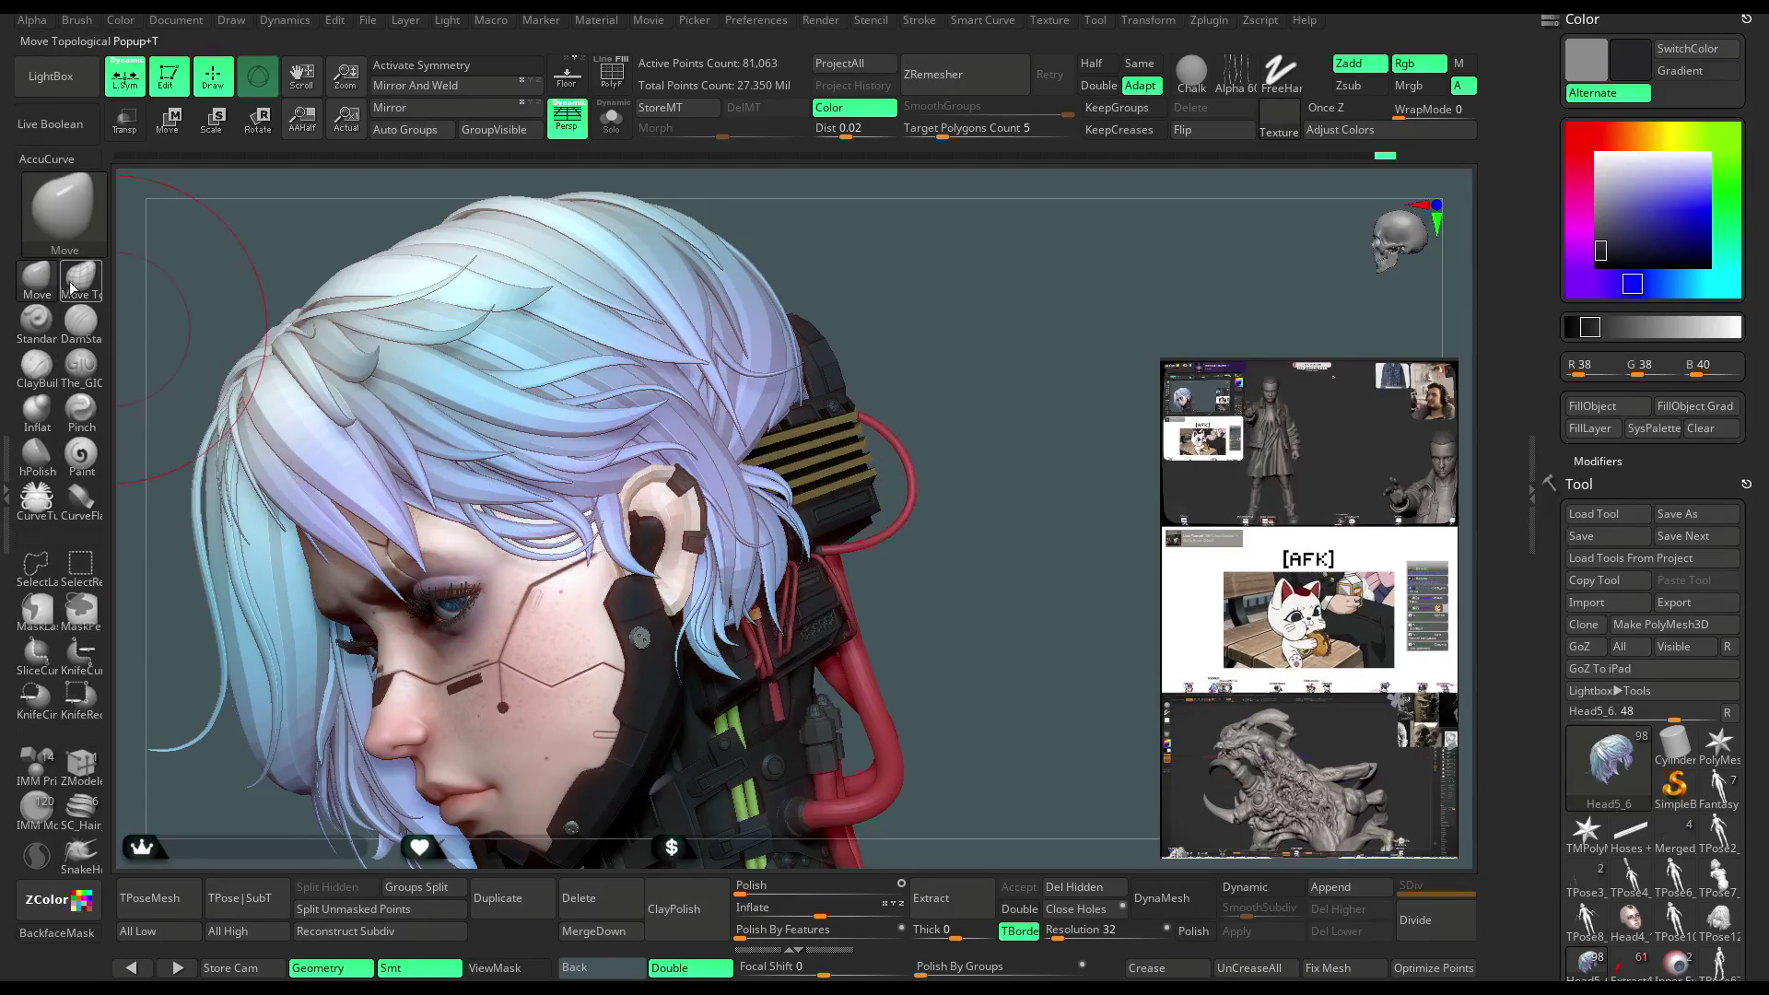
{"action": "mouse_move", "coordinate": [381, 536]}
{"action": "left_mouse_down"}
{"action": "mouse_move", "coordinate": [406, 516]}
{"action": "mouse_move", "coordinate": [516, 553]}
{"action": "left_mouse_up"}
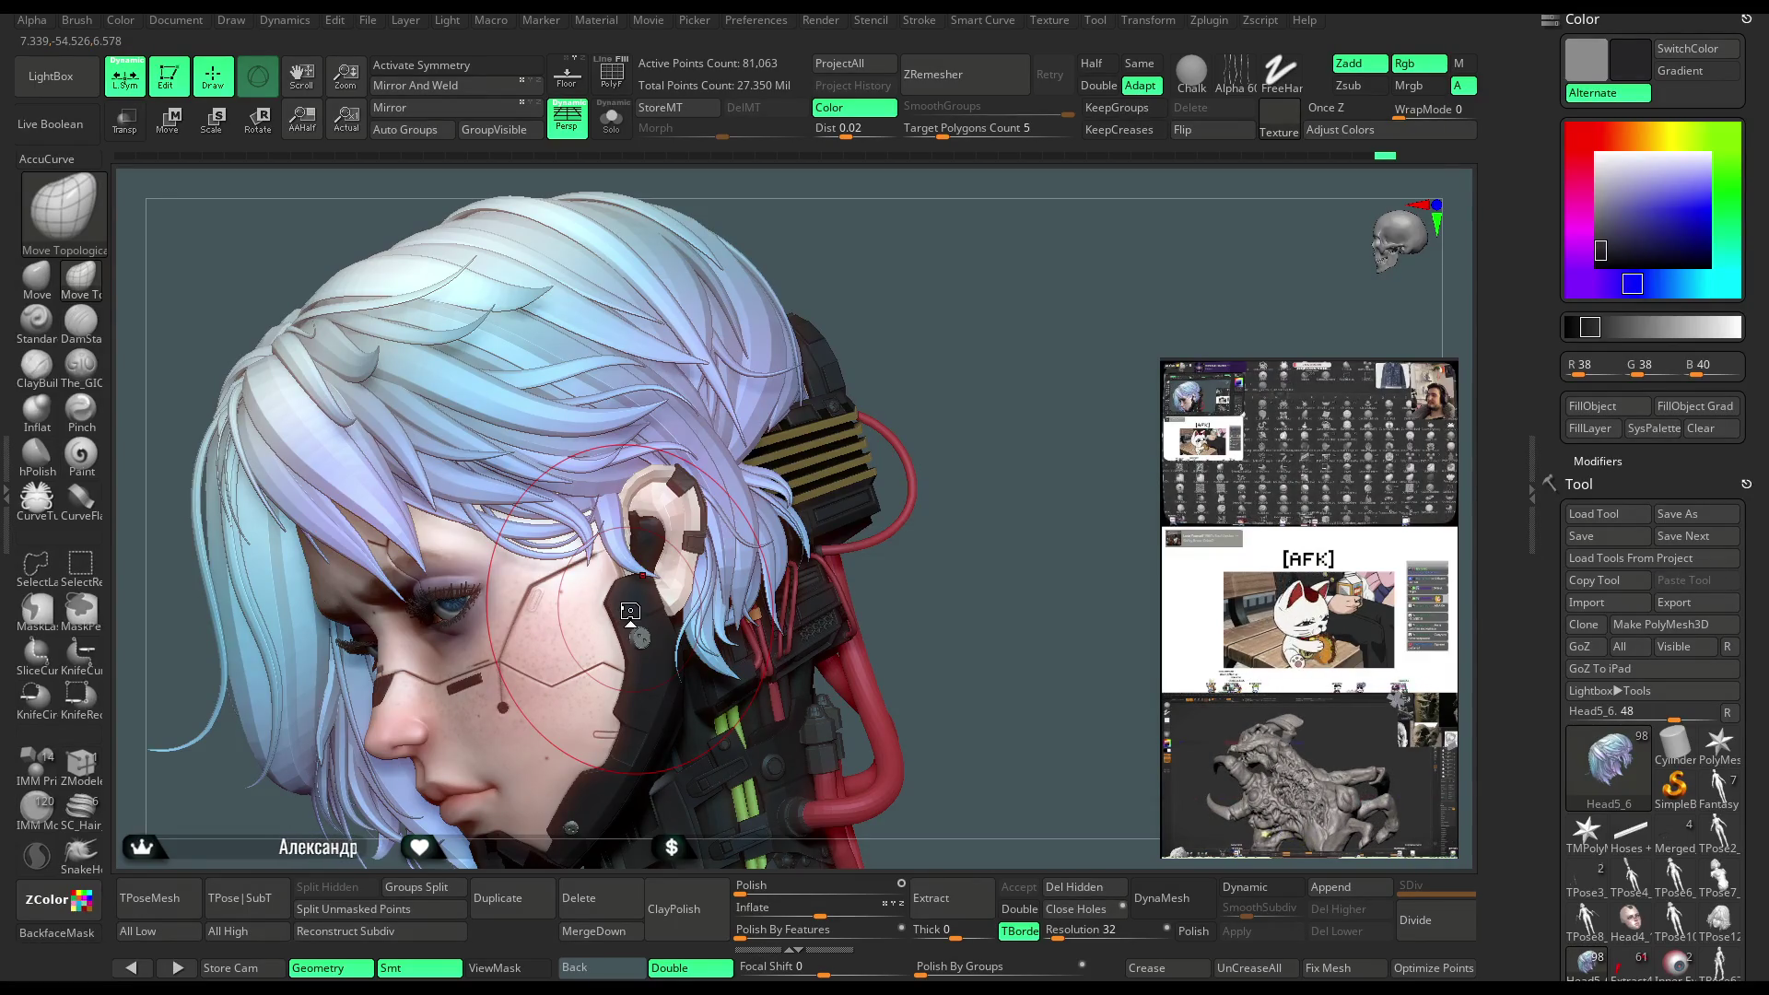
{"action": "left_click_drag", "start_coordinate": [950, 471], "coordinate": [1035, 600]}
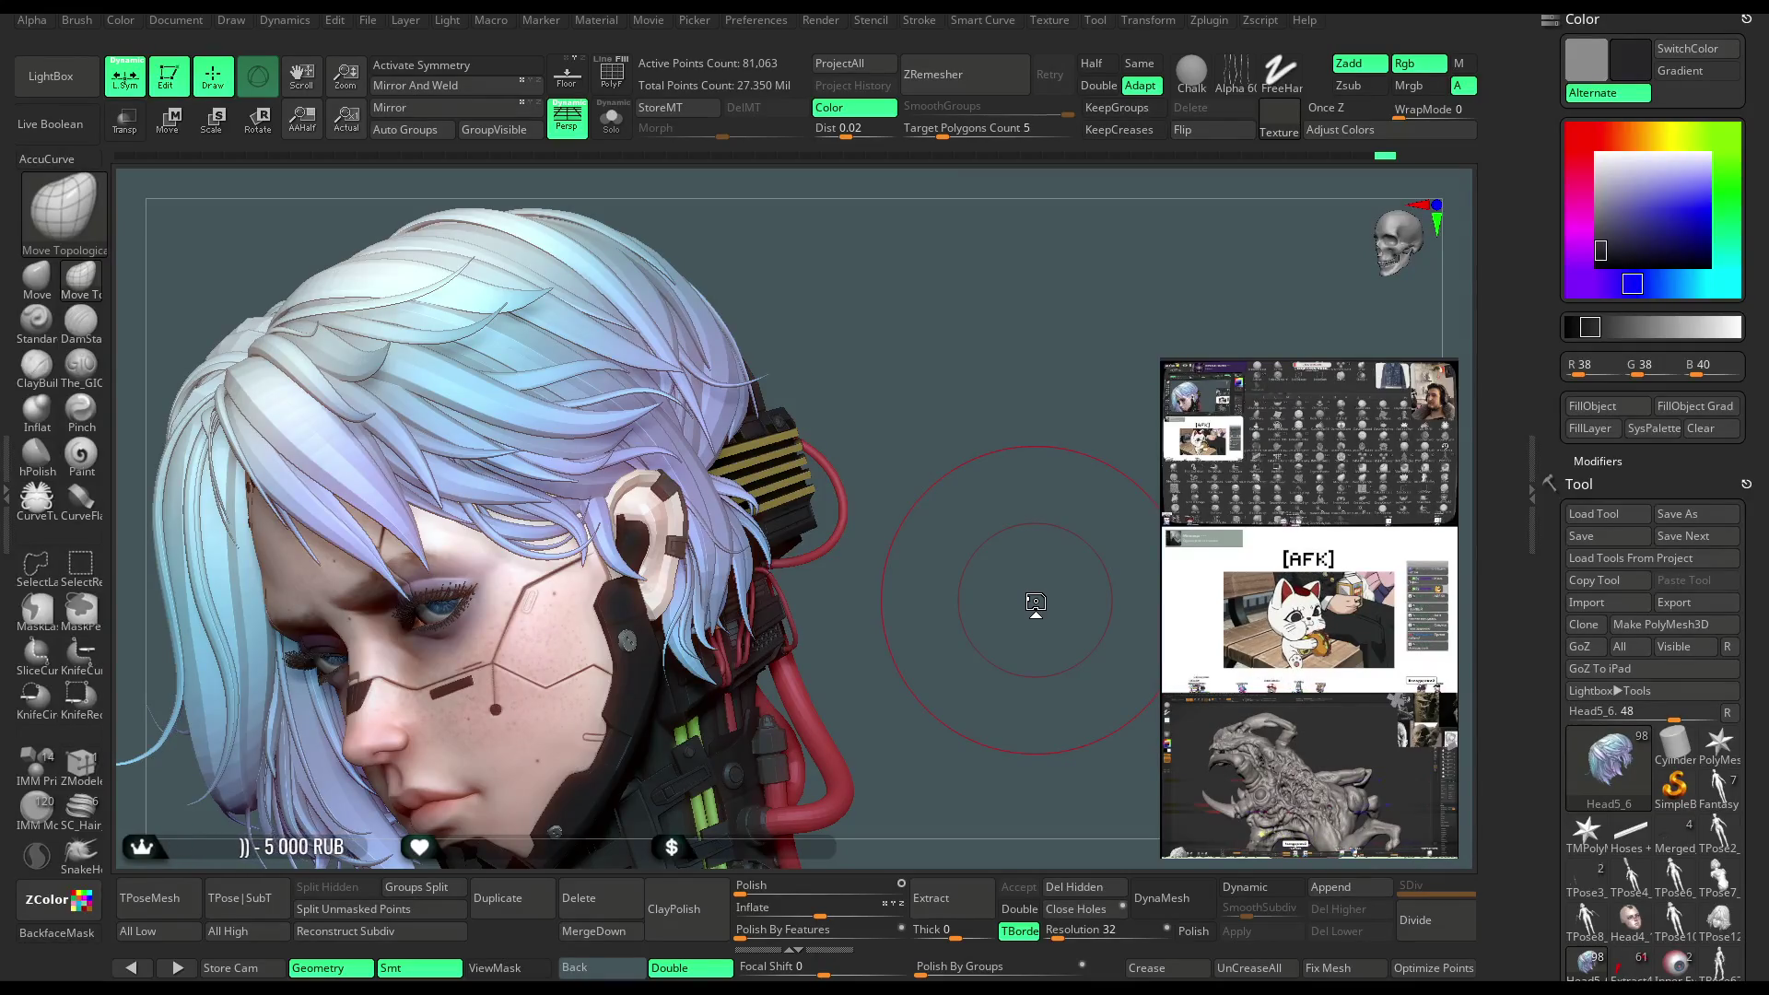
{"action": "left_click_drag", "start_coordinate": [937, 445], "coordinate": [879, 489]}
{"action": "mouse_move", "coordinate": [854, 548]}
{"action": "left_mouse_down"}
{"action": "mouse_move", "coordinate": [844, 474]}
{"action": "mouse_move", "coordinate": [880, 414]}
{"action": "mouse_move", "coordinate": [889, 451]}
{"action": "mouse_move", "coordinate": [858, 449]}
{"action": "mouse_move", "coordinate": [898, 470]}
{"action": "mouse_move", "coordinate": [983, 454]}
{"action": "mouse_move", "coordinate": [513, 712]}
{"action": "left_mouse_up"}
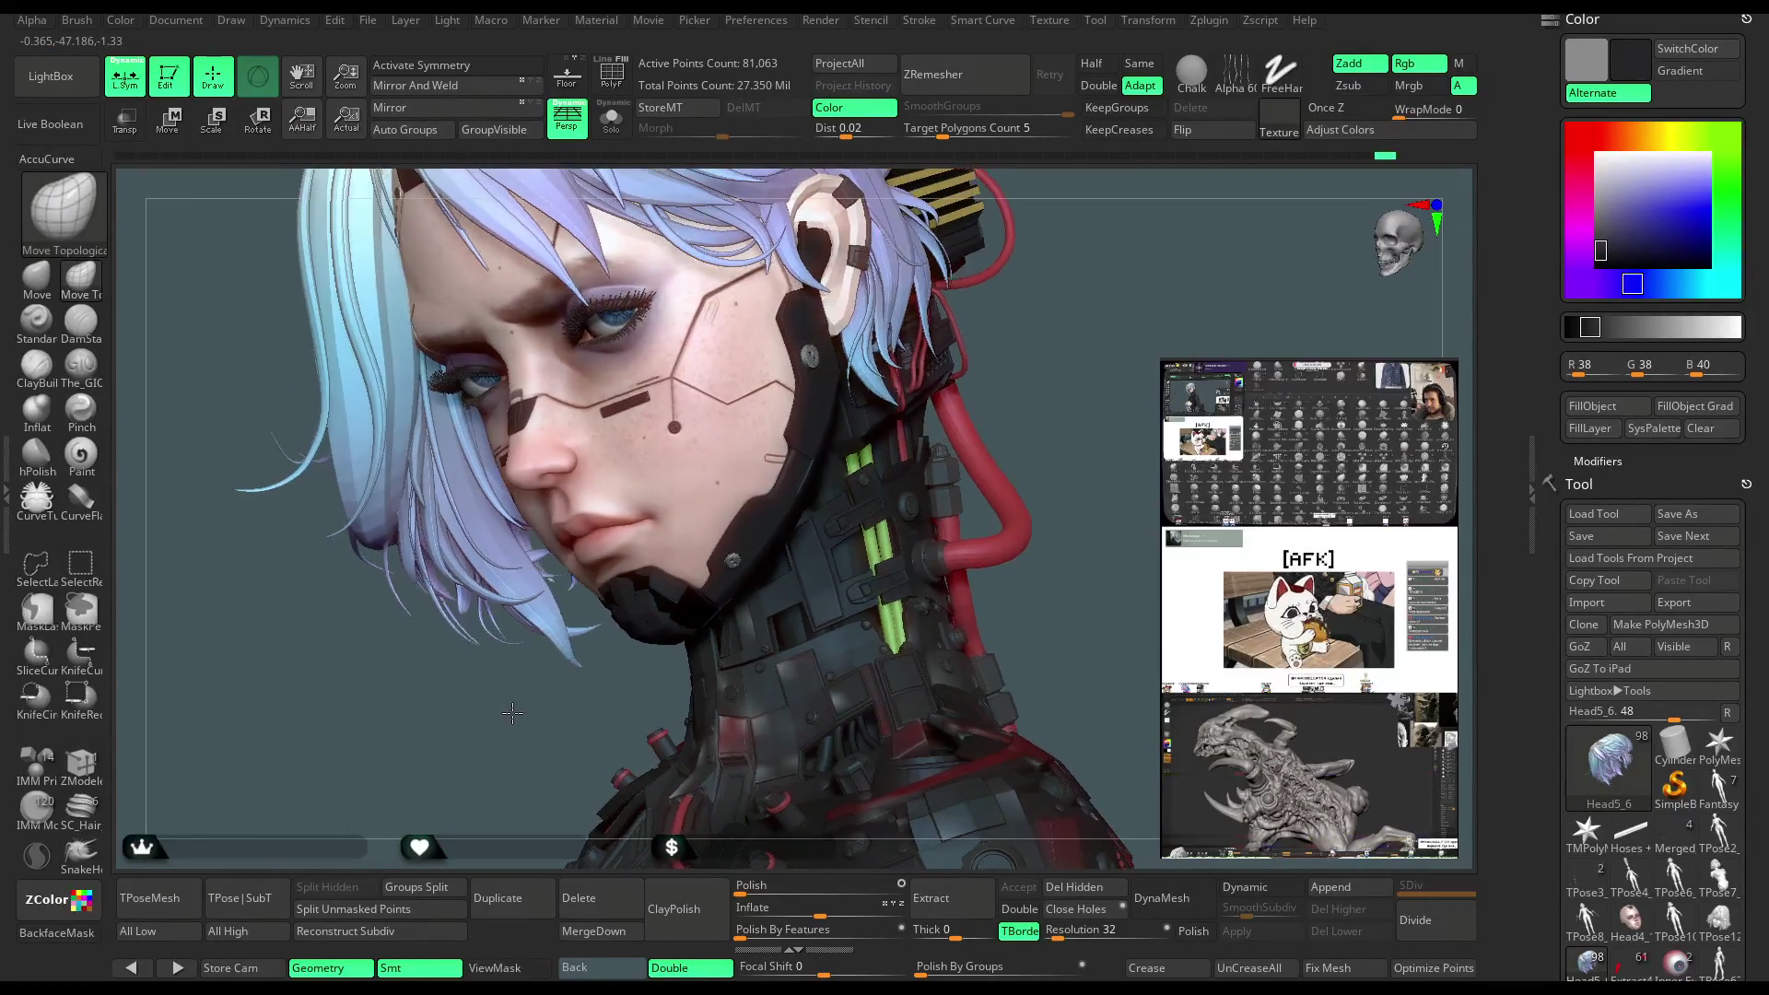
{"action": "mouse_move", "coordinate": [553, 633]}
{"action": "left_mouse_down"}
{"action": "mouse_move", "coordinate": [627, 656]}
{"action": "mouse_move", "coordinate": [512, 700]}
{"action": "left_mouse_up"}
{"action": "scroll", "coordinate": [511, 700], "scroll_direction": "up", "scroll_amount": 5}
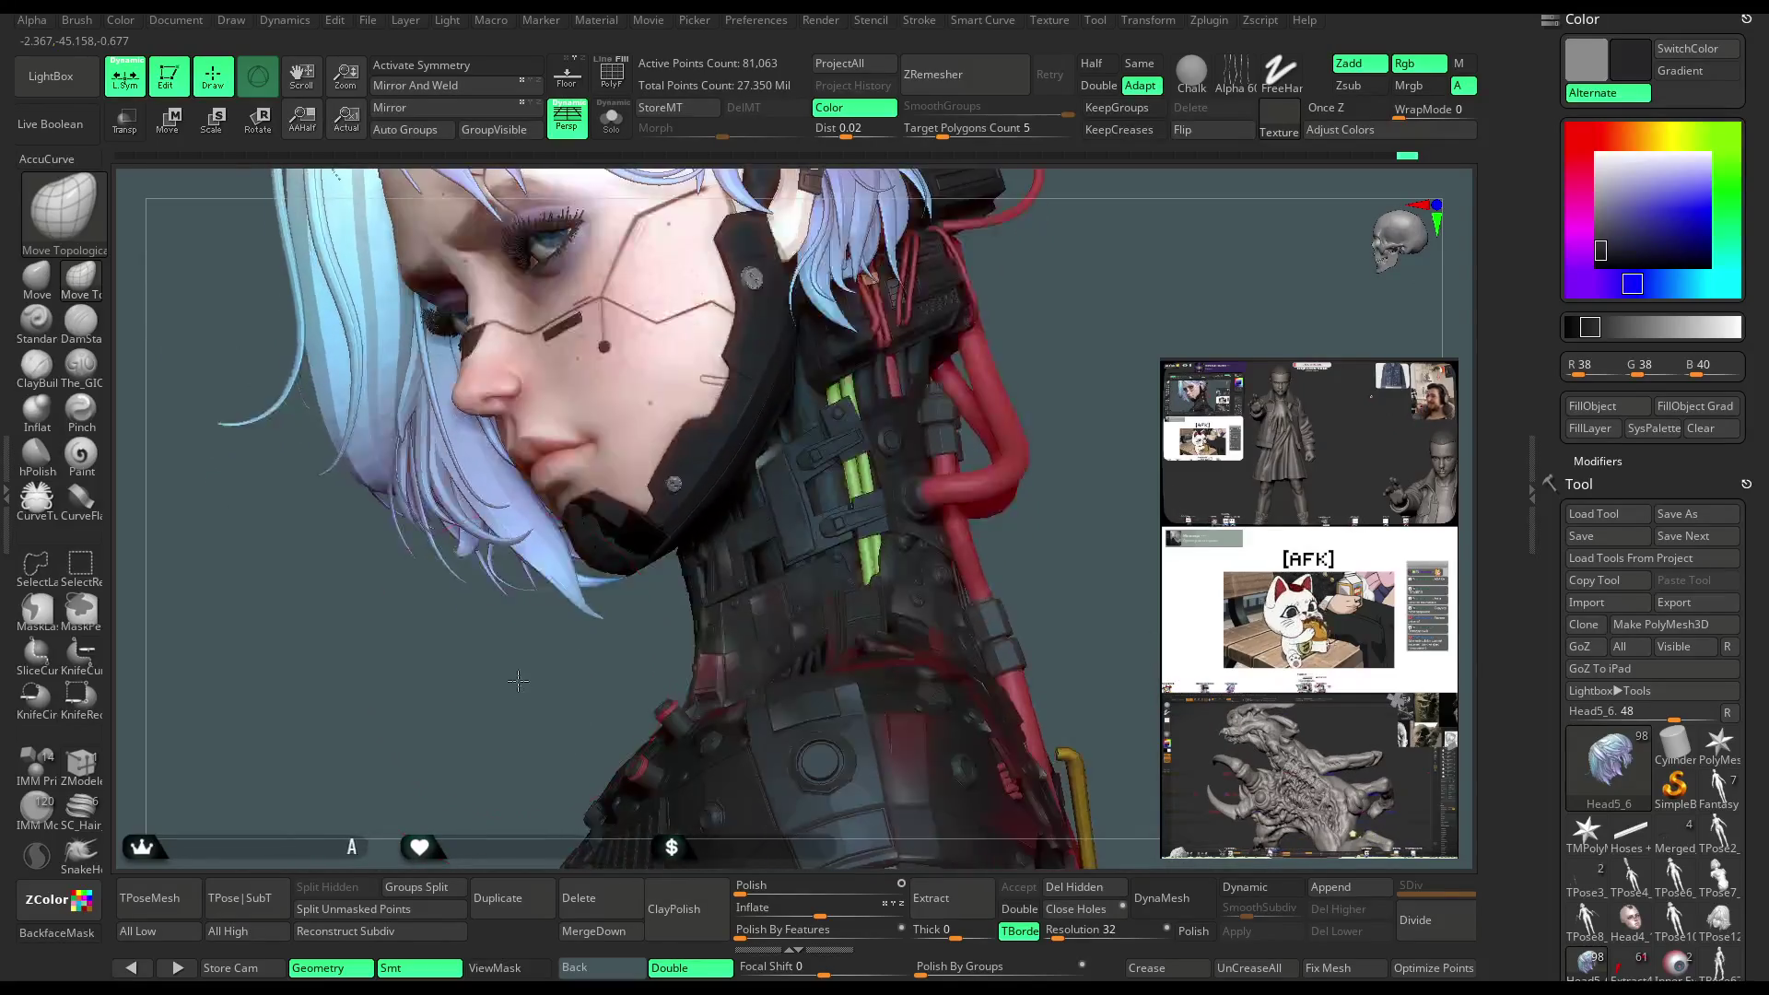
{"action": "key", "text": "space"}
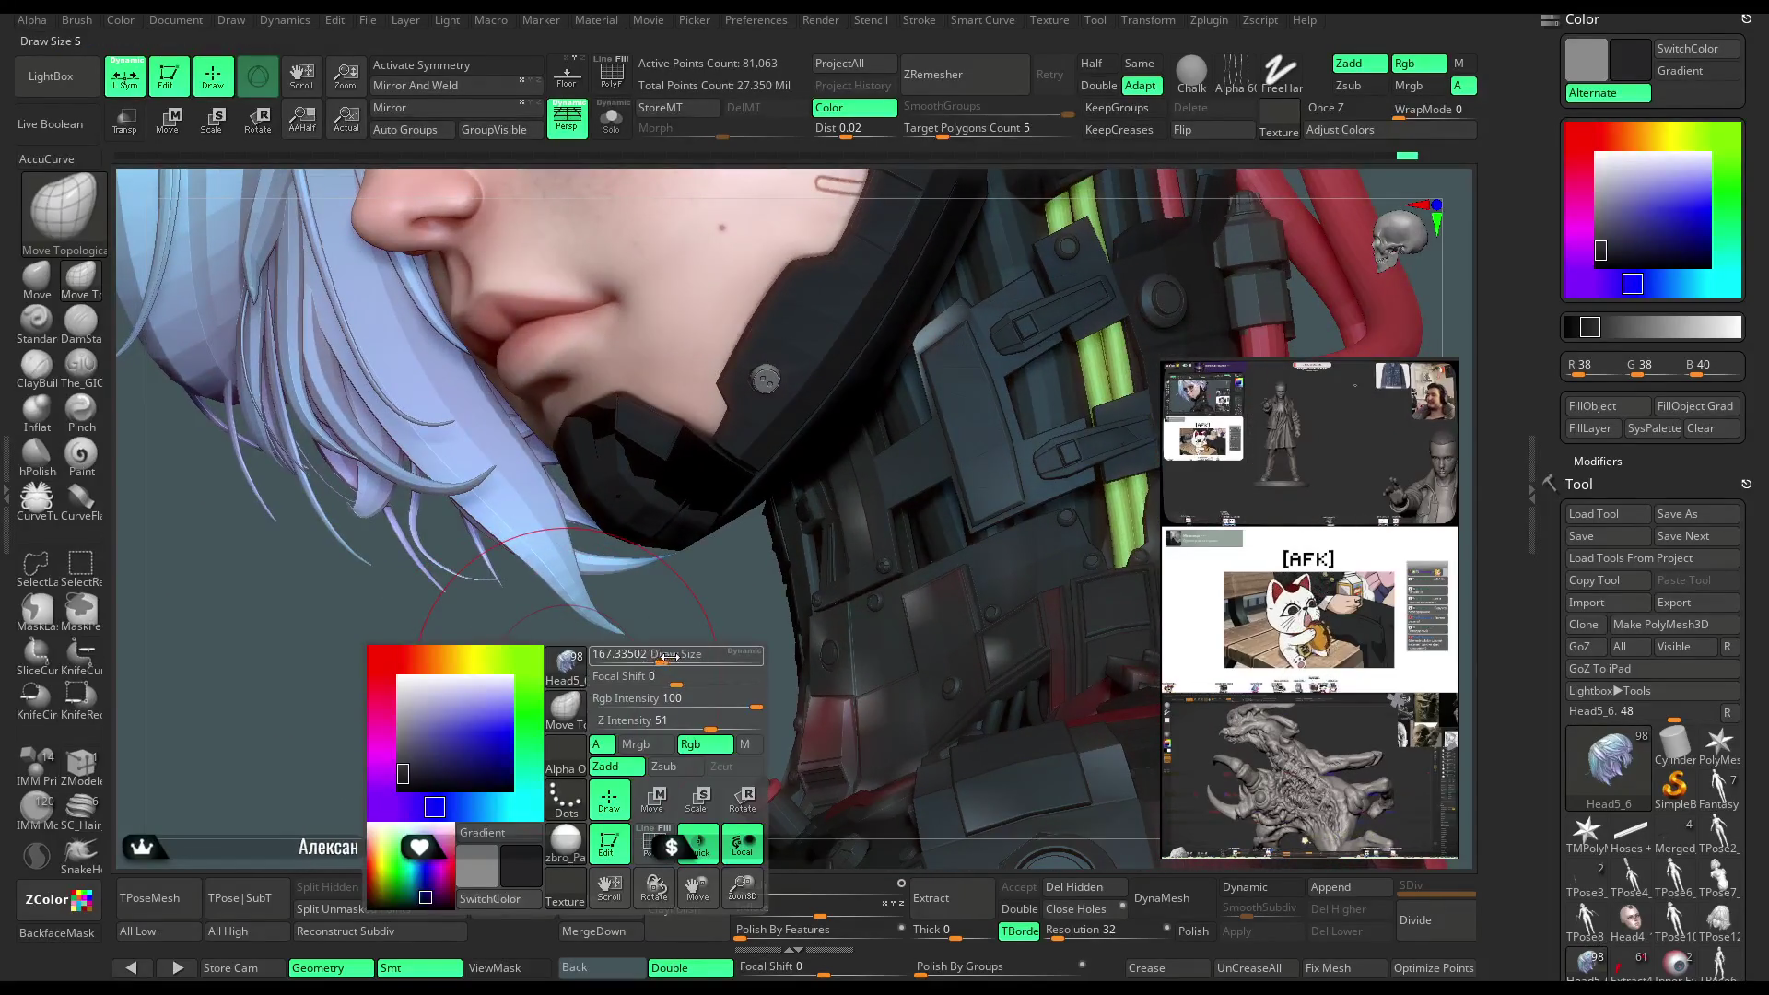
{"action": "mouse_move", "coordinate": [644, 658]}
{"action": "left_mouse_down"}
{"action": "mouse_move", "coordinate": [636, 634]}
{"action": "mouse_move", "coordinate": [582, 614]}
{"action": "mouse_move", "coordinate": [627, 641]}
{"action": "mouse_move", "coordinate": [582, 629]}
{"action": "mouse_move", "coordinate": [599, 601]}
{"action": "left_mouse_up"}
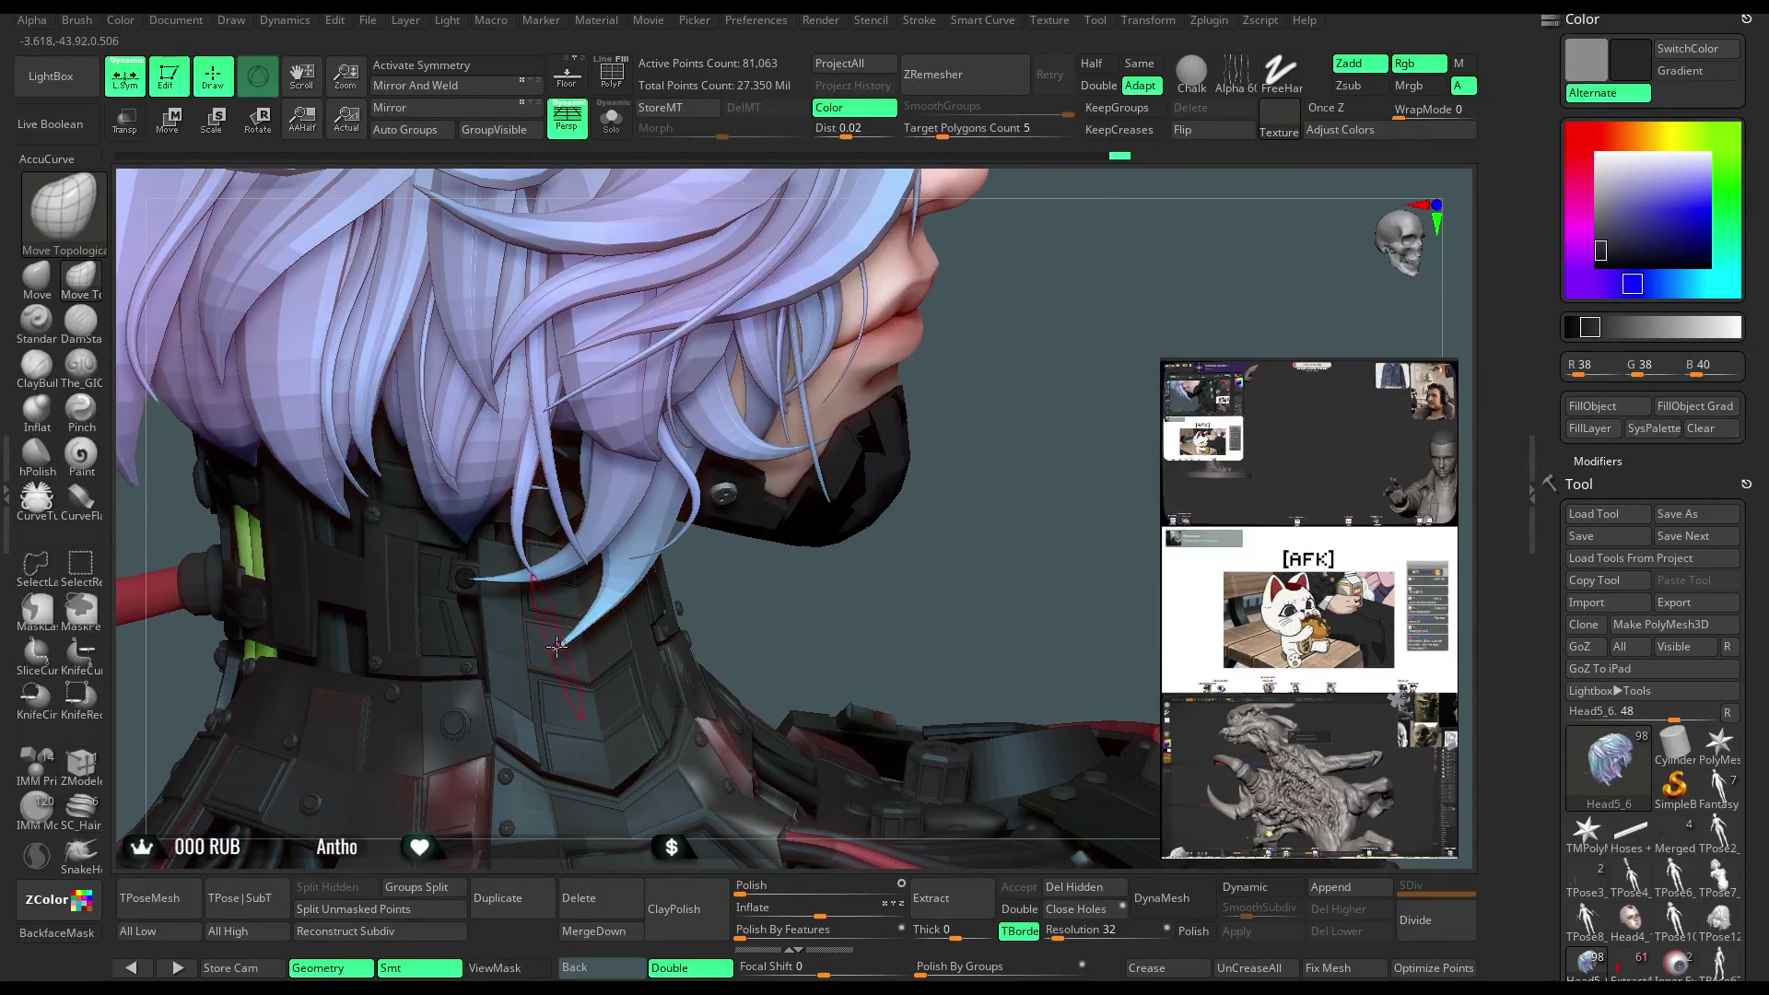
{"action": "mouse_move", "coordinate": [986, 477]}
{"action": "left_mouse_down"}
{"action": "mouse_move", "coordinate": [967, 395]}
{"action": "mouse_move", "coordinate": [653, 636]}
{"action": "left_mouse_up"}
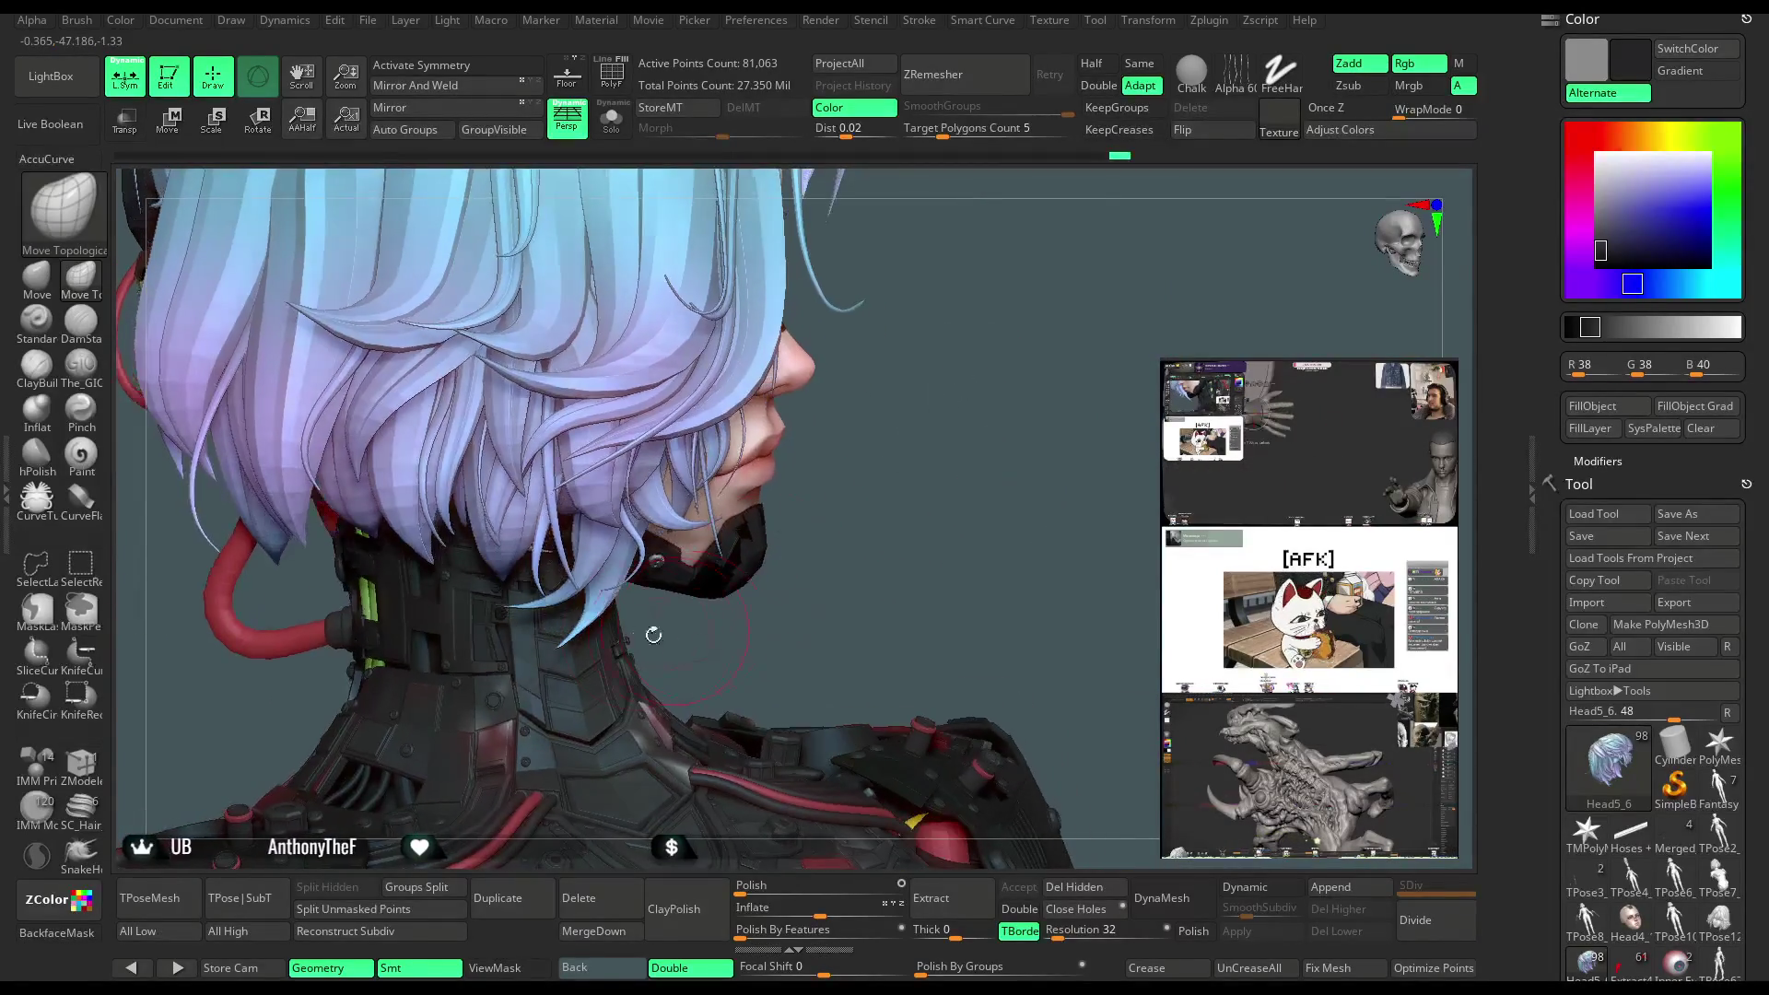
{"action": "left_click_drag", "start_coordinate": [828, 454], "coordinate": [838, 560]}
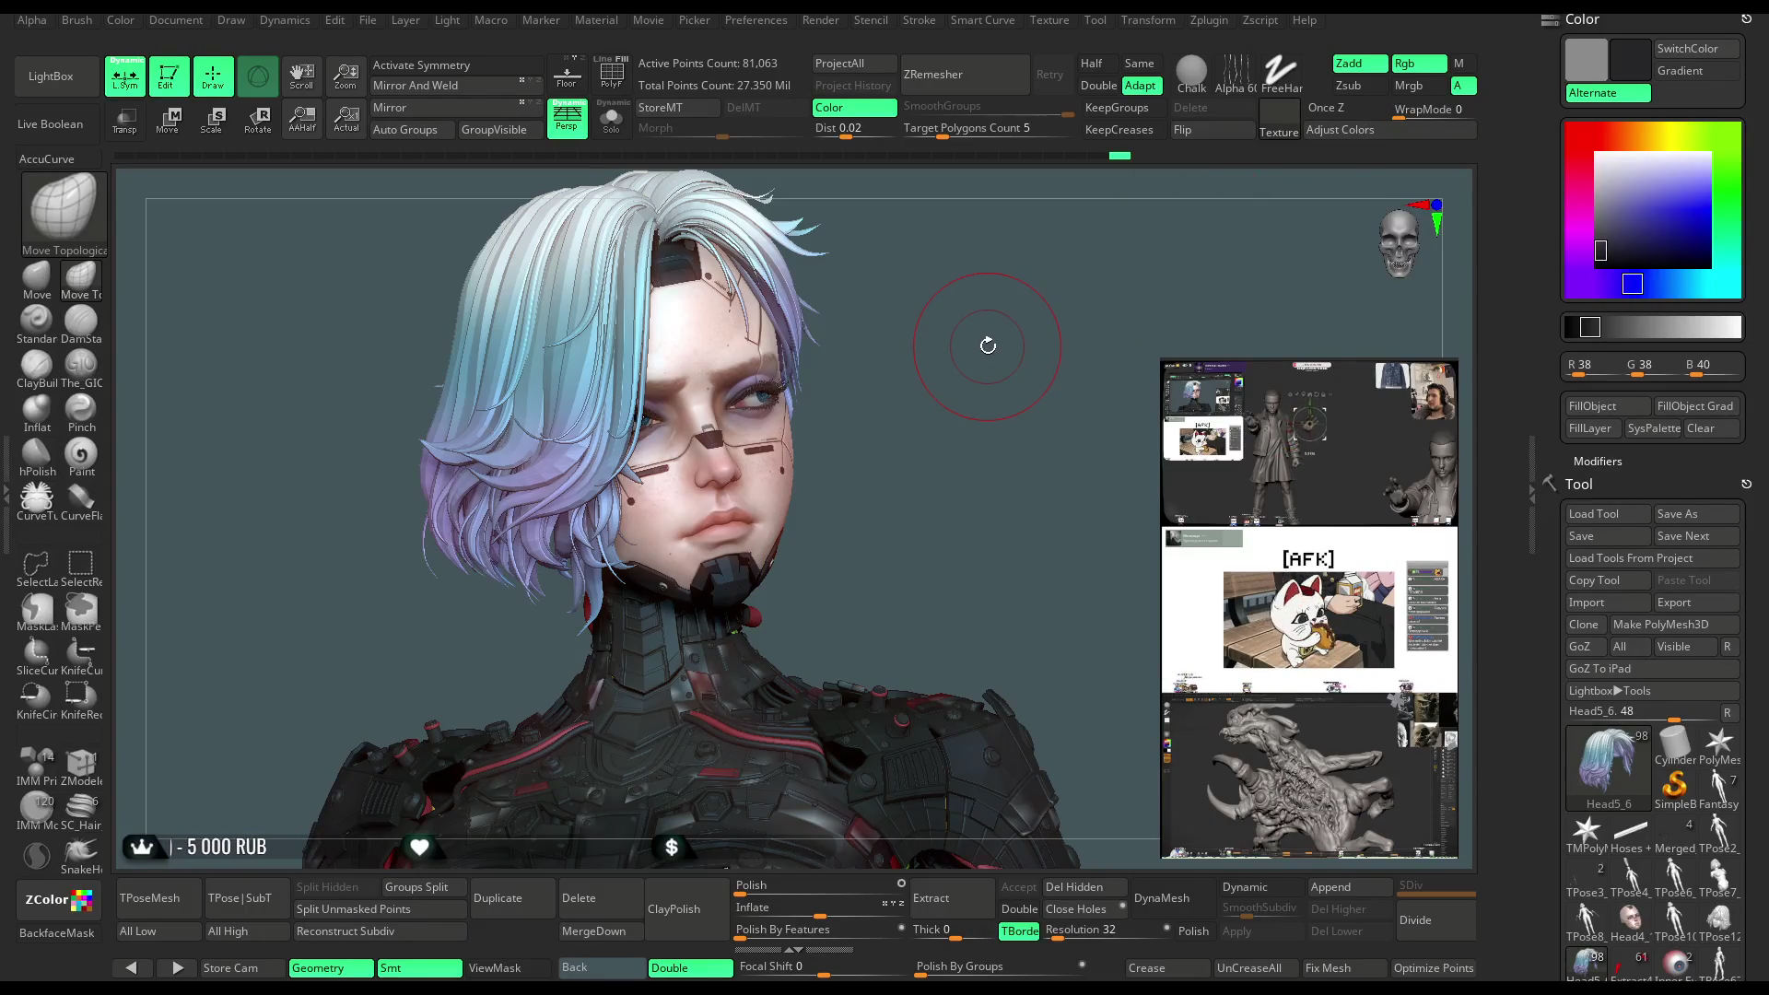
{"action": "mouse_move", "coordinate": [940, 480]}
{"action": "left_mouse_down"}
{"action": "mouse_move", "coordinate": [908, 482]}
{"action": "mouse_move", "coordinate": [964, 506]}
{"action": "mouse_move", "coordinate": [951, 475]}
{"action": "mouse_move", "coordinate": [965, 486]}
{"action": "mouse_move", "coordinate": [950, 502]}
{"action": "left_mouse_up"}
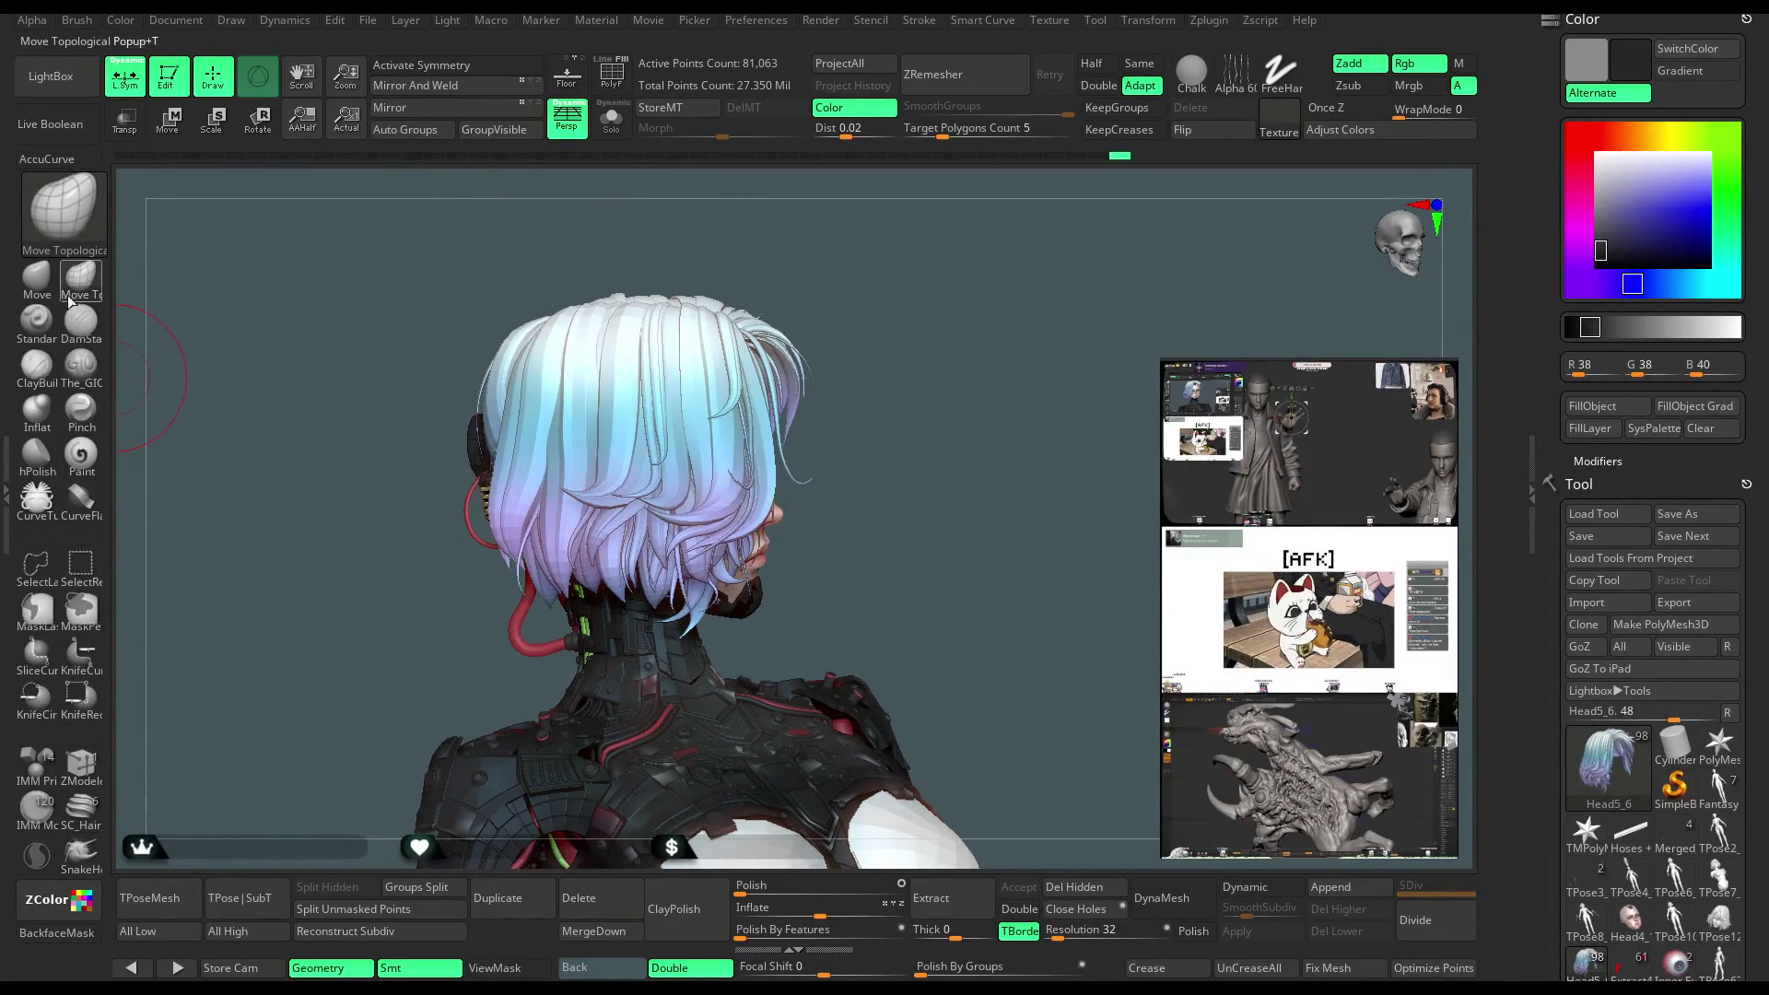
Switch to the standard Move brush and rotate the character round to face front
{"action": "left_click", "coordinate": [37, 276]}
{"action": "key", "text": "space"}
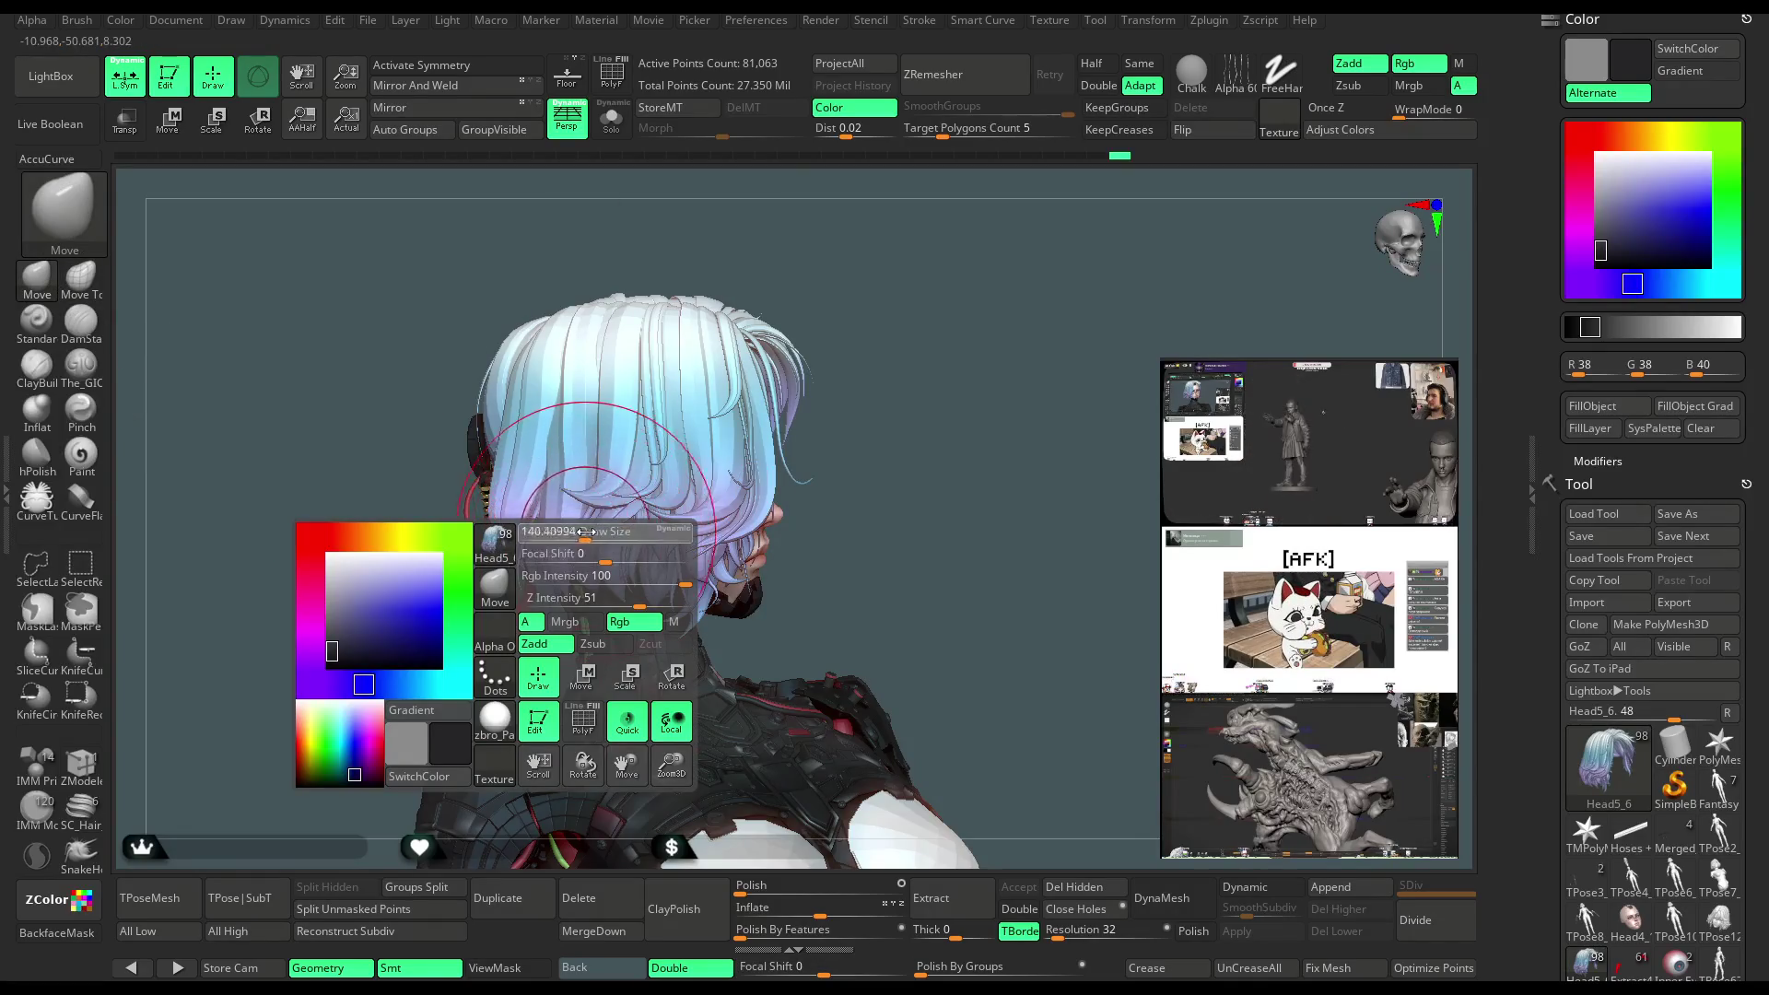
{"action": "left_click_drag", "start_coordinate": [450, 648], "coordinate": [515, 562]}
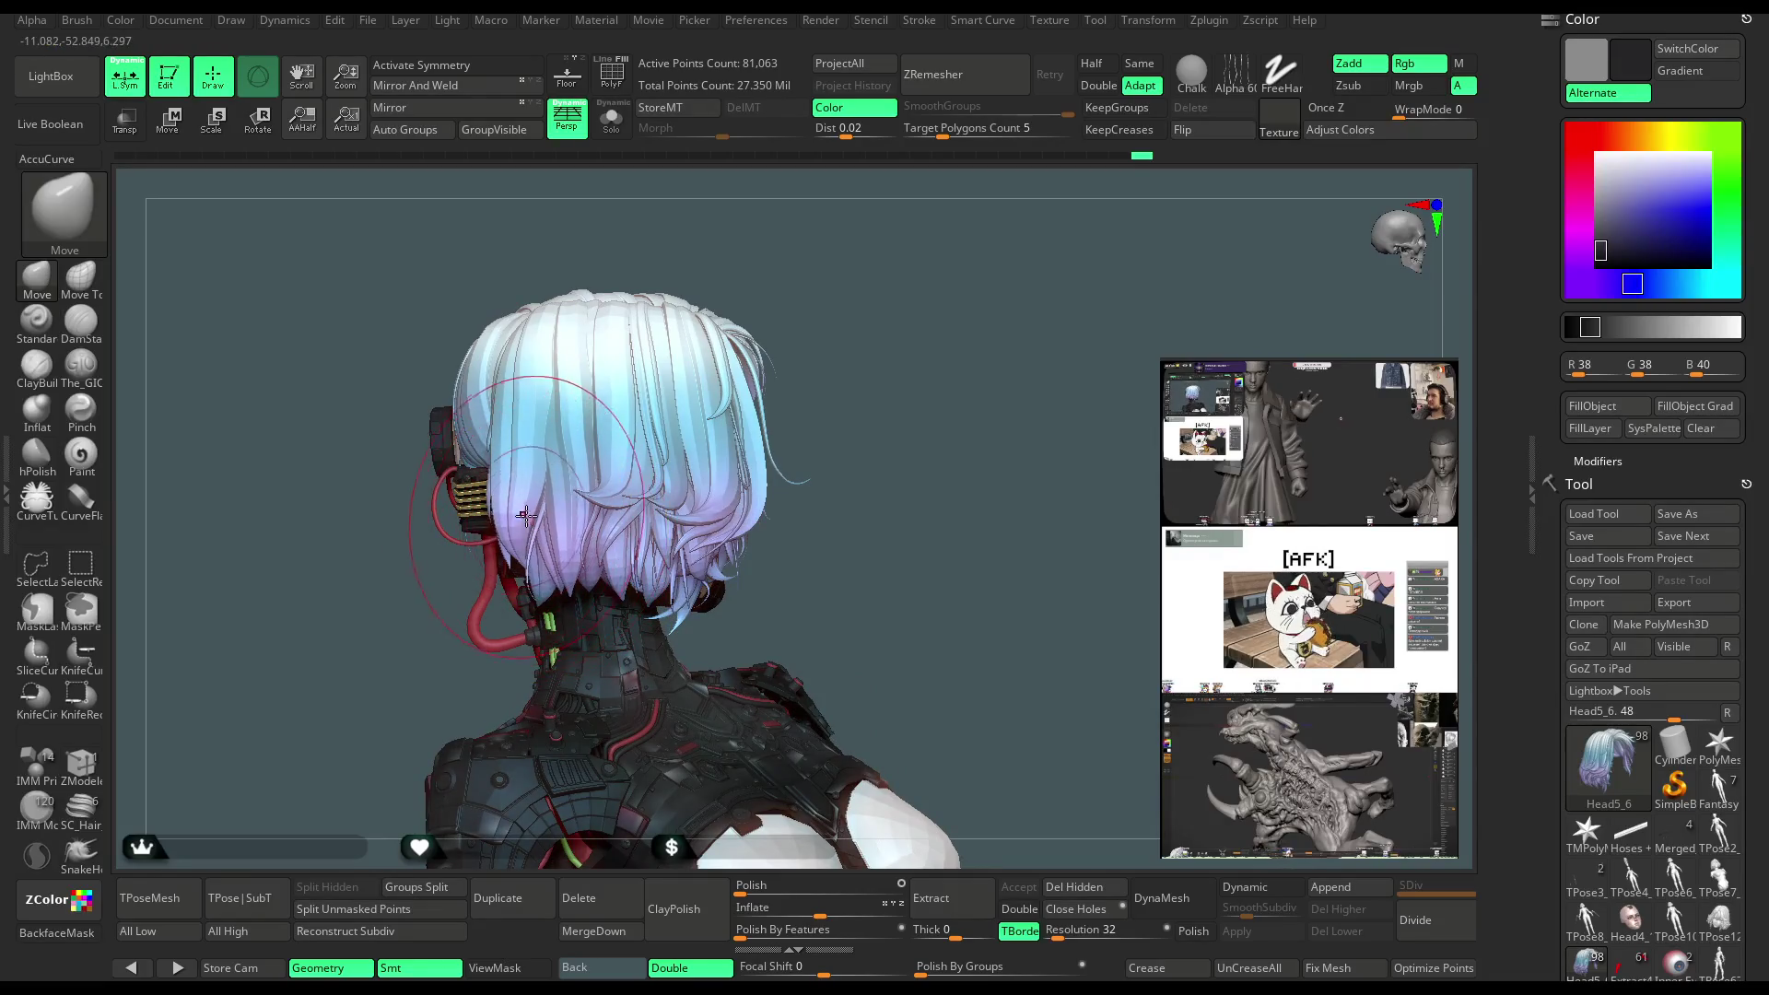
{"action": "mouse_move", "coordinate": [892, 379]}
{"action": "left_mouse_down"}
{"action": "mouse_move", "coordinate": [869, 276]}
{"action": "mouse_move", "coordinate": [791, 337]}
{"action": "mouse_move", "coordinate": [817, 335]}
{"action": "mouse_move", "coordinate": [791, 374]}
{"action": "mouse_move", "coordinate": [979, 235]}
{"action": "mouse_move", "coordinate": [933, 323]}
{"action": "mouse_move", "coordinate": [940, 273]}
{"action": "mouse_move", "coordinate": [902, 282]}
{"action": "mouse_move", "coordinate": [897, 308]}
{"action": "mouse_move", "coordinate": [923, 293]}
{"action": "mouse_move", "coordinate": [905, 307]}
{"action": "mouse_move", "coordinate": [911, 457]}
{"action": "left_mouse_up"}
{"action": "key", "text": "space"}
{"action": "key", "text": "space"}
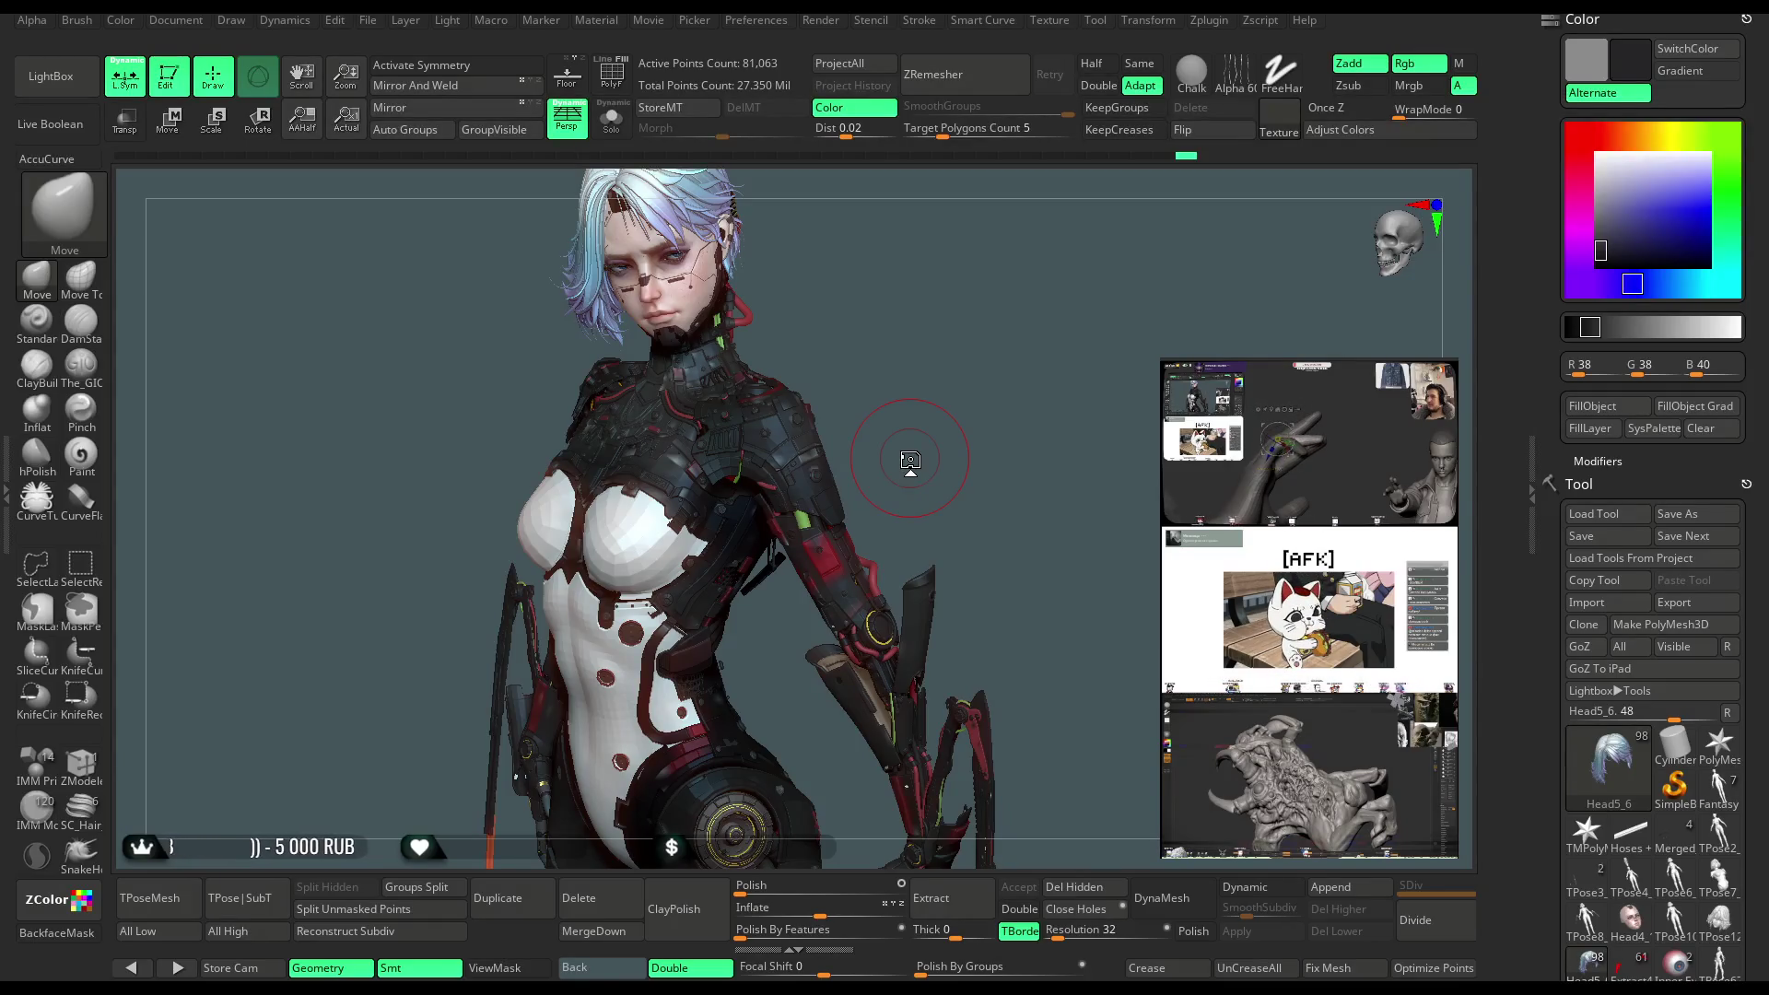
Shift the model higher and zoom in on the chest and armoured left arm
{"action": "left_click_drag", "start_coordinate": [1118, 615], "coordinate": [1159, 504], "text": "alt"}
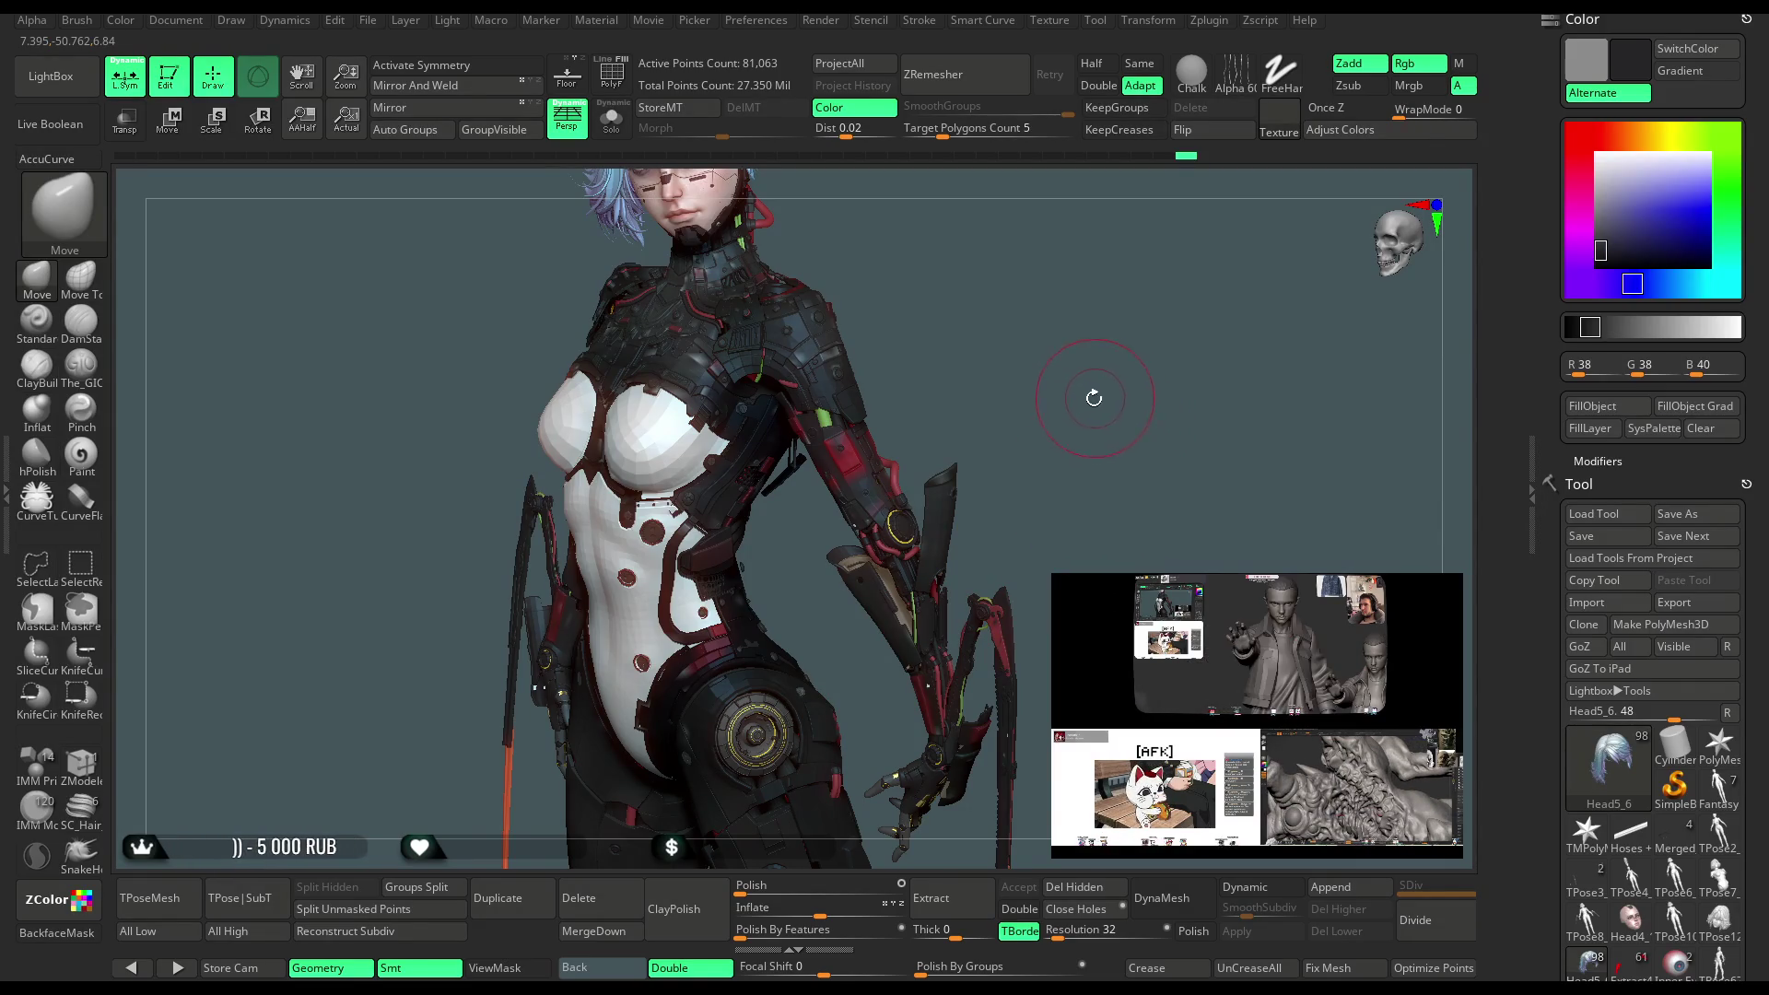
{"action": "mouse_move", "coordinate": [1118, 479]}
{"action": "left_mouse_down"}
{"action": "mouse_move", "coordinate": [1273, 547]}
{"action": "mouse_move", "coordinate": [937, 737]}
{"action": "mouse_move", "coordinate": [906, 609]}
{"action": "left_mouse_up"}
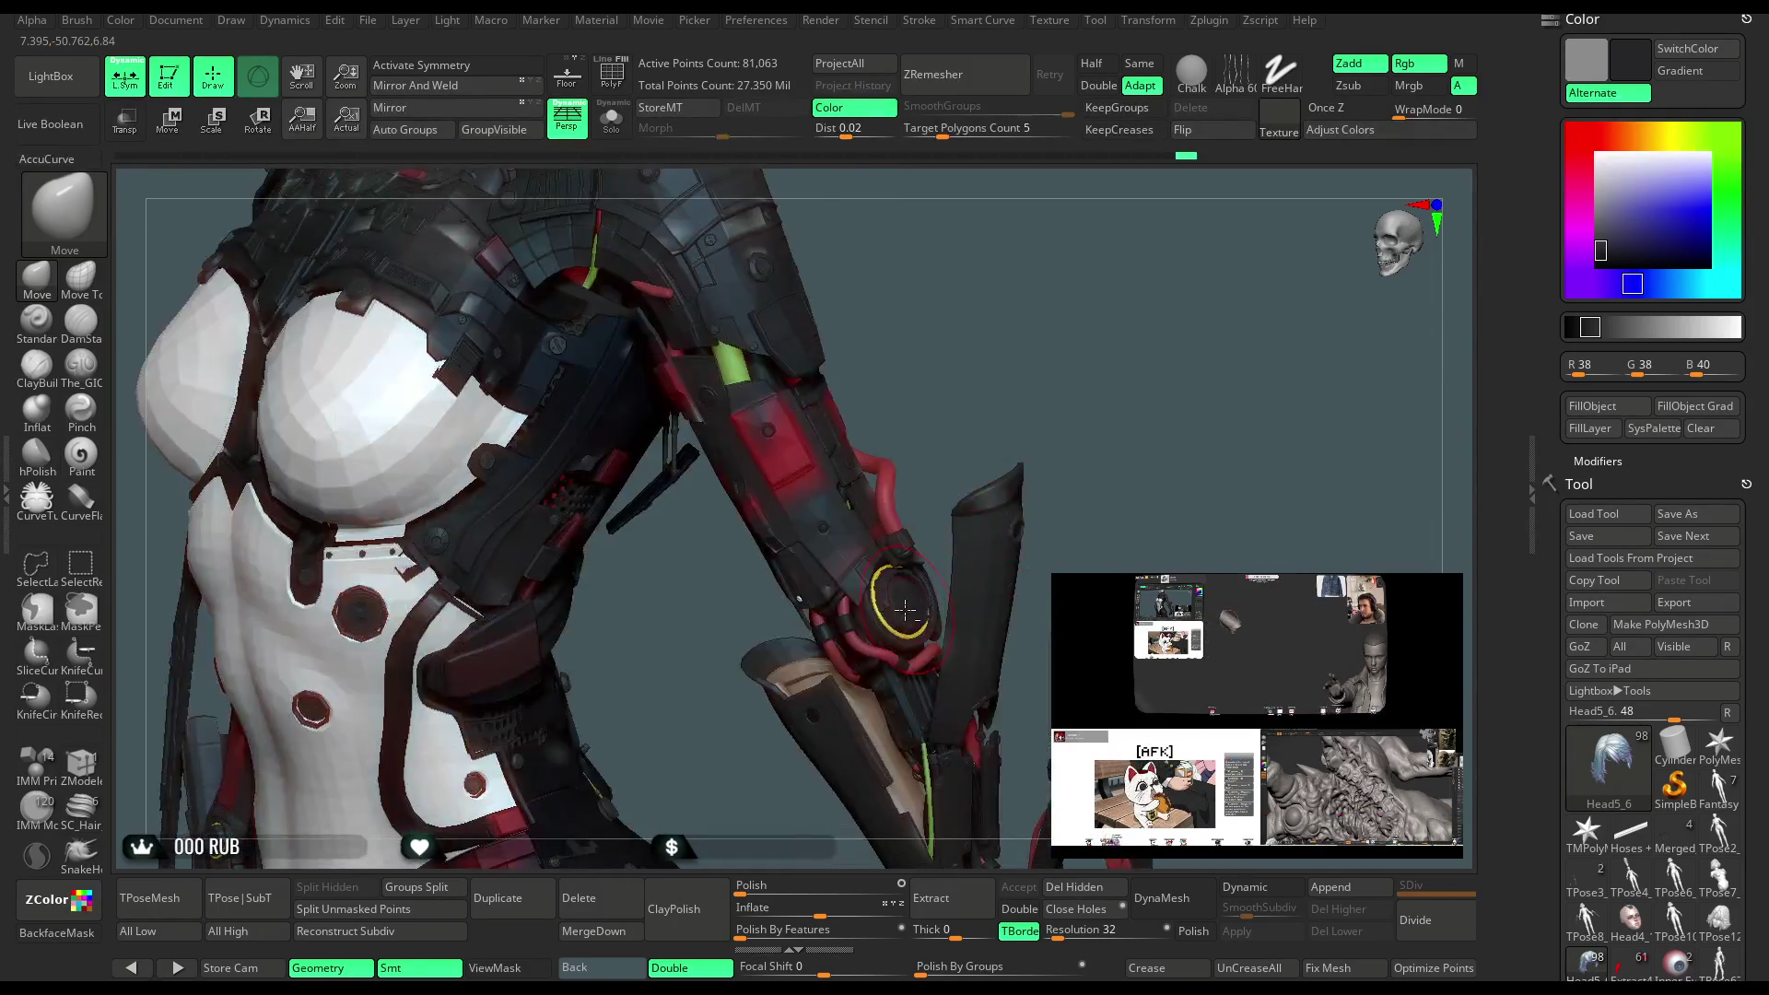
Solo-inspect PM3D_Cylinder3D1_21, then HOSES_BODY_Light_high, leaving the hoses active with LightBox open
{"action": "left_click", "coordinate": [900, 636], "text": "alt"}
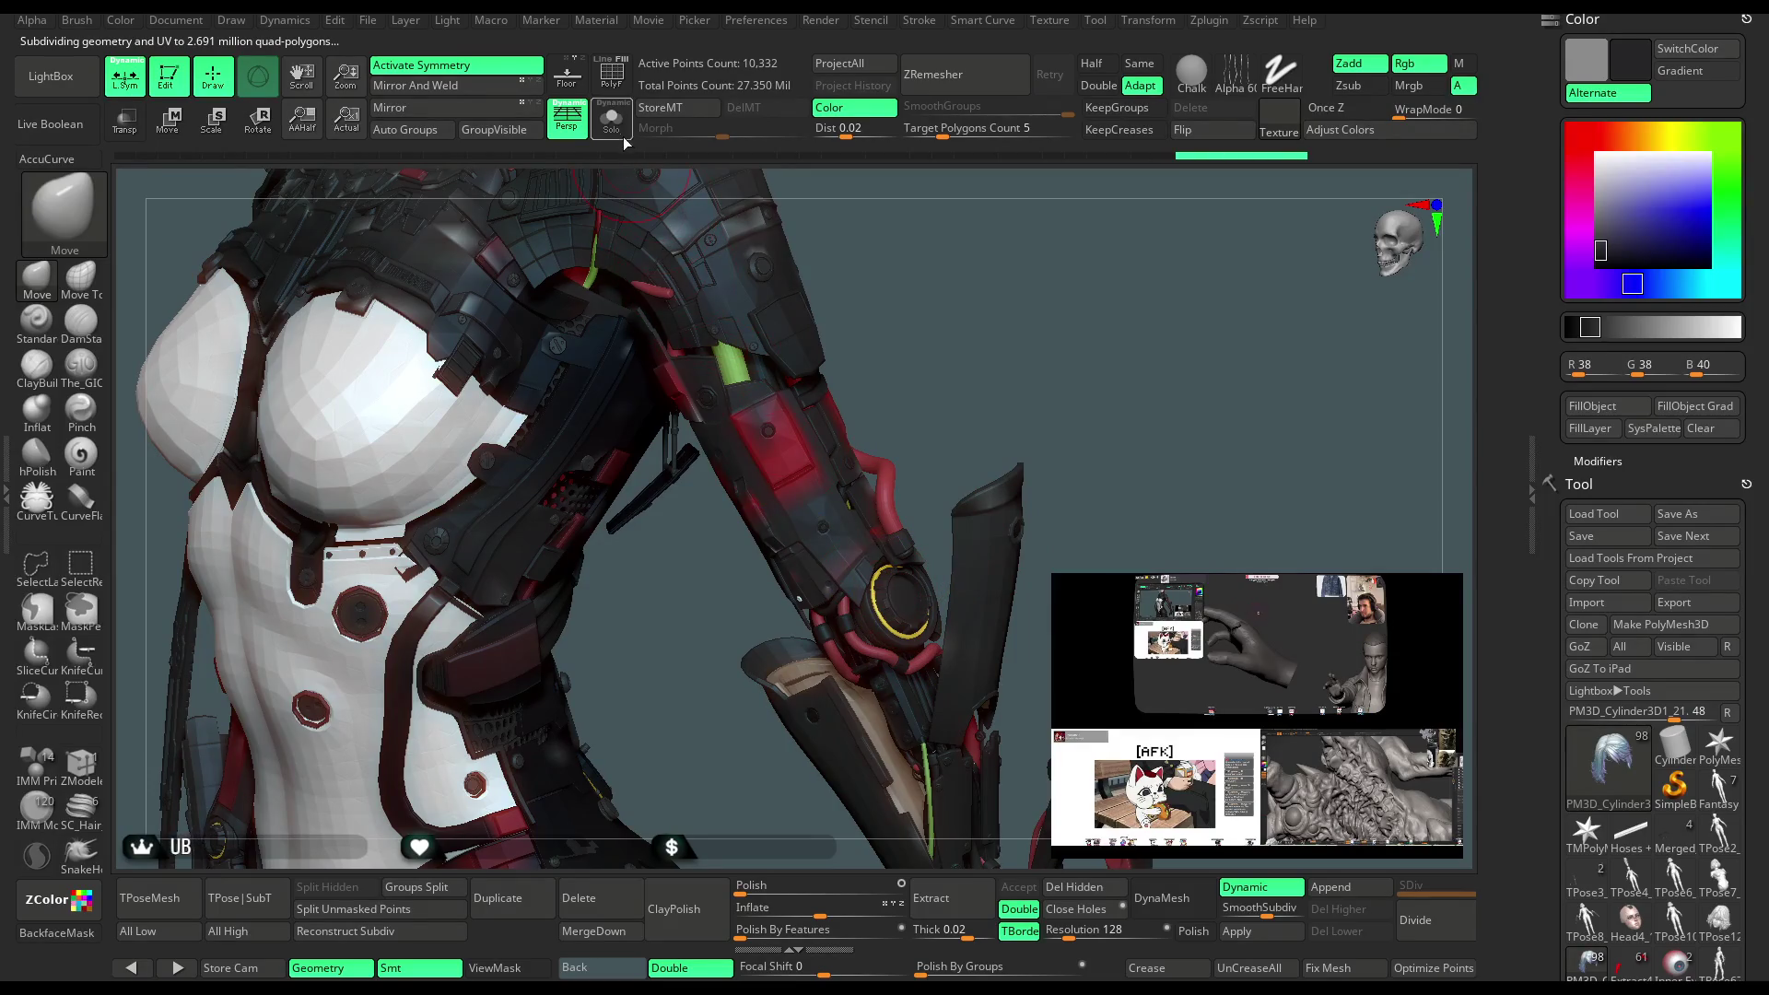
{"action": "left_click", "coordinate": [613, 129]}
{"action": "left_click", "coordinate": [612, 129]}
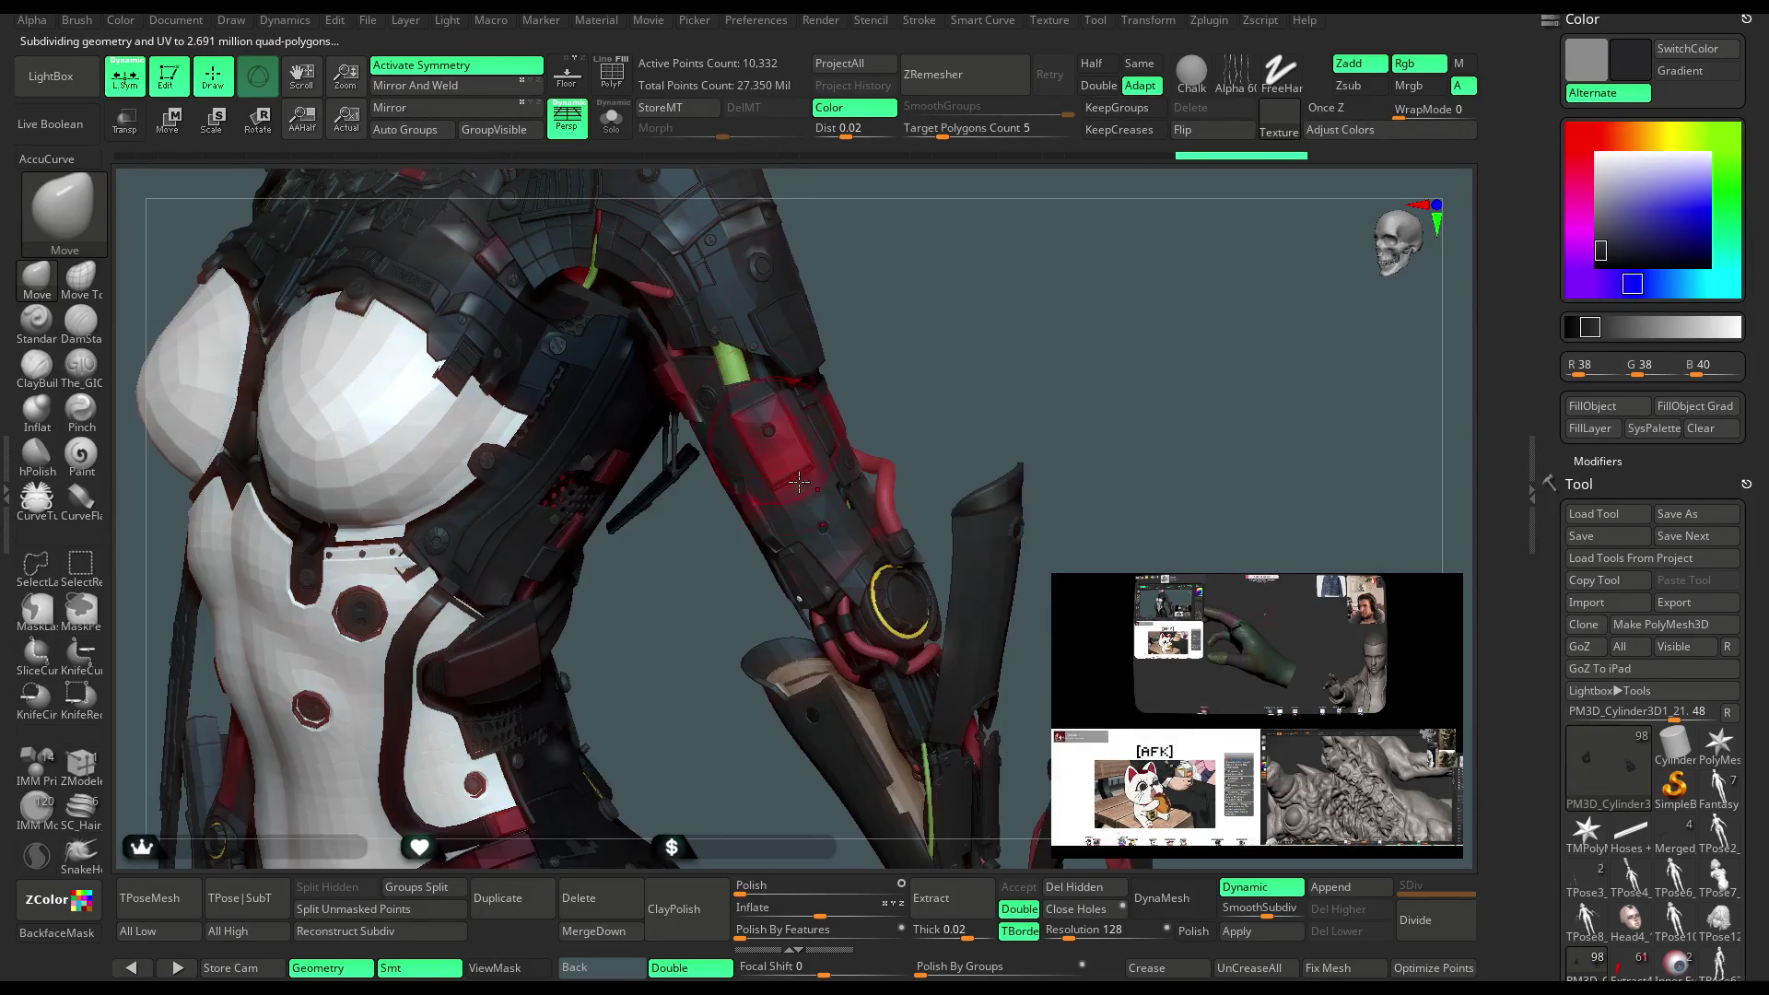
{"action": "left_click", "coordinate": [903, 636], "text": "alt"}
{"action": "left_click", "coordinate": [614, 131]}
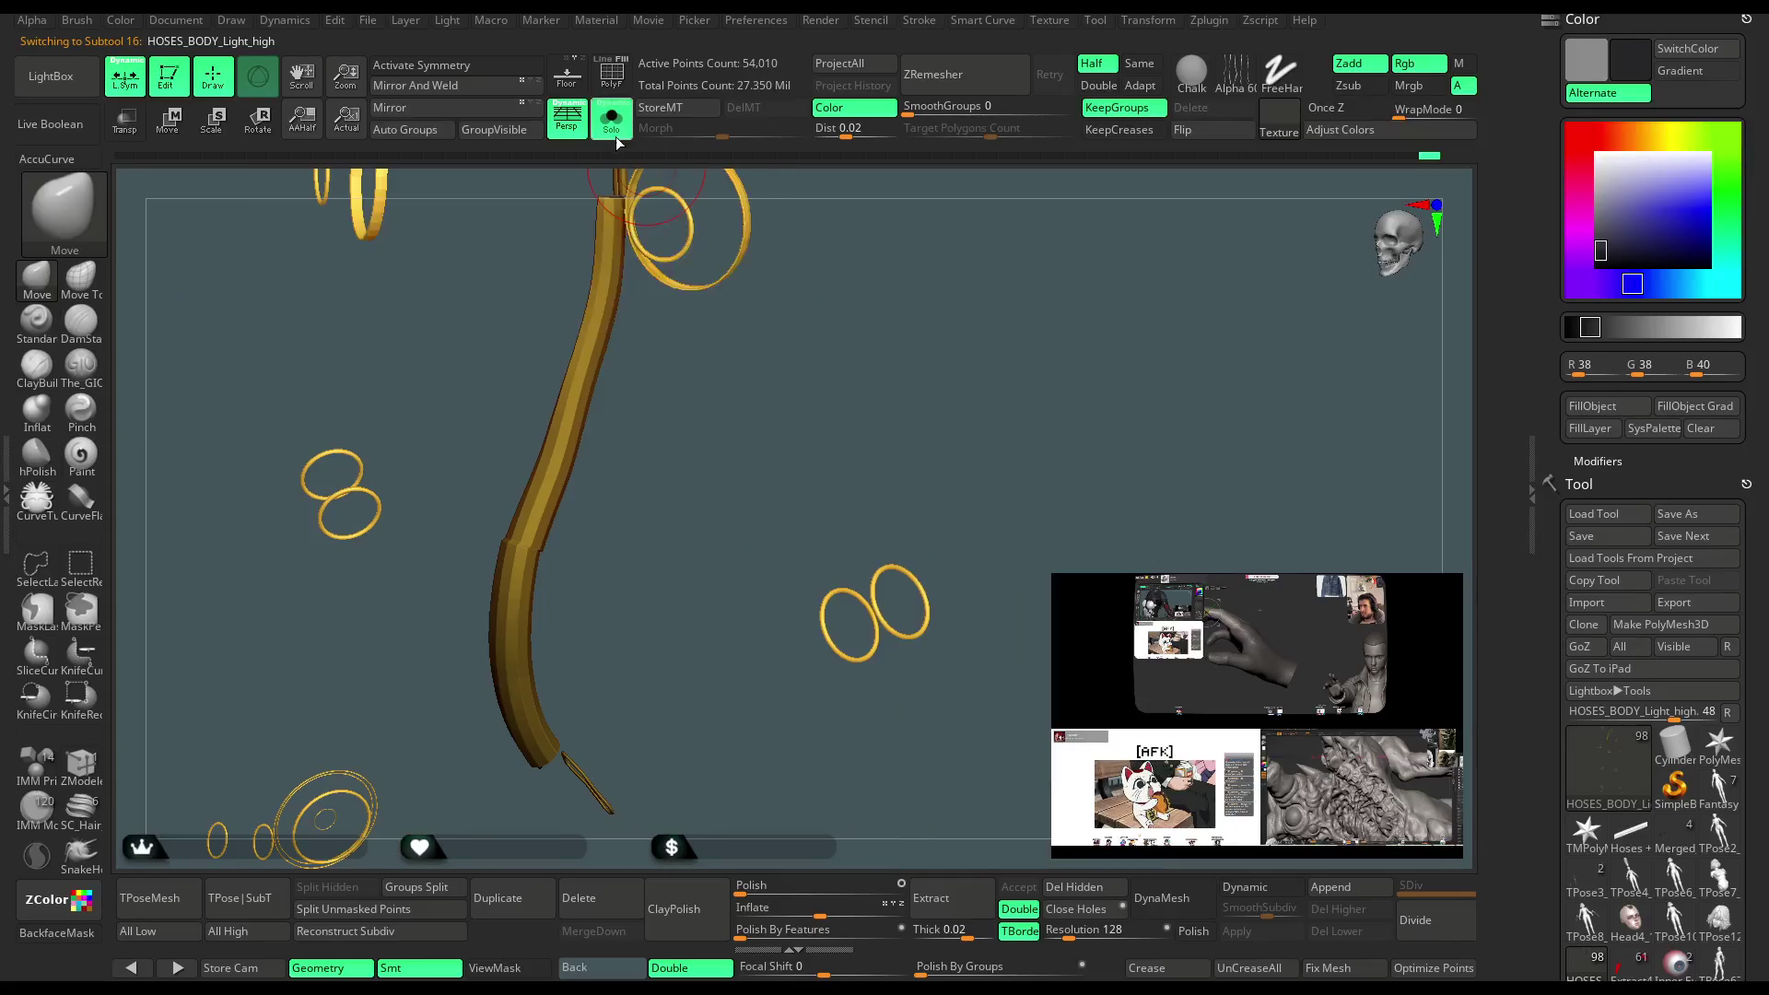
{"action": "left_click", "coordinate": [614, 131]}
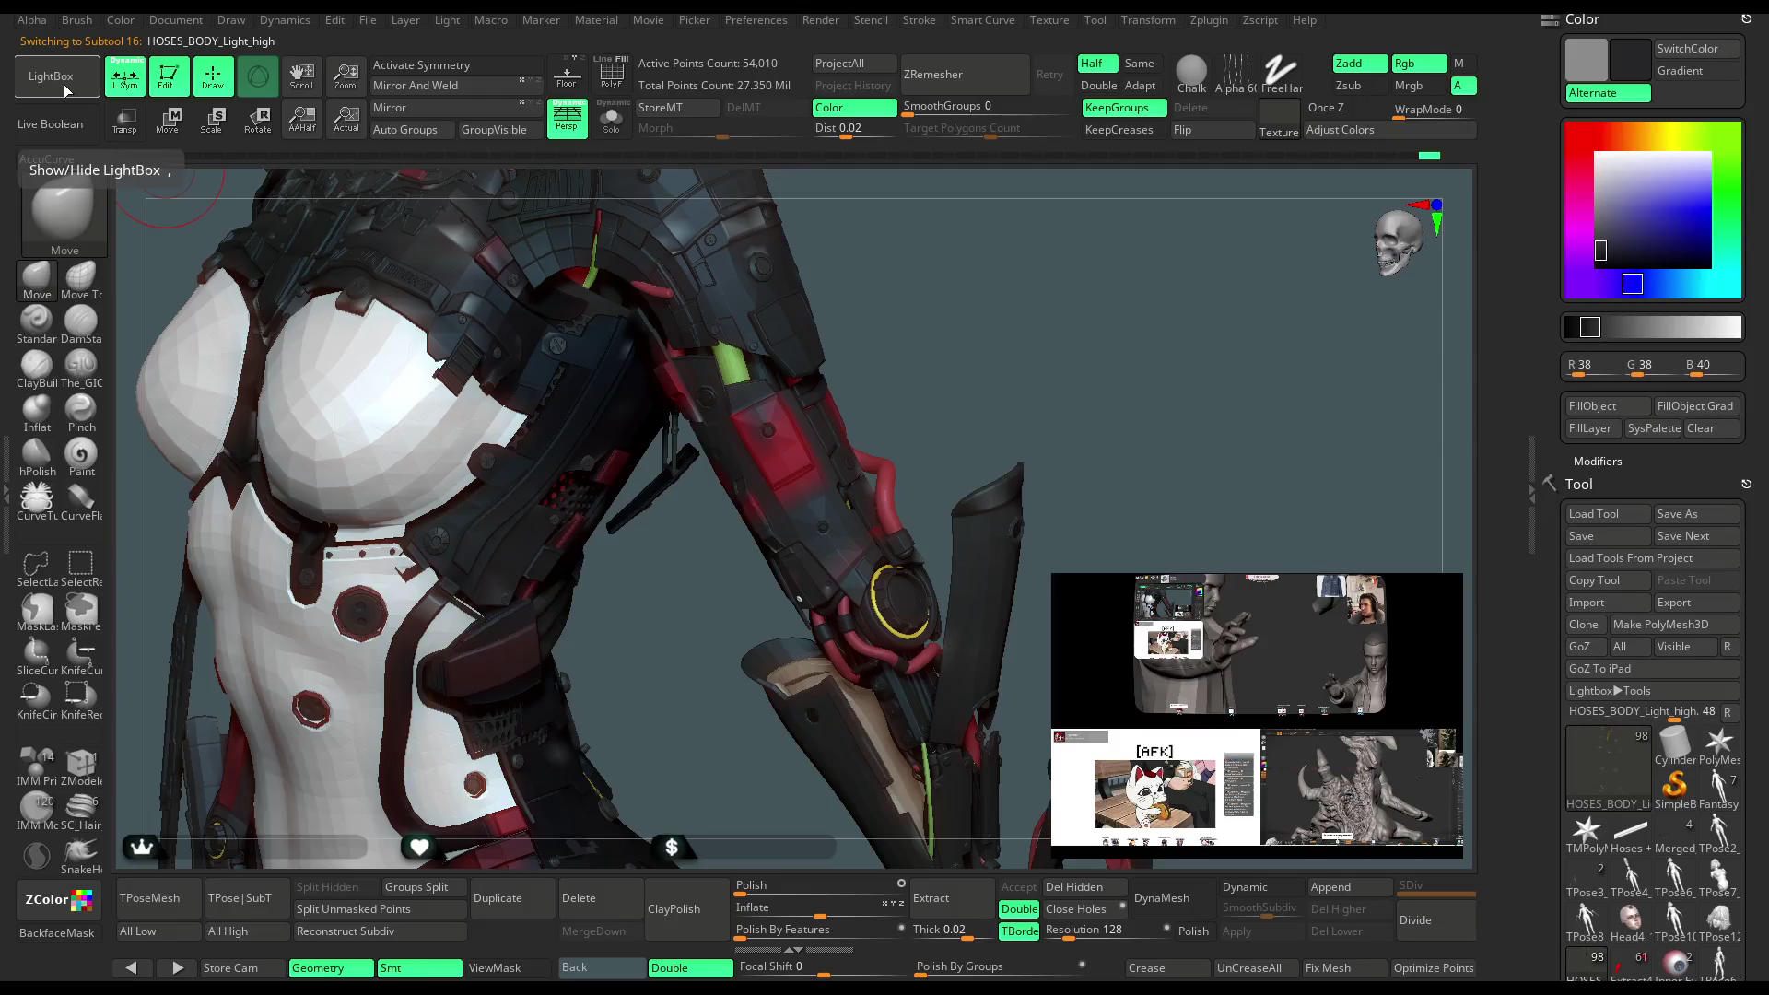
{"action": "left_click", "coordinate": [64, 86]}
Browse the LightBox material folders (Base, Standard, custom clay, Разное) for a material
{"action": "left_click", "coordinate": [472, 181]}
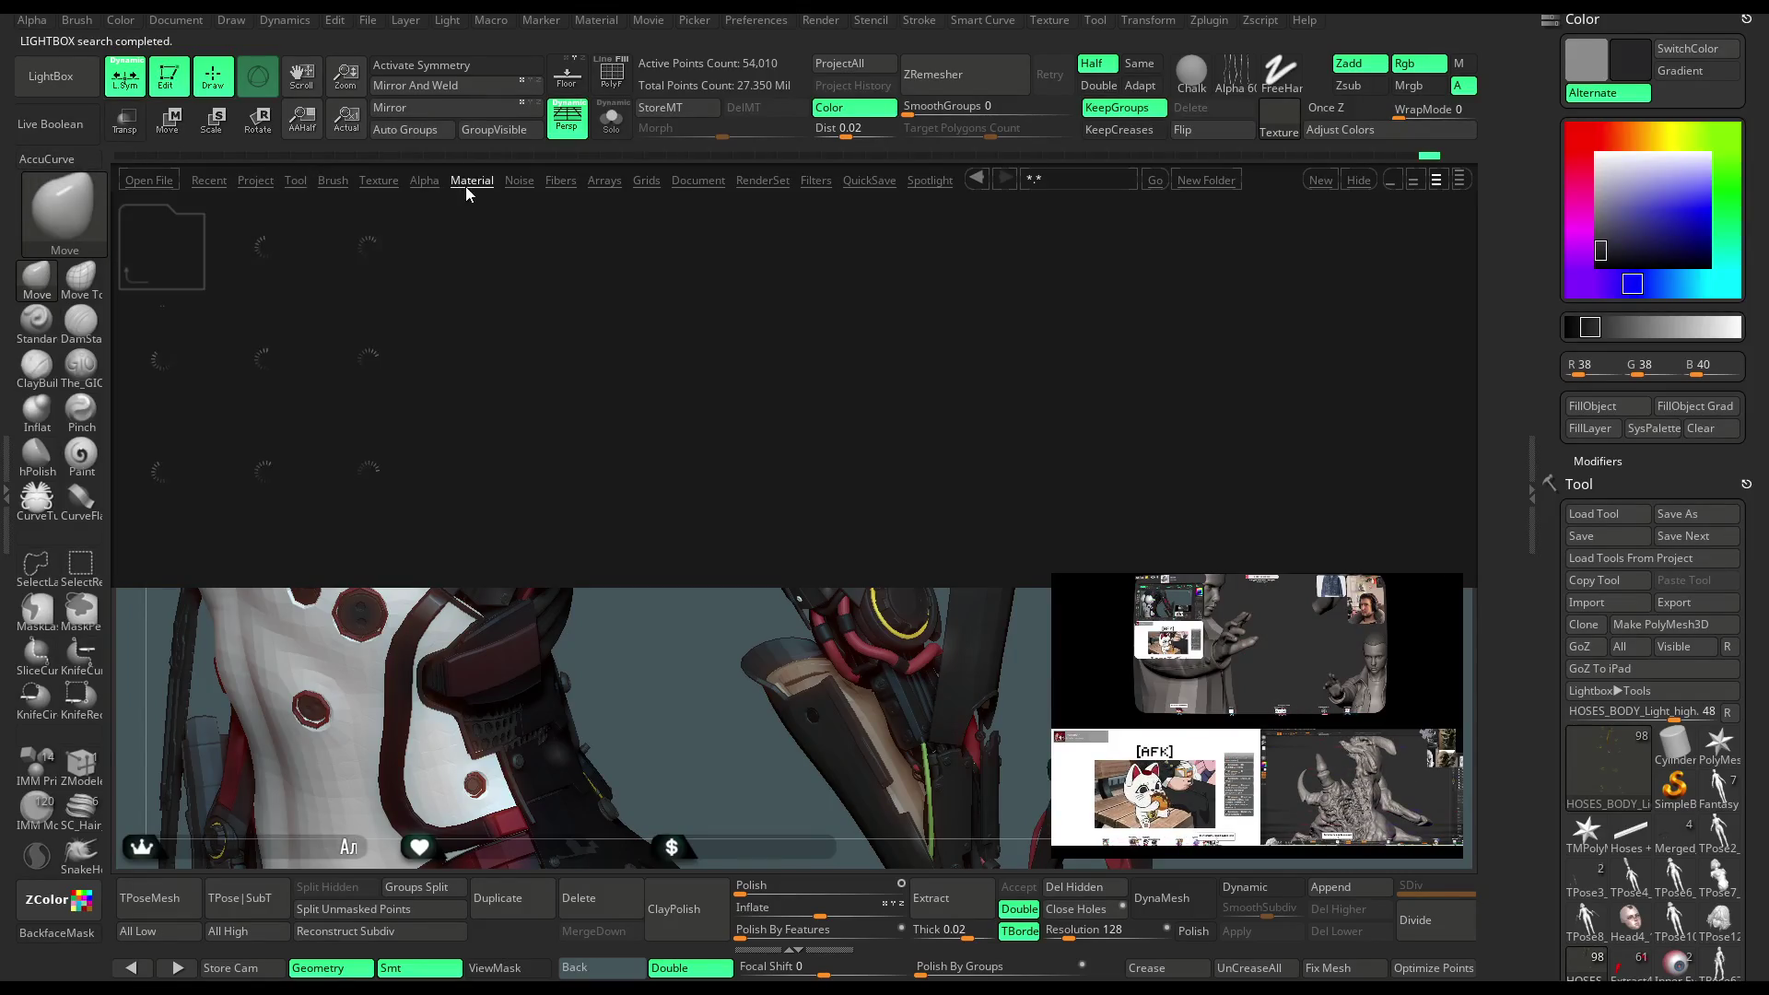
{"action": "left_click", "coordinate": [237, 258]}
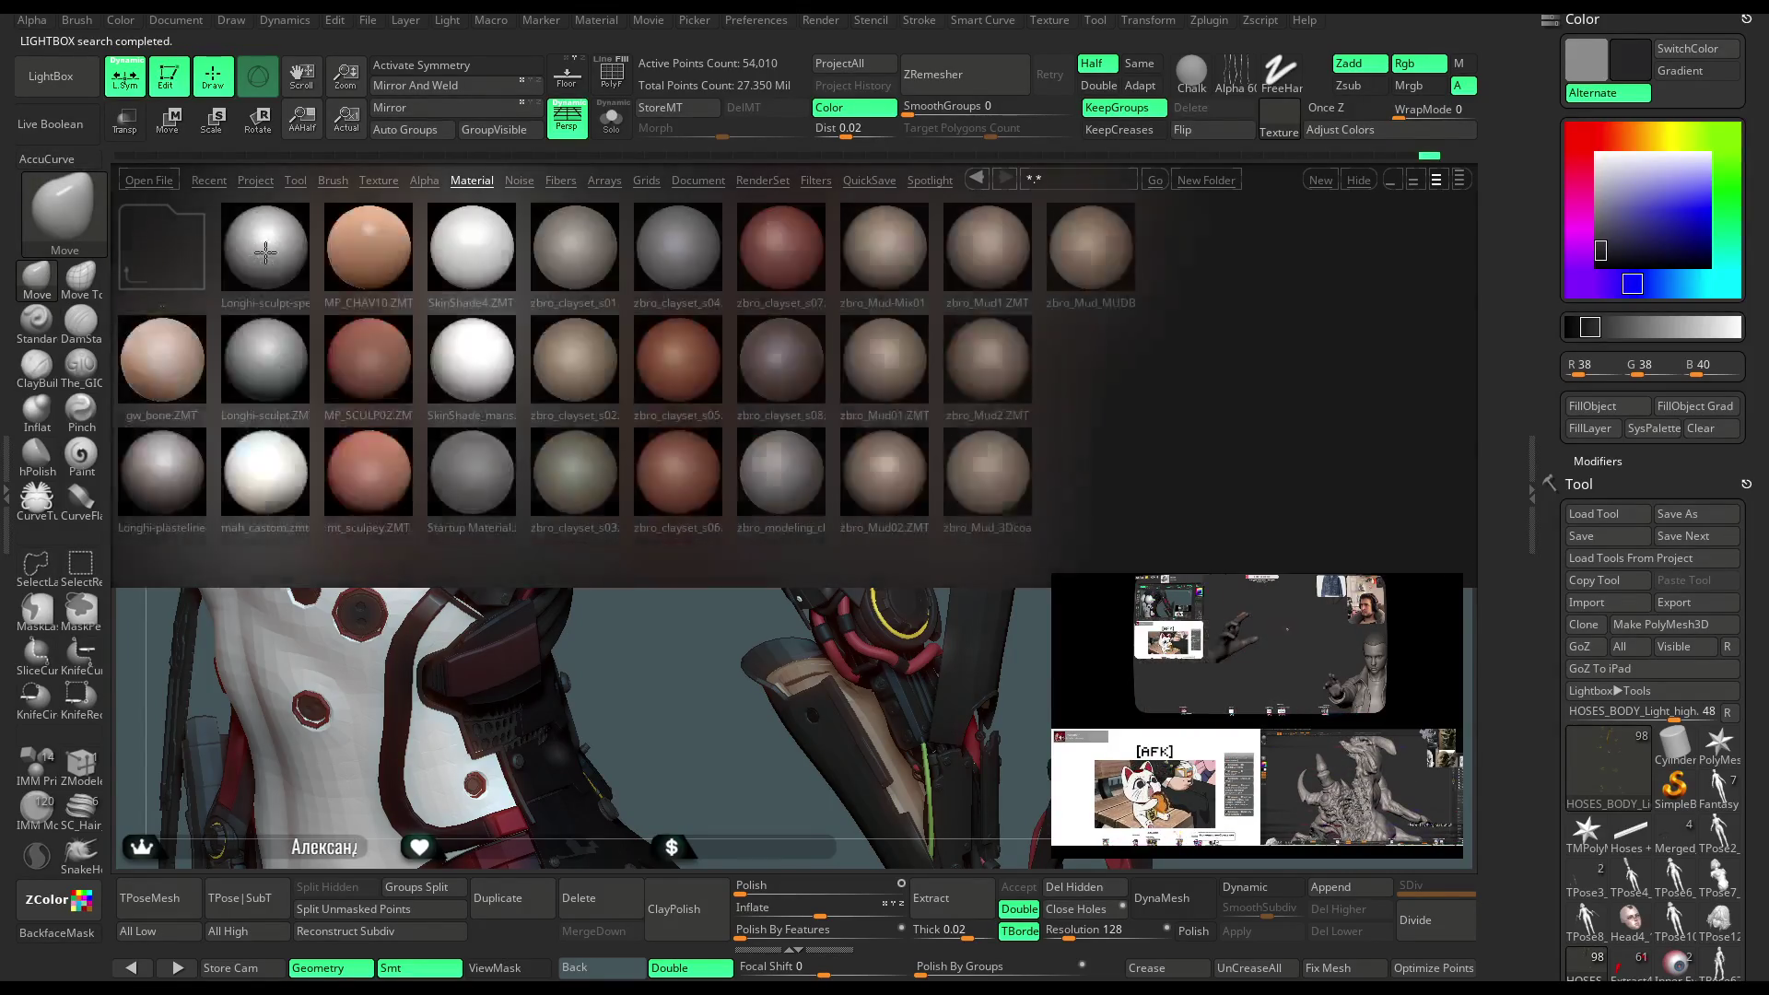
{"action": "left_click", "coordinate": [163, 263]}
{"action": "left_click", "coordinate": [470, 383]}
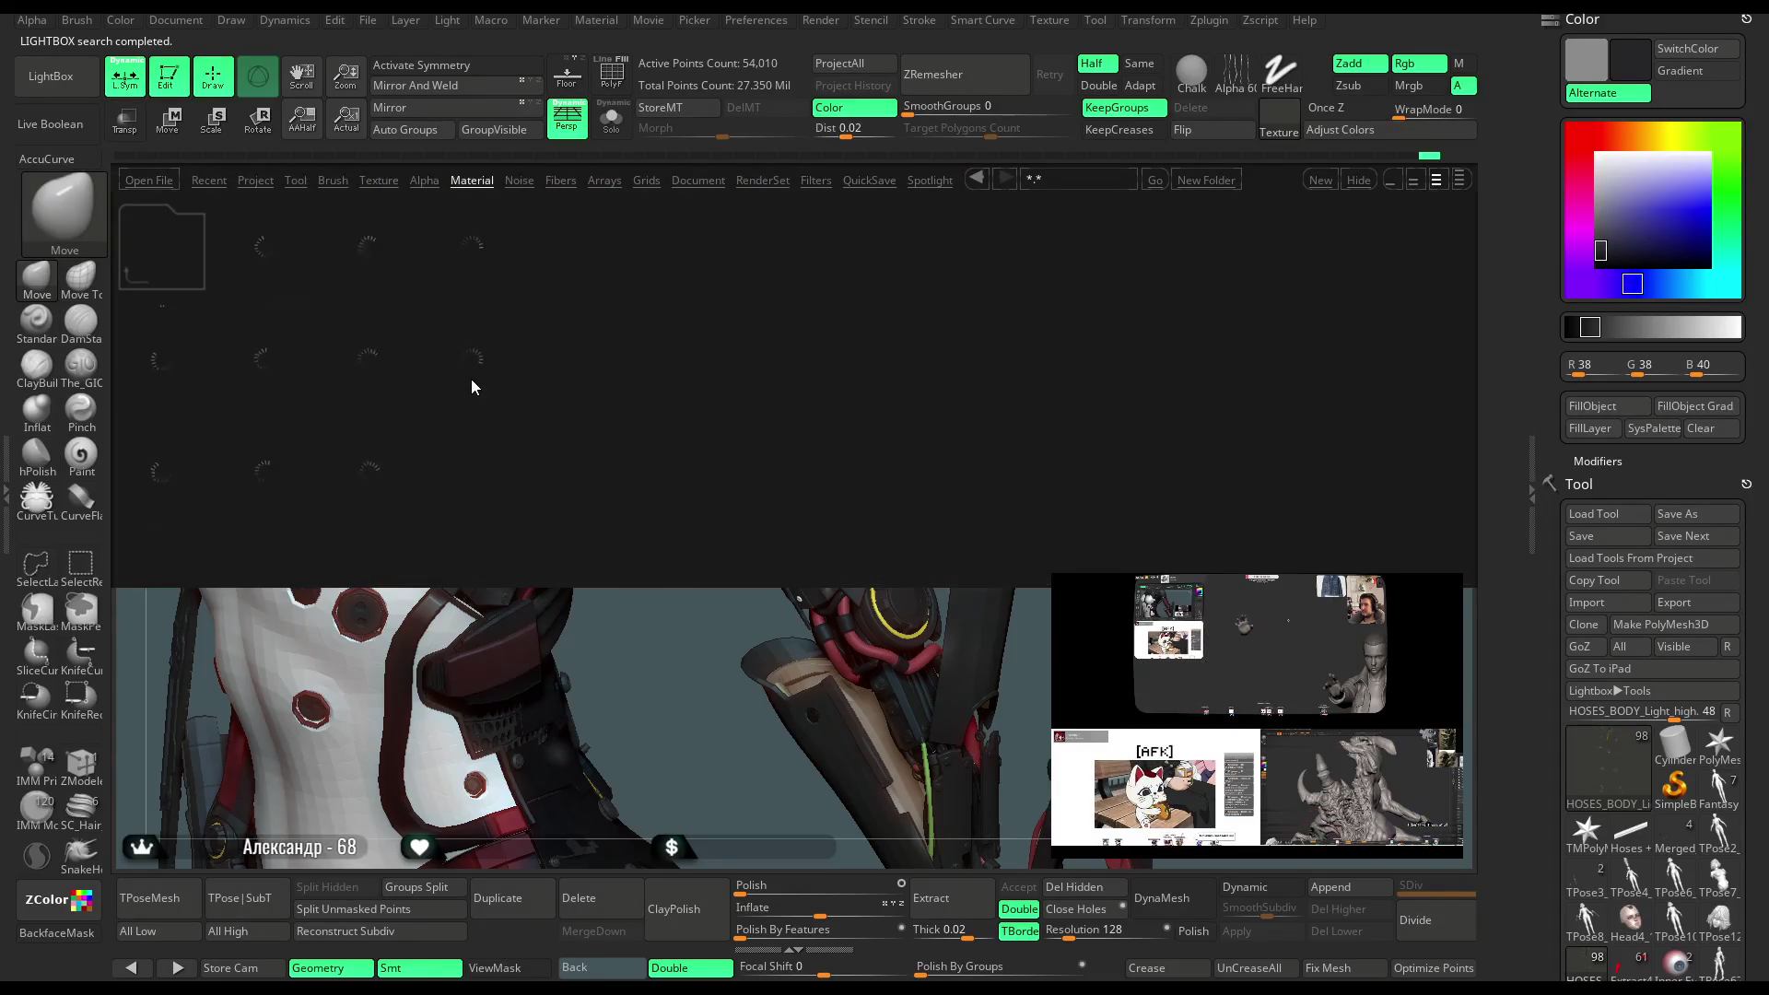
{"action": "left_click", "coordinate": [149, 249]}
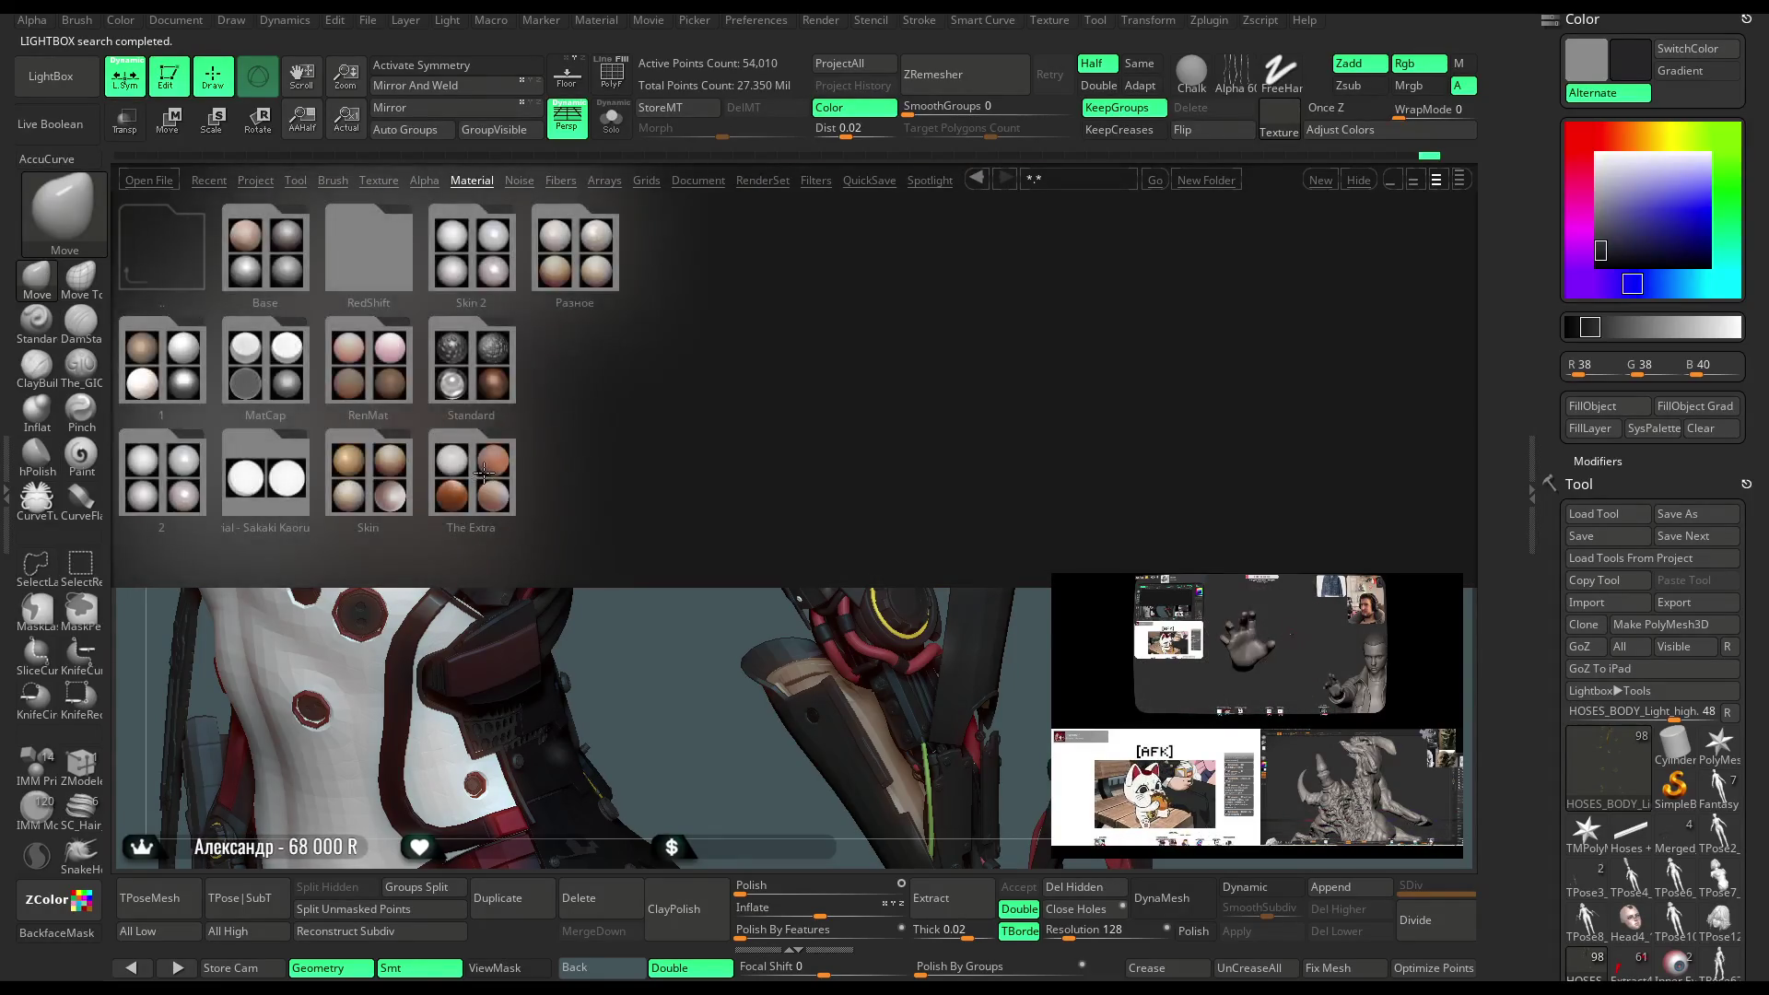
{"action": "left_click", "coordinate": [481, 472]}
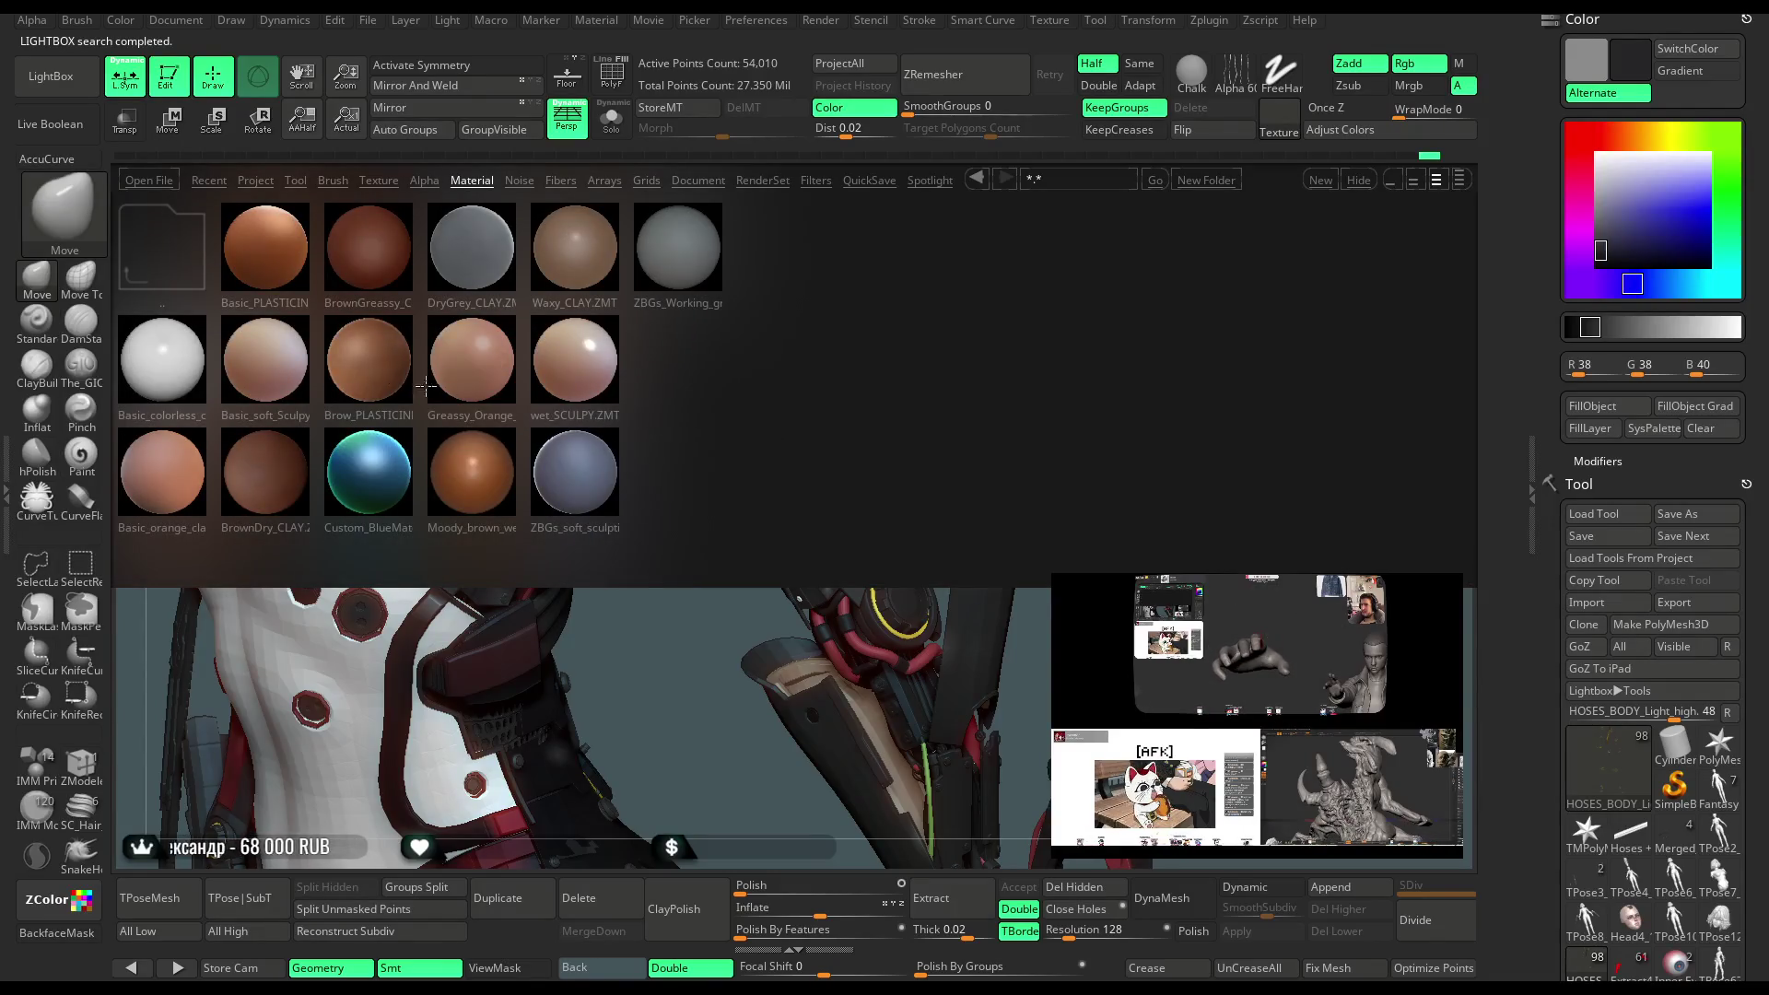
{"action": "left_click", "coordinate": [168, 254]}
{"action": "left_click", "coordinate": [588, 277]}
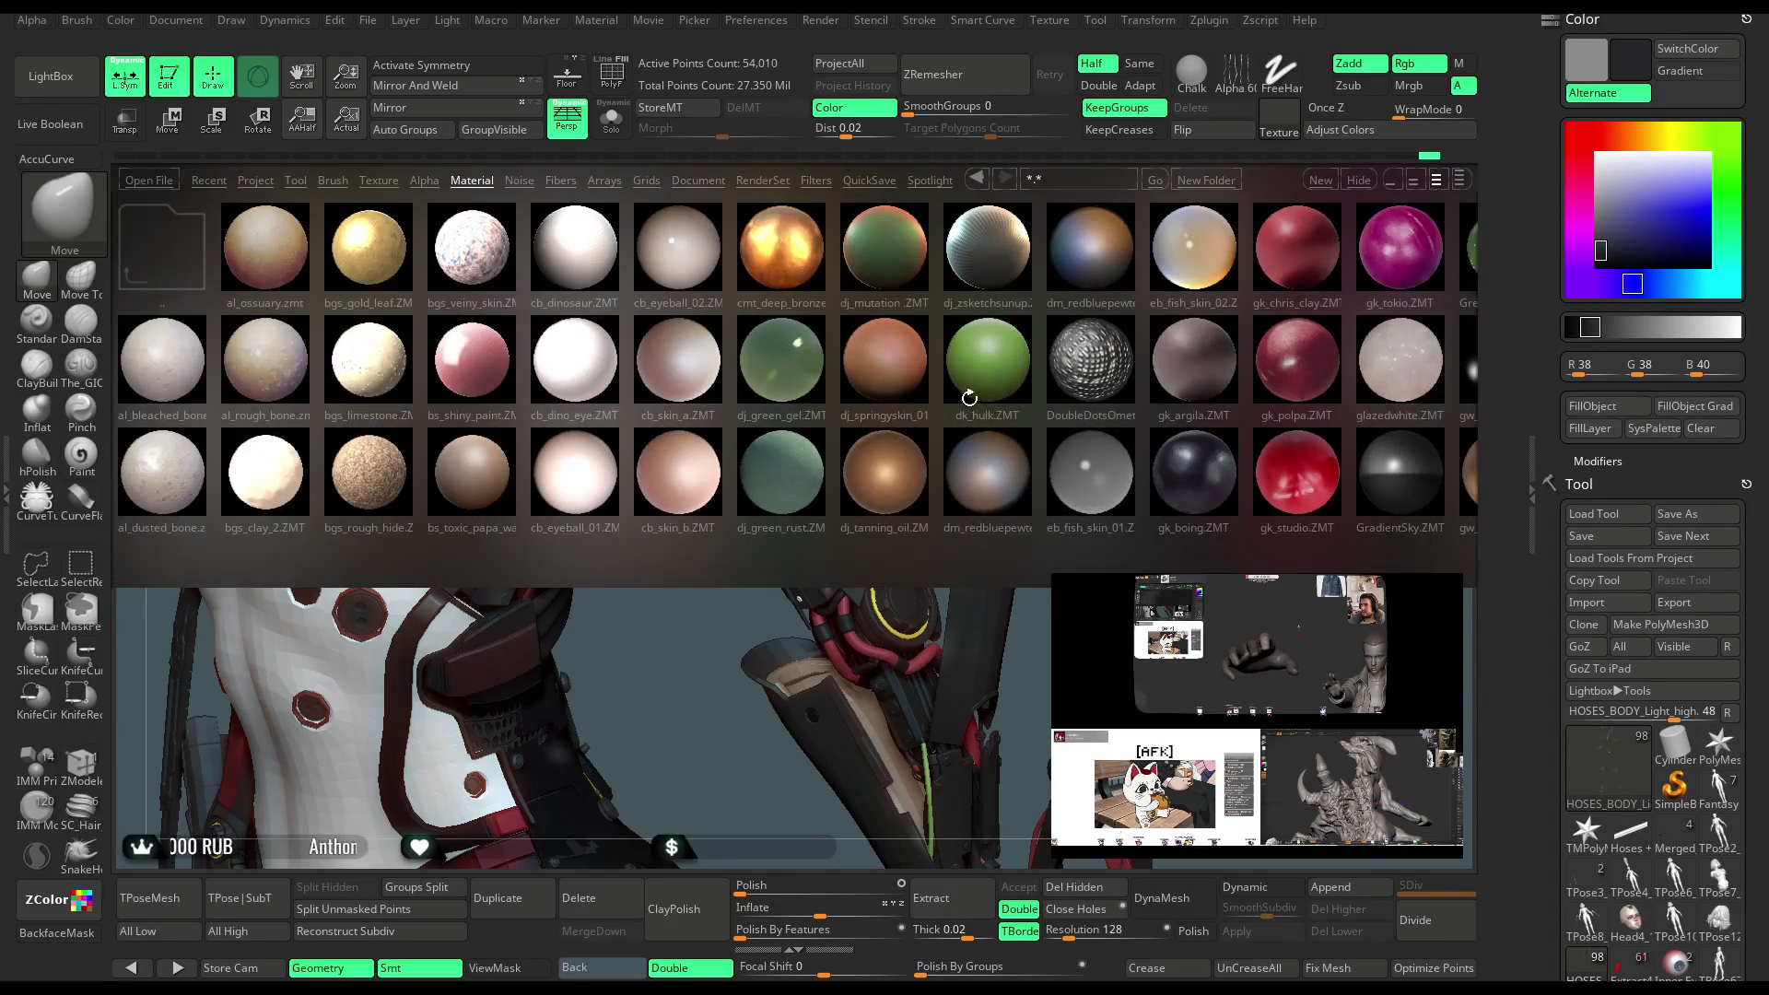
{"action": "left_click_drag", "start_coordinate": [969, 398], "coordinate": [746, 397]}
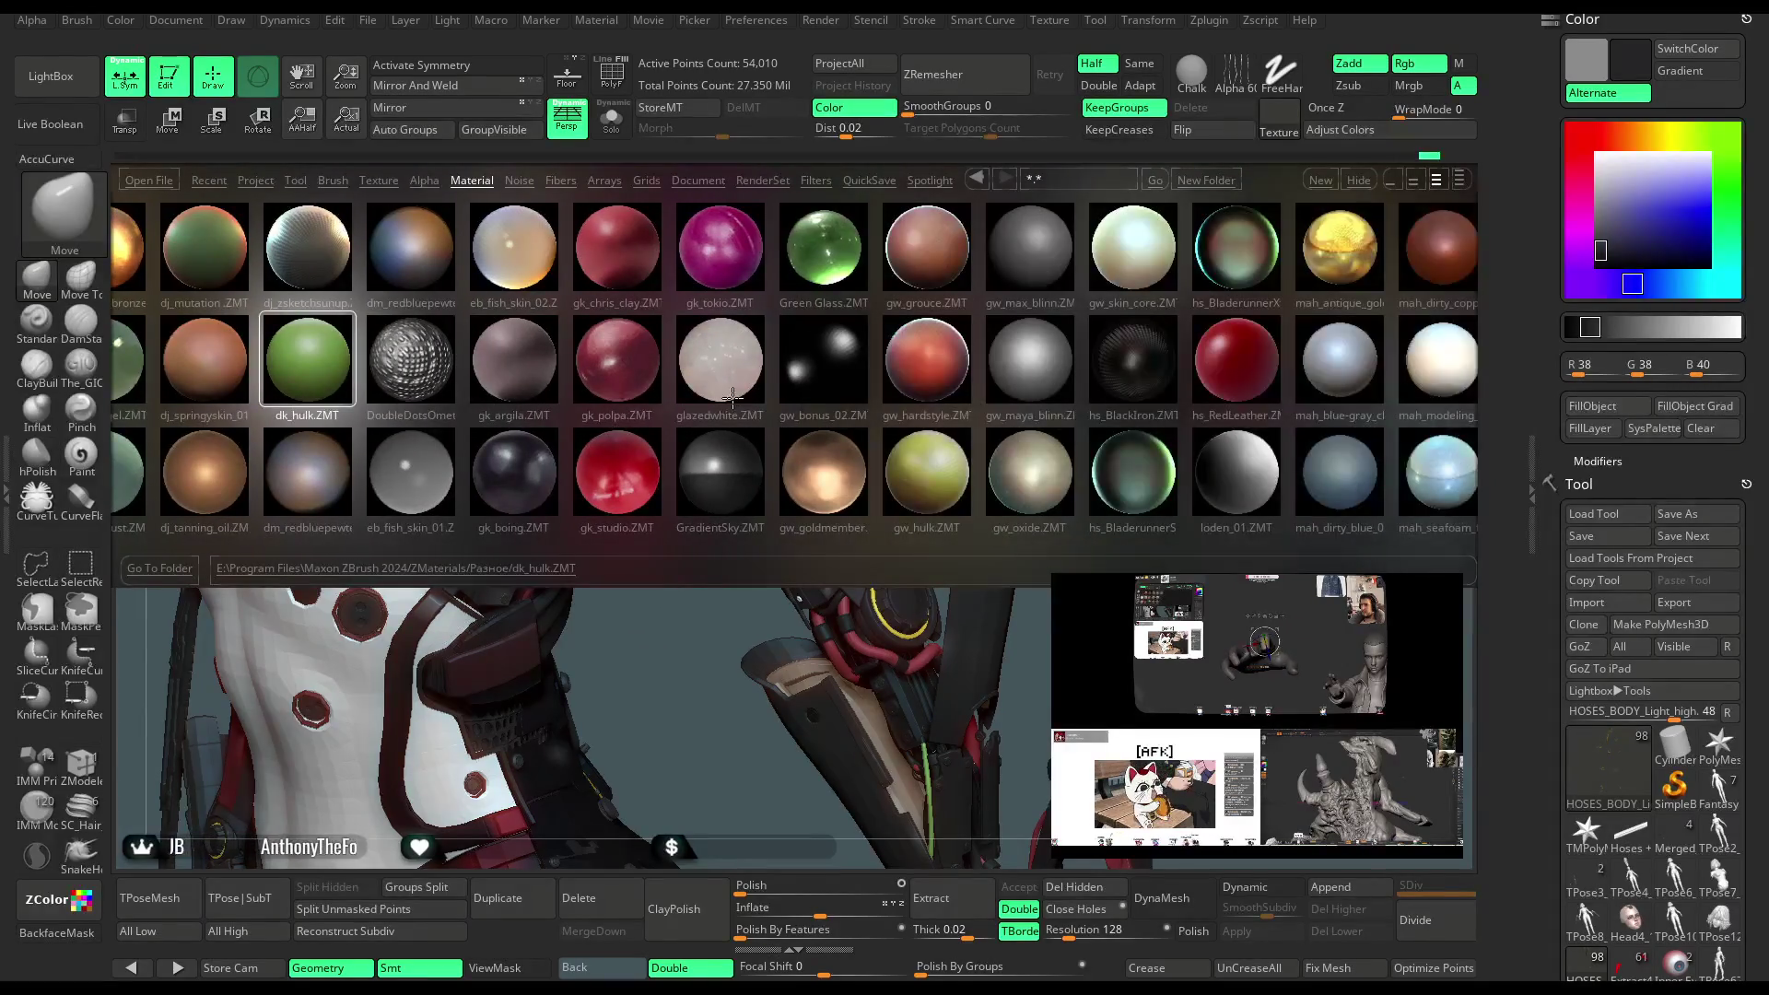
{"action": "left_click_drag", "start_coordinate": [978, 398], "coordinate": [578, 367]}
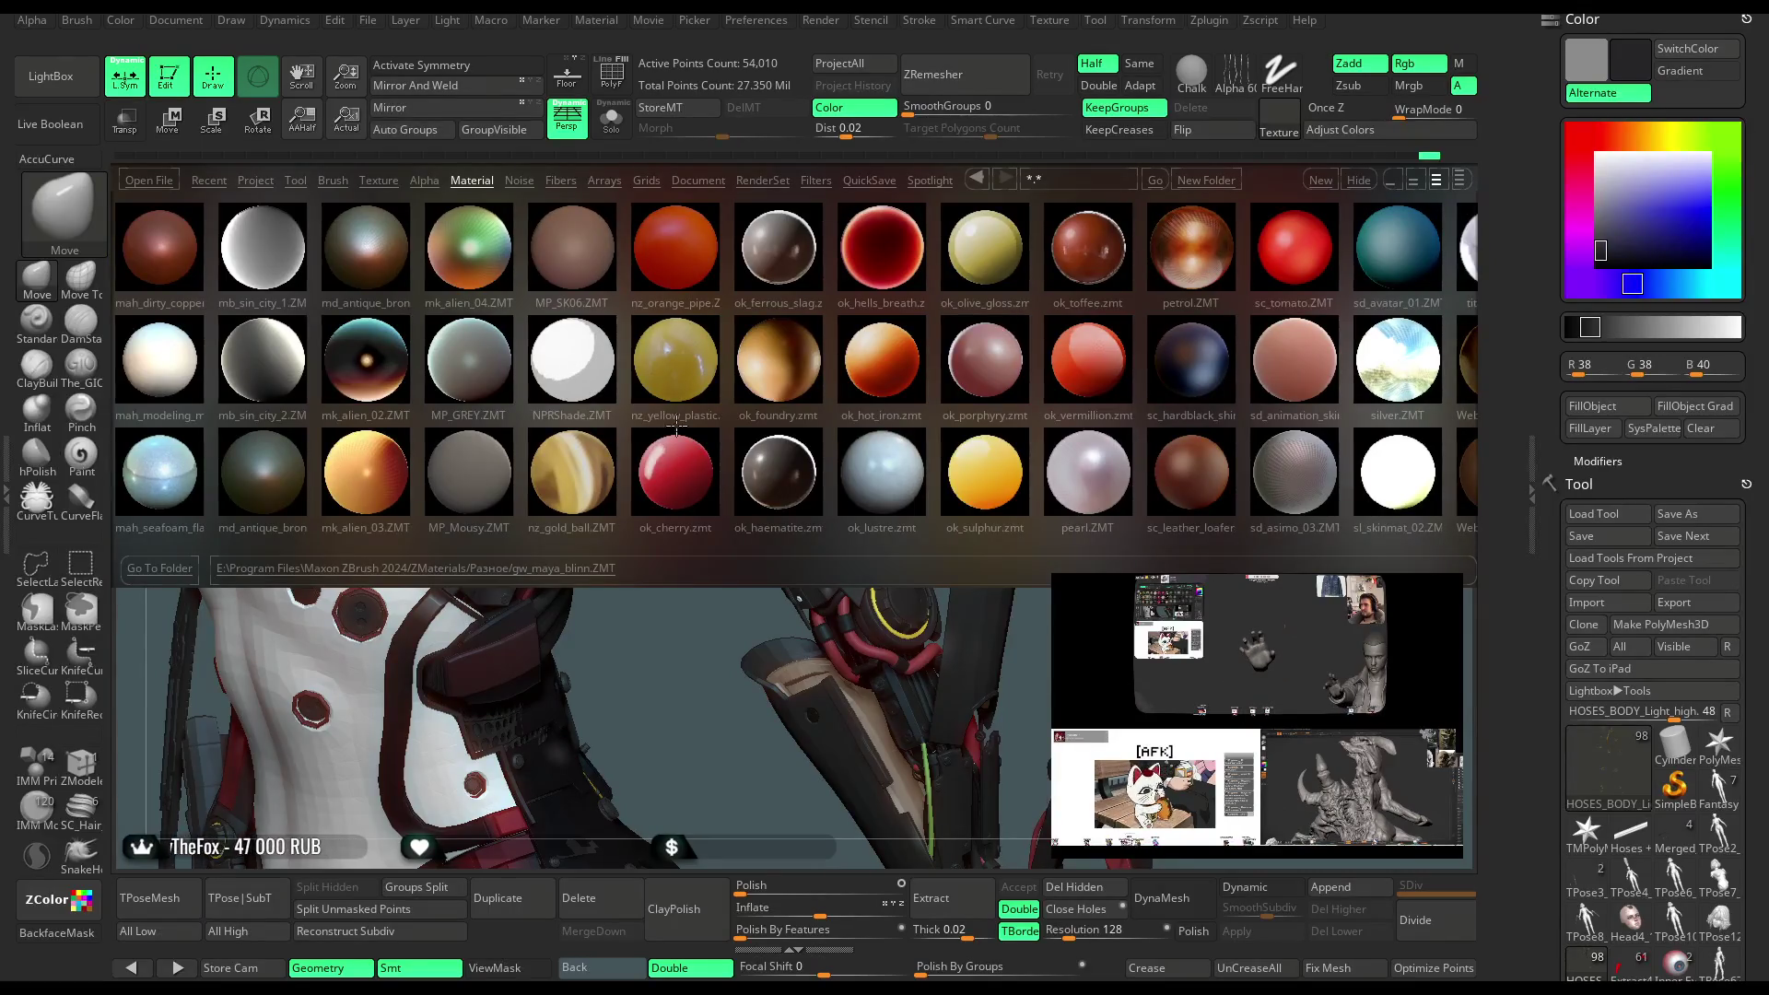
Apply ok_sulphur.zmt after briefly trying mk_alien_03, close LightBox, and set the colour to white
{"action": "double_click", "coordinate": [990, 484]}
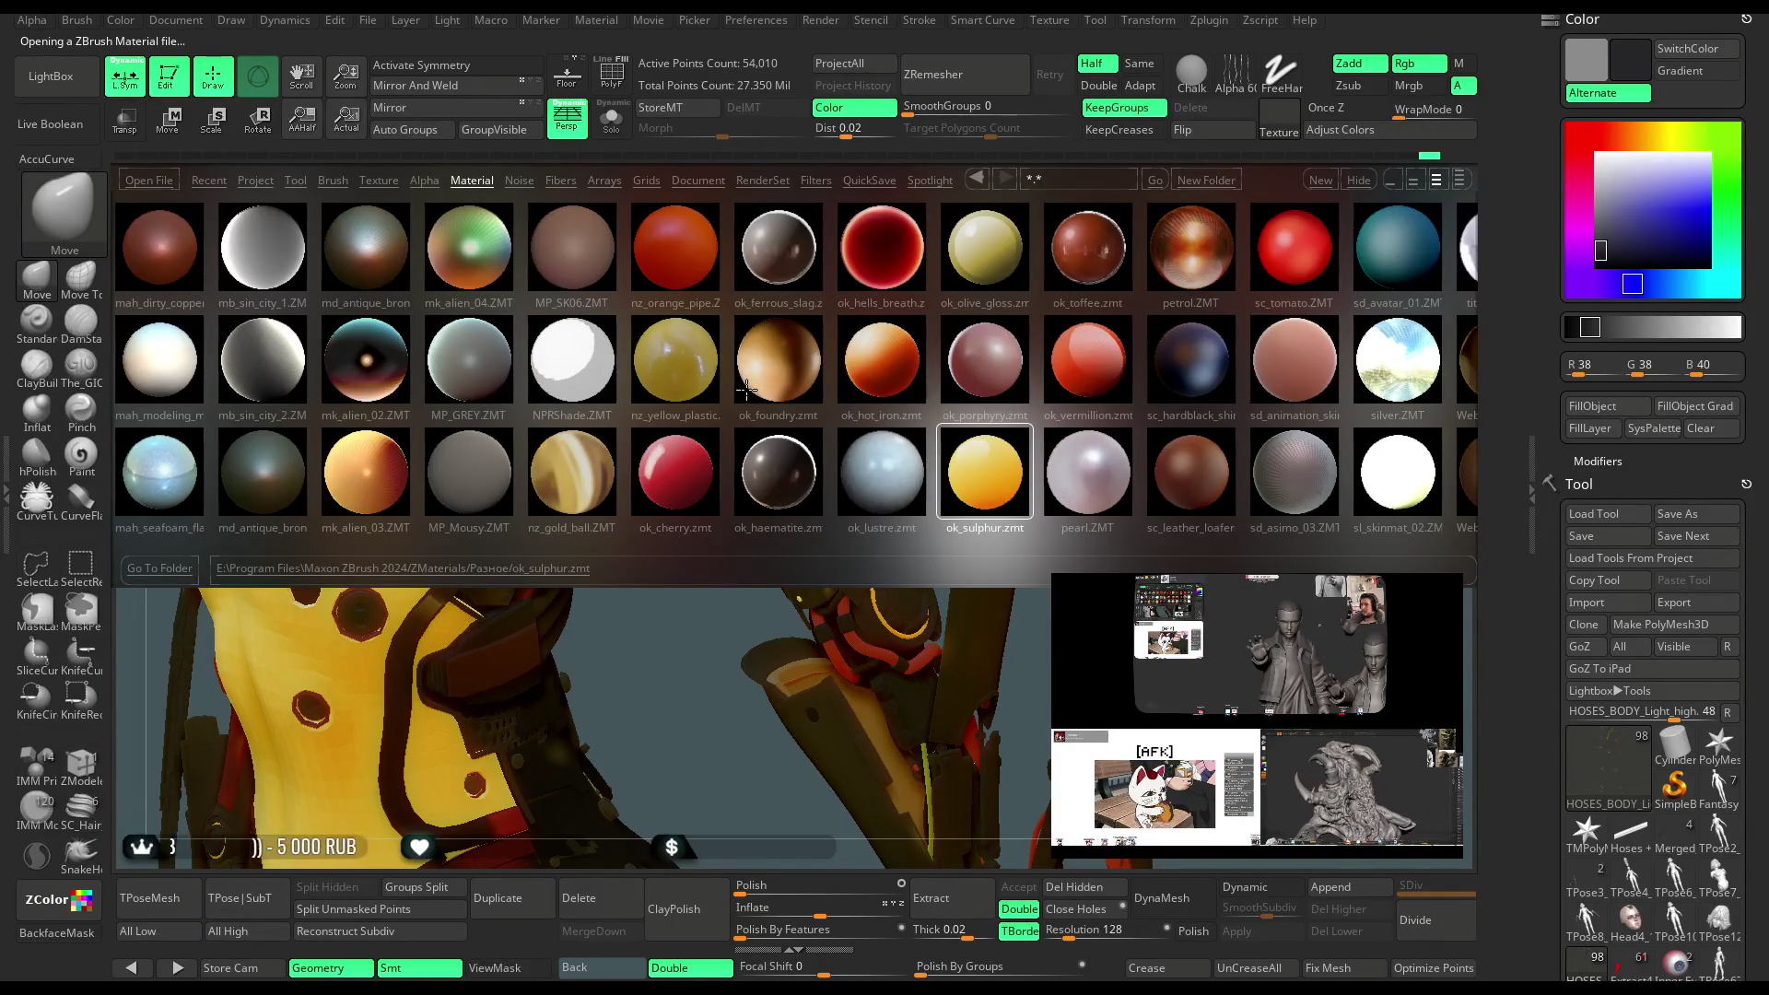
{"action": "double_click", "coordinate": [355, 469]}
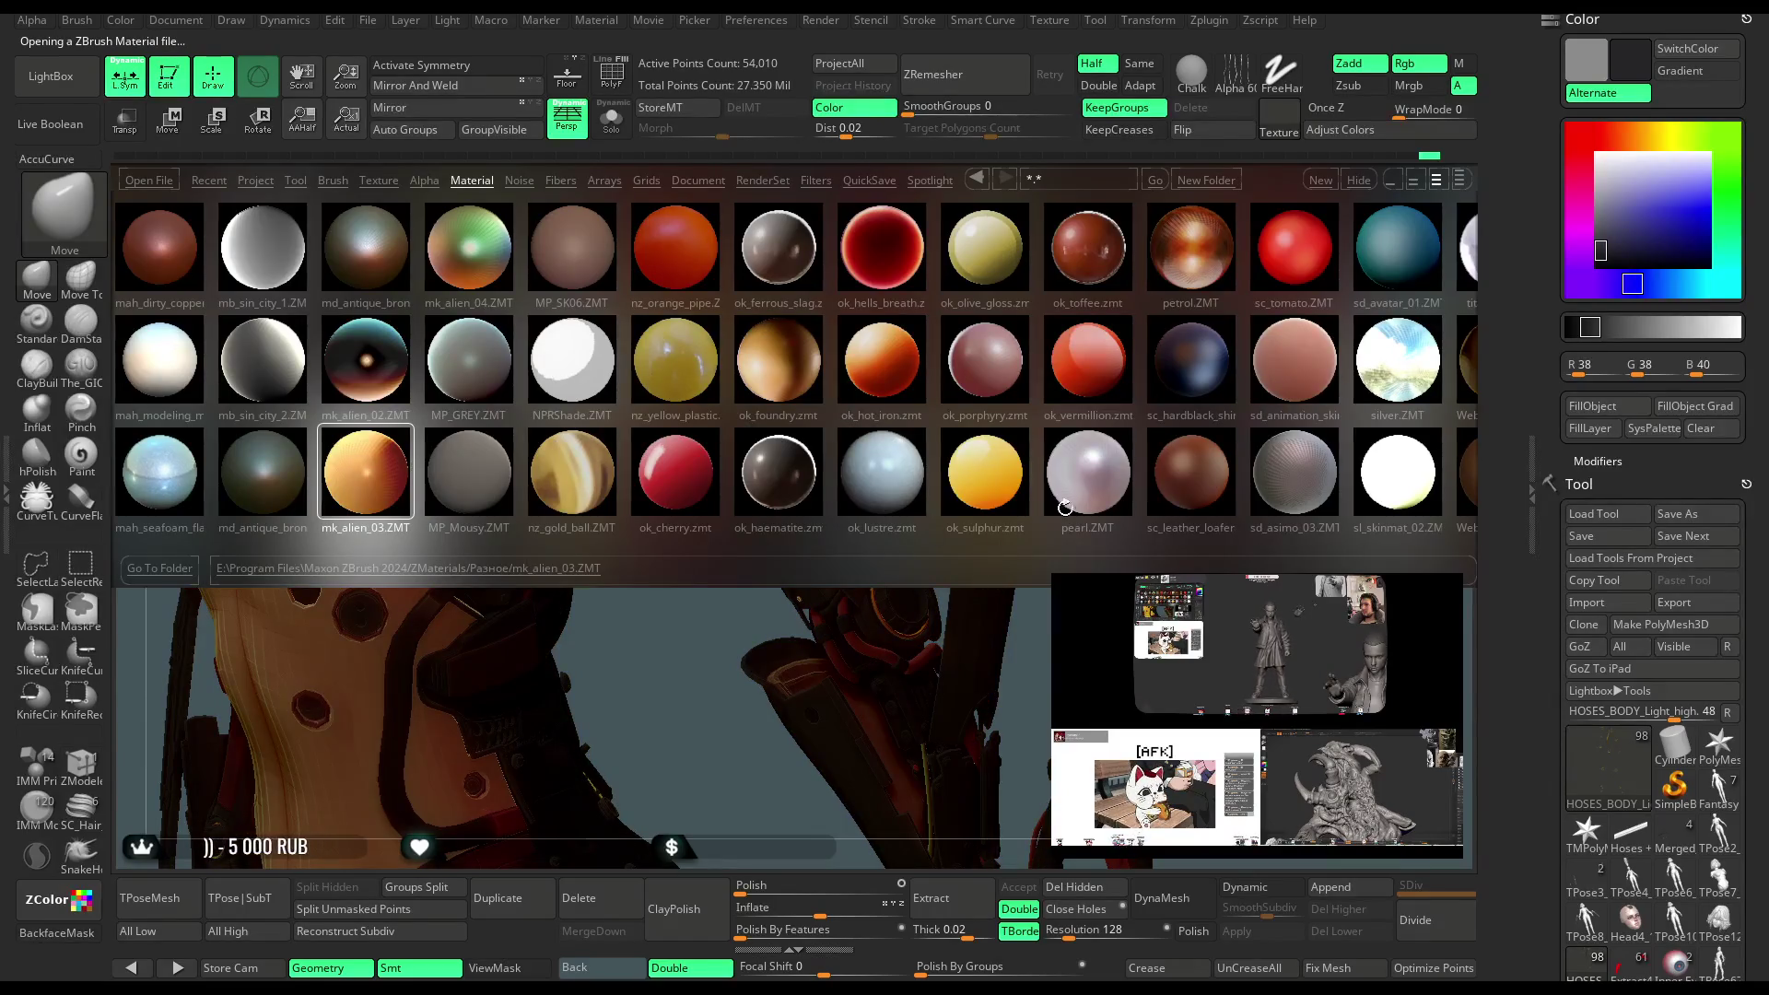
{"action": "double_click", "coordinate": [970, 483]}
{"action": "scroll", "coordinate": [975, 411], "scroll_direction": "down", "scroll_amount": 3}
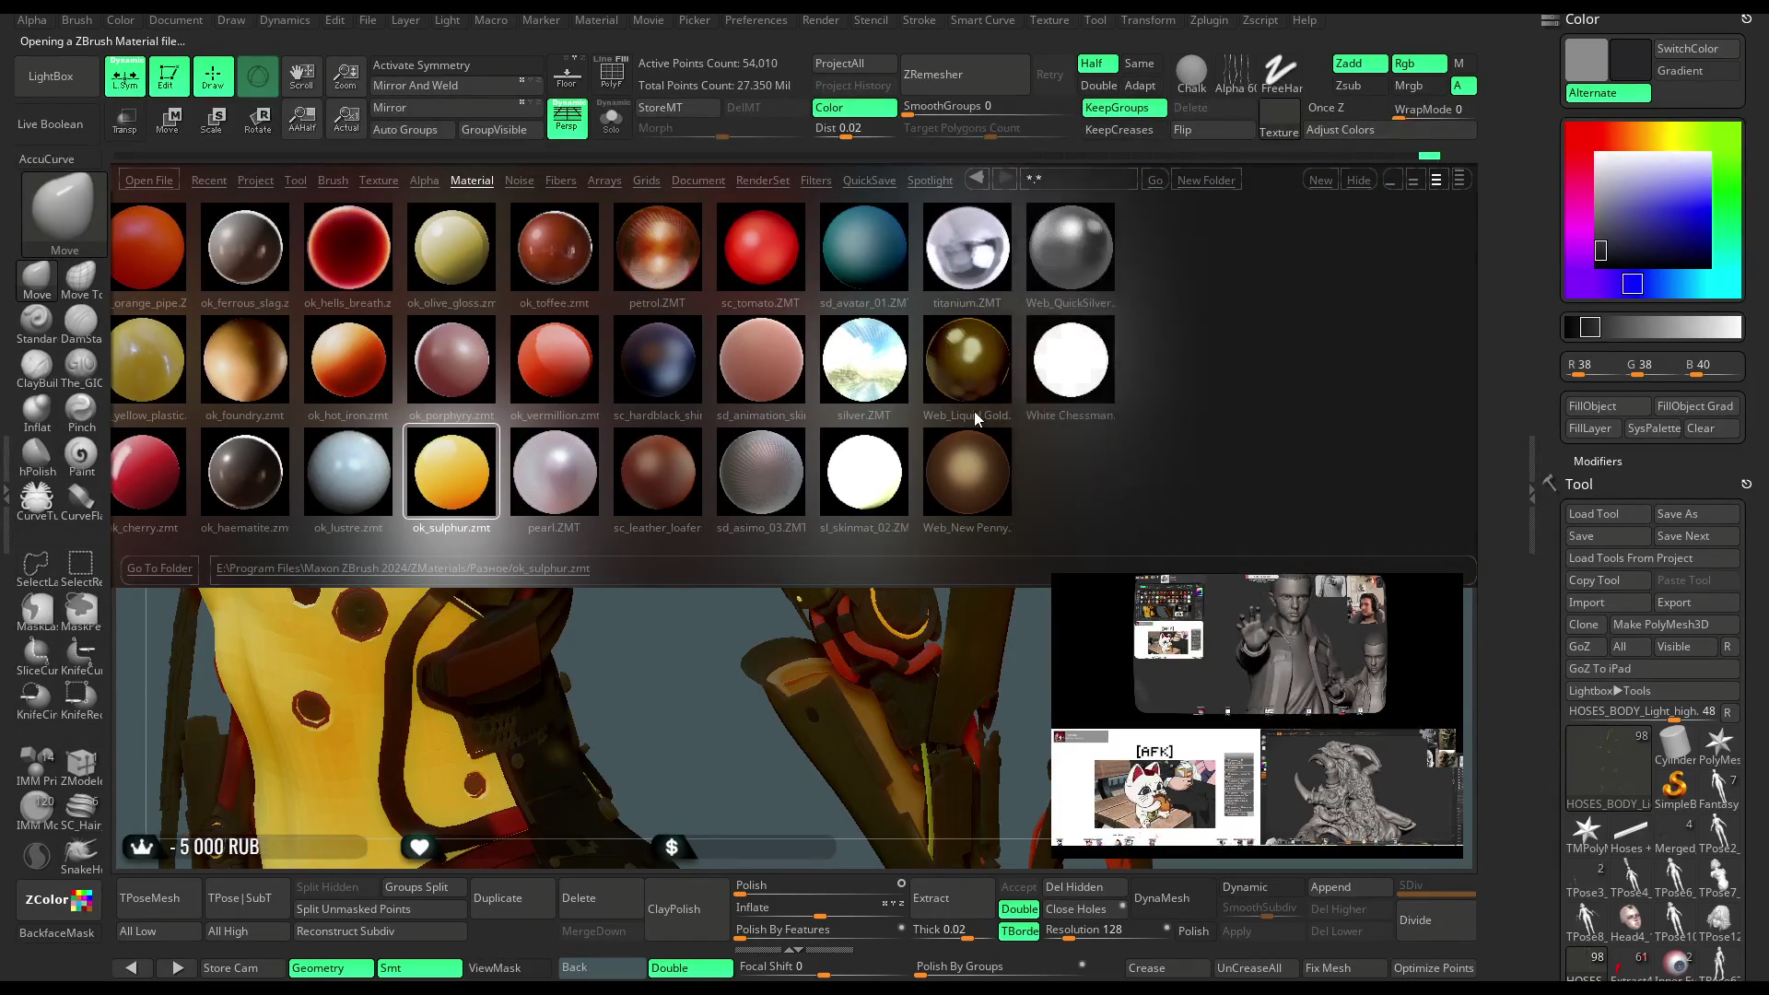
{"action": "scroll", "coordinate": [1020, 411], "scroll_direction": "down", "scroll_amount": 1}
{"action": "scroll", "coordinate": [1021, 411], "scroll_direction": "up", "scroll_amount": 3}
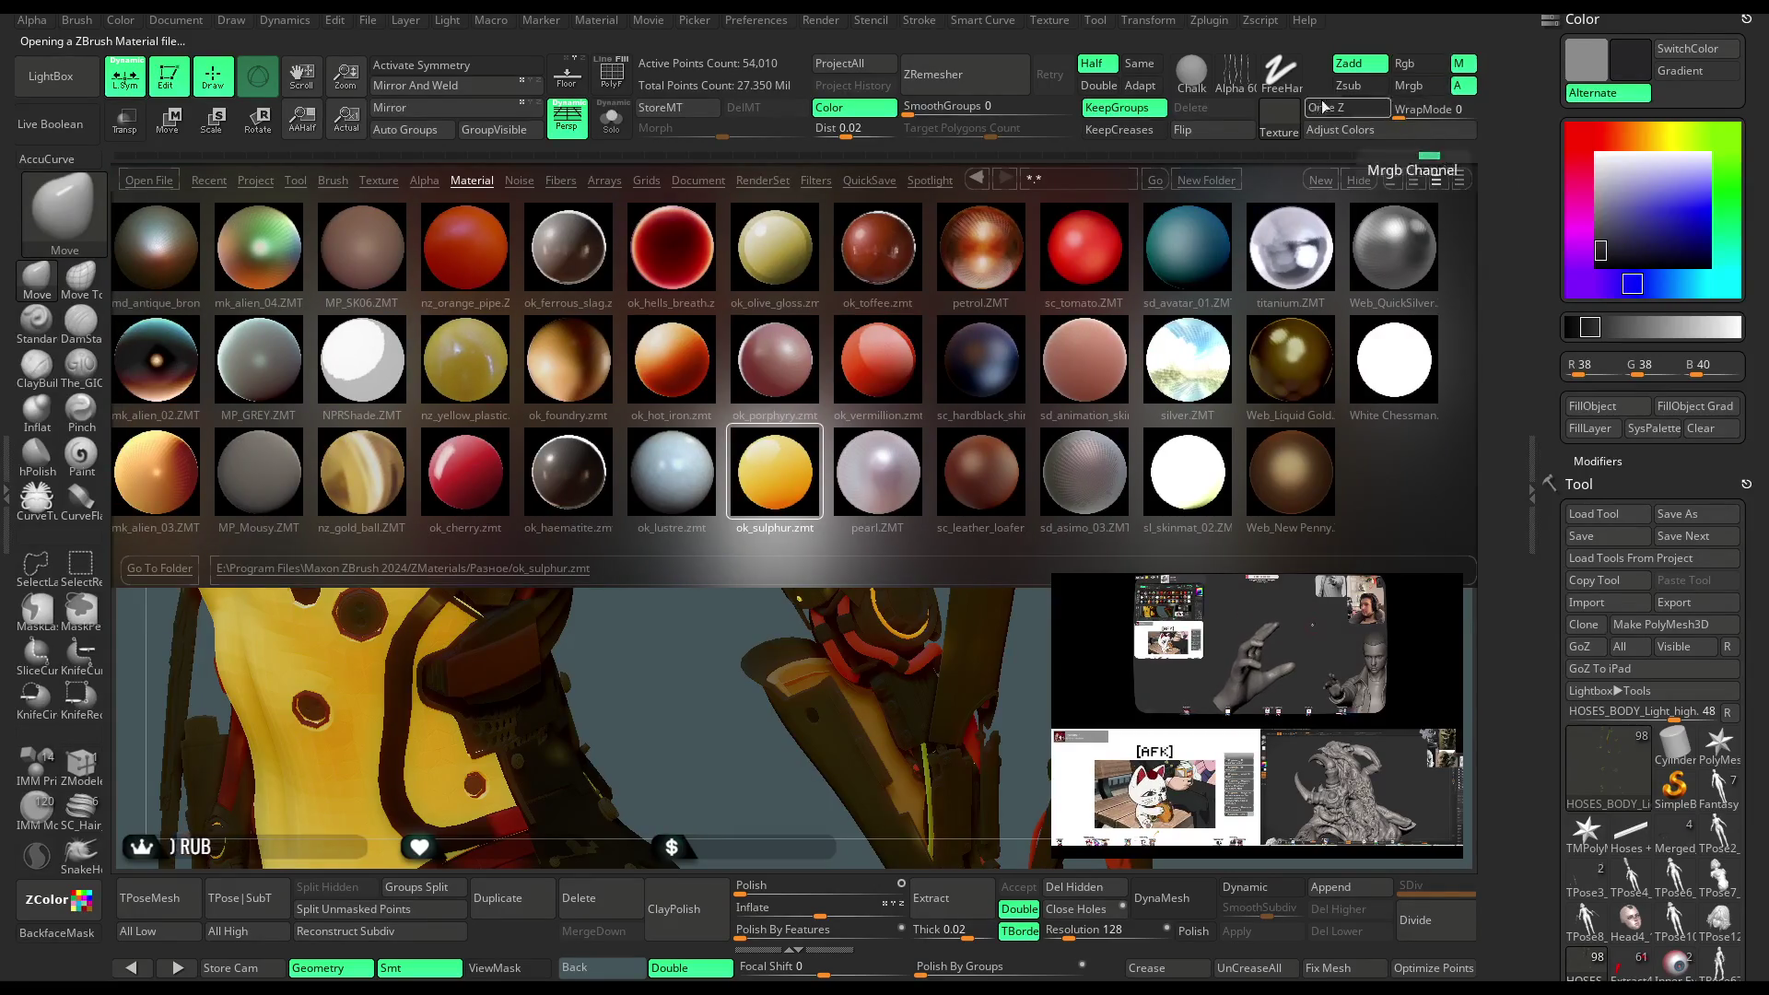
{"action": "left_click", "coordinate": [68, 84]}
{"action": "left_click_drag", "start_coordinate": [1599, 247], "coordinate": [1577, 152]}
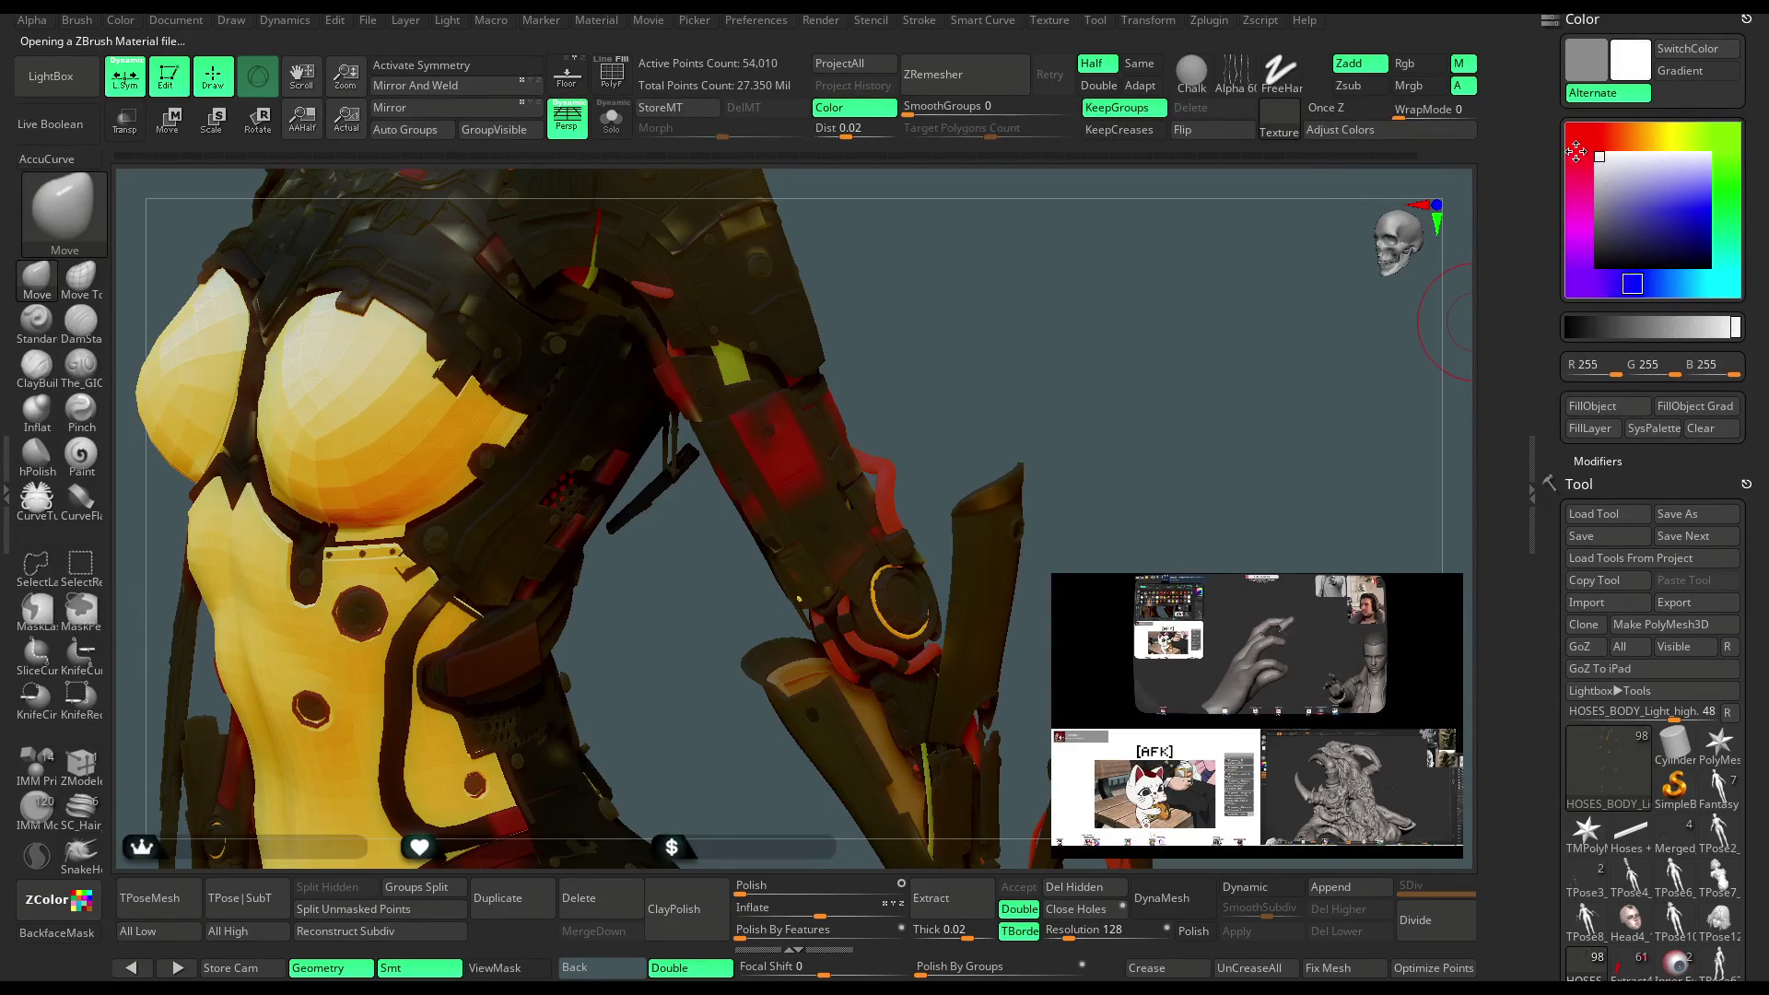
Fill the sculpt with white via FillObject and bring up the material library browser
{"action": "left_click", "coordinate": [1602, 411]}
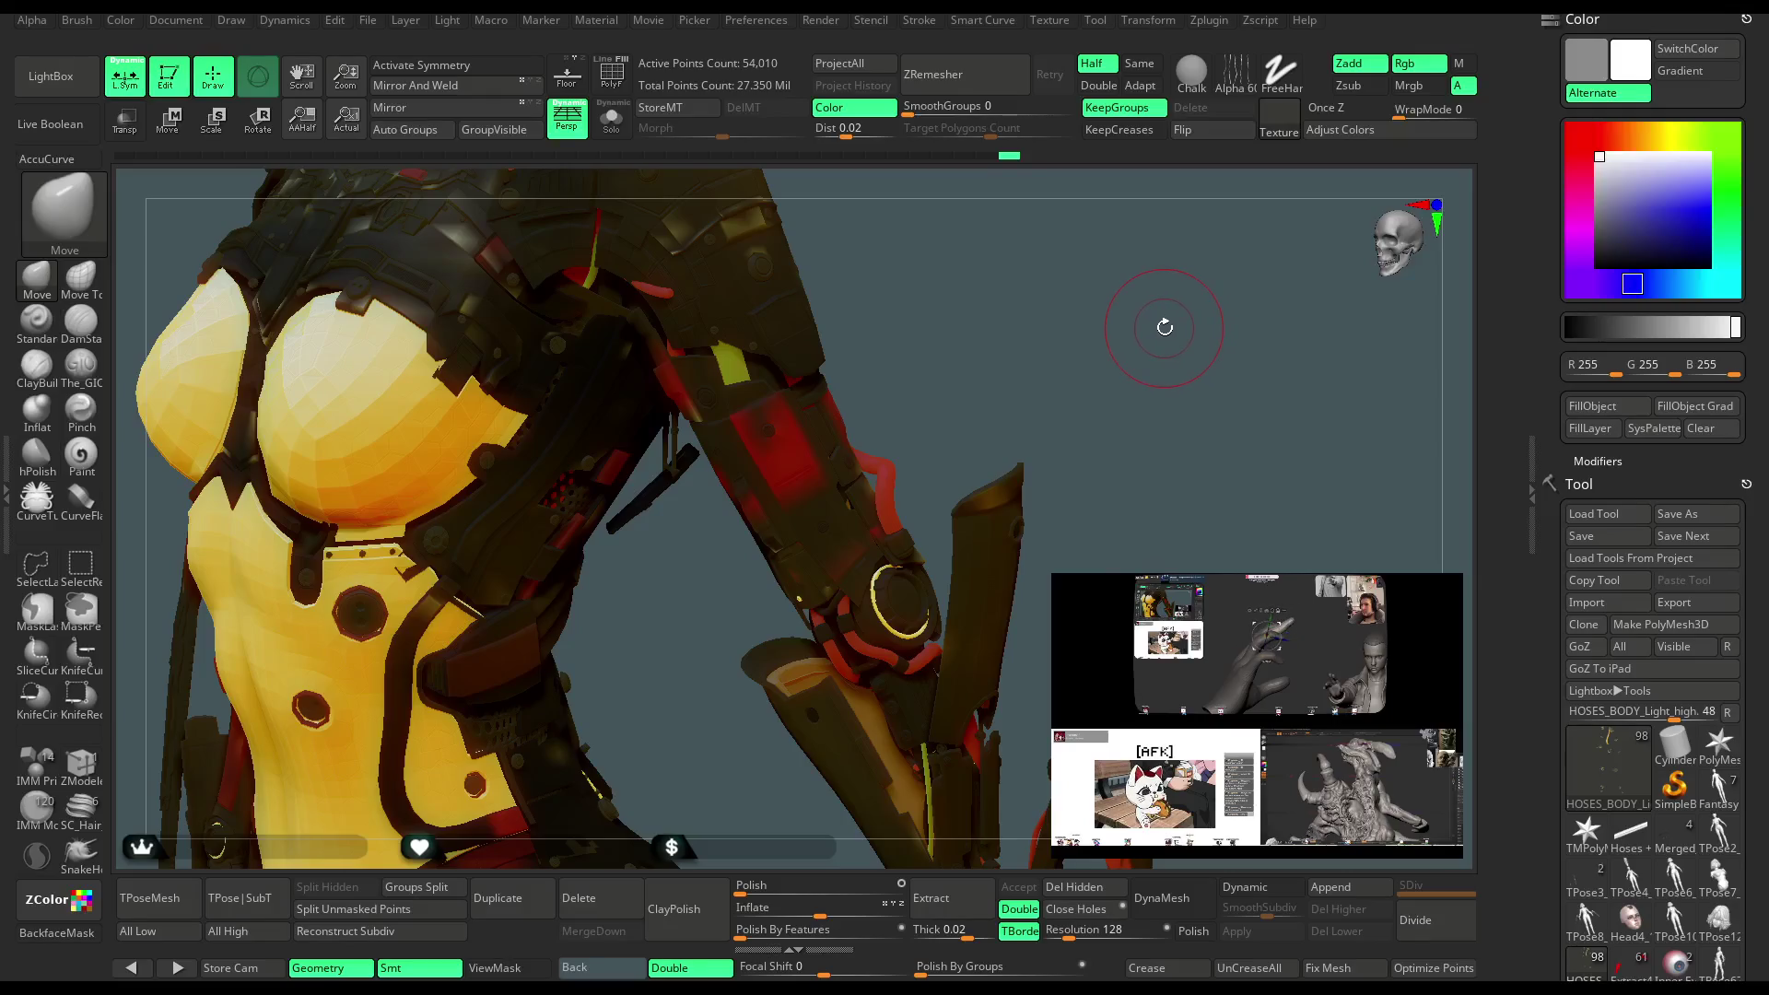
{"action": "key", "text": "space"}
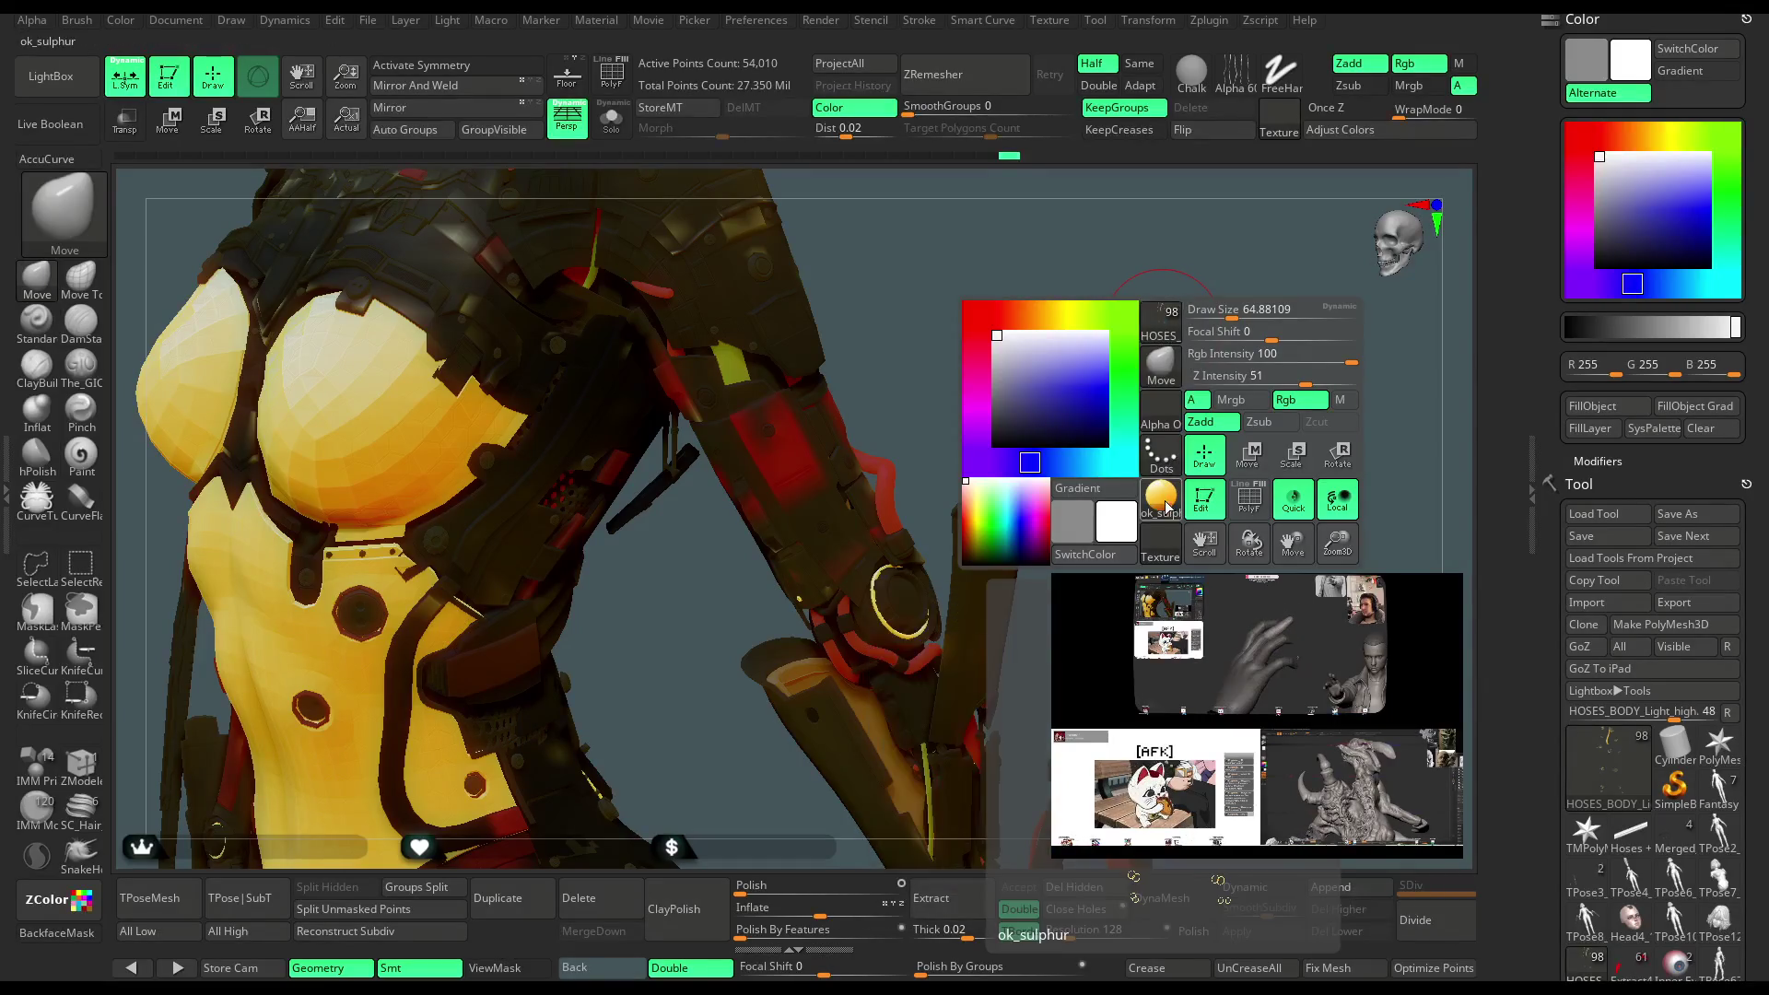
{"action": "left_click", "coordinate": [1163, 502]}
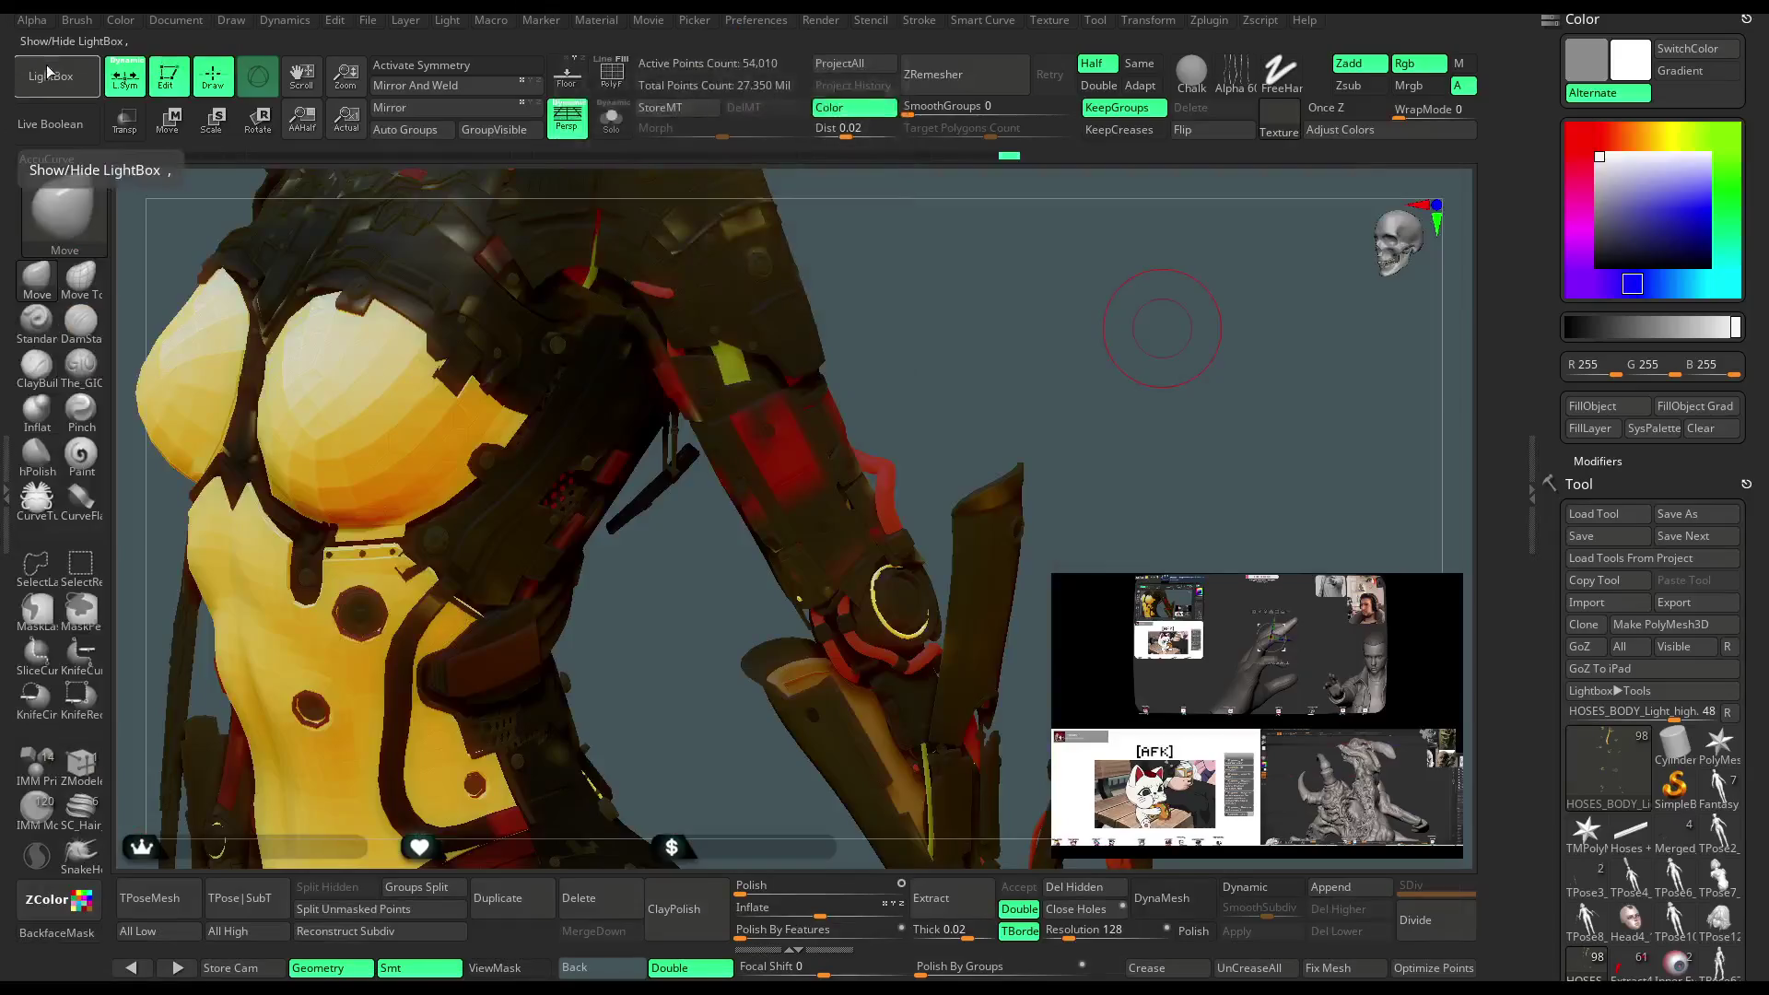
{"action": "left_click", "coordinate": [54, 80]}
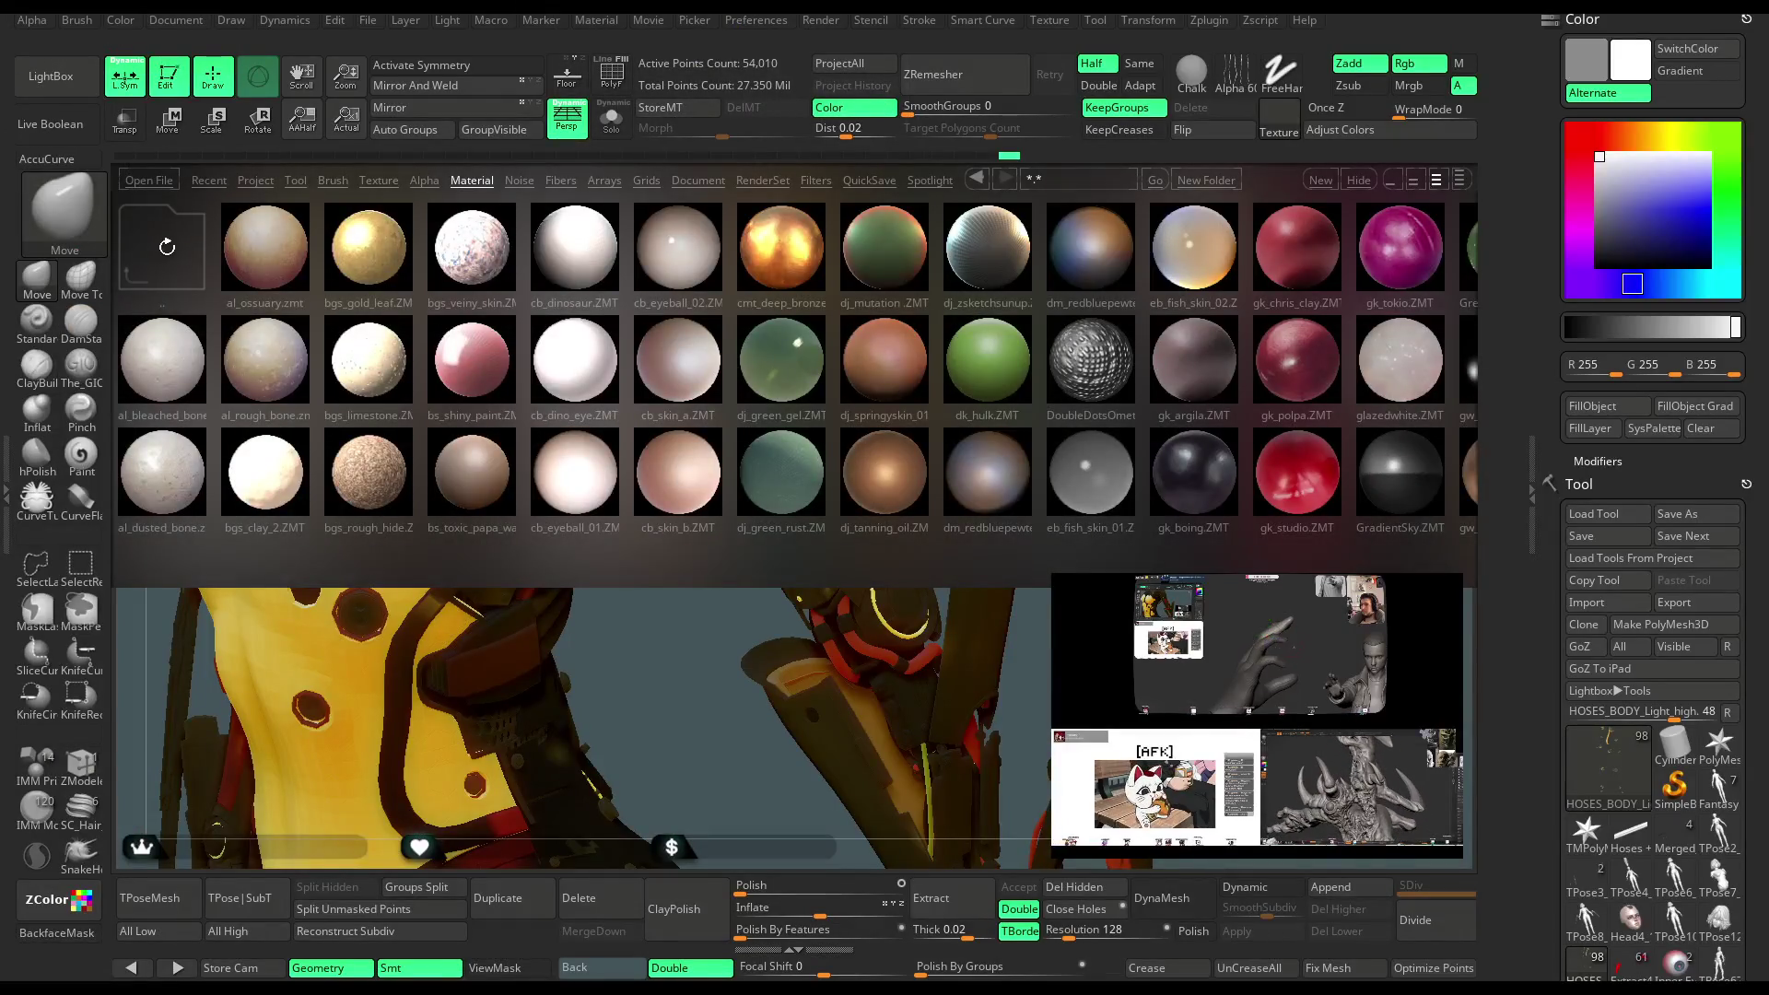
Apply mah_castom.zmt from the Base folder and inspect it close up on the arm and hip
{"action": "left_click", "coordinate": [167, 249]}
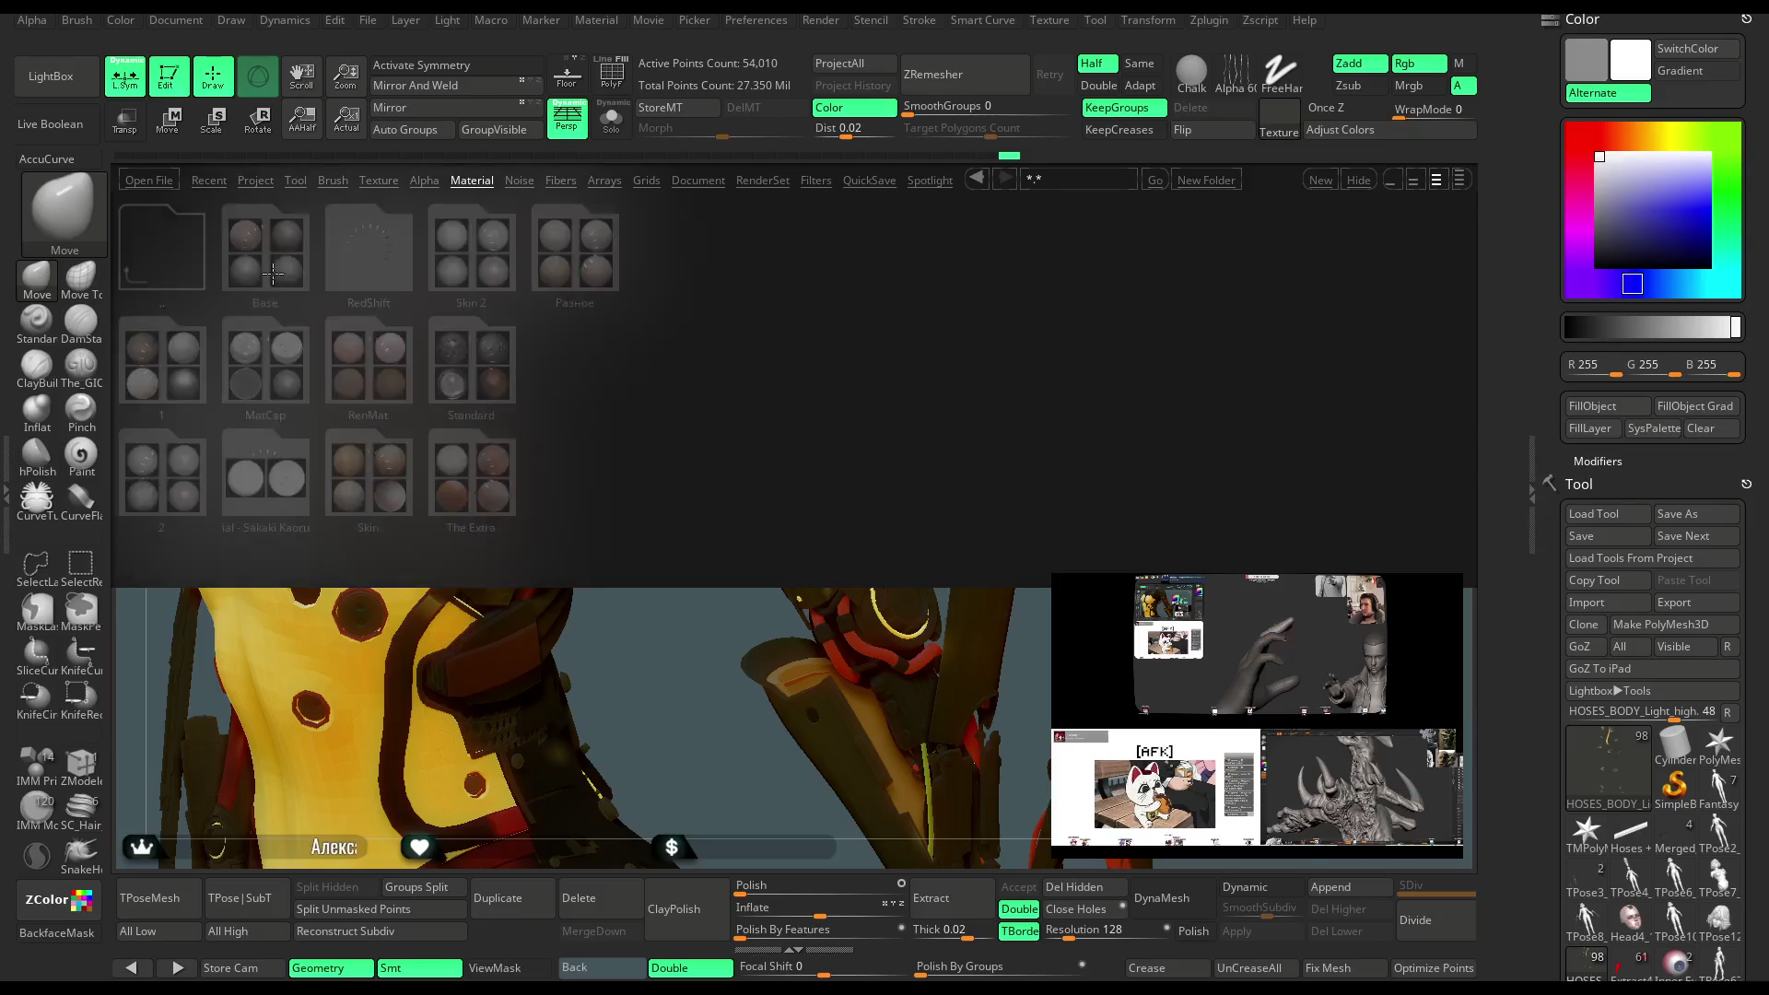
{"action": "left_click", "coordinate": [273, 269]}
{"action": "double_click", "coordinate": [270, 475]}
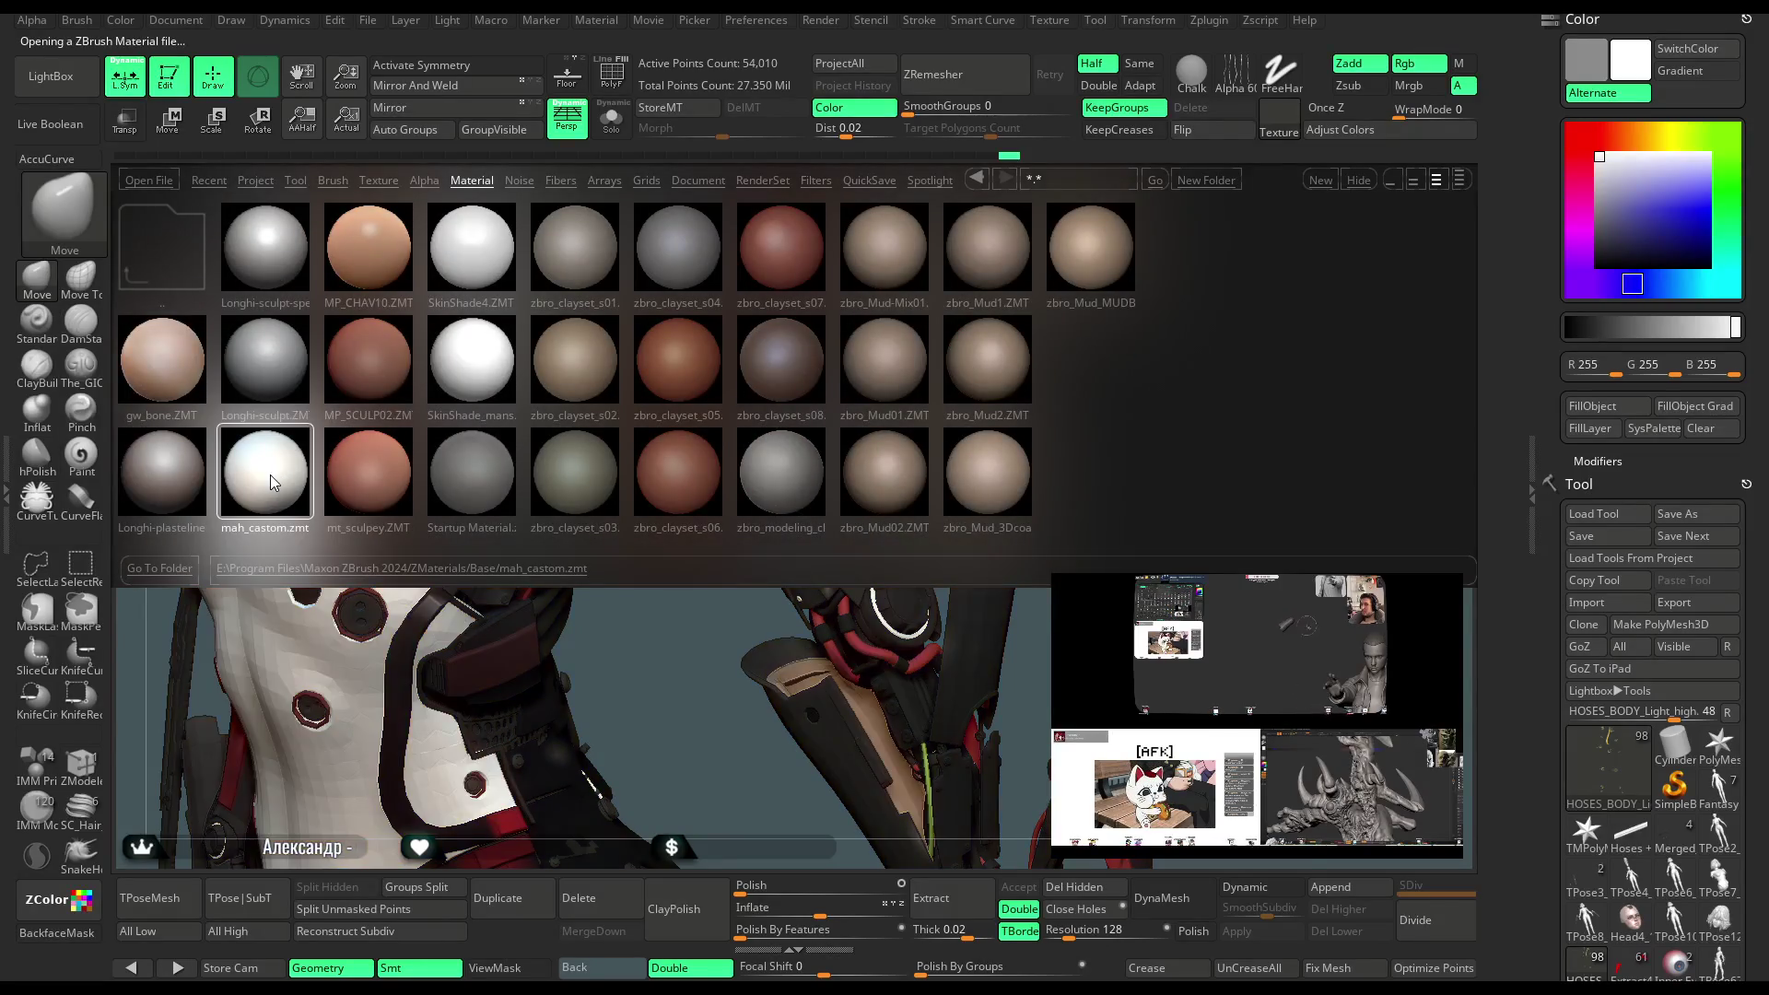
{"action": "left_click", "coordinate": [51, 76]}
{"action": "mouse_move", "coordinate": [1168, 456]}
{"action": "left_mouse_down"}
{"action": "mouse_move", "coordinate": [1115, 442]}
{"action": "mouse_move", "coordinate": [1162, 425]}
{"action": "mouse_move", "coordinate": [1126, 340]}
{"action": "left_mouse_up"}
{"action": "mouse_move", "coordinate": [1112, 447]}
{"action": "left_mouse_down"}
{"action": "mouse_move", "coordinate": [452, 862]}
{"action": "mouse_move", "coordinate": [1050, 619]}
{"action": "left_mouse_up"}
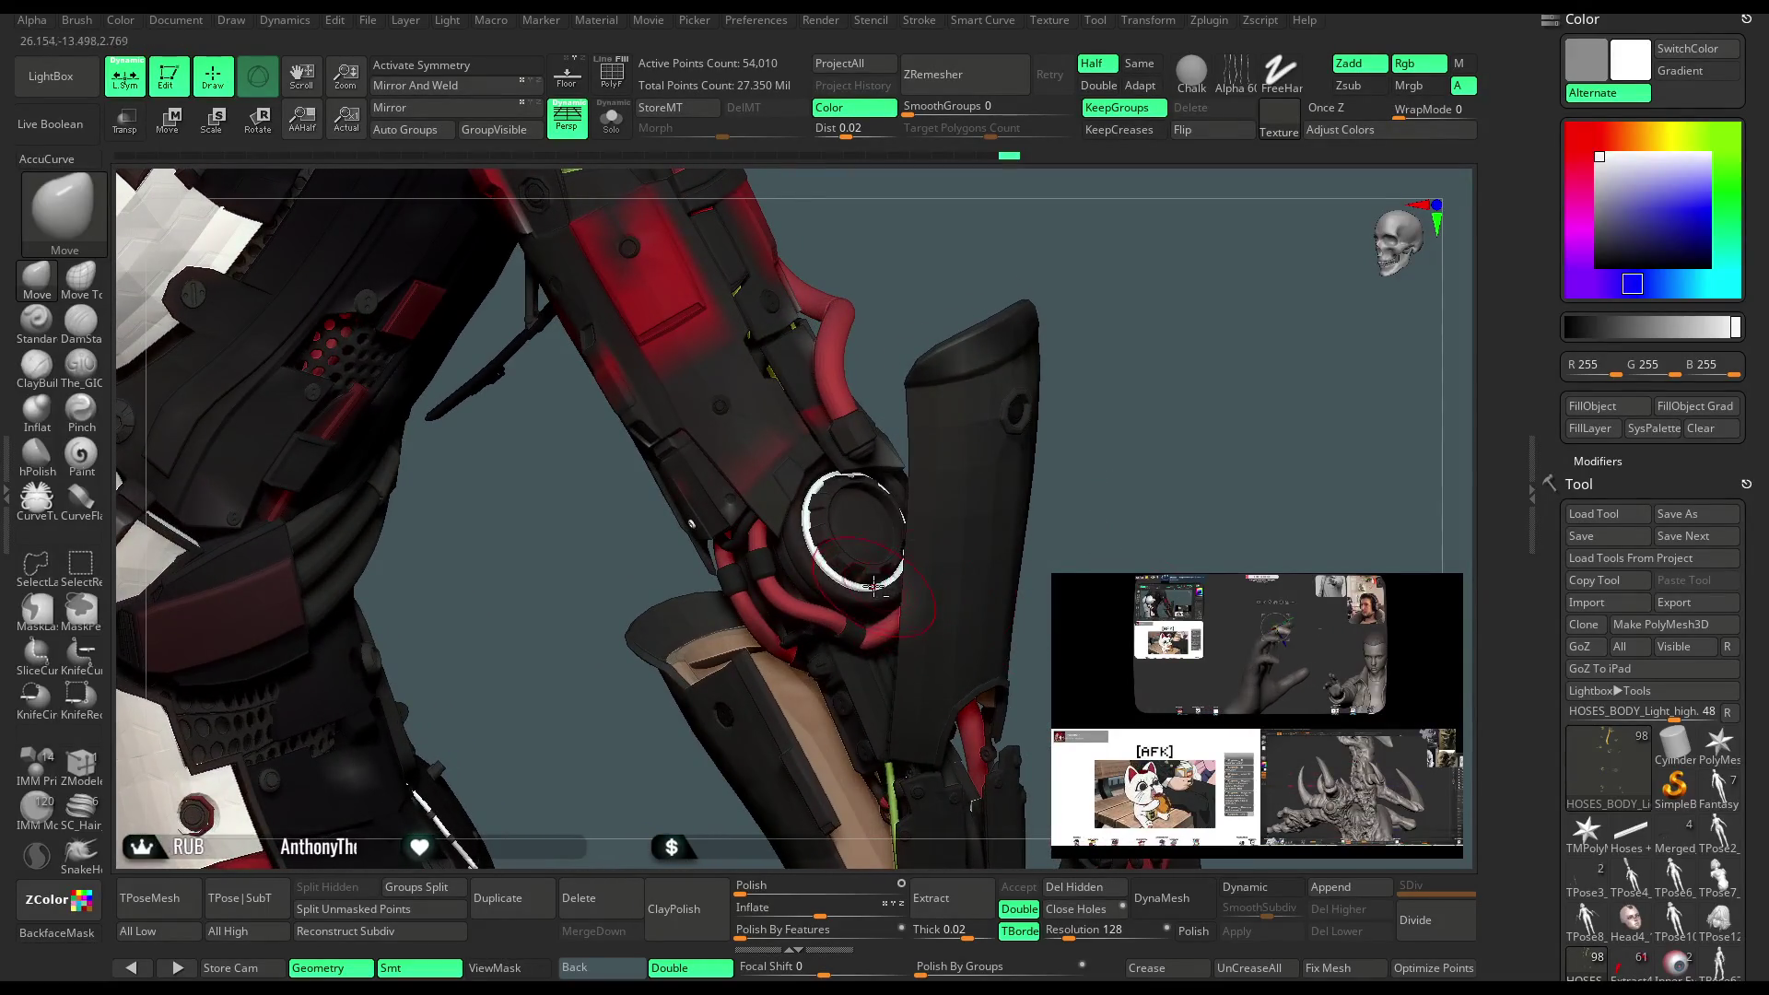
{"action": "key", "text": "comma"}
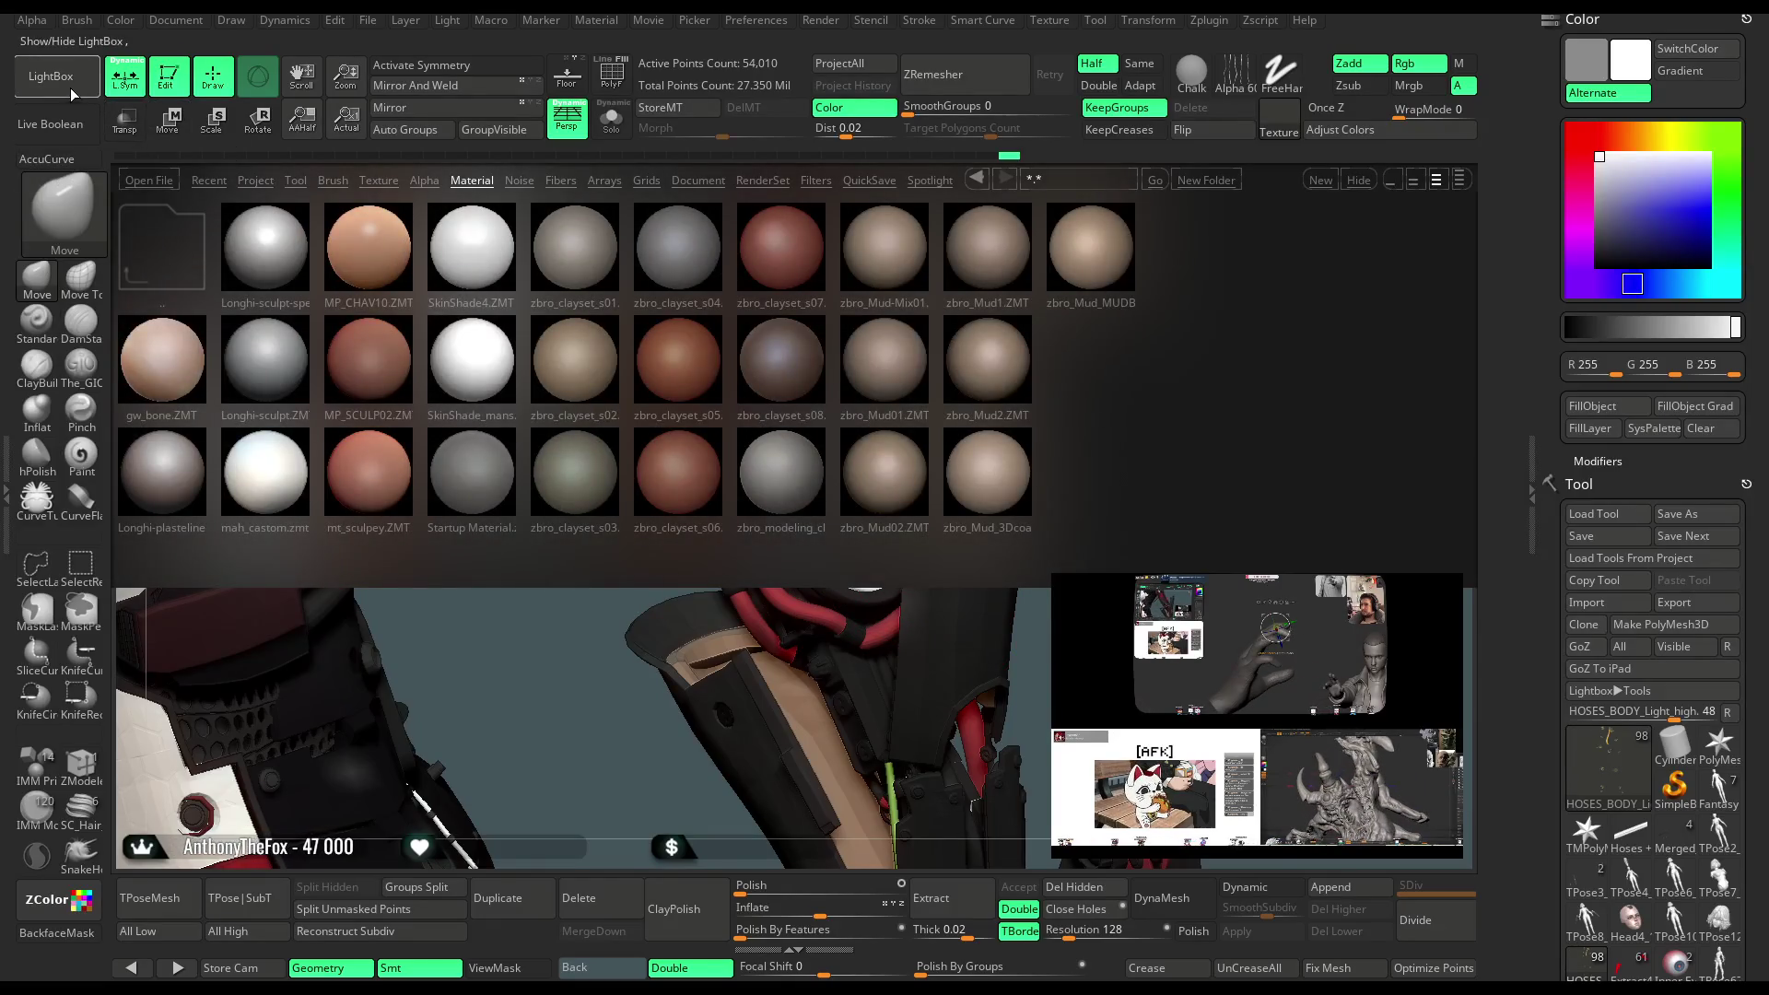
Reapply ok_sulphur.zmt from the Разное folder, then enable Rgb only and use FillLayer
{"action": "left_click", "coordinate": [70, 87]}
{"action": "key", "text": "space"}
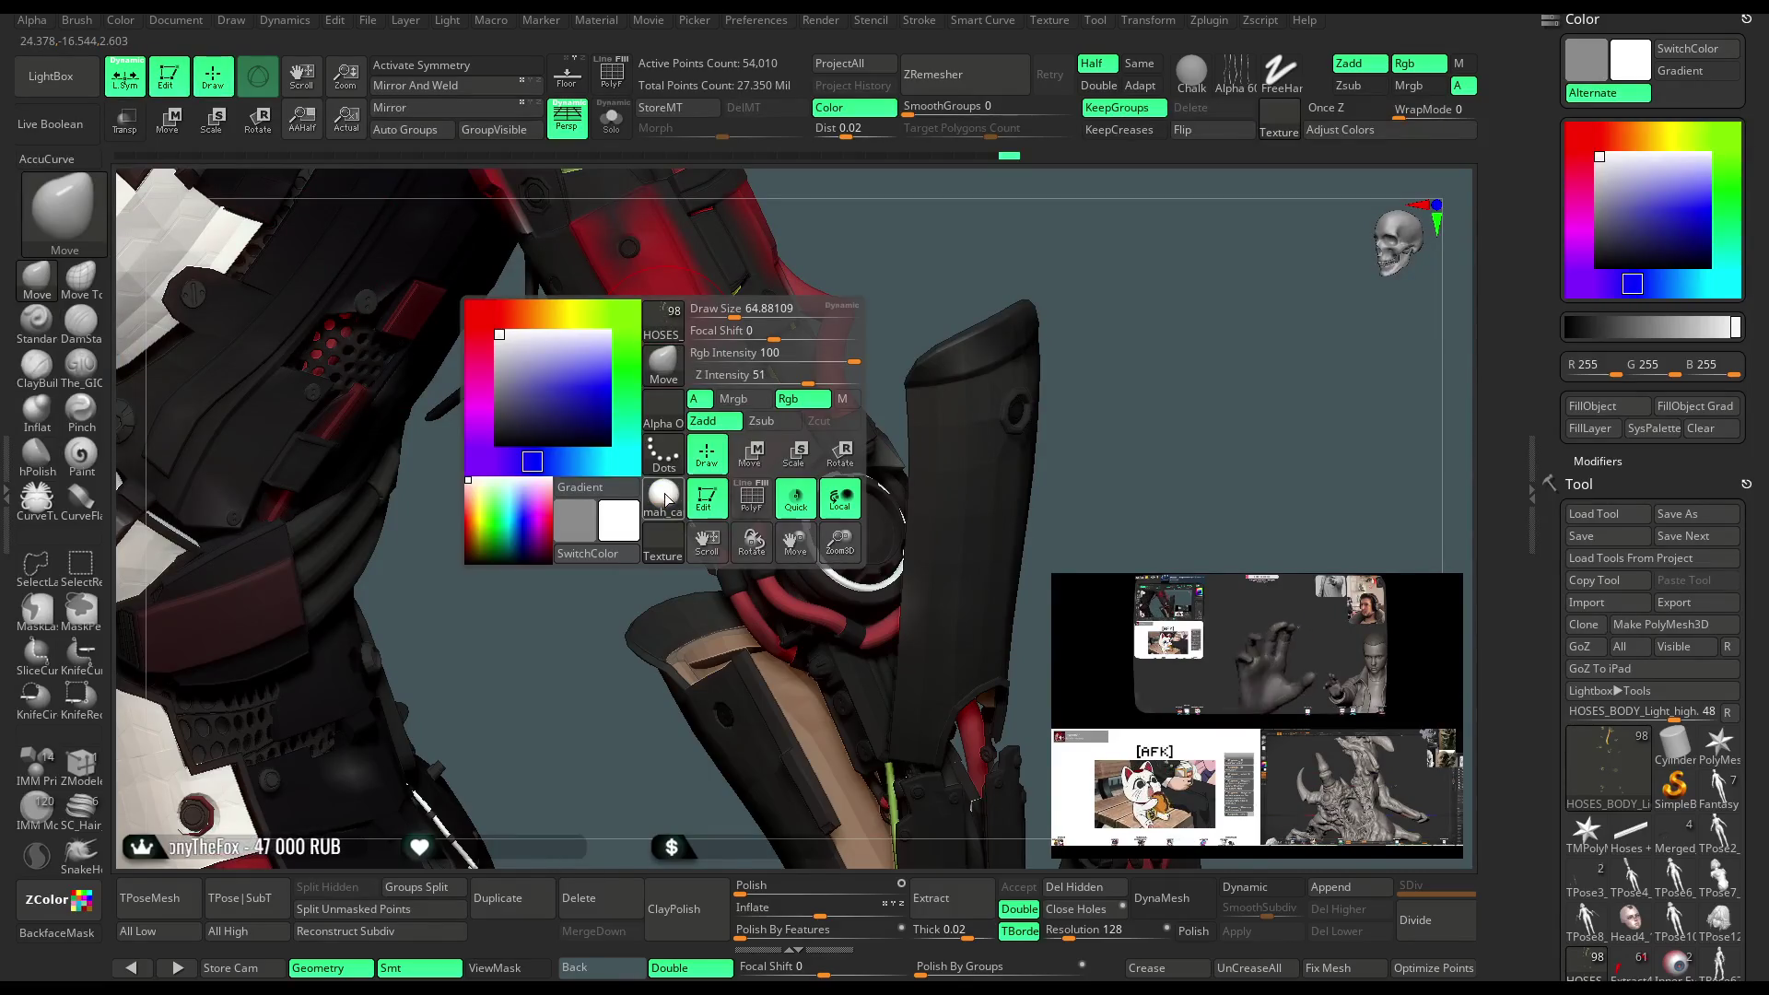
{"action": "left_click", "coordinate": [665, 494]}
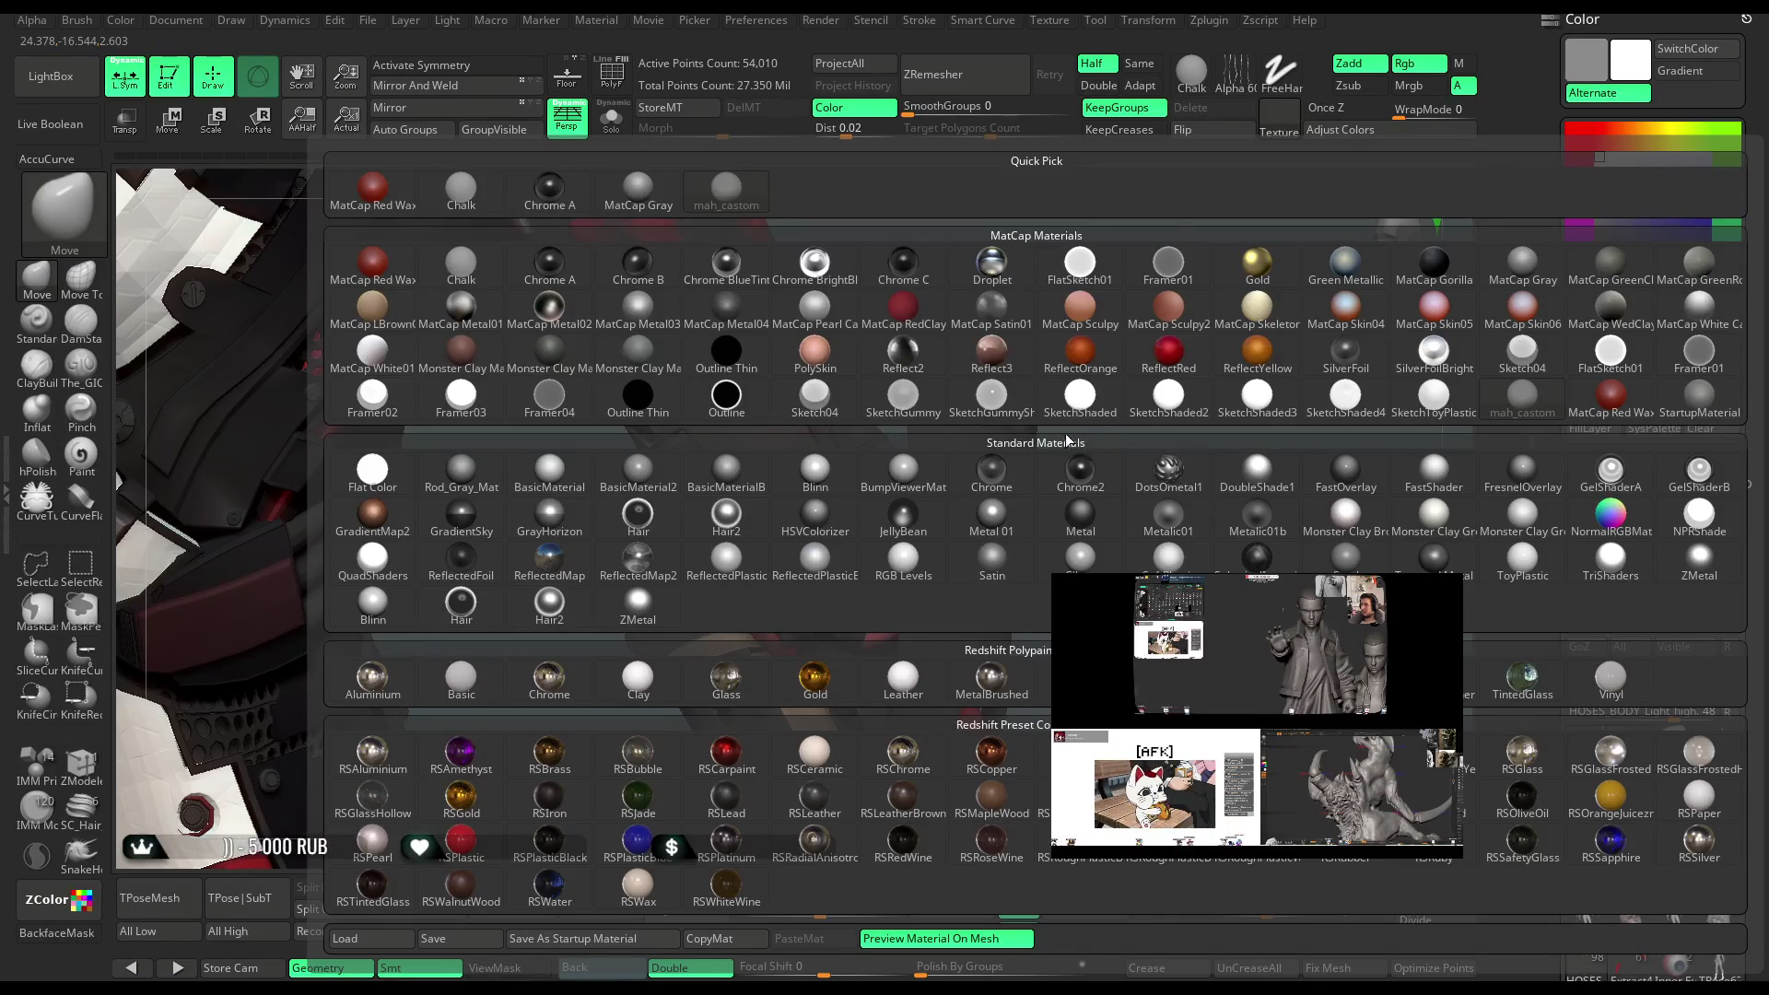
{"action": "key", "text": "comma"}
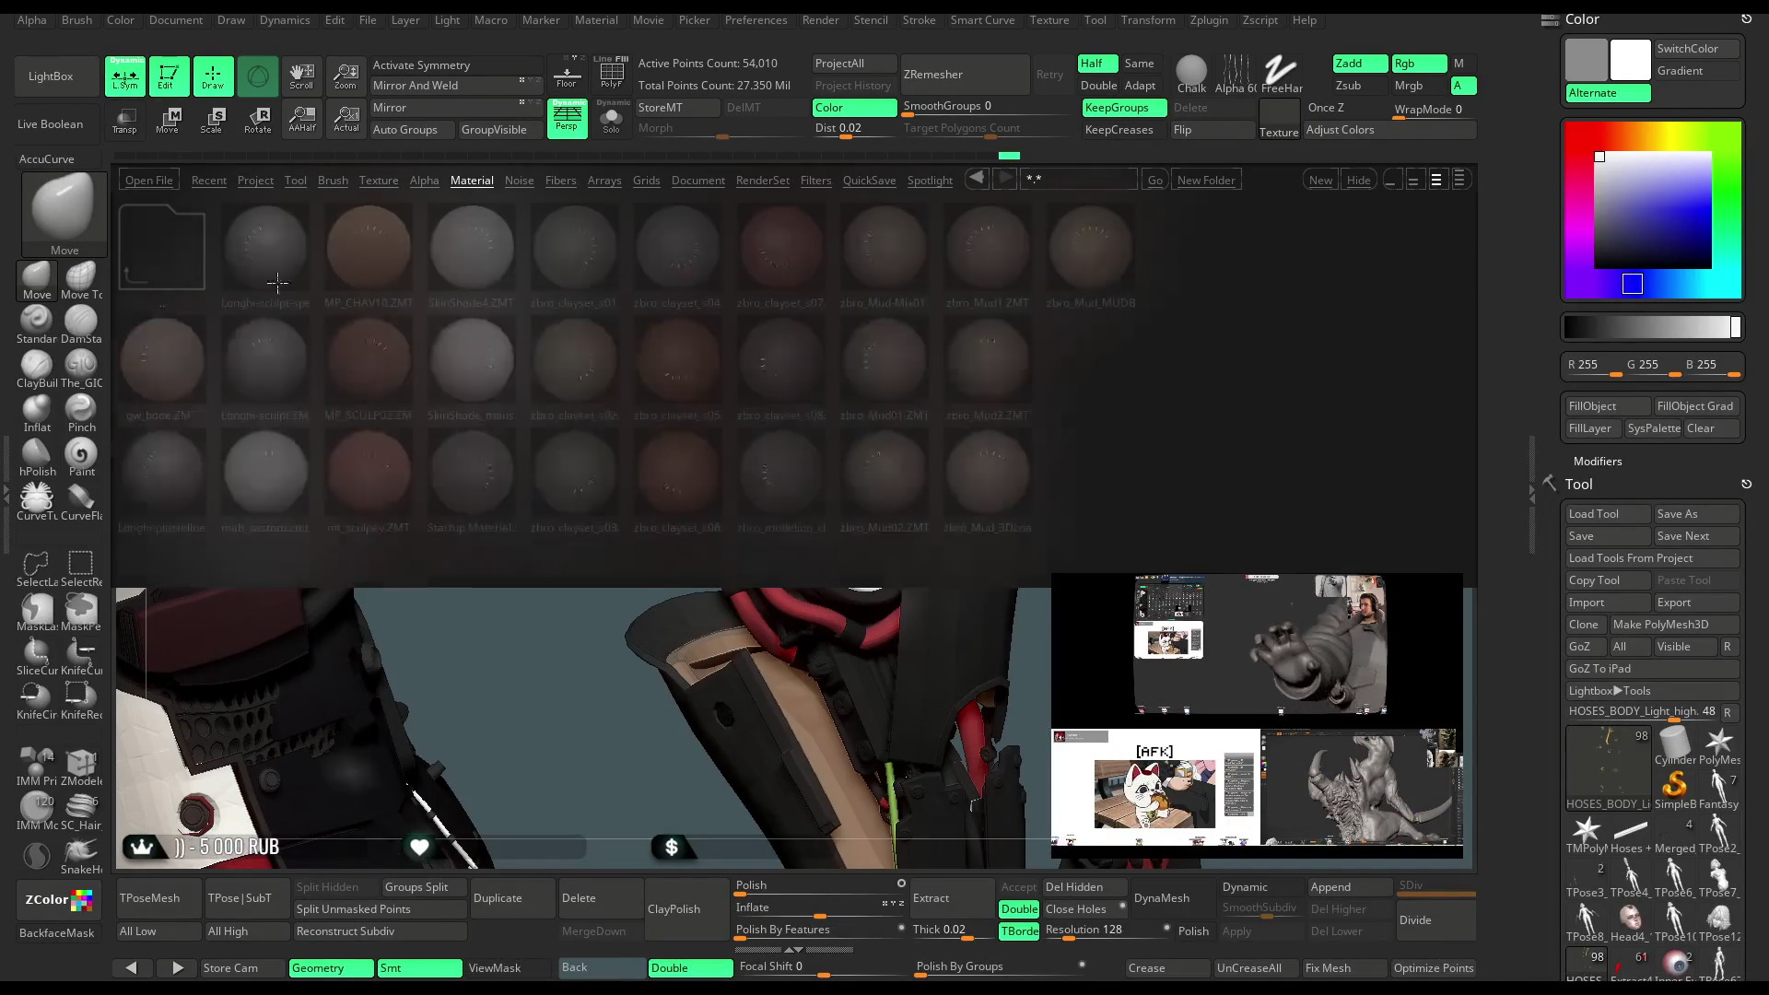
{"action": "left_click", "coordinate": [185, 258]}
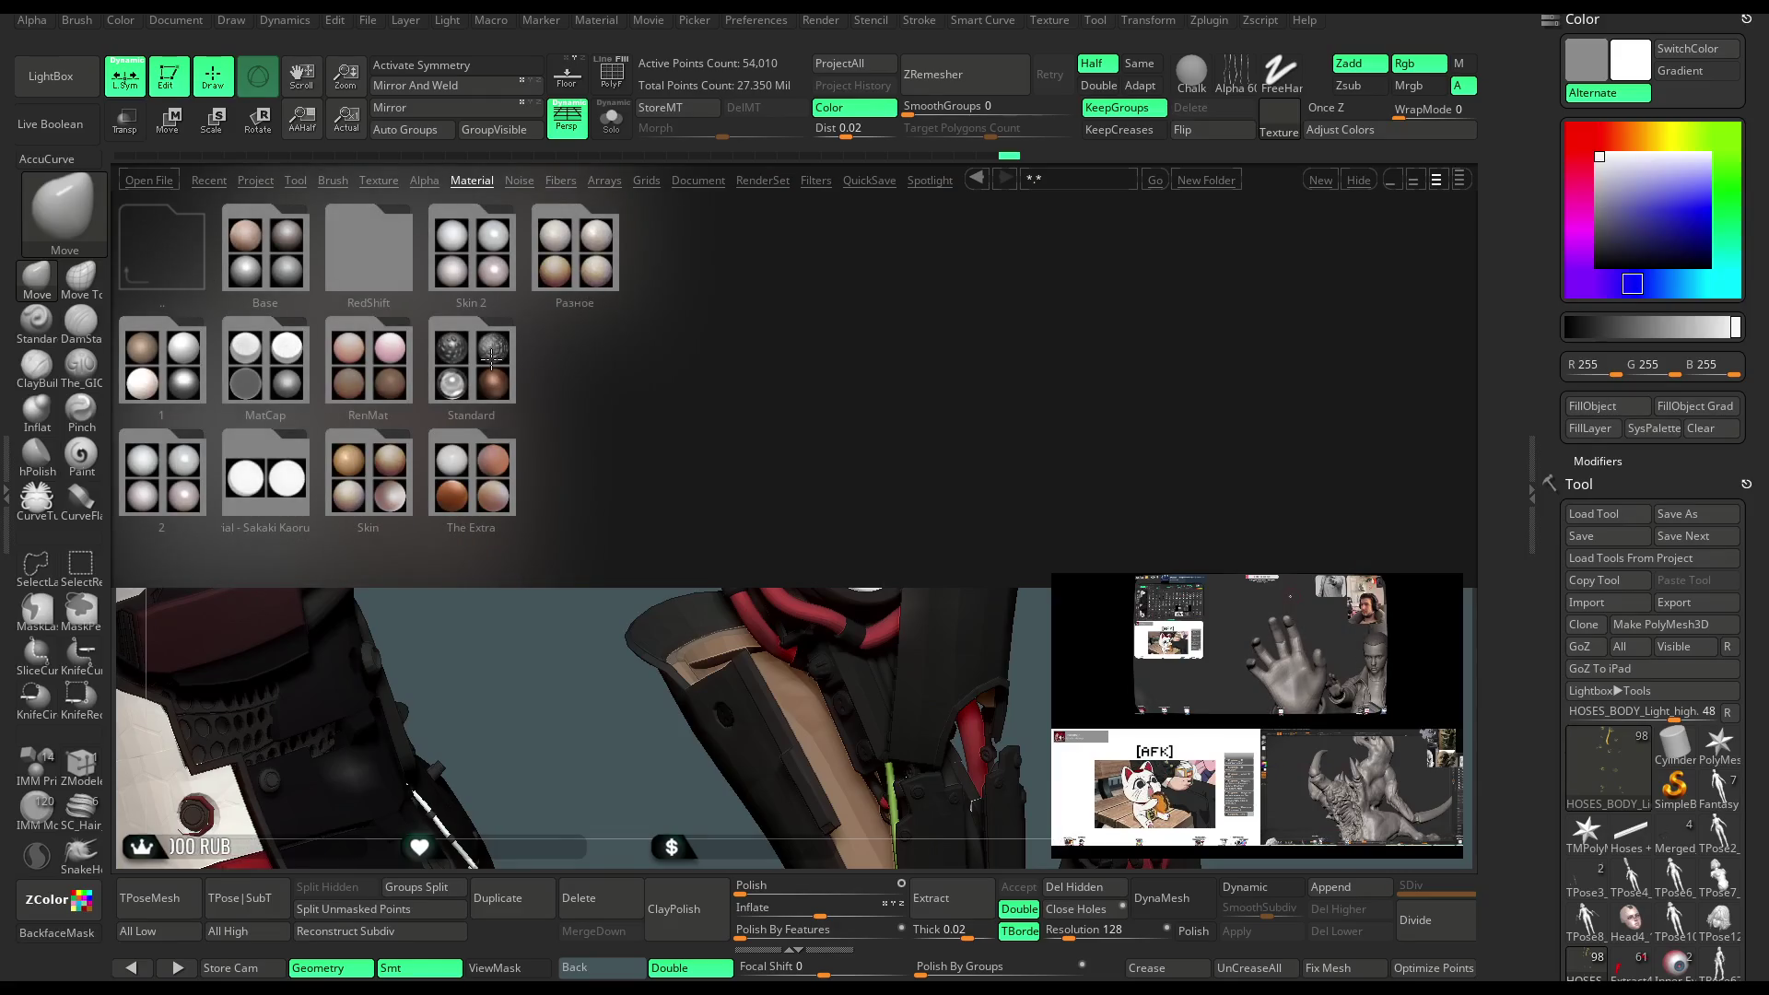
{"action": "left_click", "coordinate": [575, 253]}
{"action": "left_click_drag", "start_coordinate": [794, 384], "coordinate": [524, 378]}
{"action": "double_click", "coordinate": [1058, 488]}
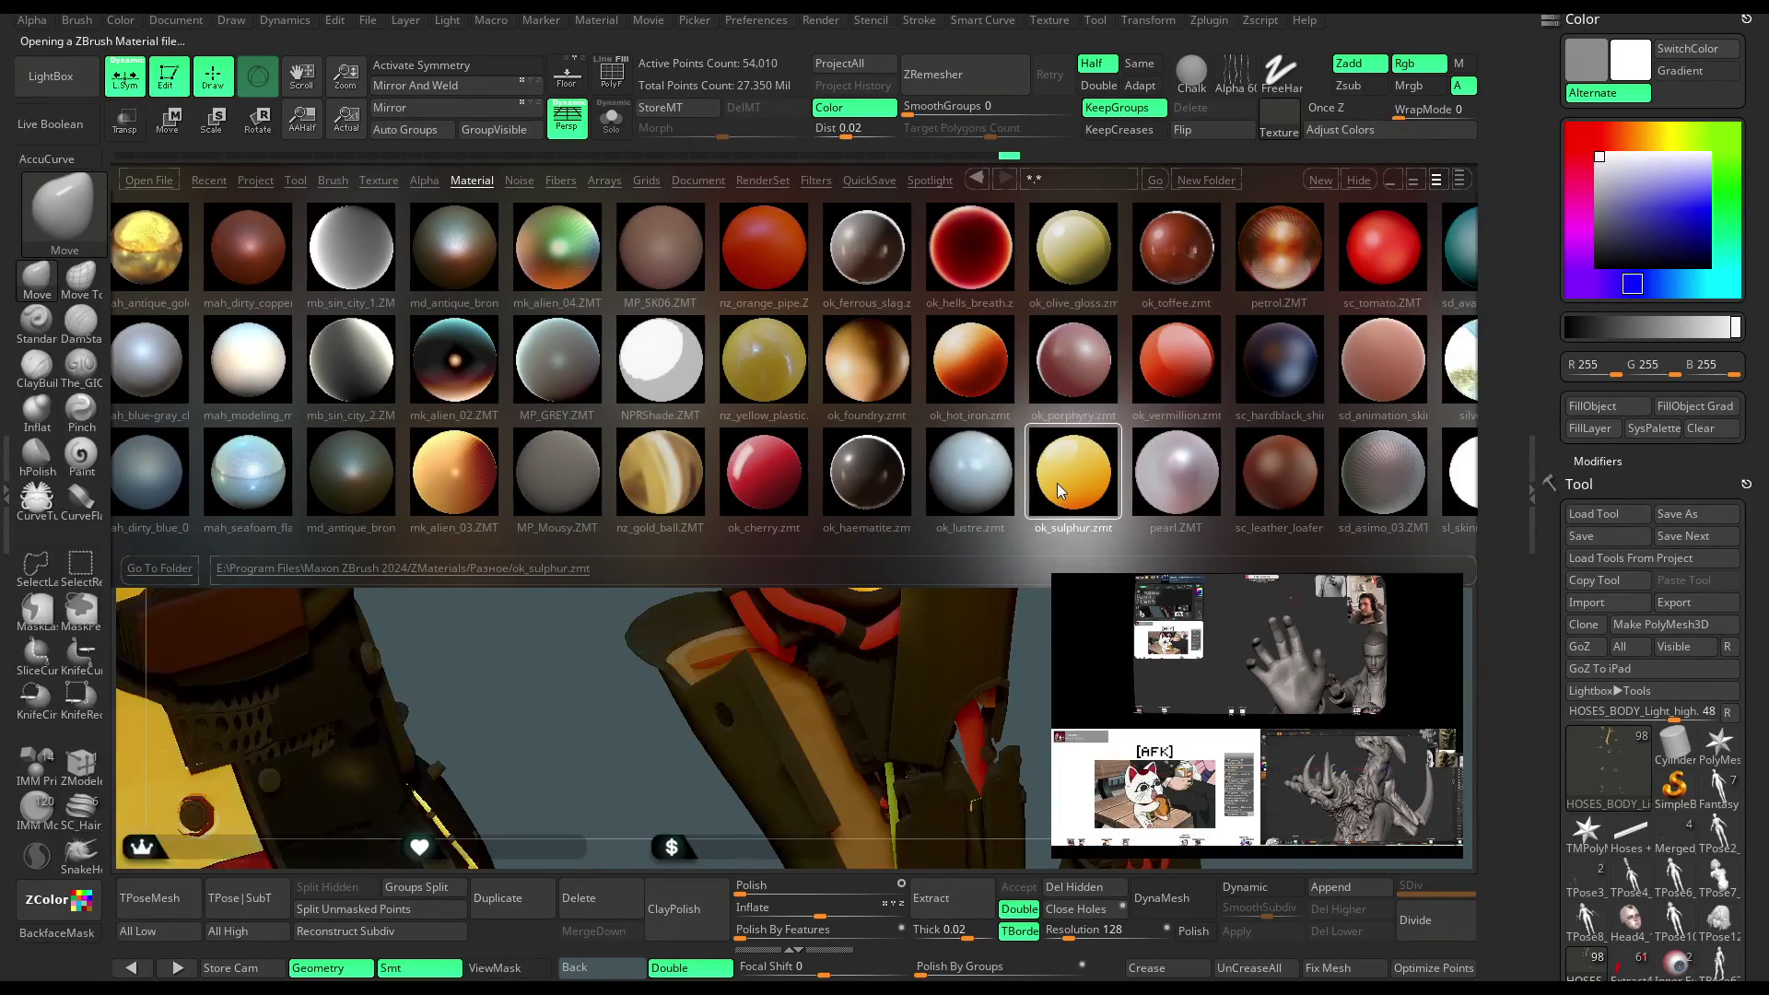
{"action": "left_click", "coordinate": [83, 94]}
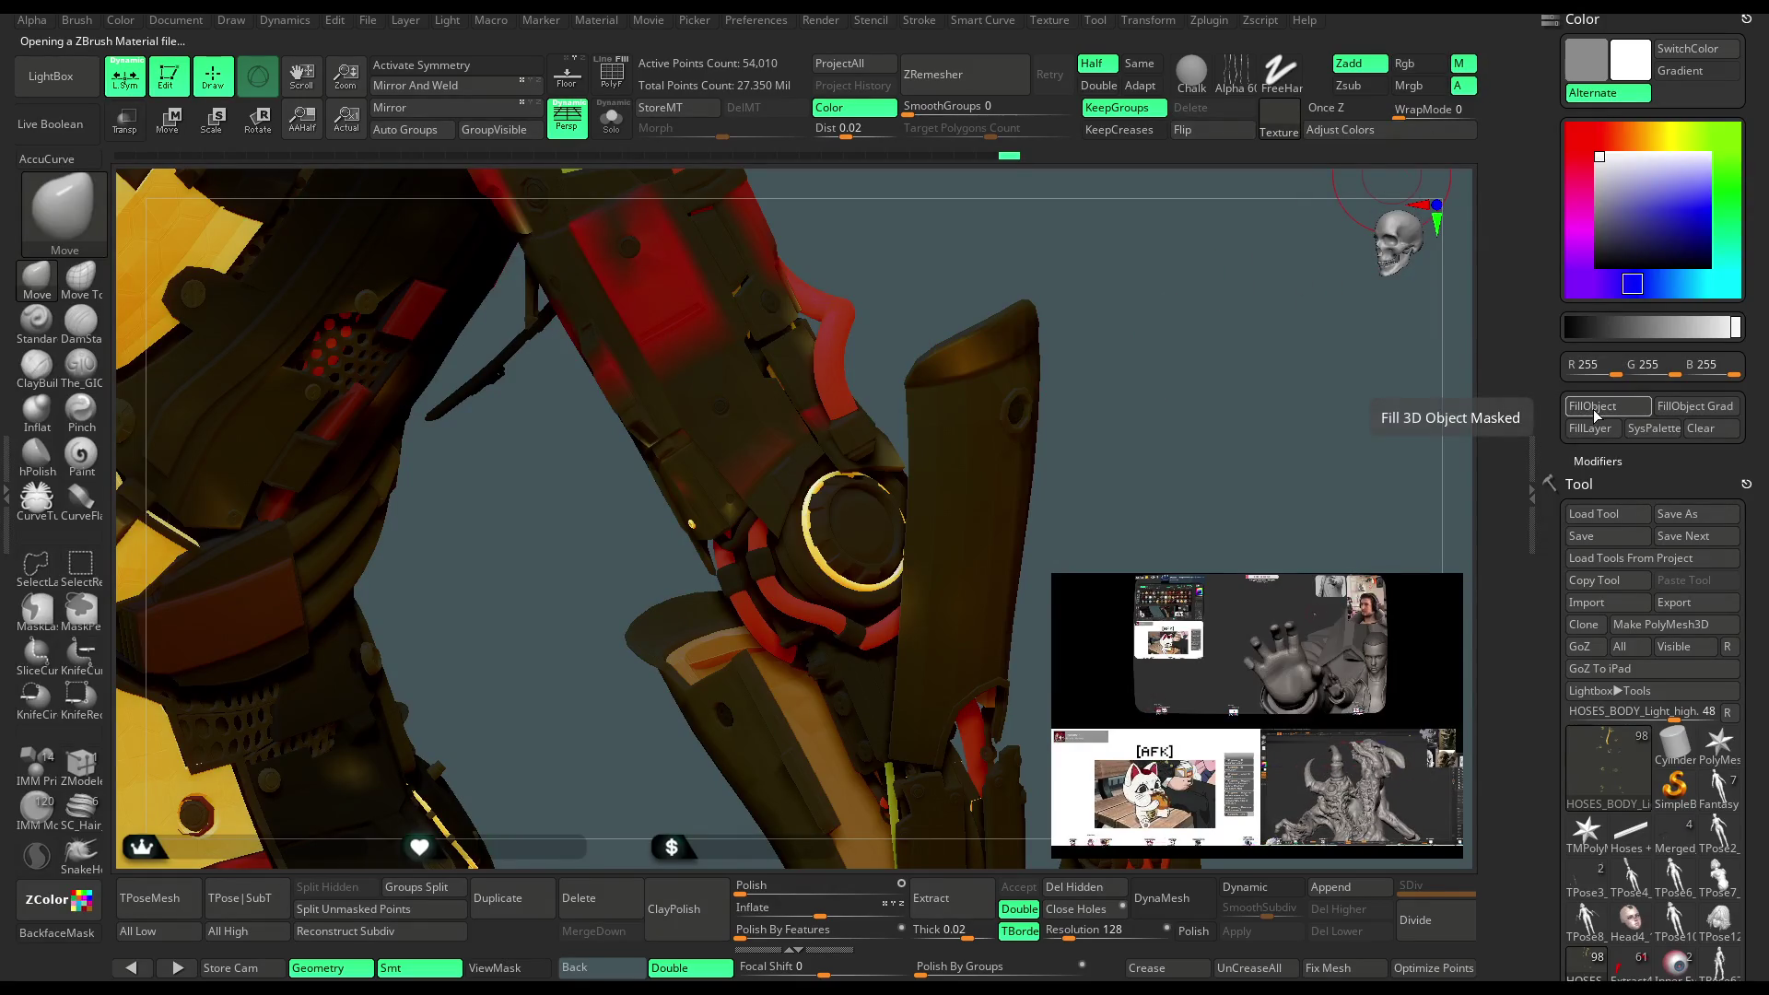
{"action": "left_click", "coordinate": [1419, 63]}
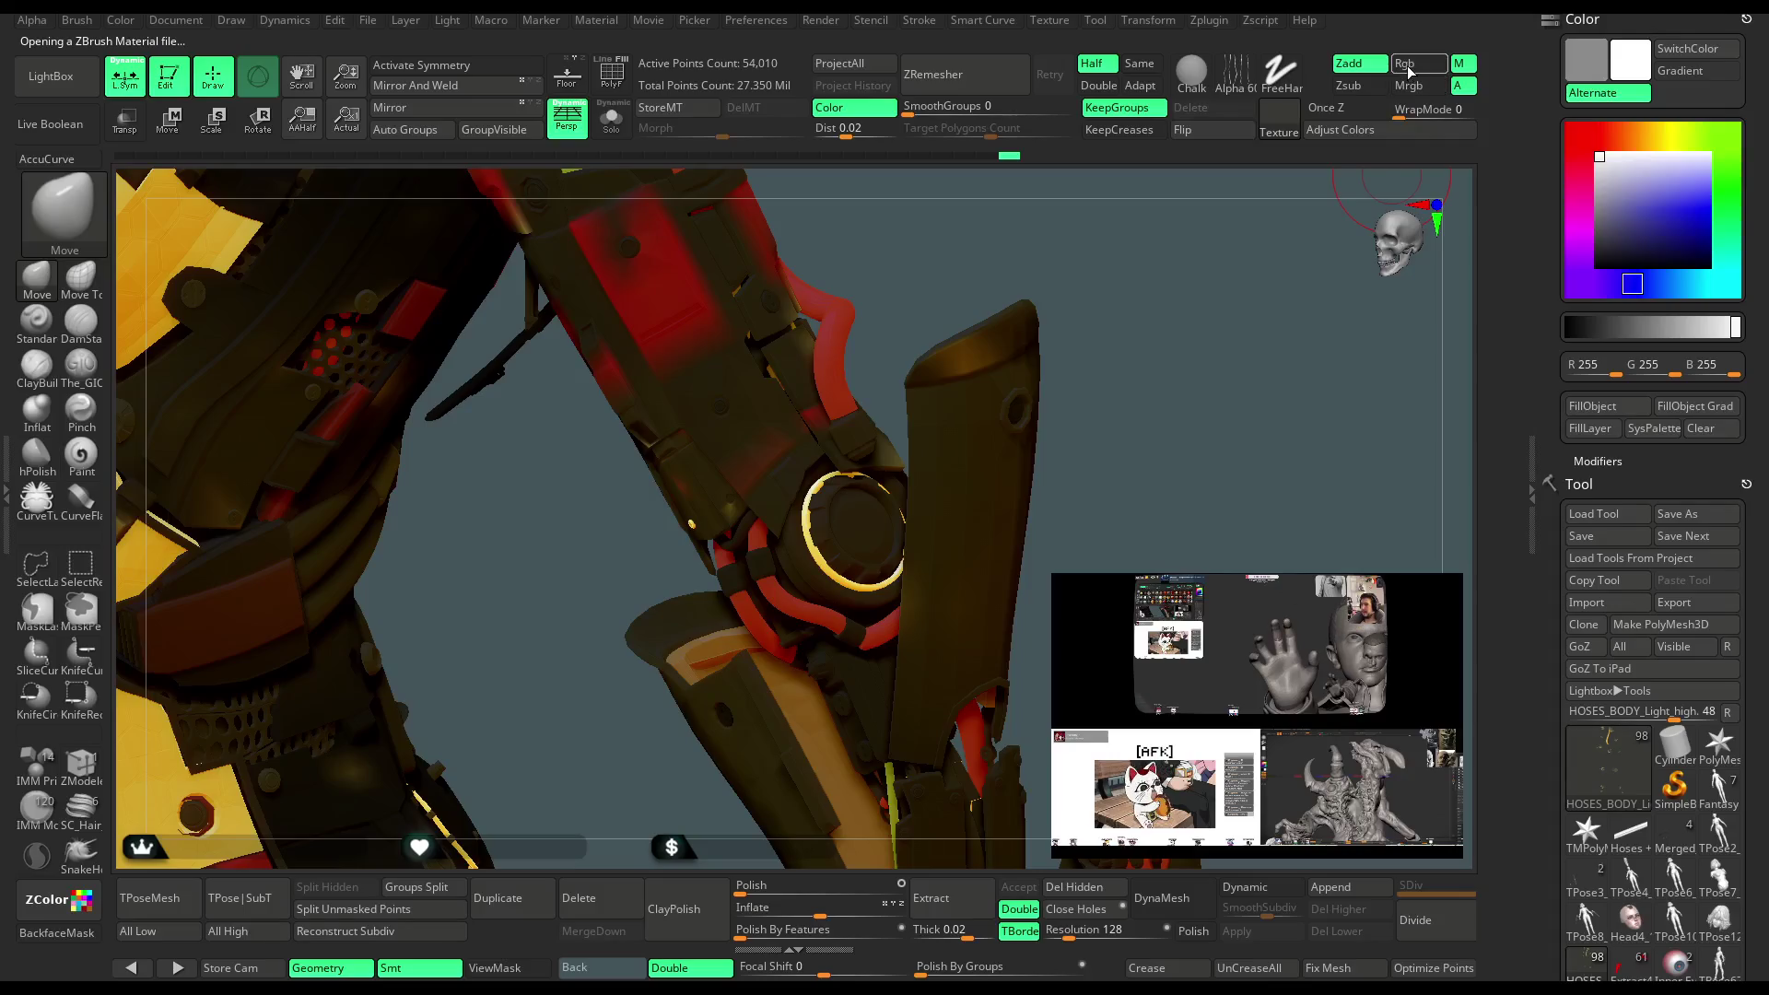
{"action": "left_click", "coordinate": [1586, 428]}
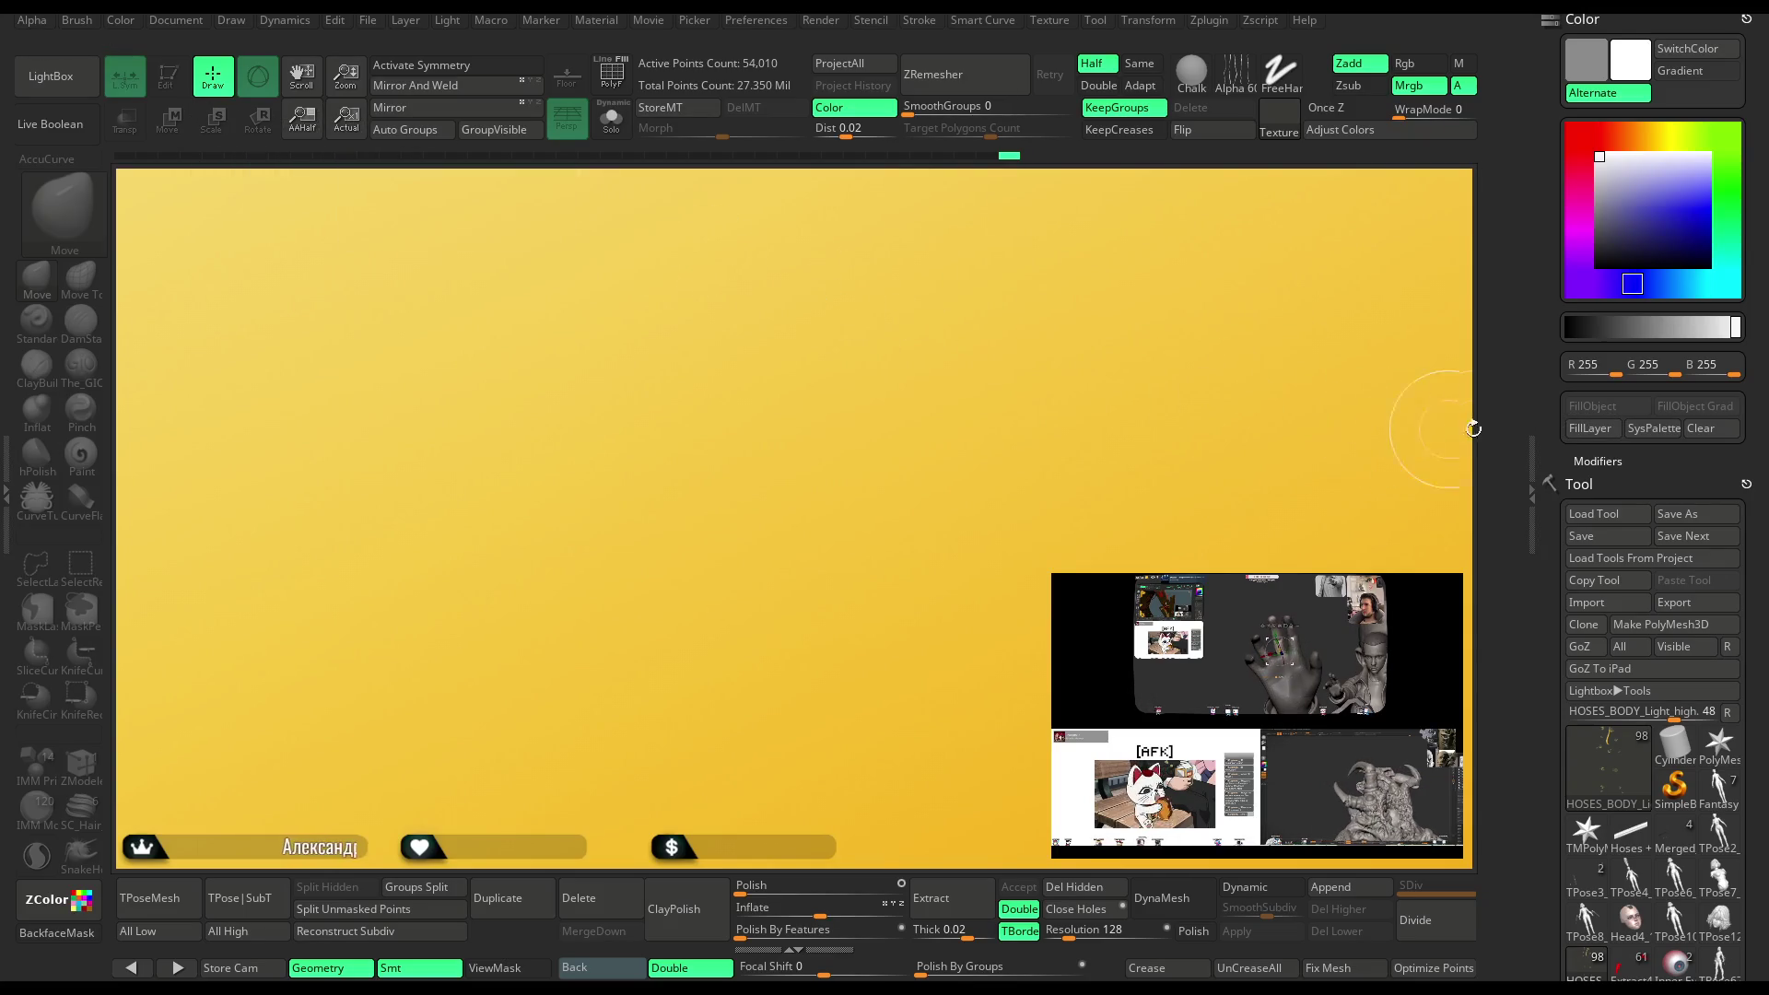
Clear the canvas, redraw the model in Edit mode, and orbit to the shoulder and robotic hand
{"action": "key", "text": "ctrl+n"}
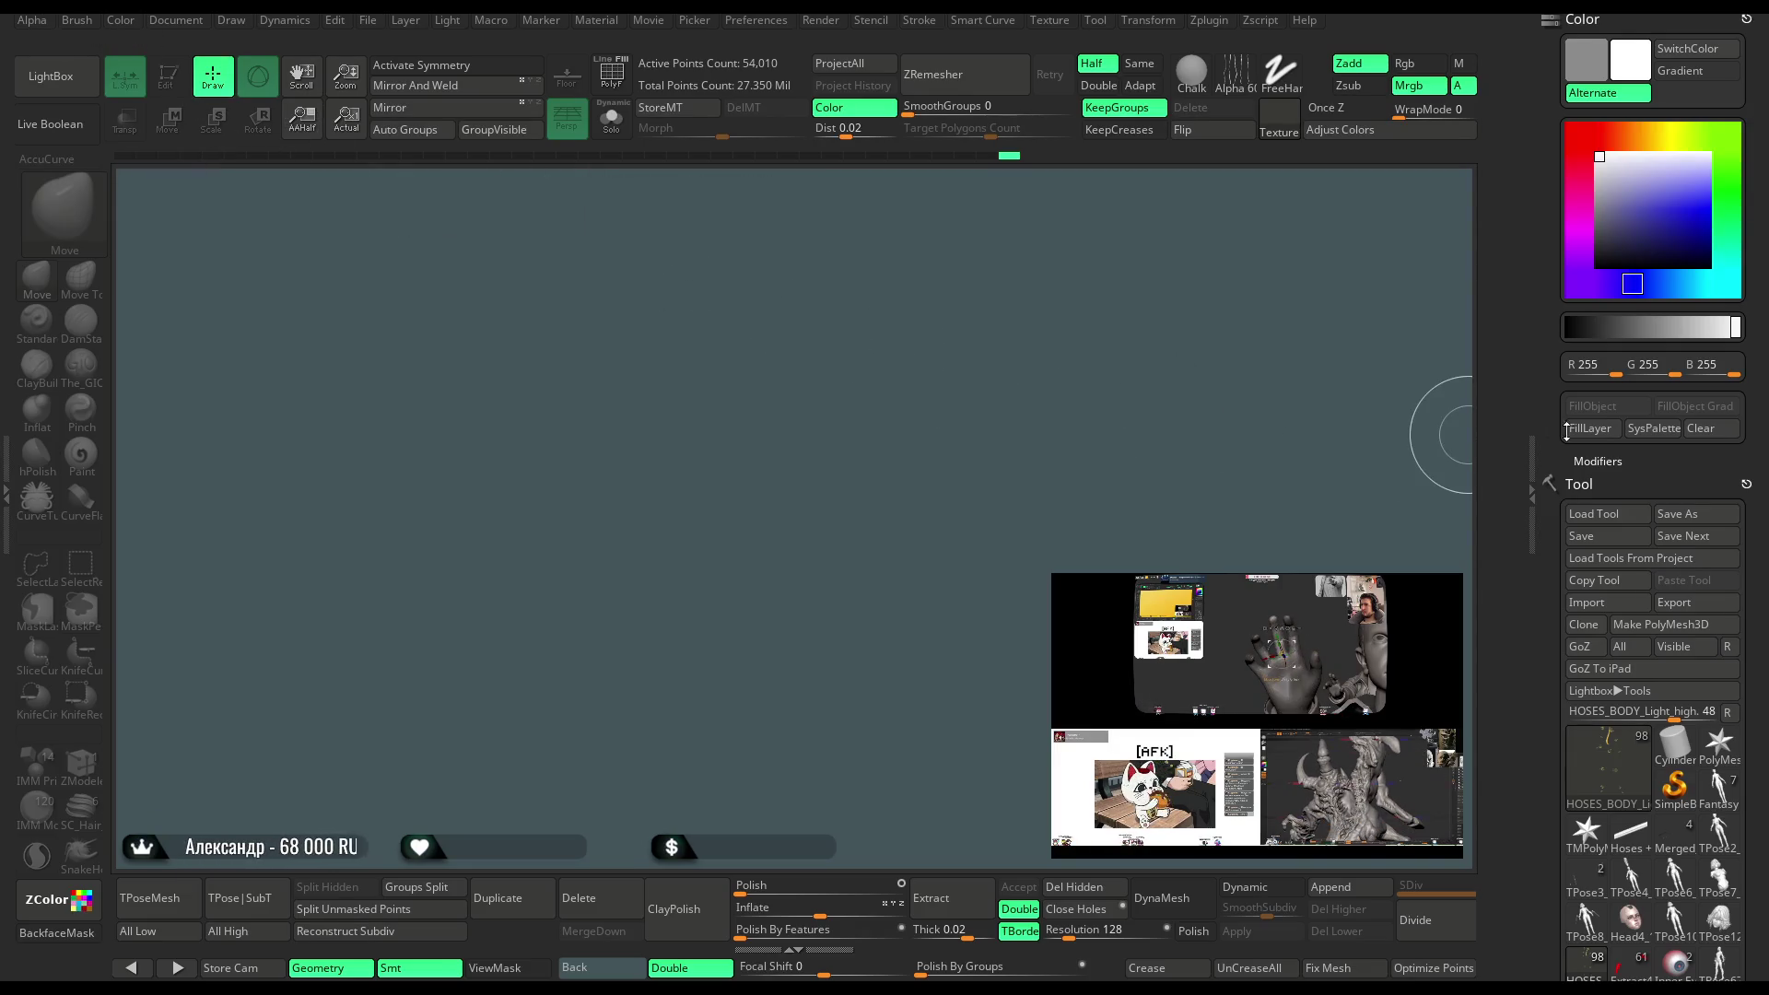
{"action": "left_click_drag", "start_coordinate": [811, 461], "coordinate": [834, 488]}
{"action": "key", "text": "t"}
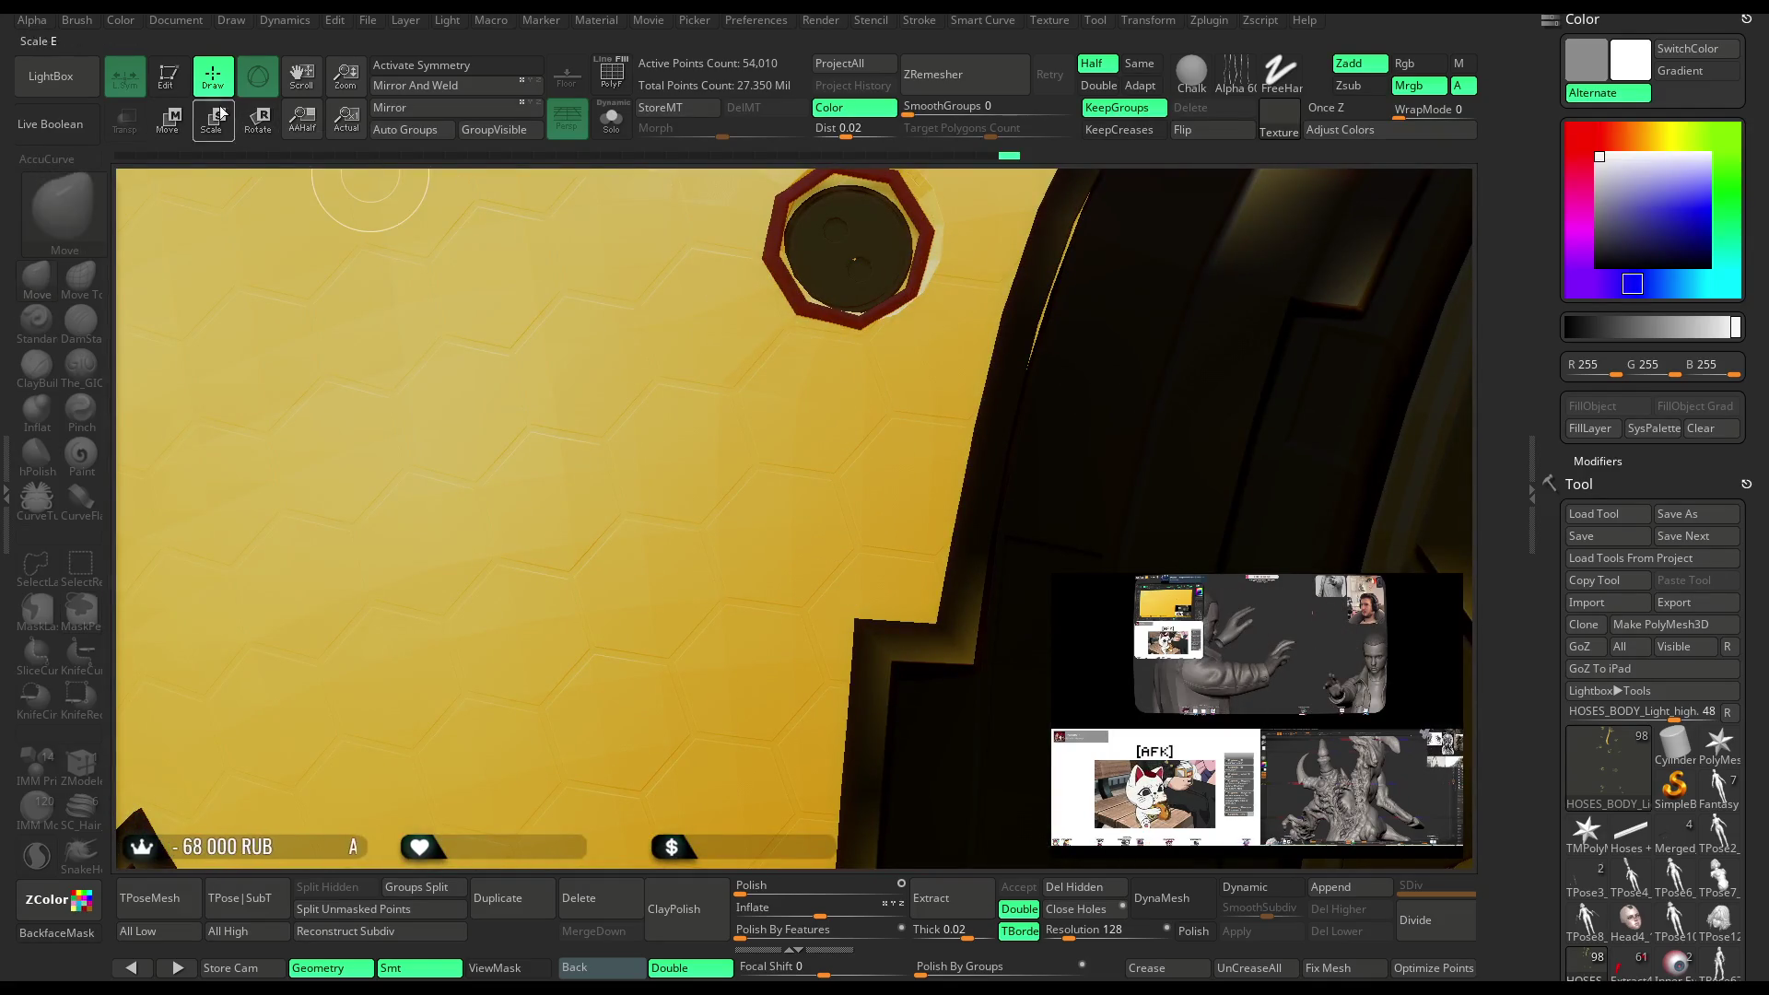
{"action": "key", "text": "t"}
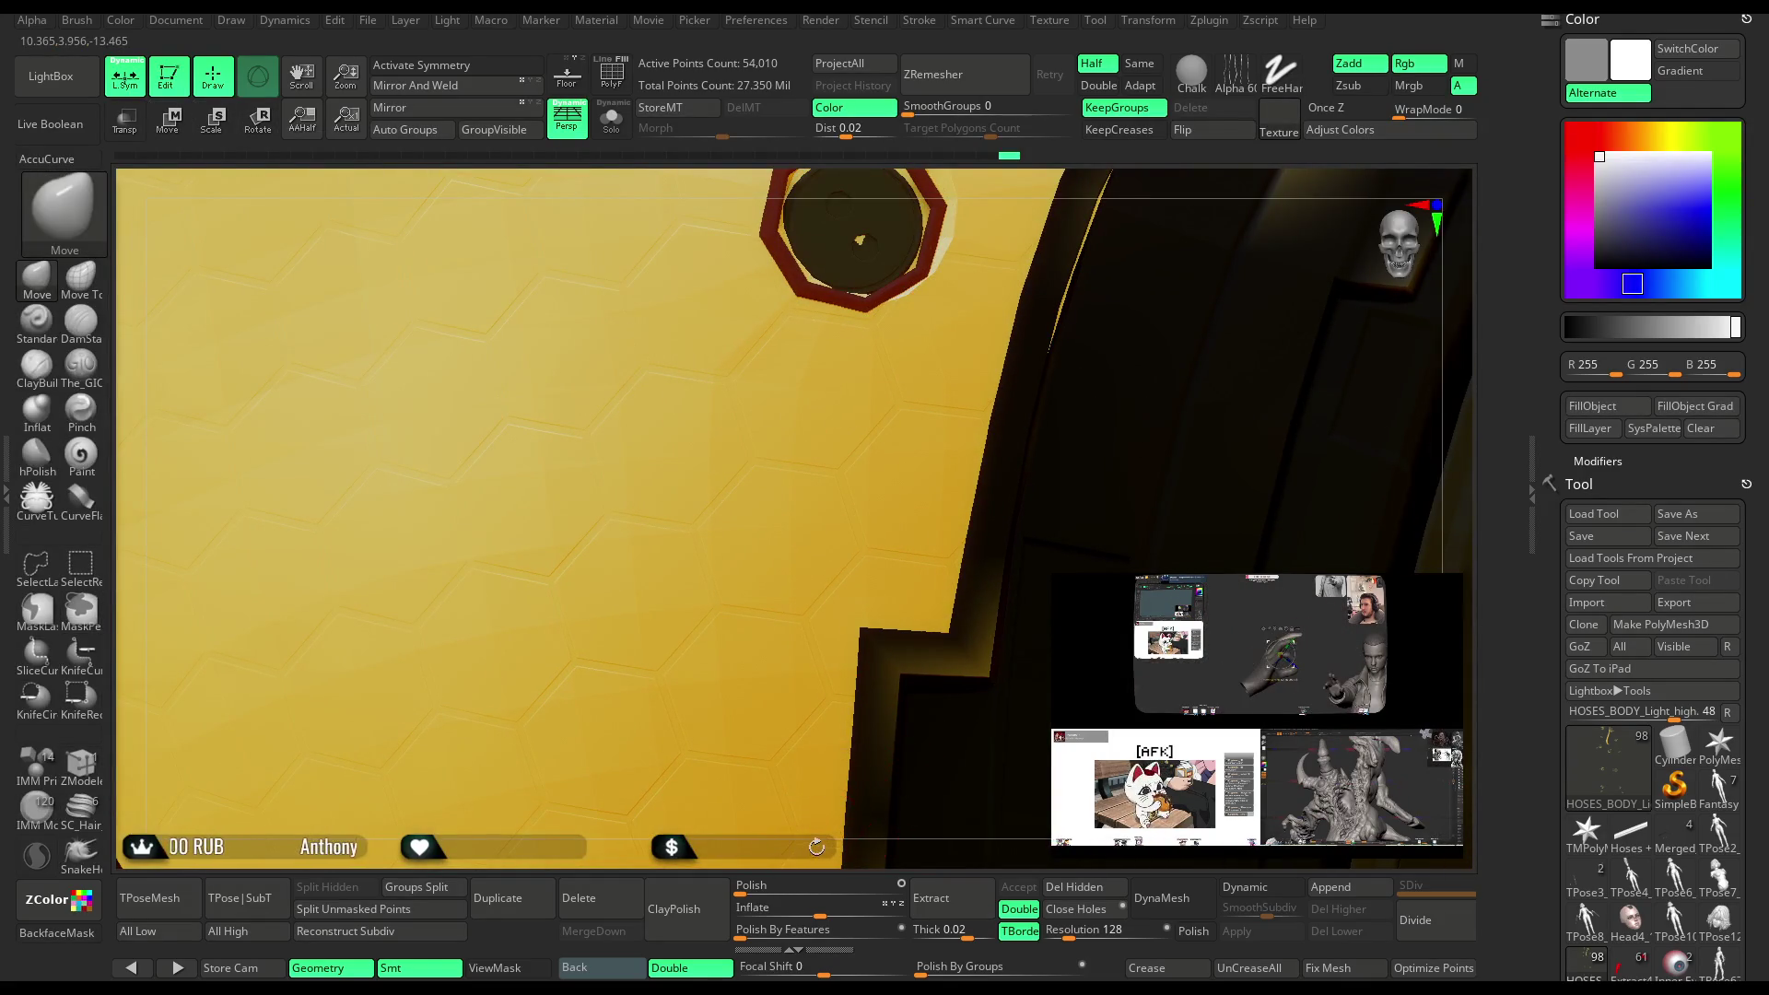
{"action": "mouse_move", "coordinate": [792, 697]}
{"action": "left_mouse_down"}
{"action": "mouse_move", "coordinate": [774, 592]}
{"action": "mouse_move", "coordinate": [664, 655]}
{"action": "mouse_move", "coordinate": [1125, 533]}
{"action": "mouse_move", "coordinate": [674, 745]}
{"action": "mouse_move", "coordinate": [588, 444]}
{"action": "mouse_move", "coordinate": [1331, 506]}
{"action": "mouse_move", "coordinate": [1262, 487]}
{"action": "mouse_move", "coordinate": [1274, 506]}
{"action": "mouse_move", "coordinate": [1253, 506]}
{"action": "mouse_move", "coordinate": [1264, 492]}
{"action": "mouse_move", "coordinate": [1144, 423]}
{"action": "left_mouse_up"}
Load the mah_castom.zmt matcap from the Base material folder onto the sculpt
{"action": "left_click", "coordinate": [55, 79]}
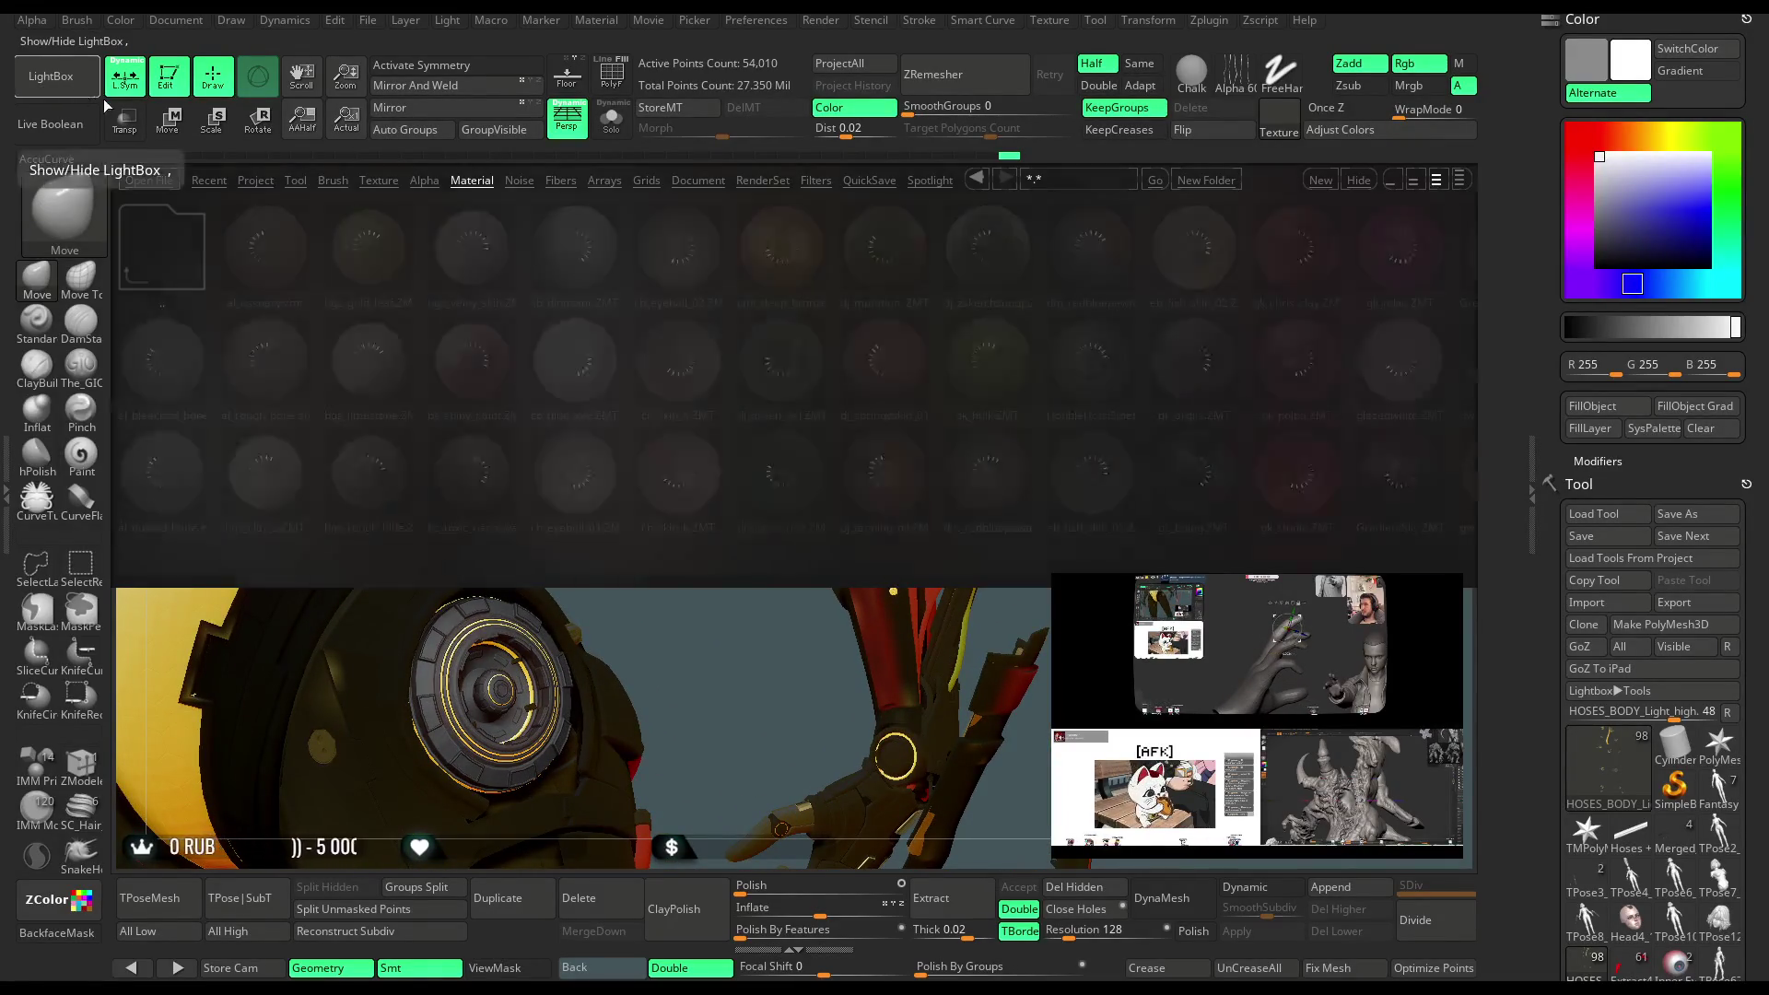
{"action": "double_click", "coordinate": [178, 257]}
{"action": "double_click", "coordinate": [263, 253]}
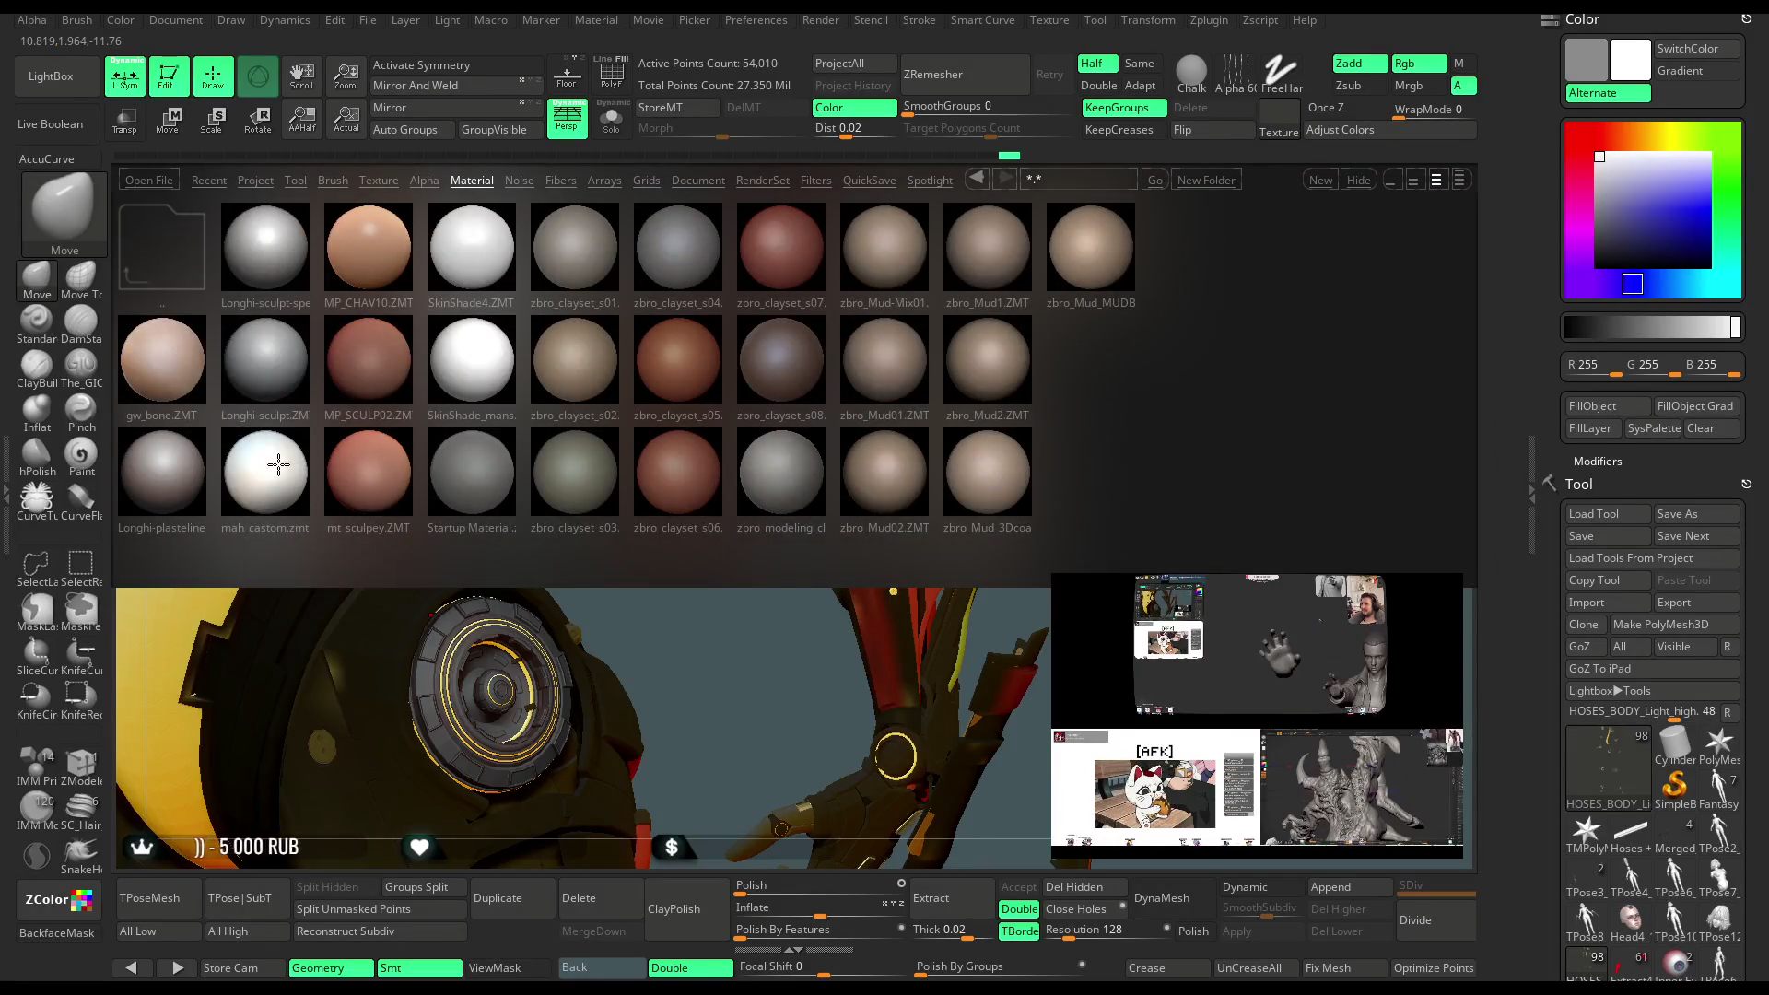
{"action": "double_click", "coordinate": [168, 245]}
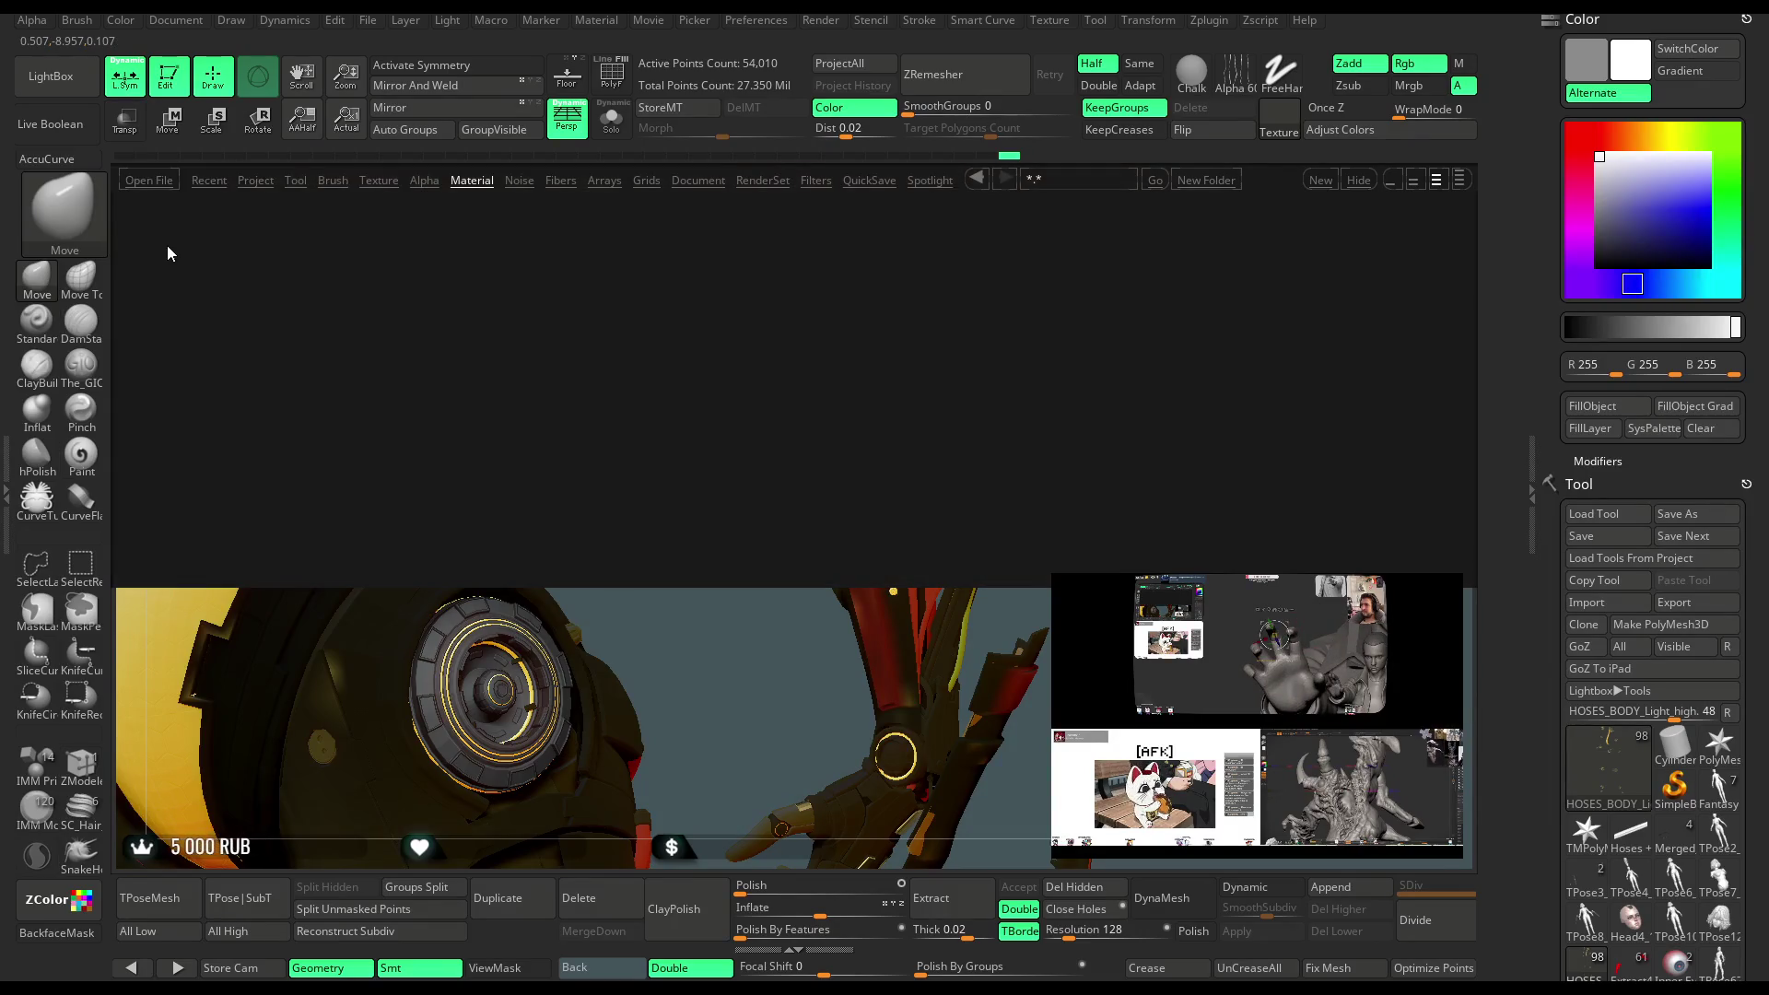
{"action": "double_click", "coordinate": [163, 346]}
{"action": "double_click", "coordinate": [167, 246]}
{"action": "double_click", "coordinate": [280, 252]}
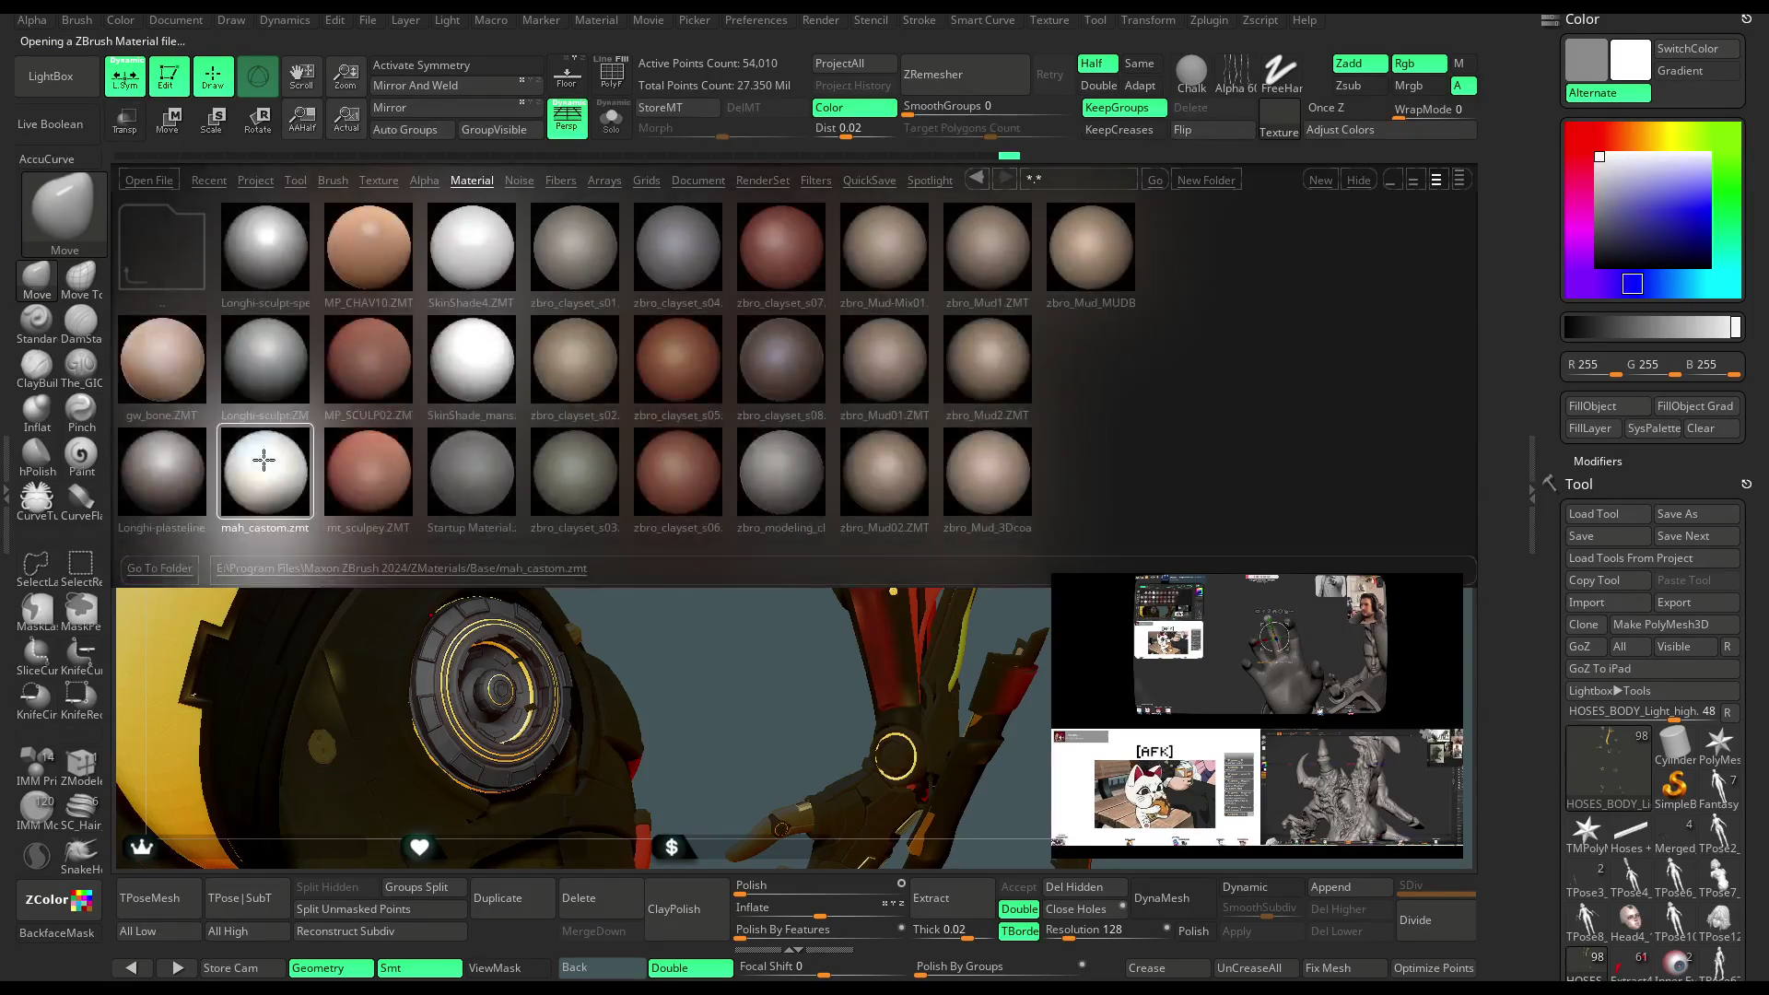
{"action": "double_click", "coordinate": [267, 466]}
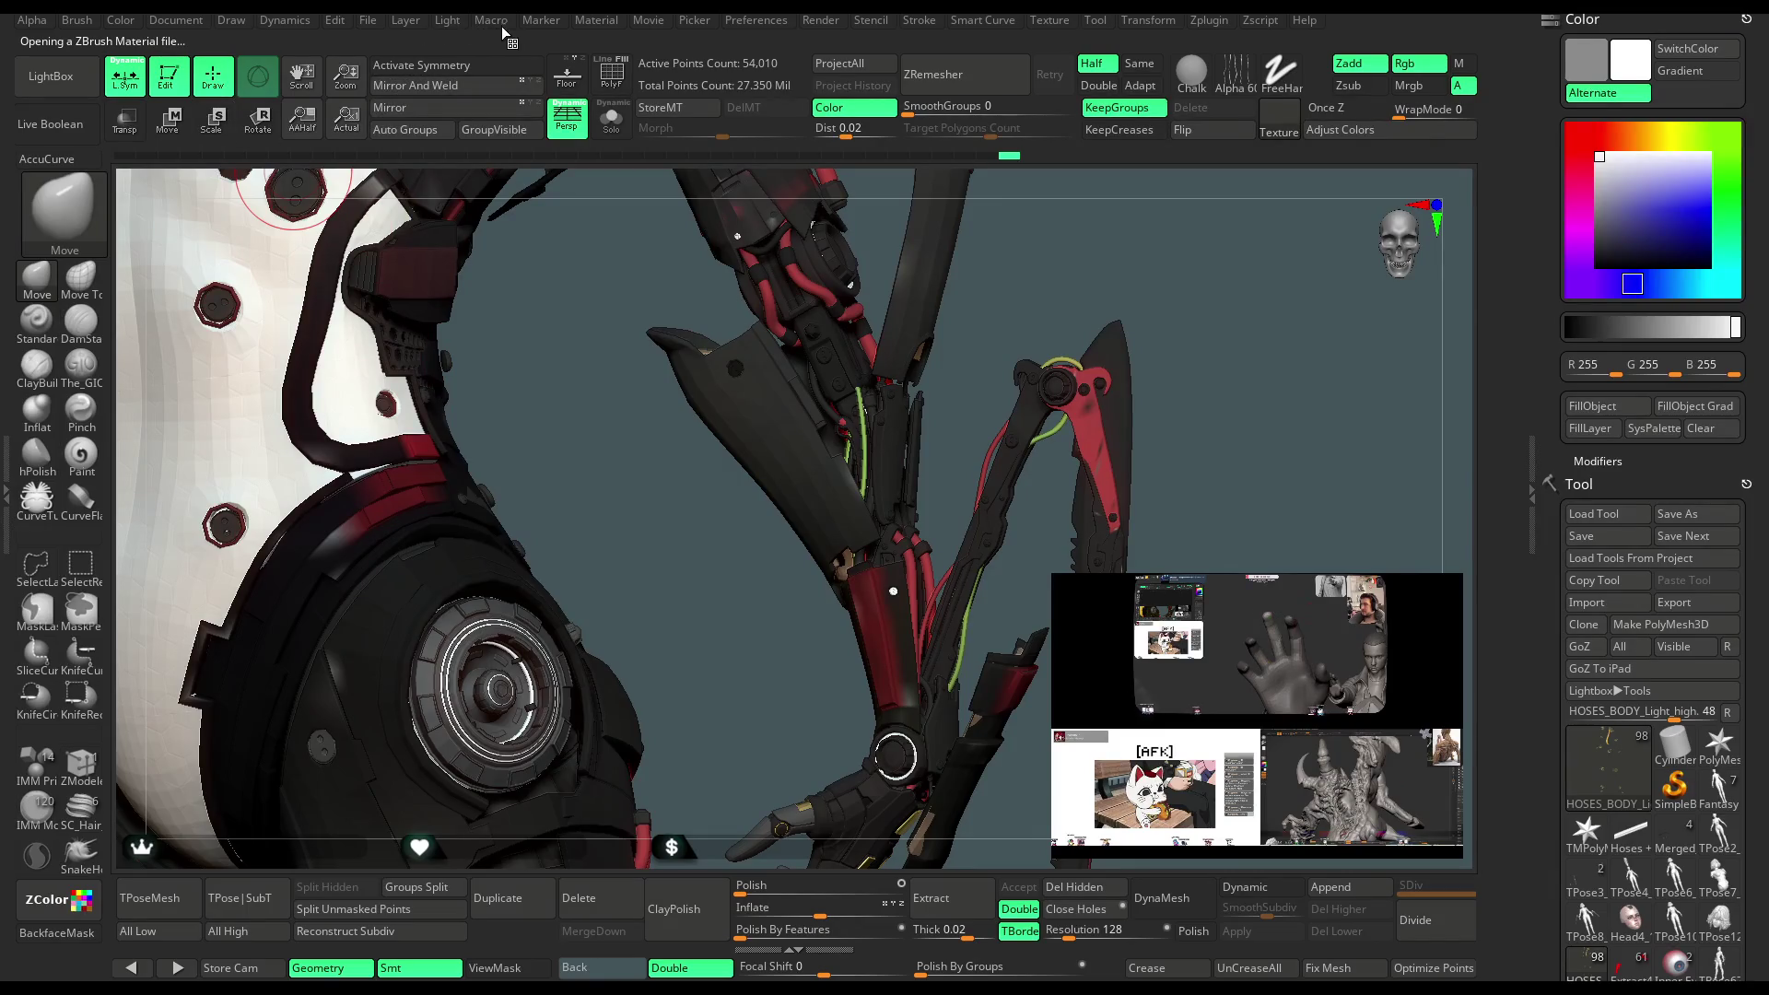
{"action": "left_click", "coordinate": [596, 20]}
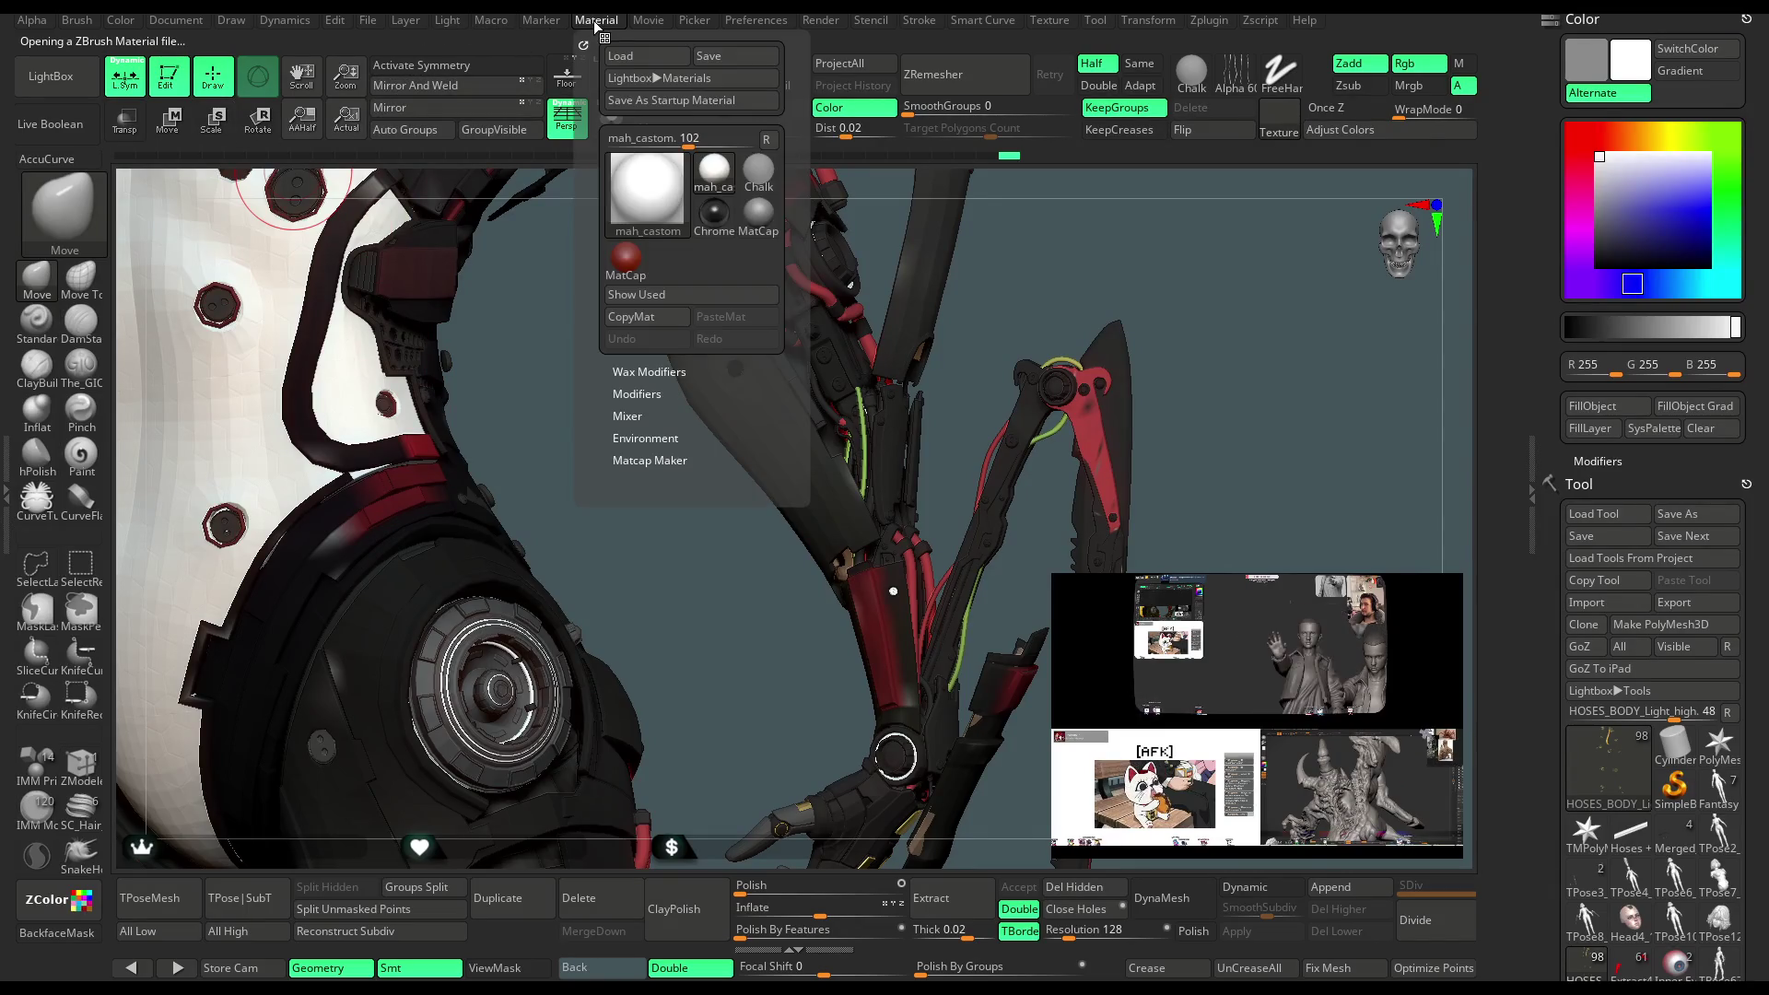
Raise the mah_castom wax strength and dock the material settings beside the canvas
{"action": "left_click", "coordinate": [642, 371]}
{"action": "left_click_drag", "start_coordinate": [632, 391], "coordinate": [660, 398]}
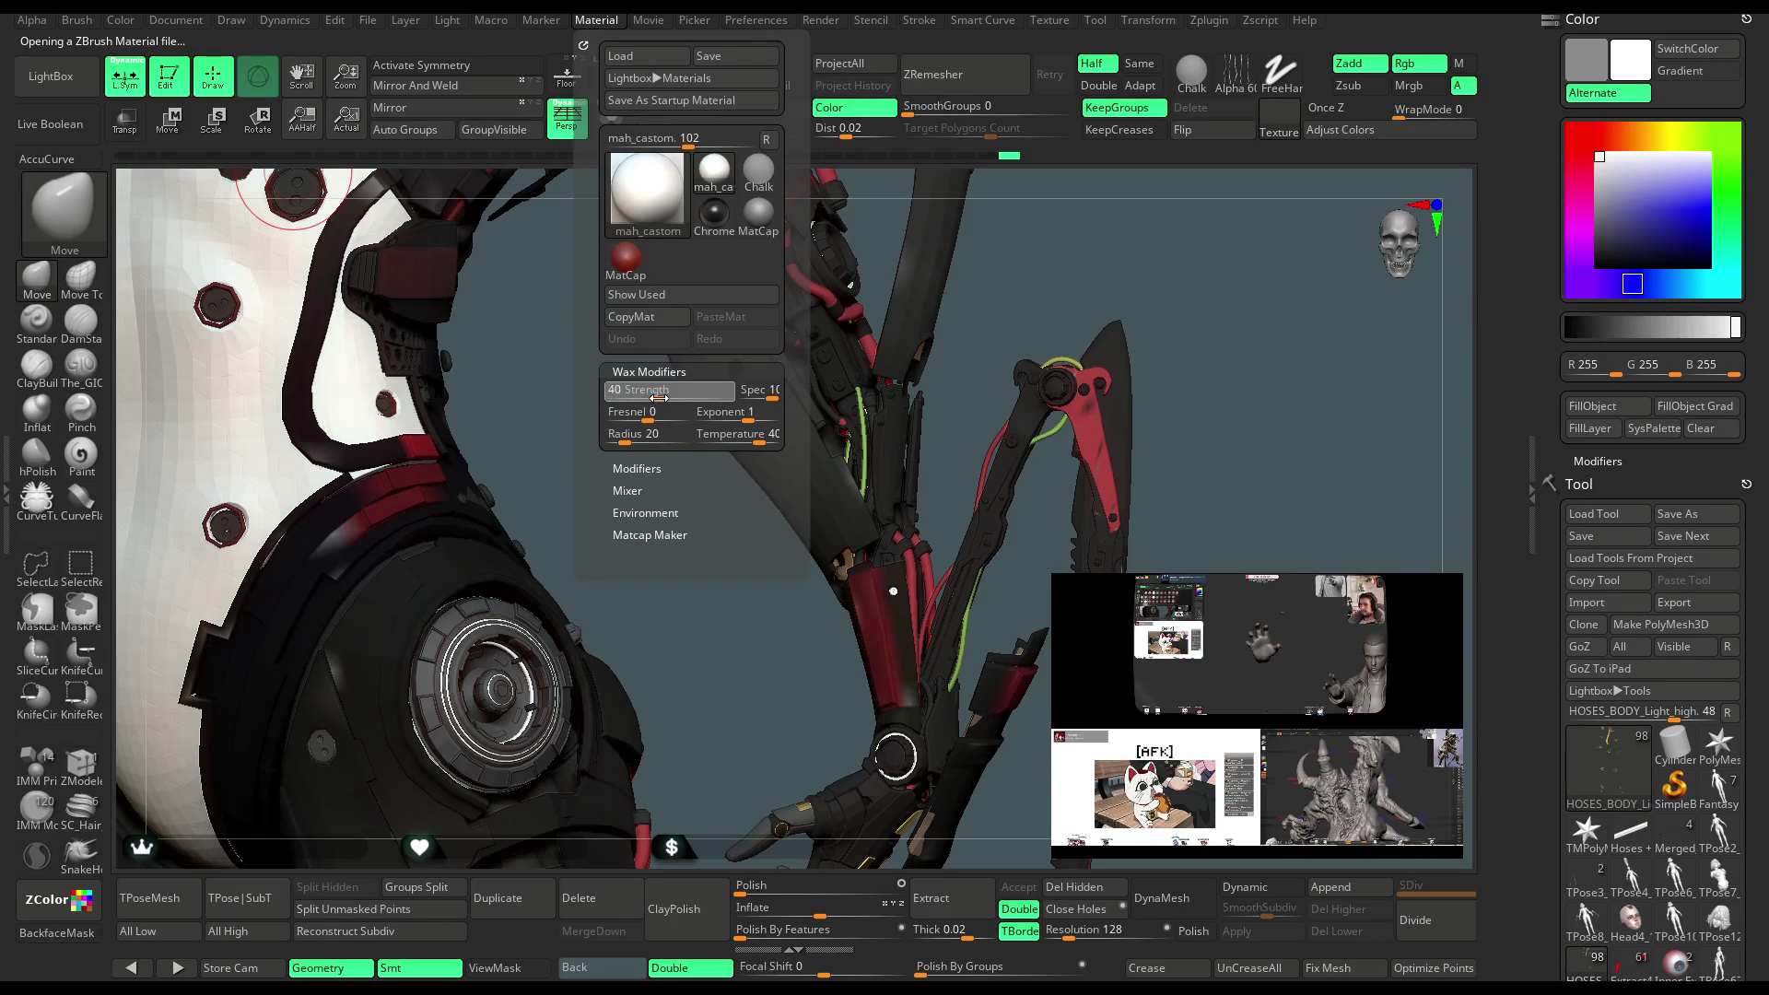
{"action": "left_click", "coordinate": [649, 467]}
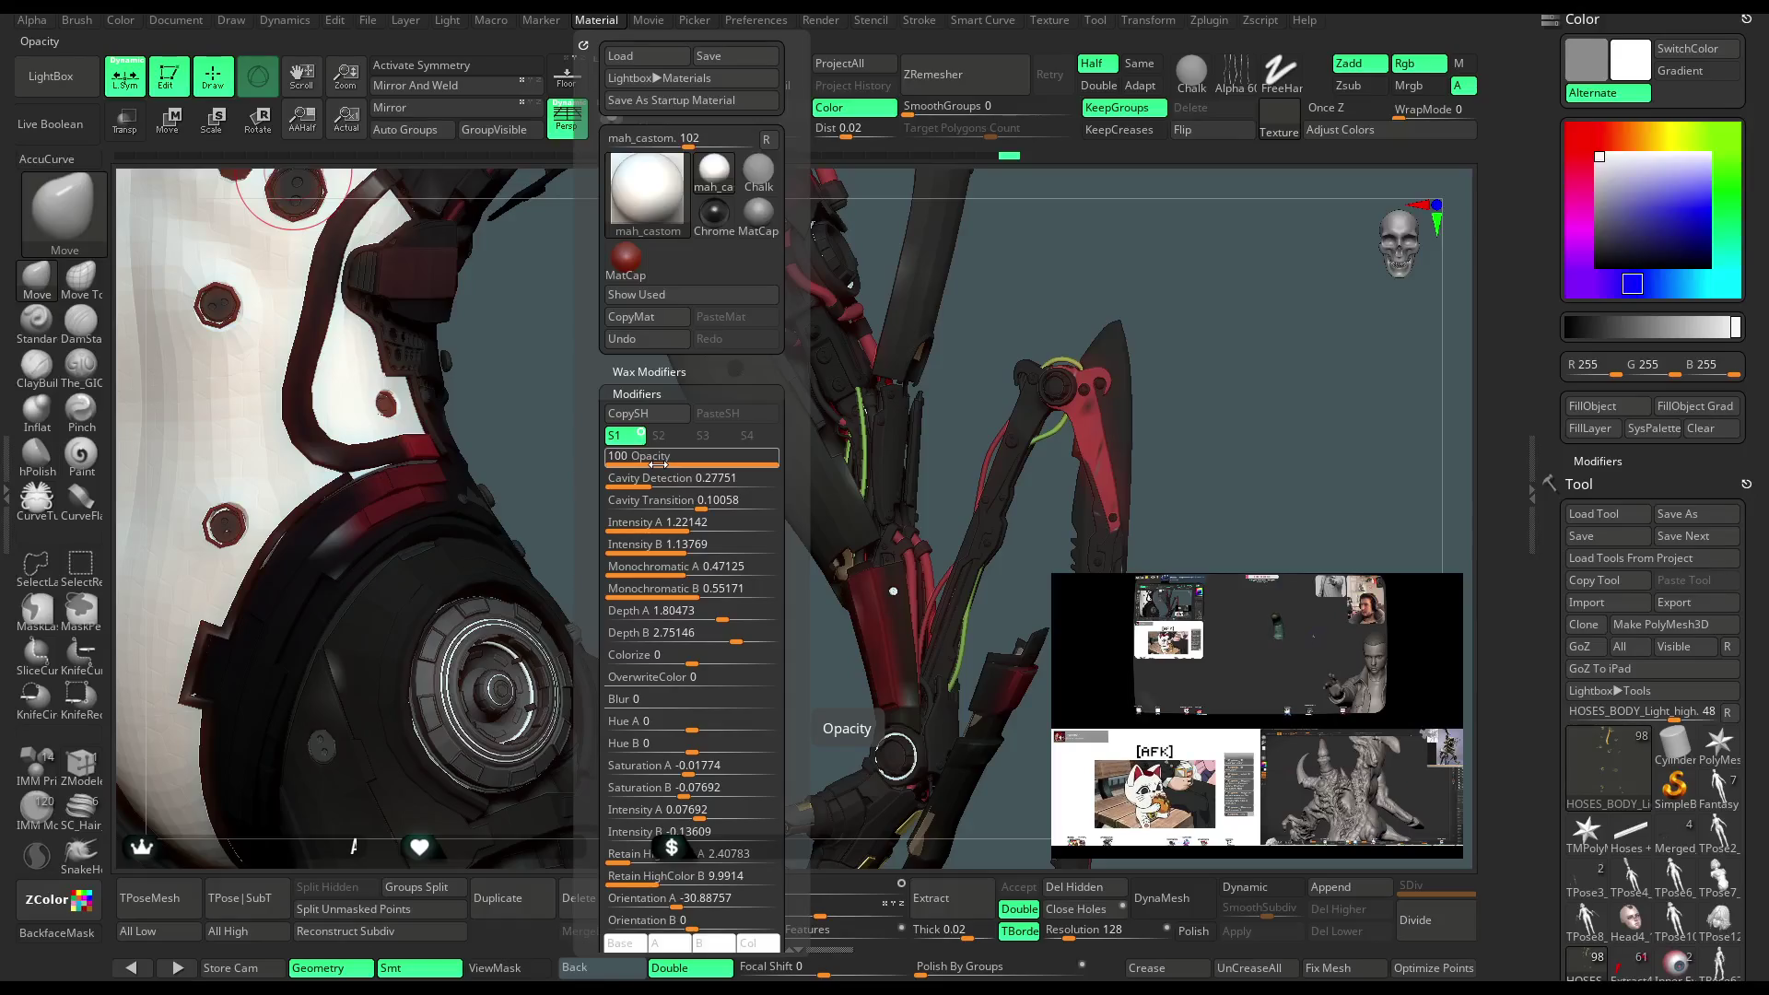
{"action": "scroll", "coordinate": [1143, 324], "scroll_direction": "down", "scroll_amount": 10}
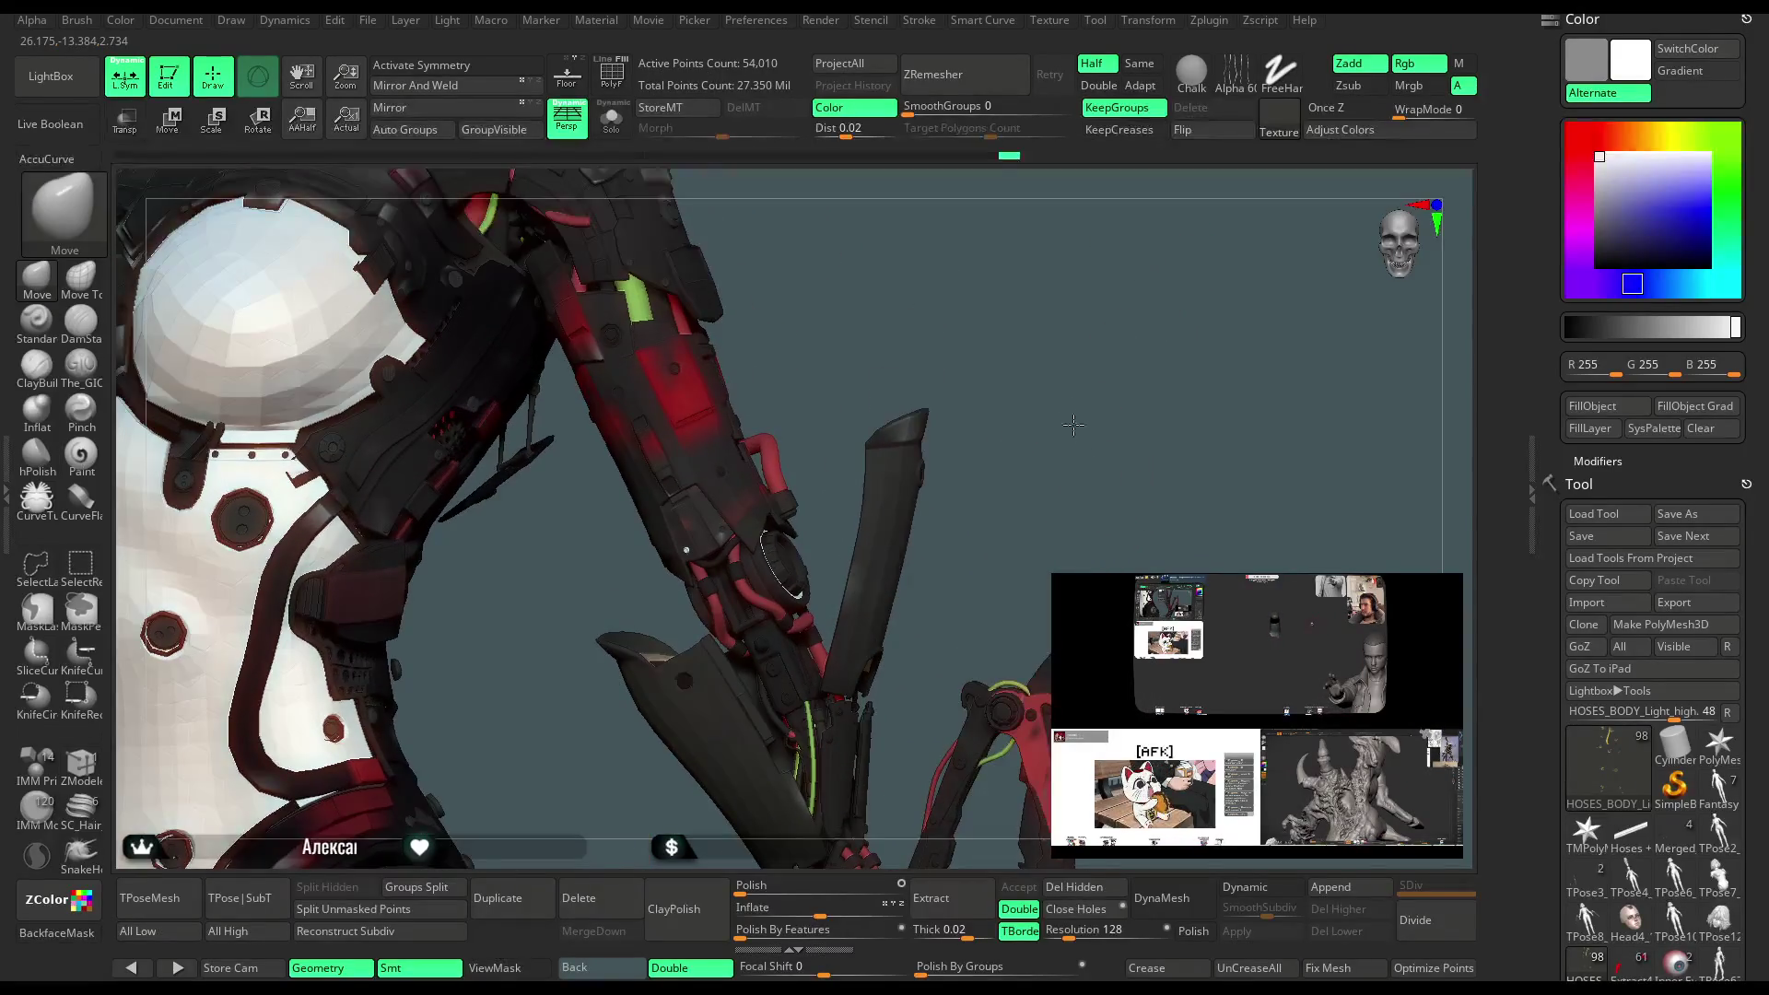
{"action": "left_click_drag", "start_coordinate": [1009, 291], "coordinate": [974, 366]}
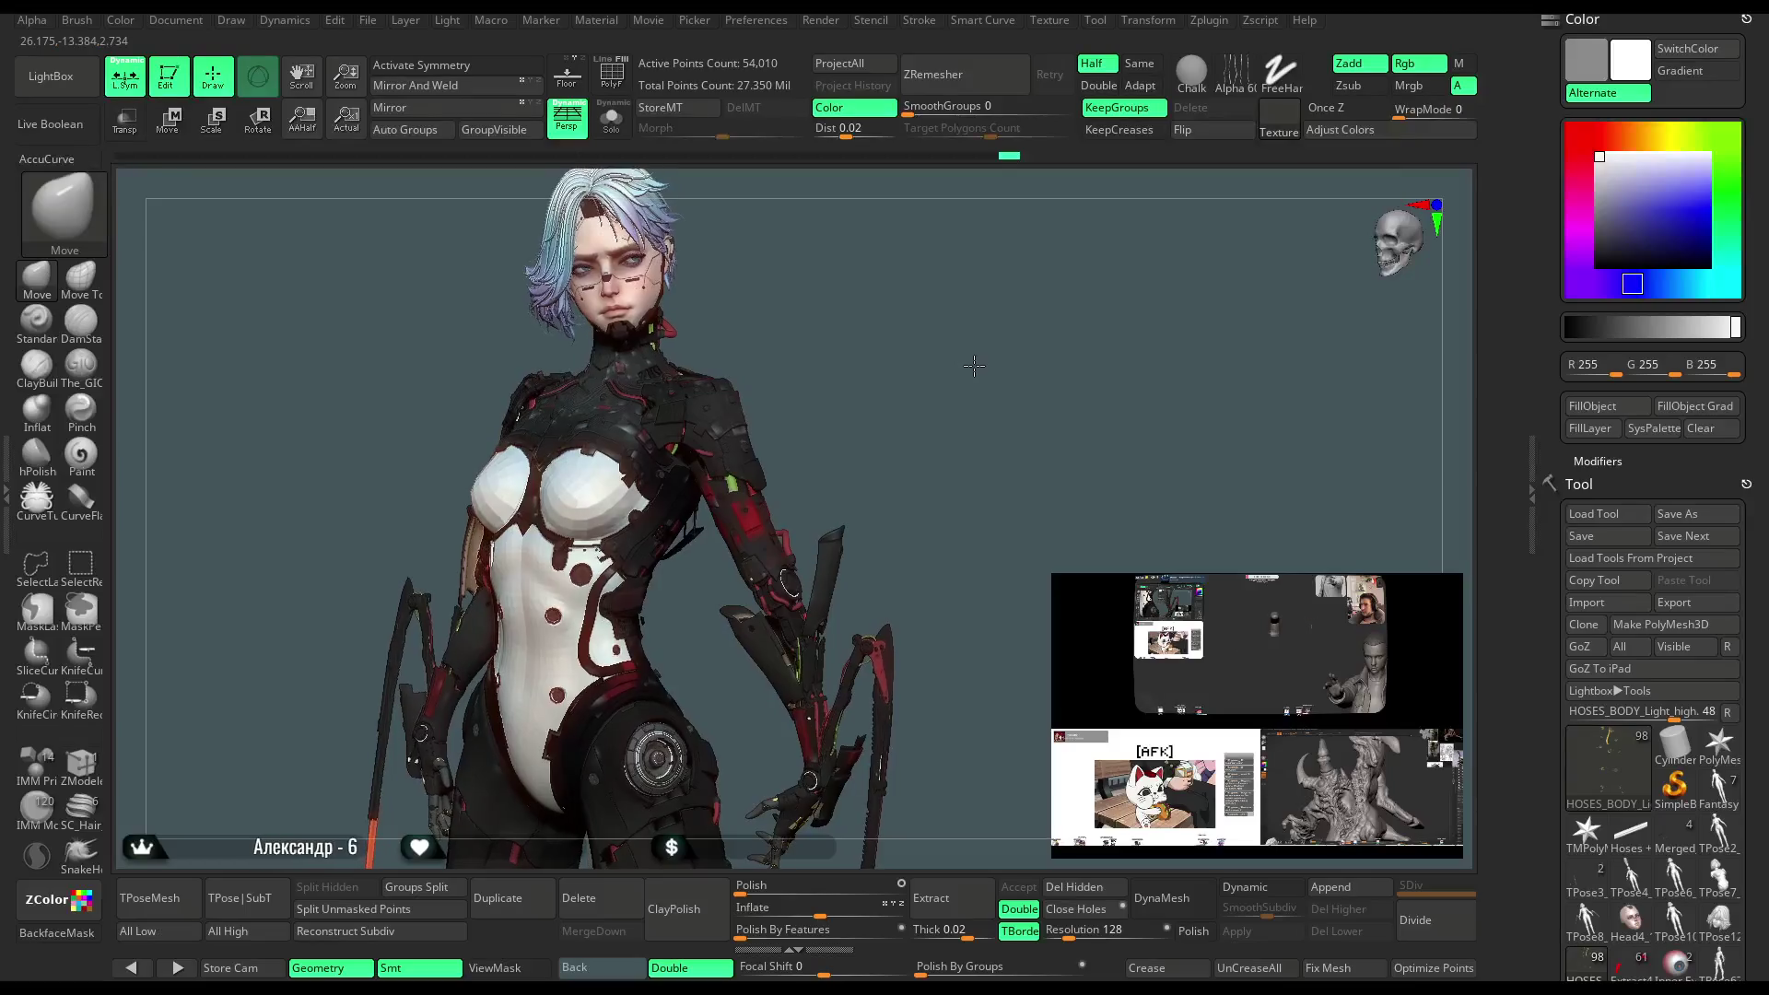
{"action": "key", "text": "comma"}
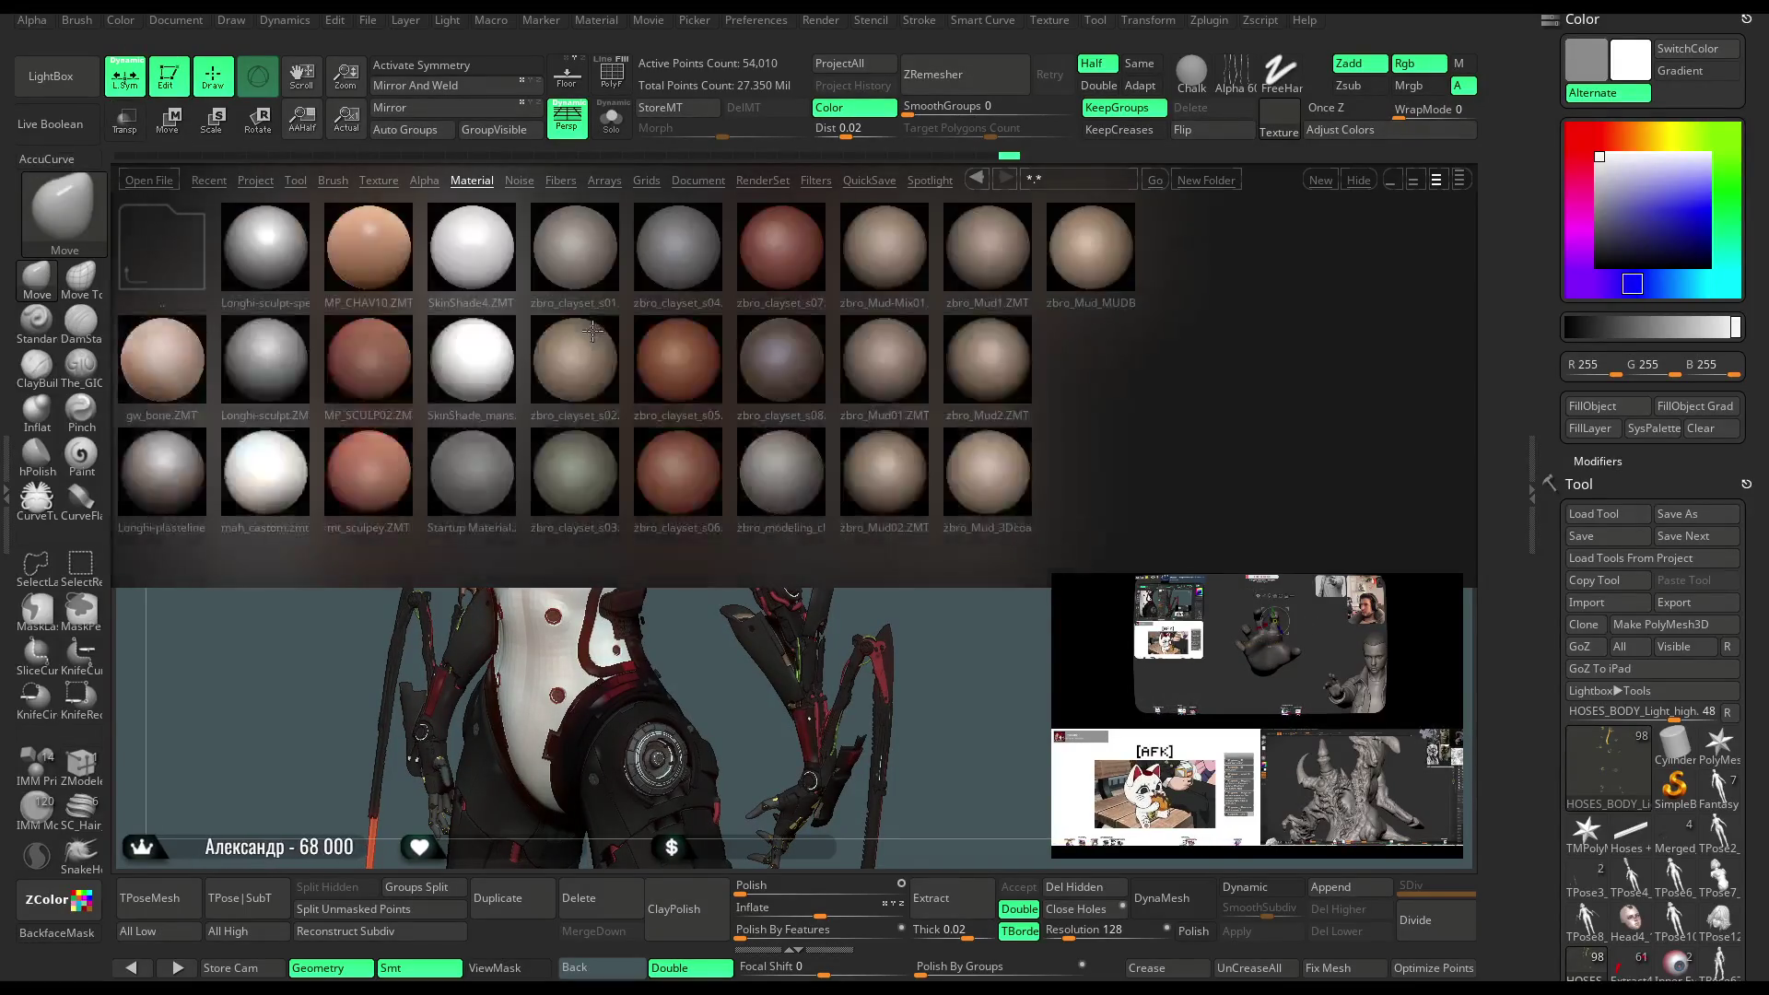
{"action": "left_click", "coordinate": [55, 93]}
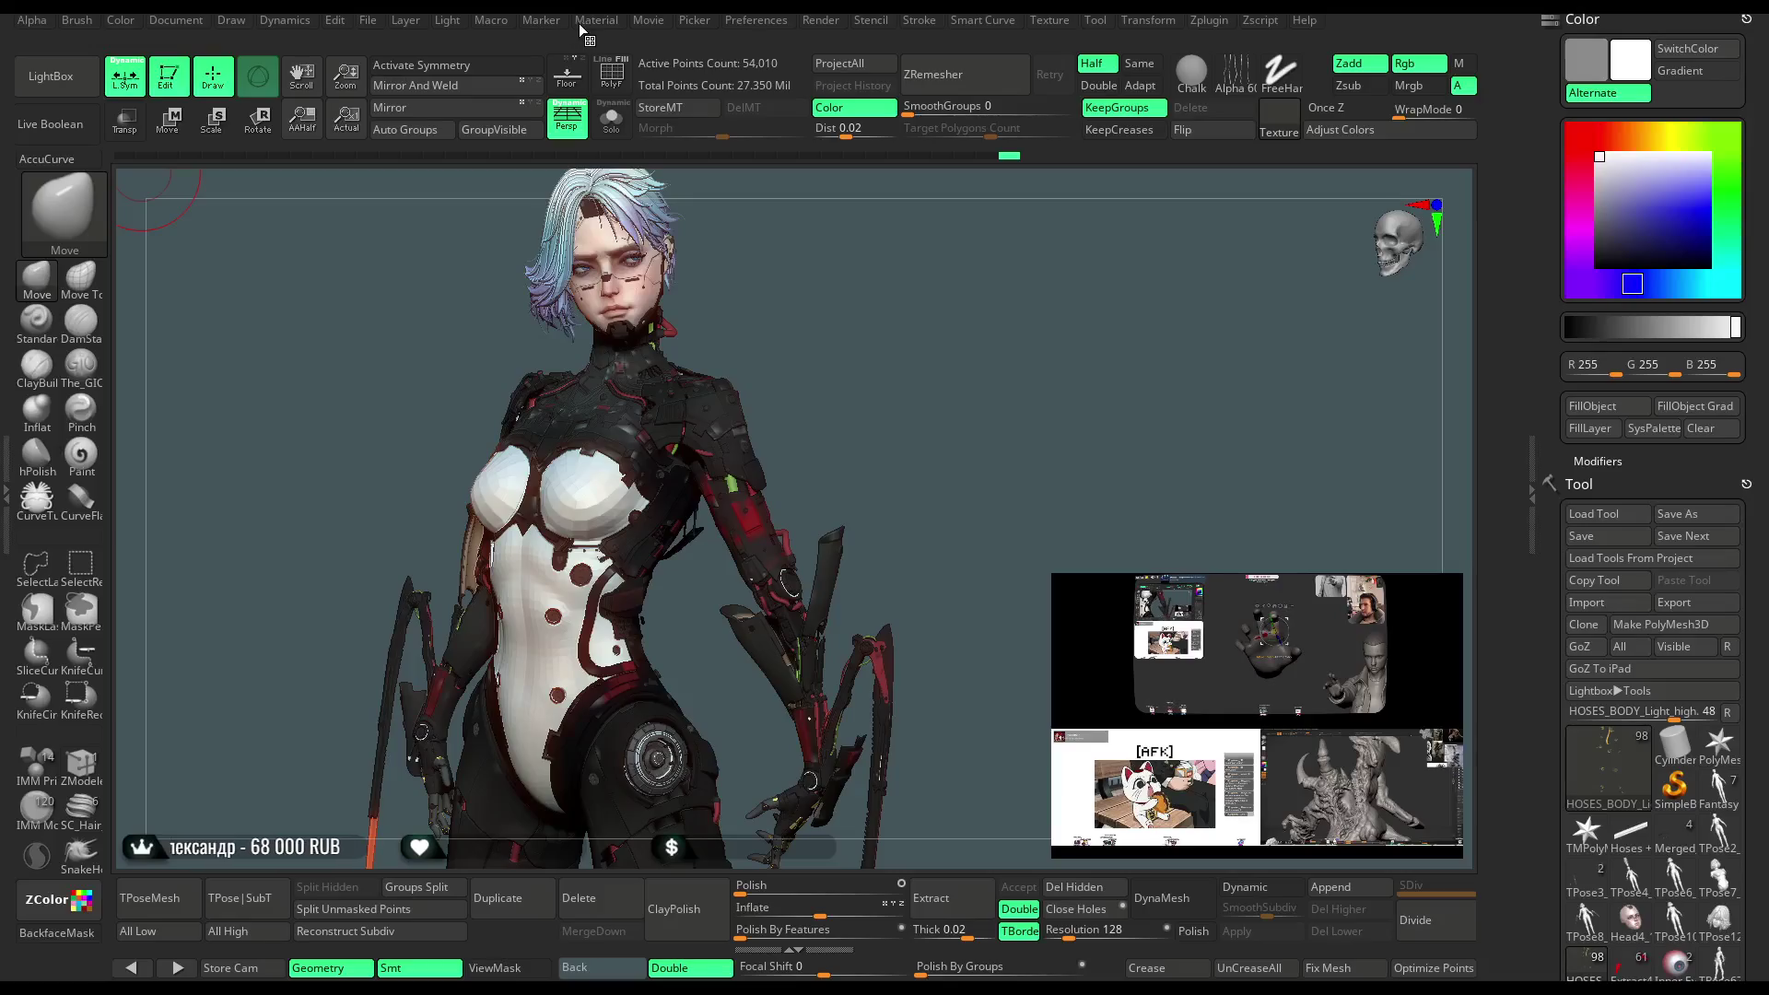
{"action": "left_click", "coordinate": [586, 22]}
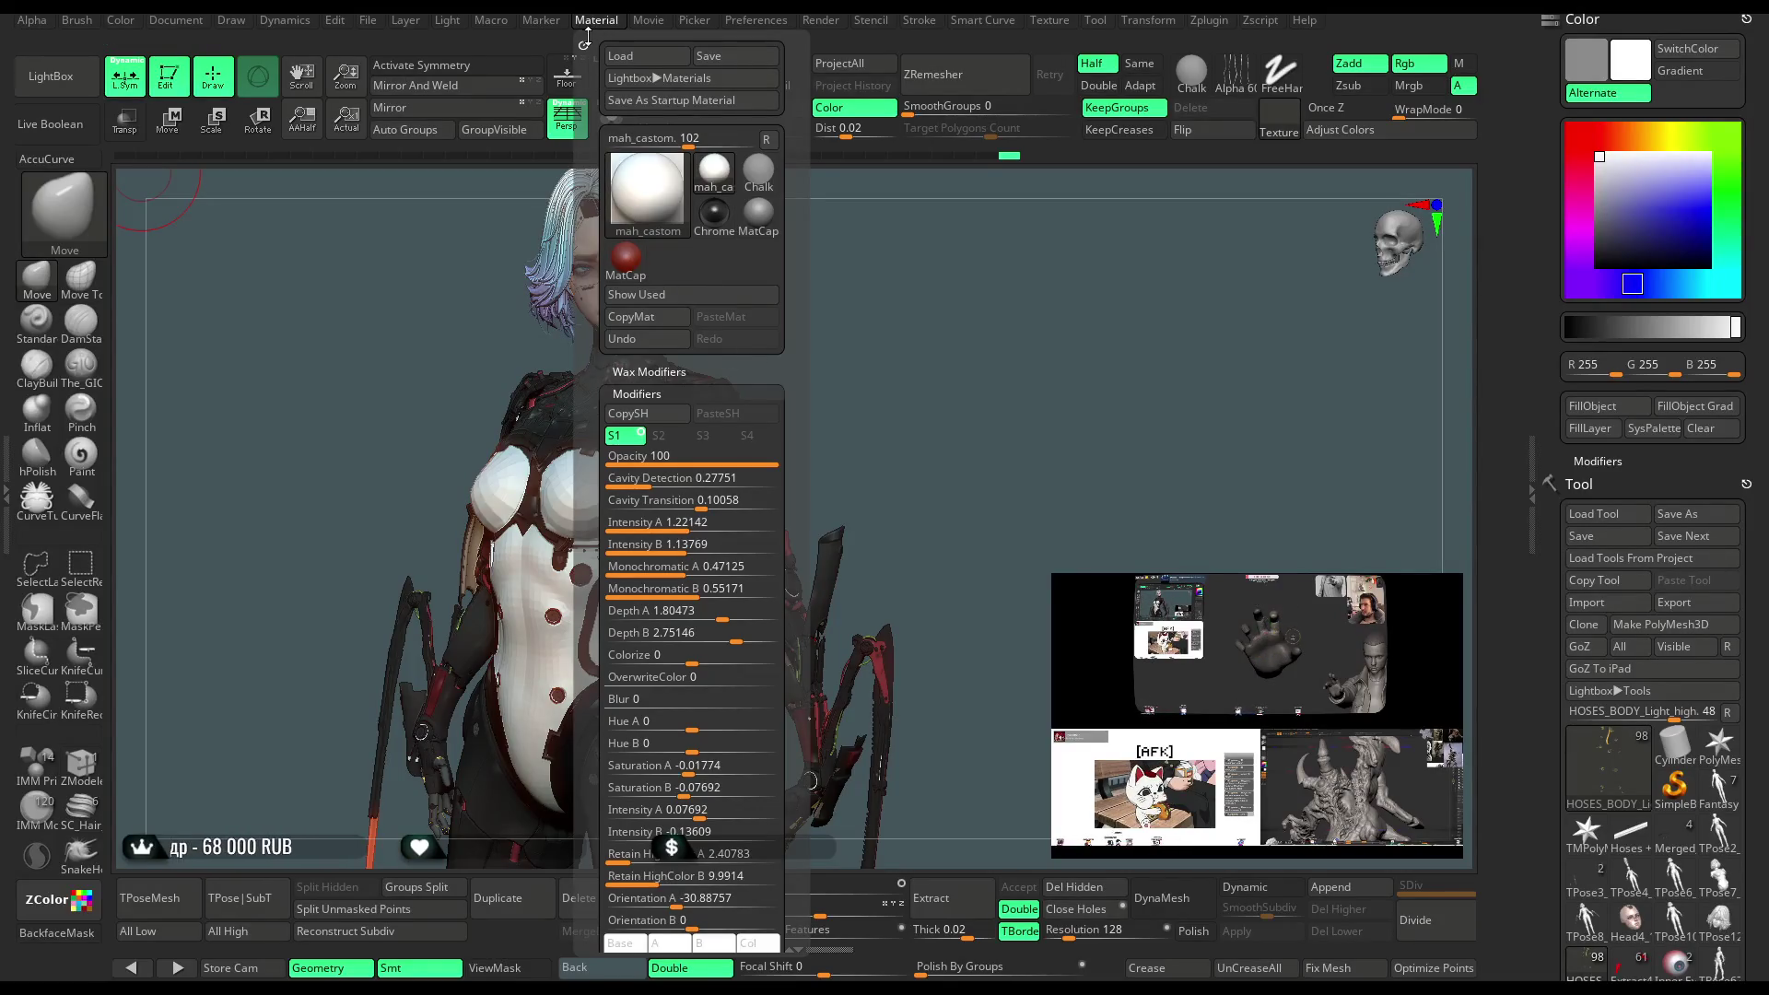
{"action": "mouse_move", "coordinate": [586, 48]}
{"action": "left_mouse_down"}
{"action": "mouse_move", "coordinate": [323, 124]}
{"action": "mouse_move", "coordinate": [28, 148]}
{"action": "left_mouse_up"}
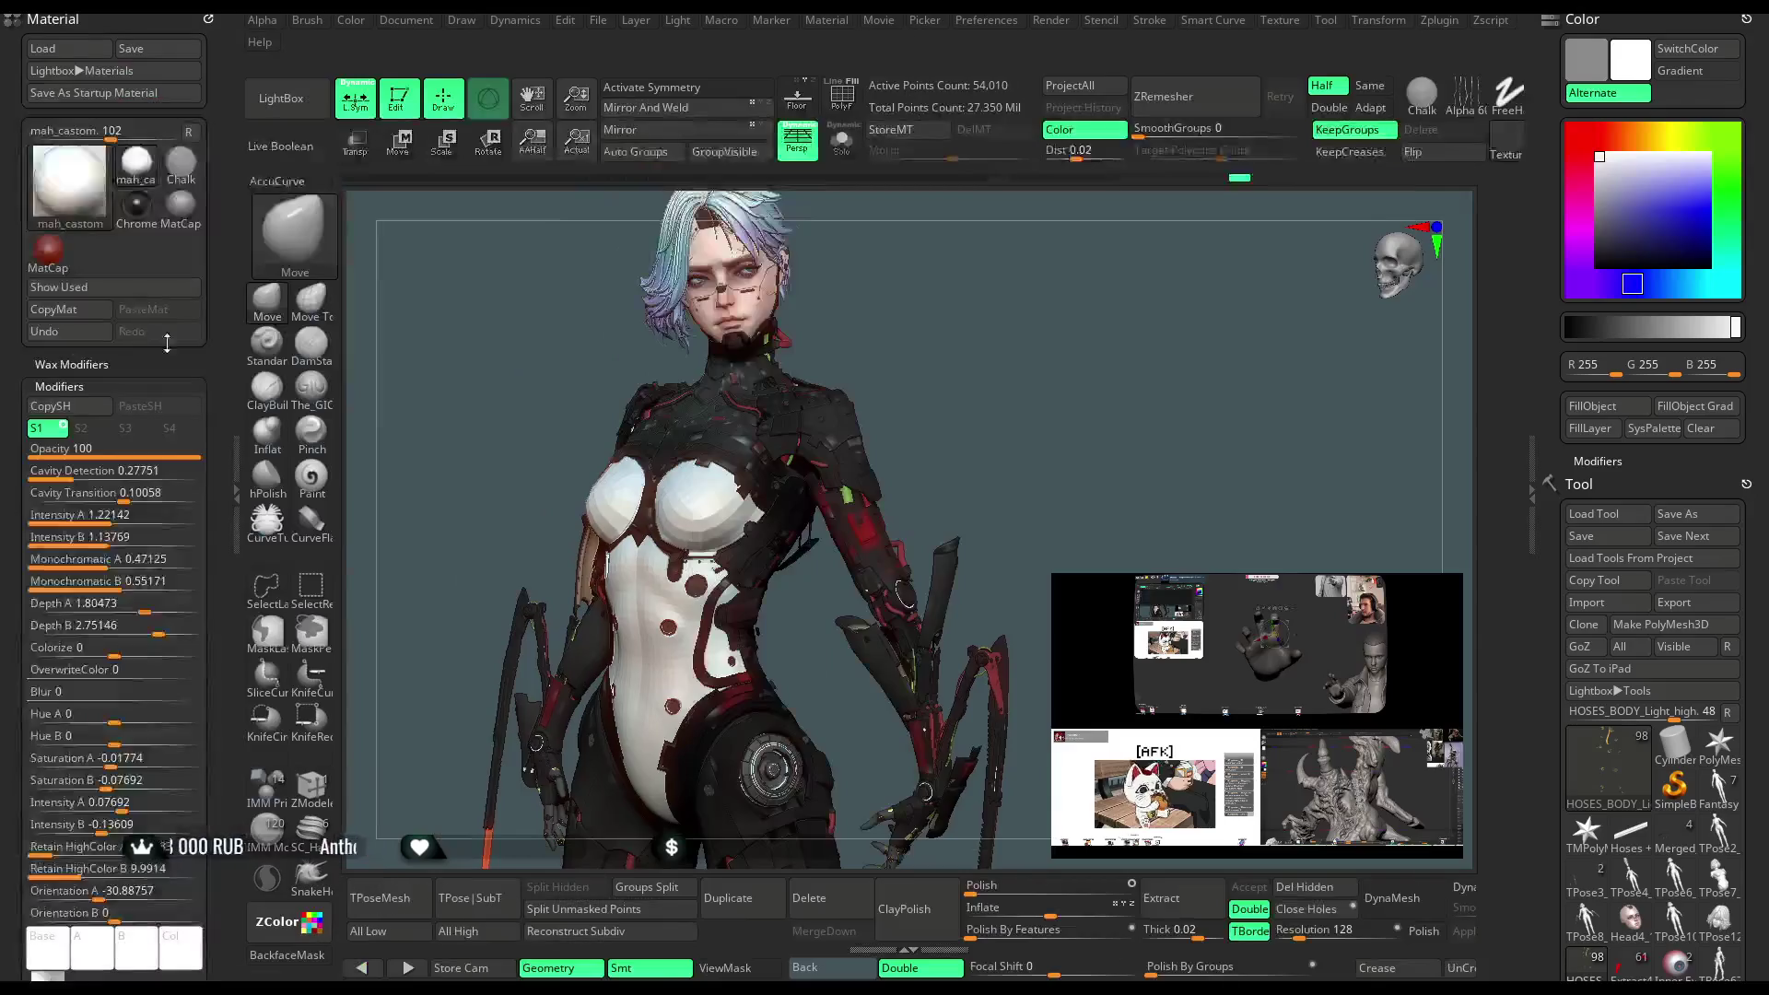
Set Cavity Detection 0.25, Depth A 2.46, Depth B 1.75, Intensity B 0; raise Intensity A and Saturation A
{"action": "mouse_move", "coordinate": [116, 516]}
{"action": "left_mouse_down"}
{"action": "mouse_move", "coordinate": [136, 521]}
{"action": "mouse_move", "coordinate": [114, 520]}
{"action": "mouse_move", "coordinate": [127, 585]}
{"action": "mouse_move", "coordinate": [152, 587]}
{"action": "mouse_move", "coordinate": [120, 586]}
{"action": "mouse_move", "coordinate": [110, 498]}
{"action": "mouse_move", "coordinate": [145, 494]}
{"action": "mouse_move", "coordinate": [88, 477]}
{"action": "left_mouse_up"}
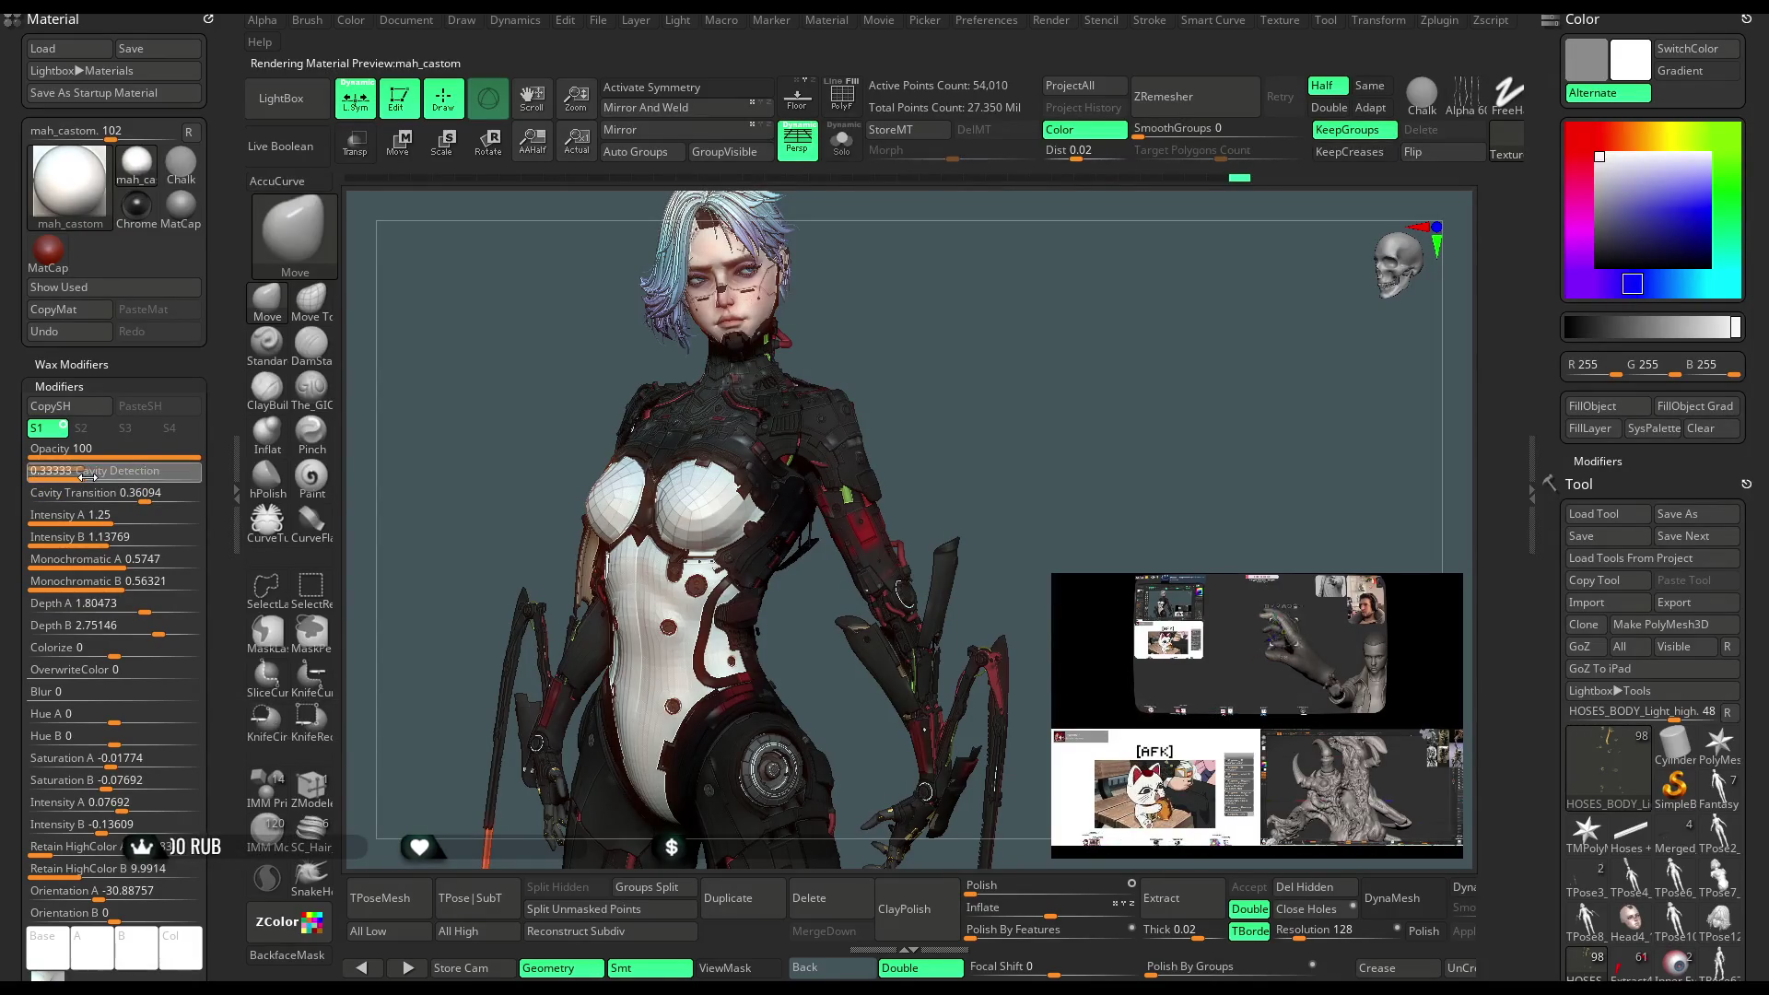
{"action": "left_click_drag", "start_coordinate": [90, 476], "coordinate": [77, 476]}
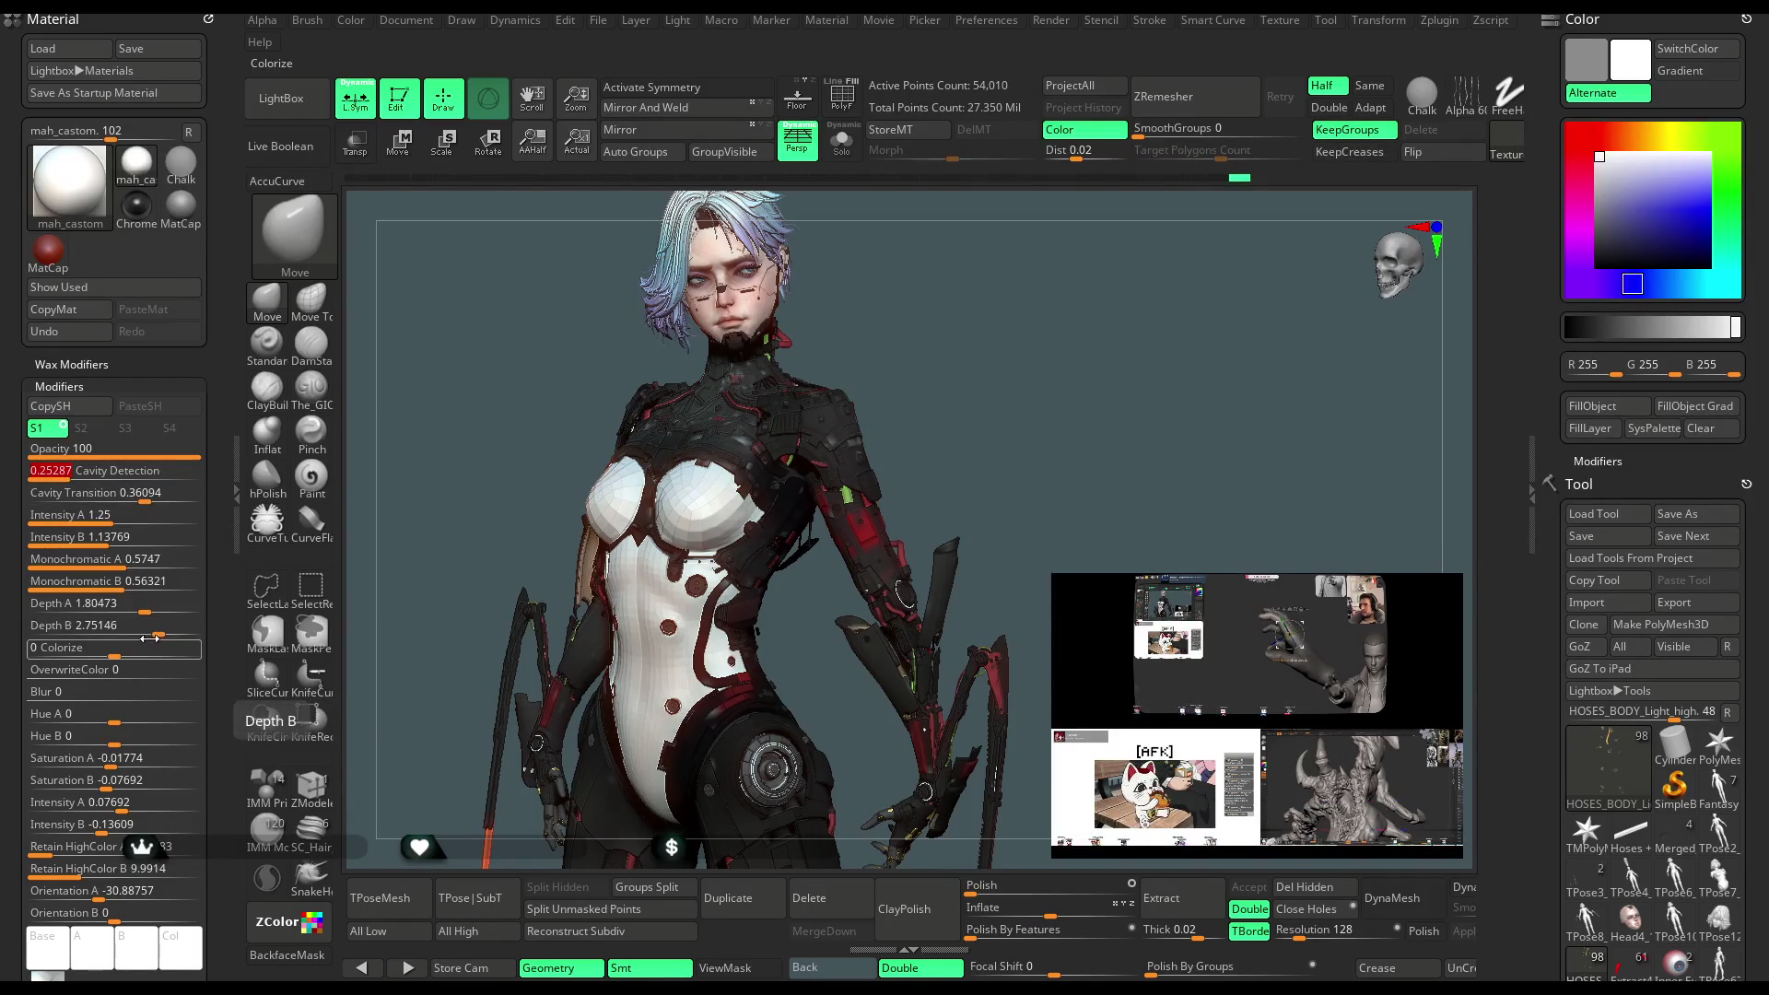
{"action": "left_click_drag", "start_coordinate": [141, 614], "coordinate": [157, 610]}
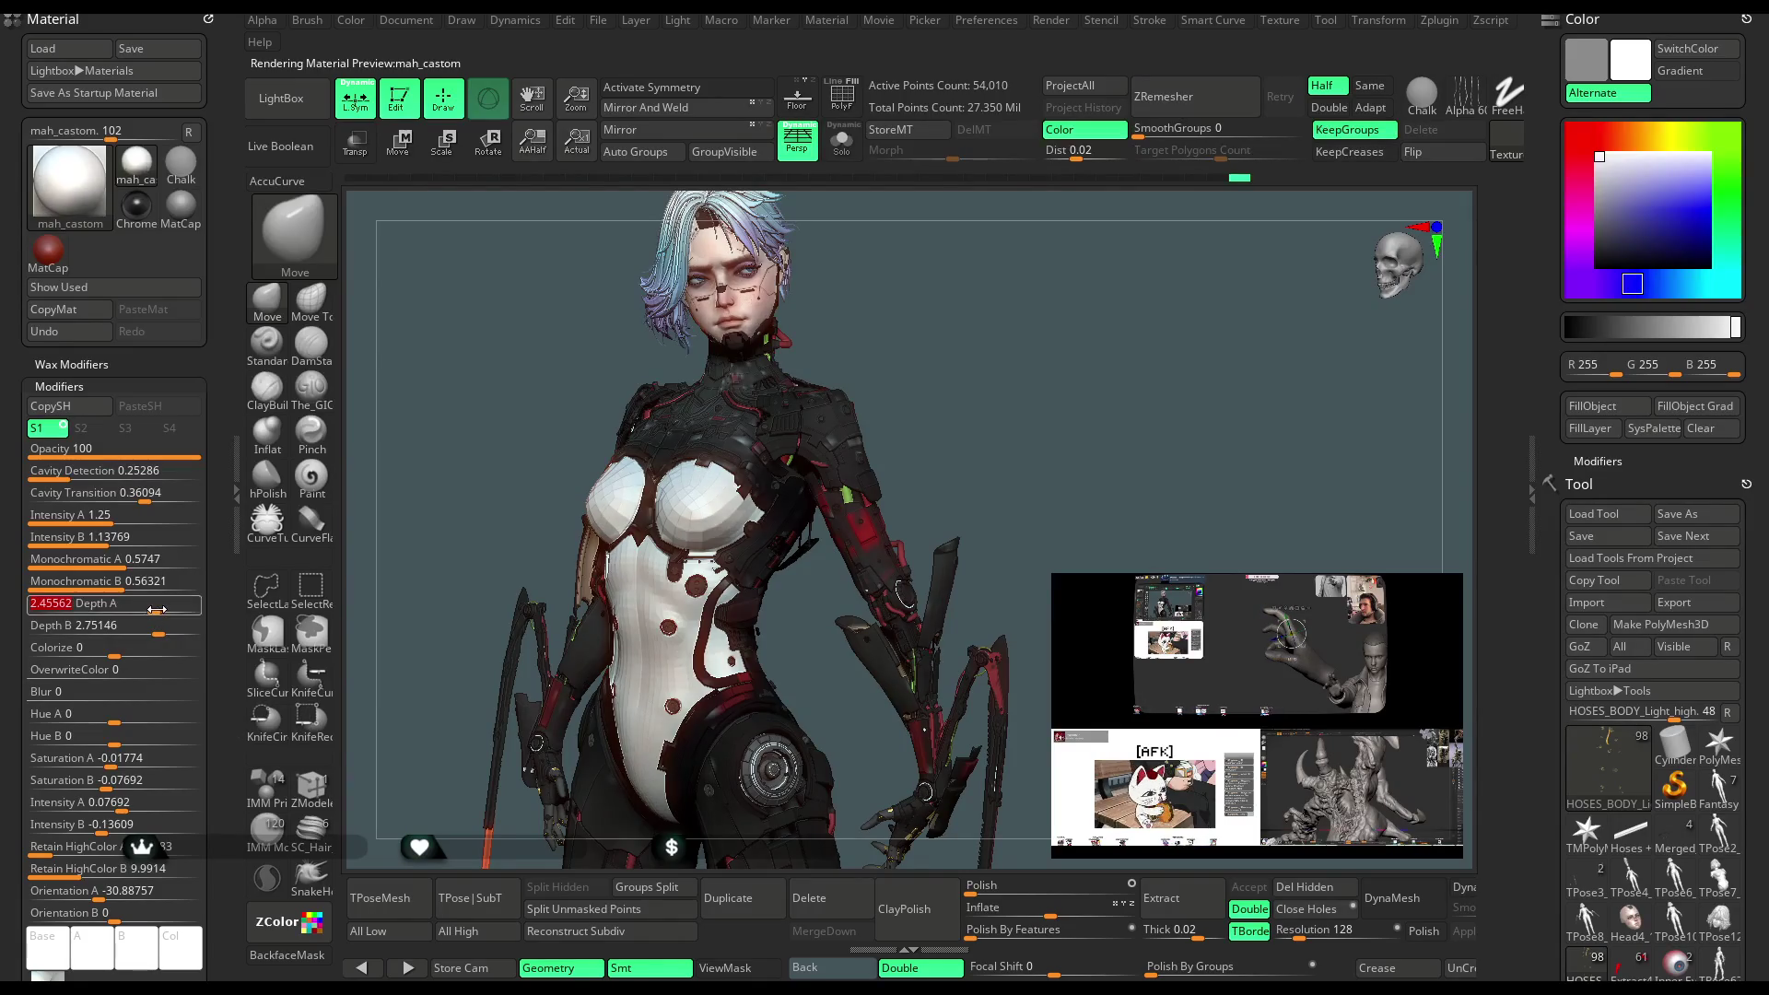
{"action": "left_click", "coordinate": [149, 605]}
{"action": "left_click_drag", "start_coordinate": [157, 627], "coordinate": [144, 631]}
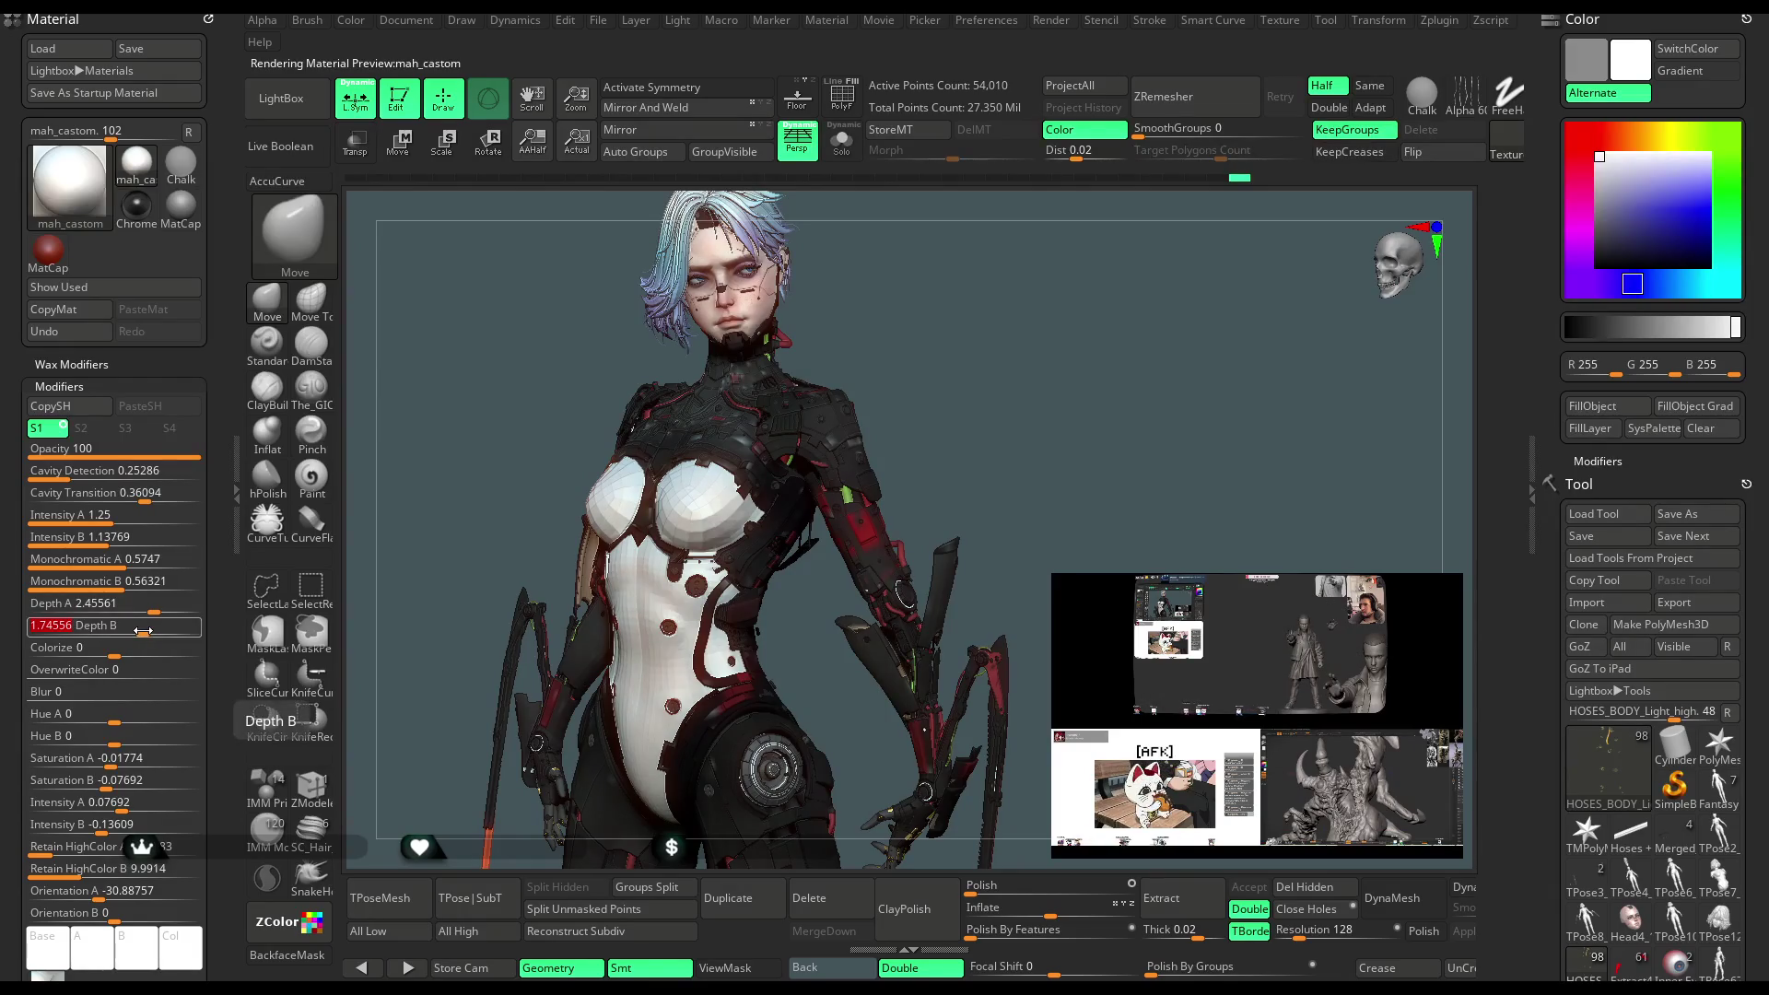
{"action": "left_click_drag", "start_coordinate": [115, 758], "coordinate": [123, 810]}
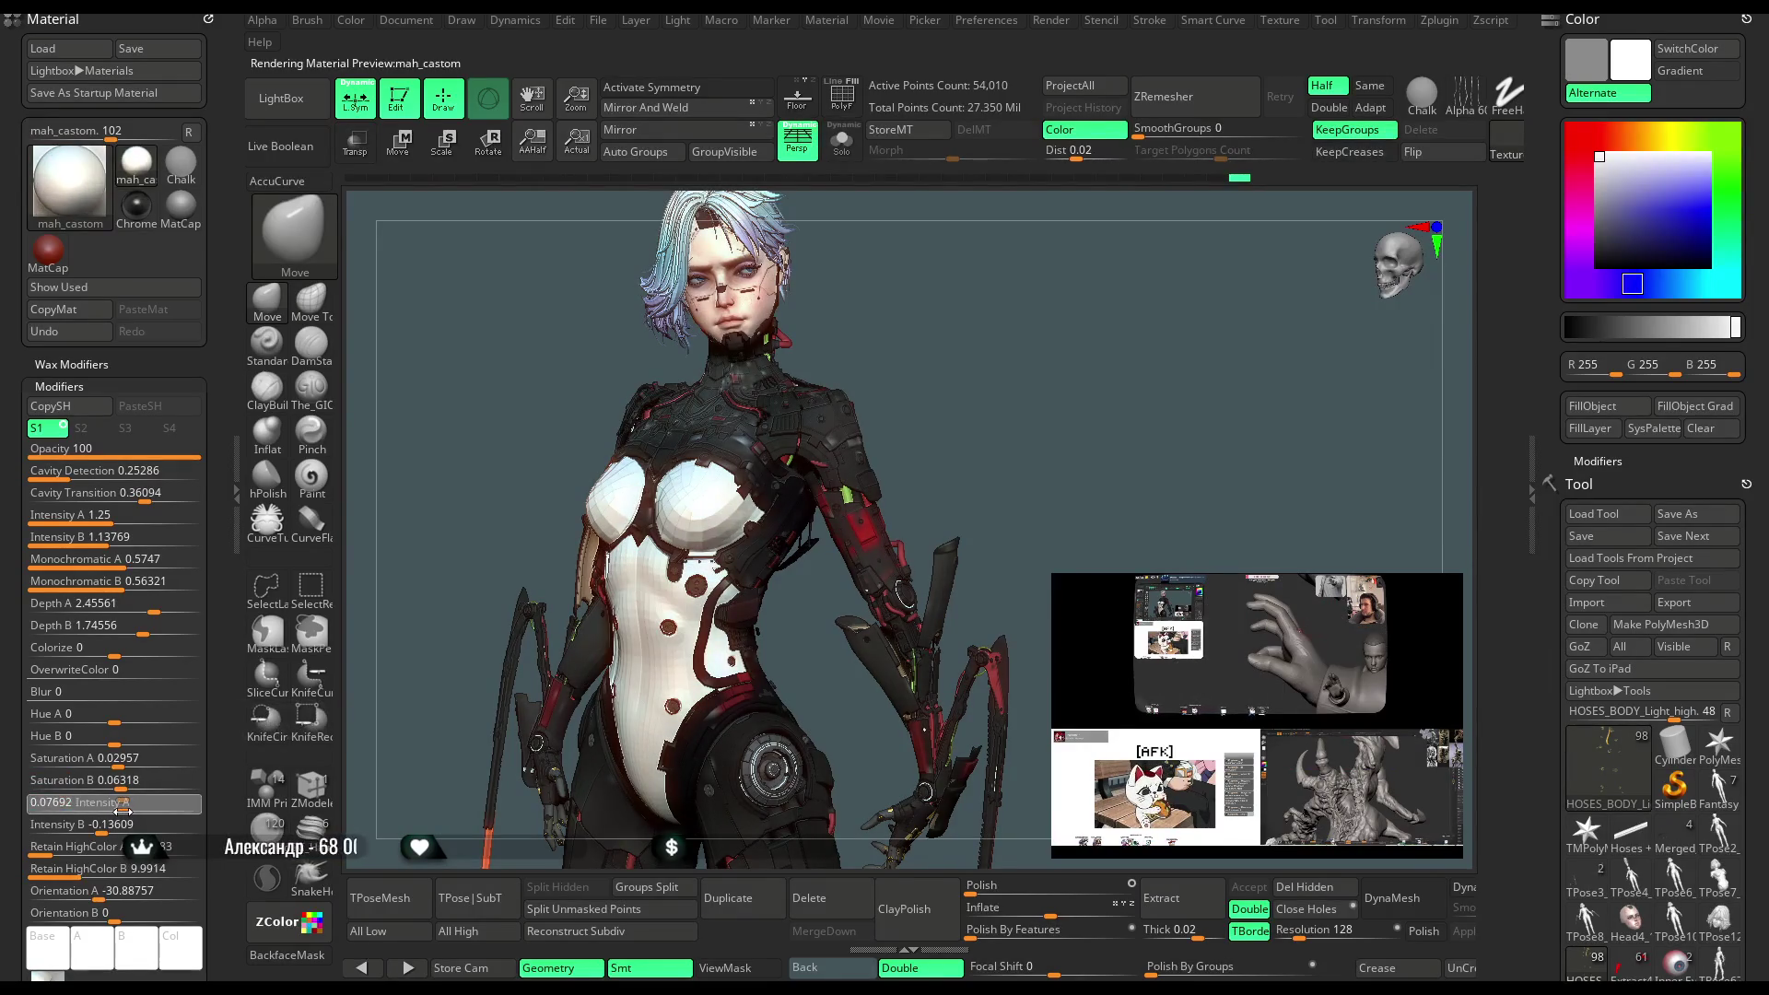
{"action": "left_click_drag", "start_coordinate": [116, 826], "coordinate": [112, 829]}
{"action": "left_click", "coordinate": [111, 848]}
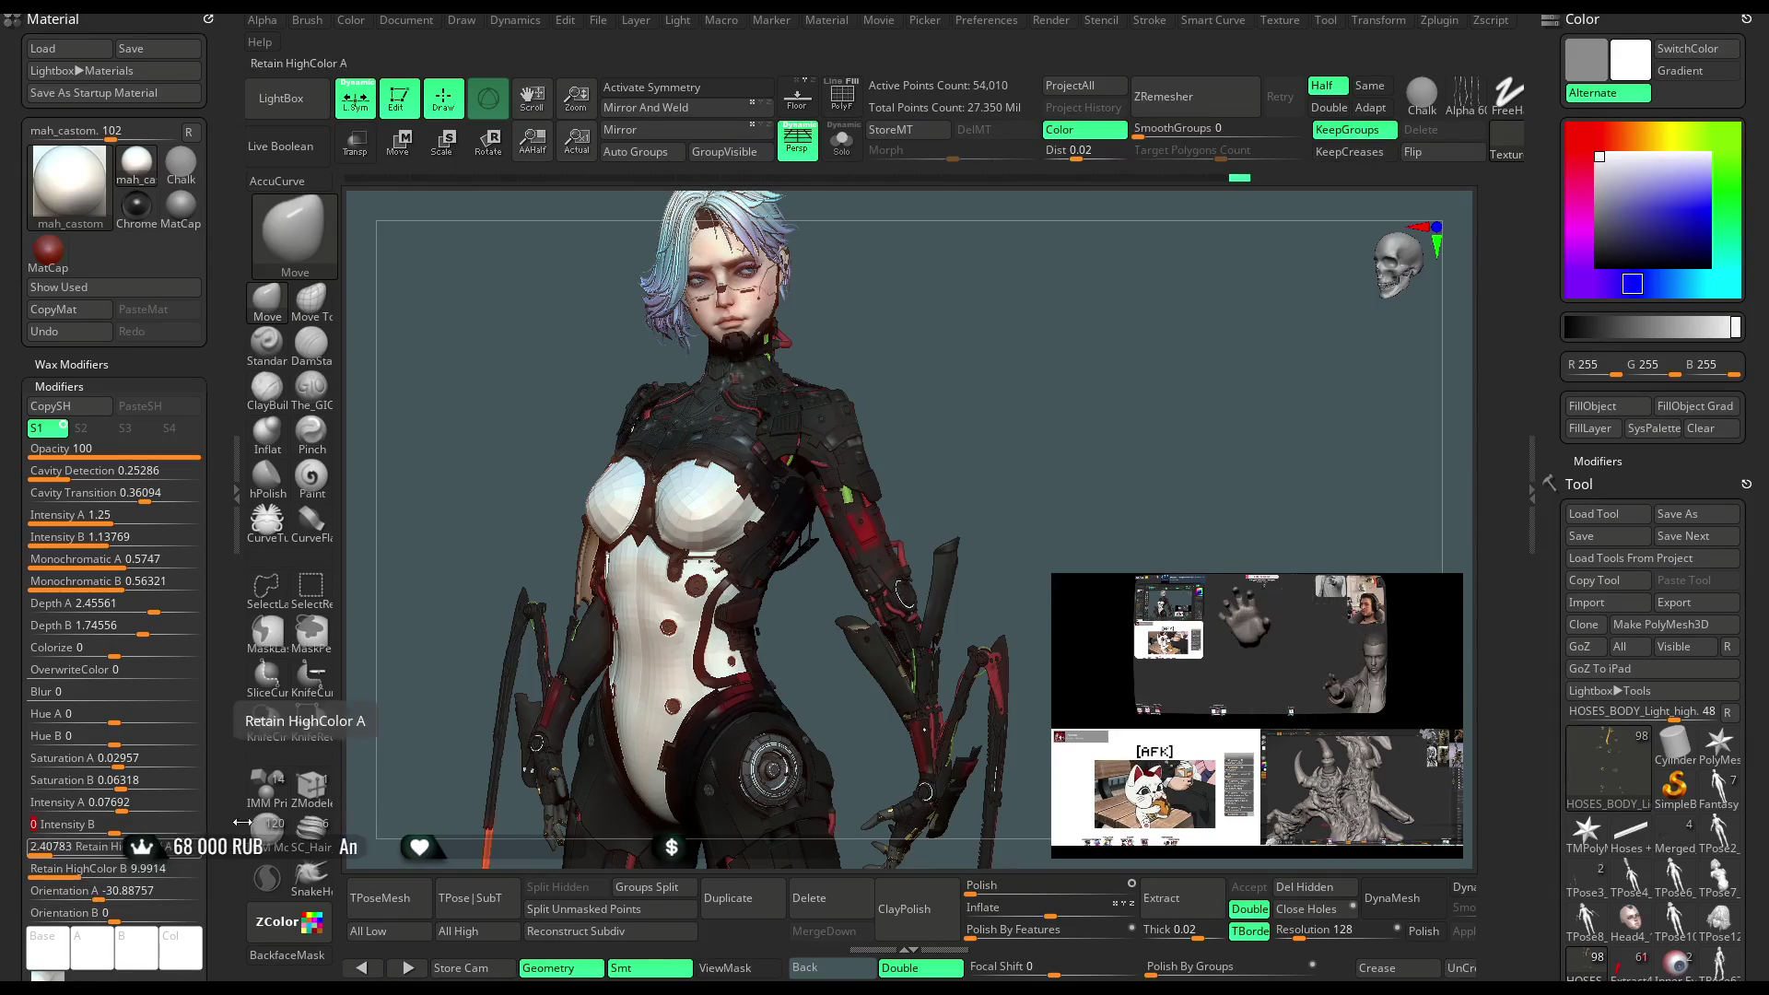
{"action": "left_click_drag", "start_coordinate": [1046, 481], "coordinate": [1050, 398]}
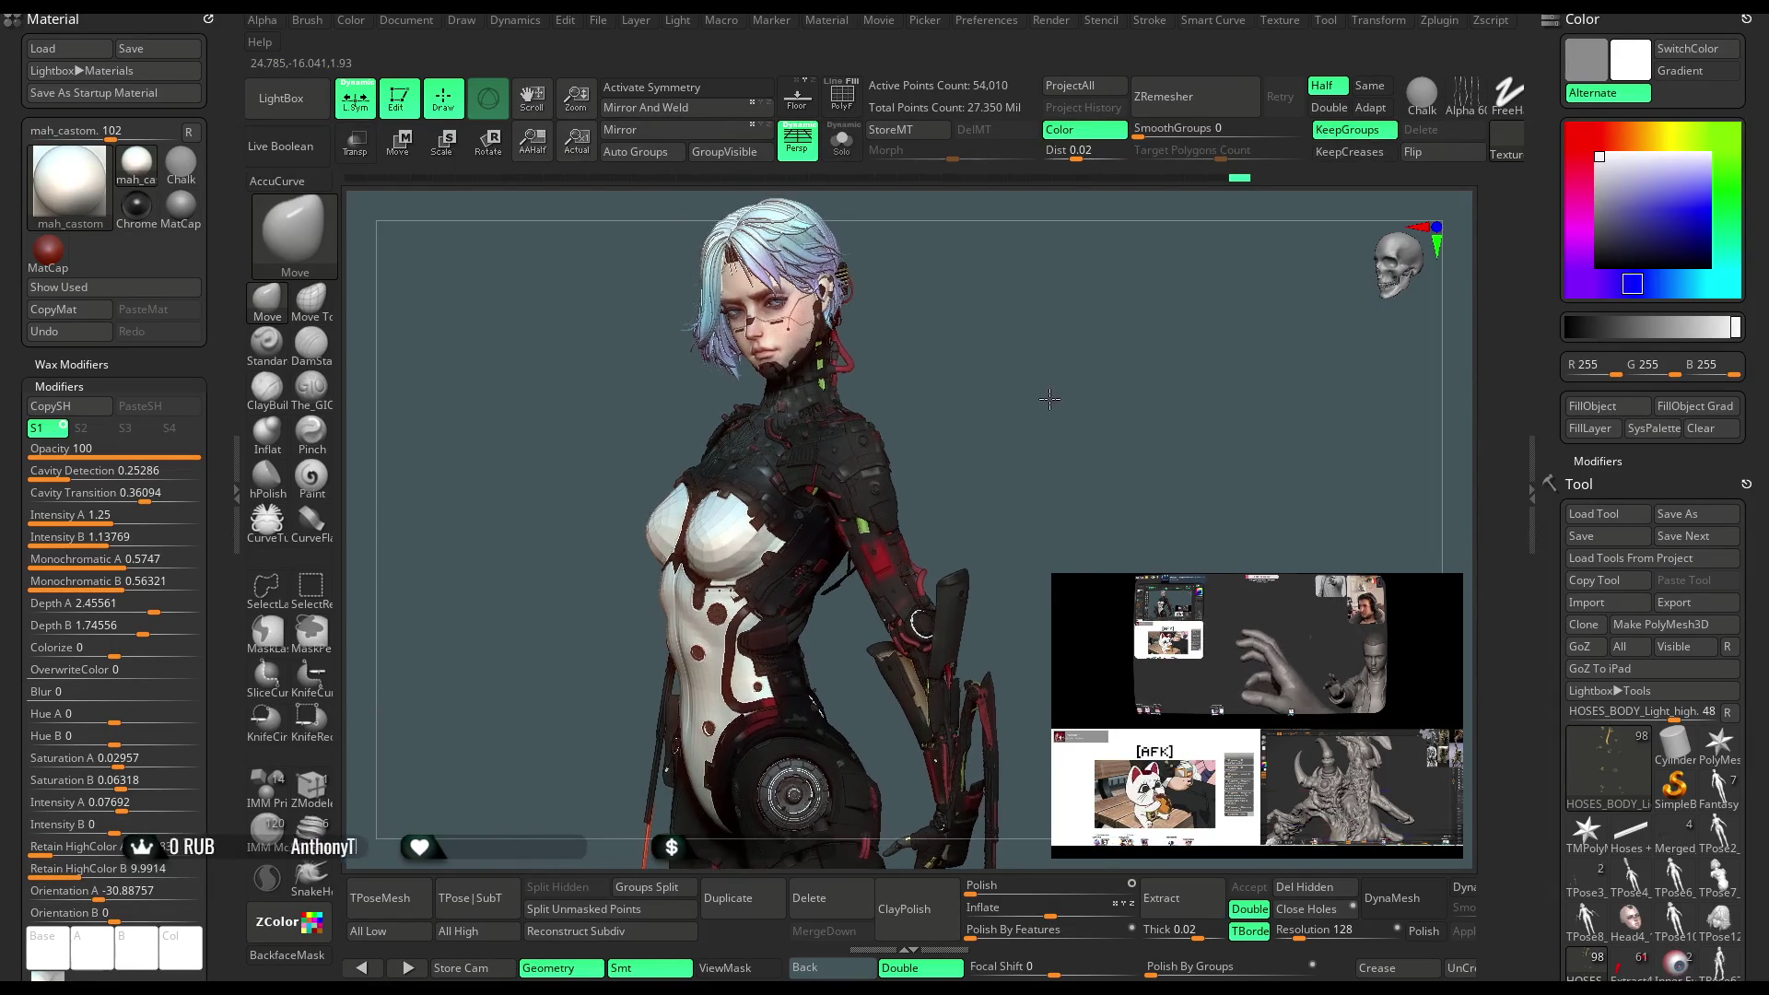
{"action": "left_click", "coordinate": [236, 493]}
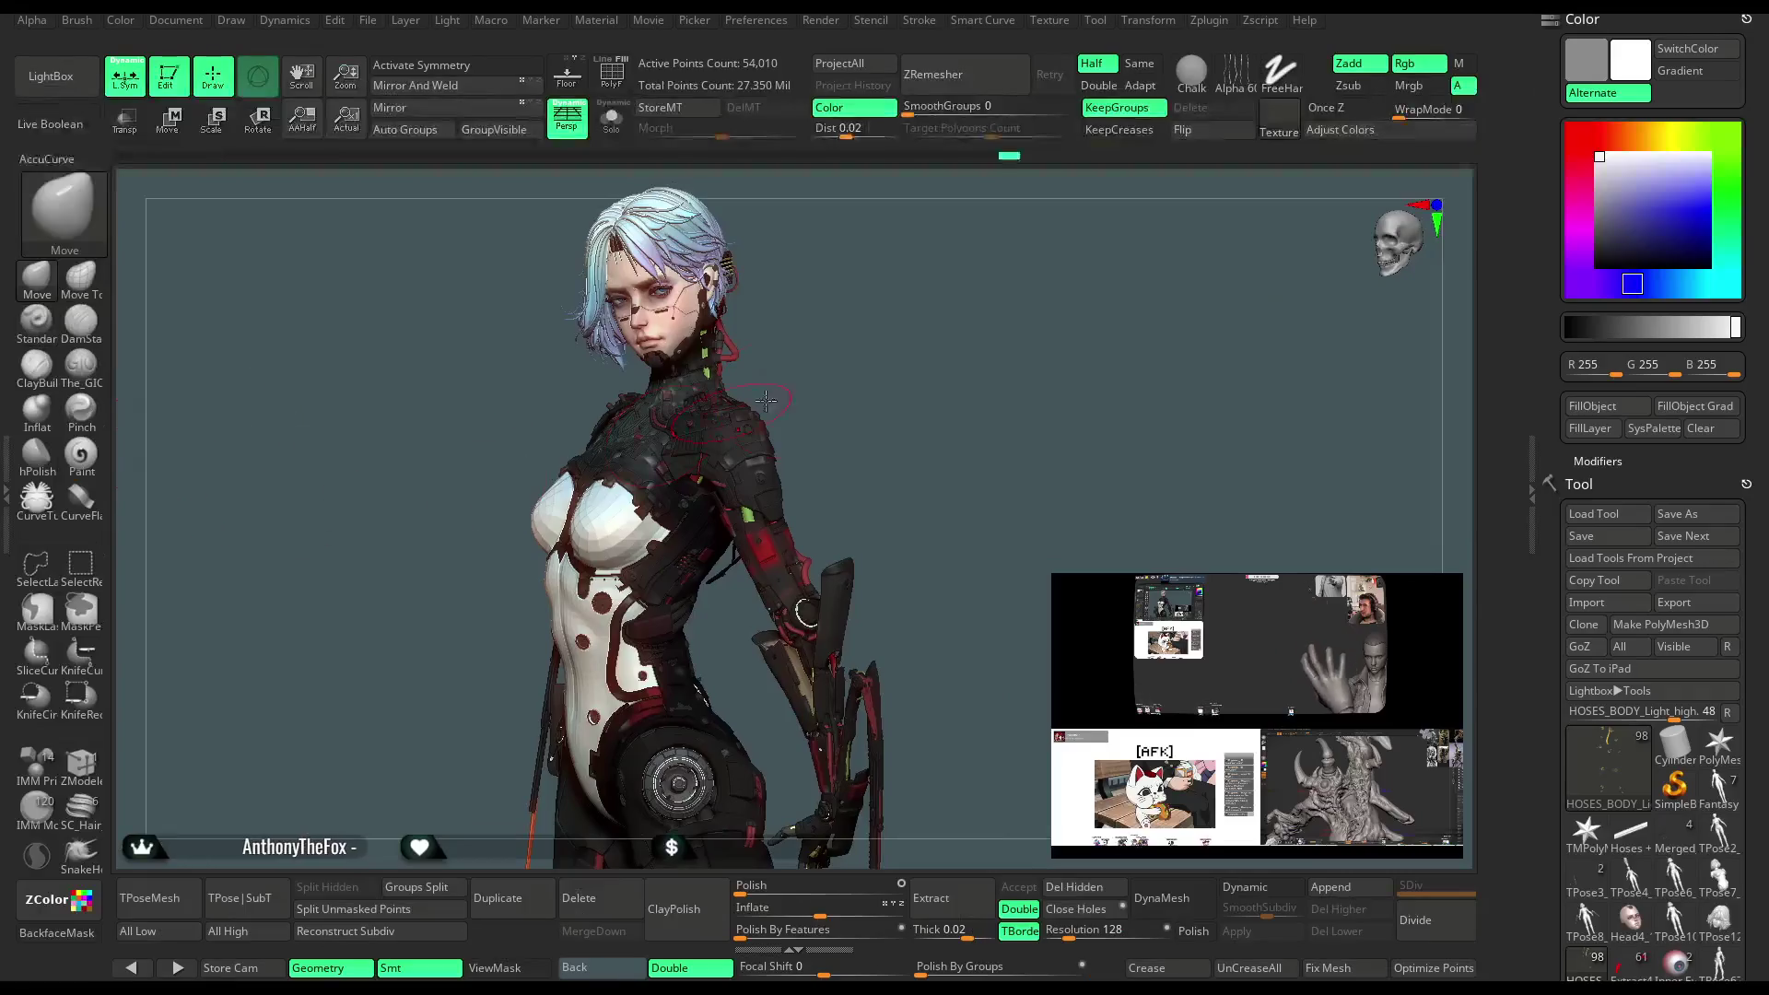
Apply Rods_Light_Basic_02_SpecularHighlights from the Skin 2 folder and turn the figure to a new angle
{"action": "mouse_move", "coordinate": [822, 363]}
{"action": "left_mouse_down", "text": "alt"}
{"action": "mouse_move", "coordinate": [849, 363]}
{"action": "mouse_move", "coordinate": [829, 405]}
{"action": "left_mouse_up", "text": "alt"}
{"action": "left_click", "coordinate": [53, 77]}
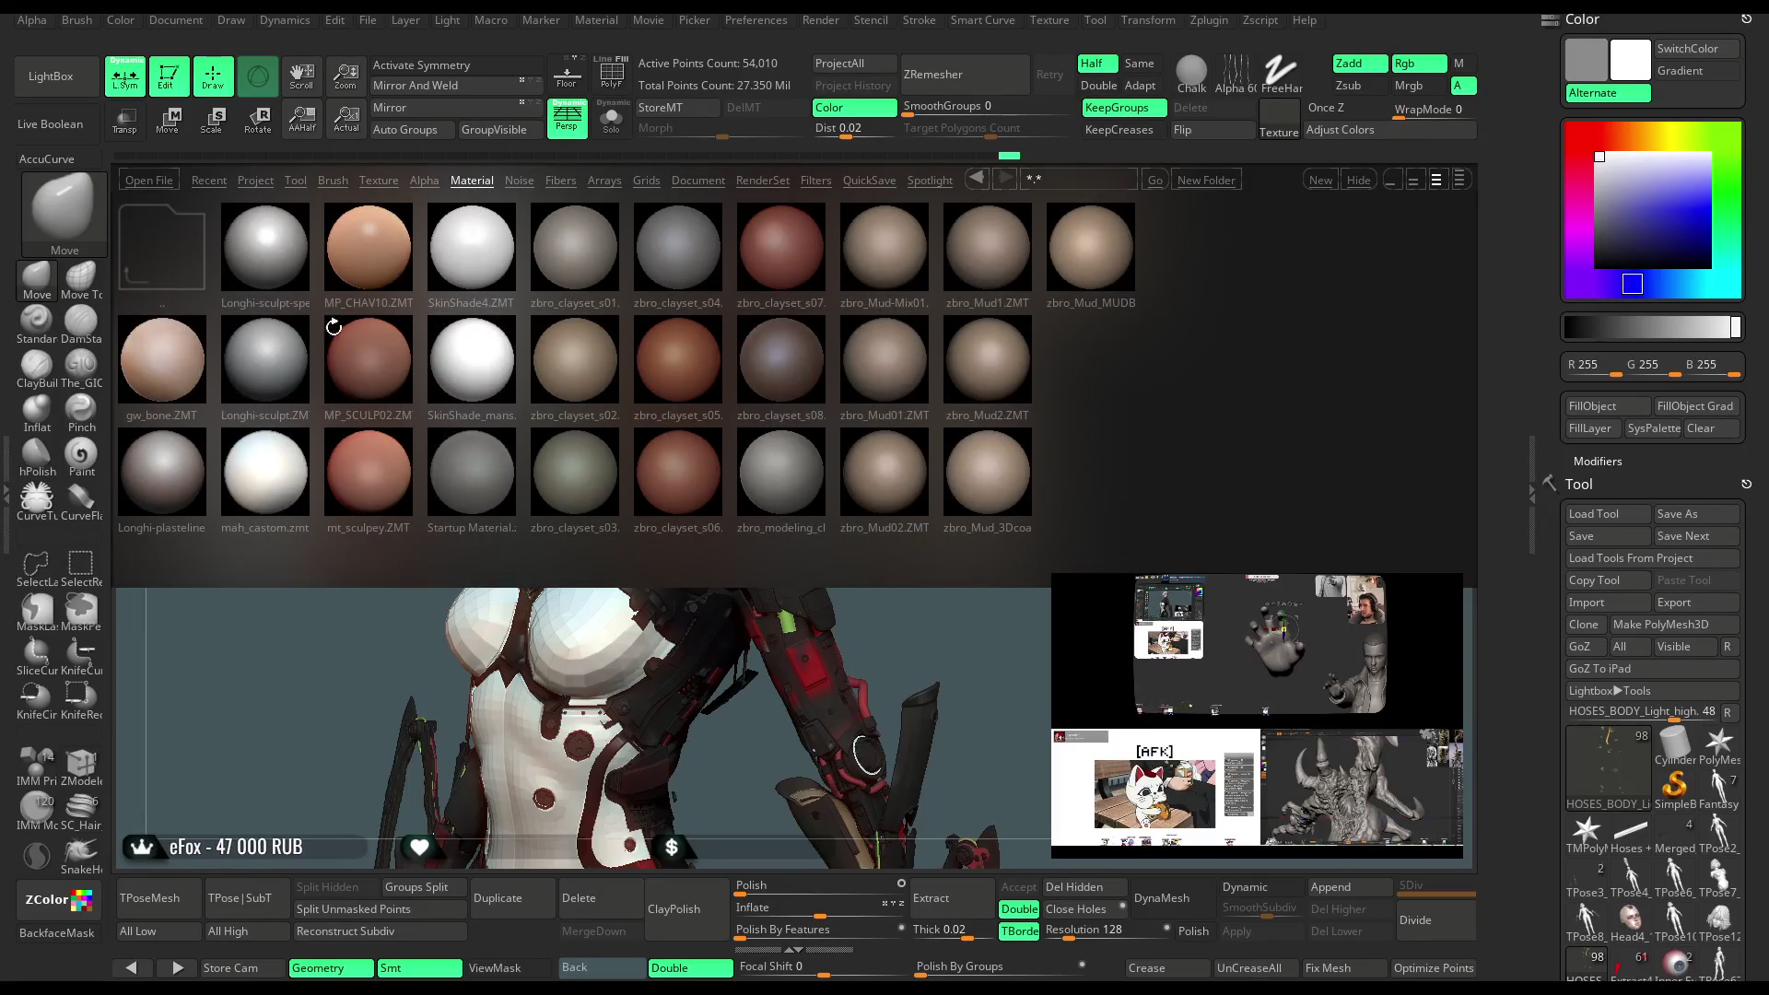
{"action": "left_click", "coordinate": [159, 251]}
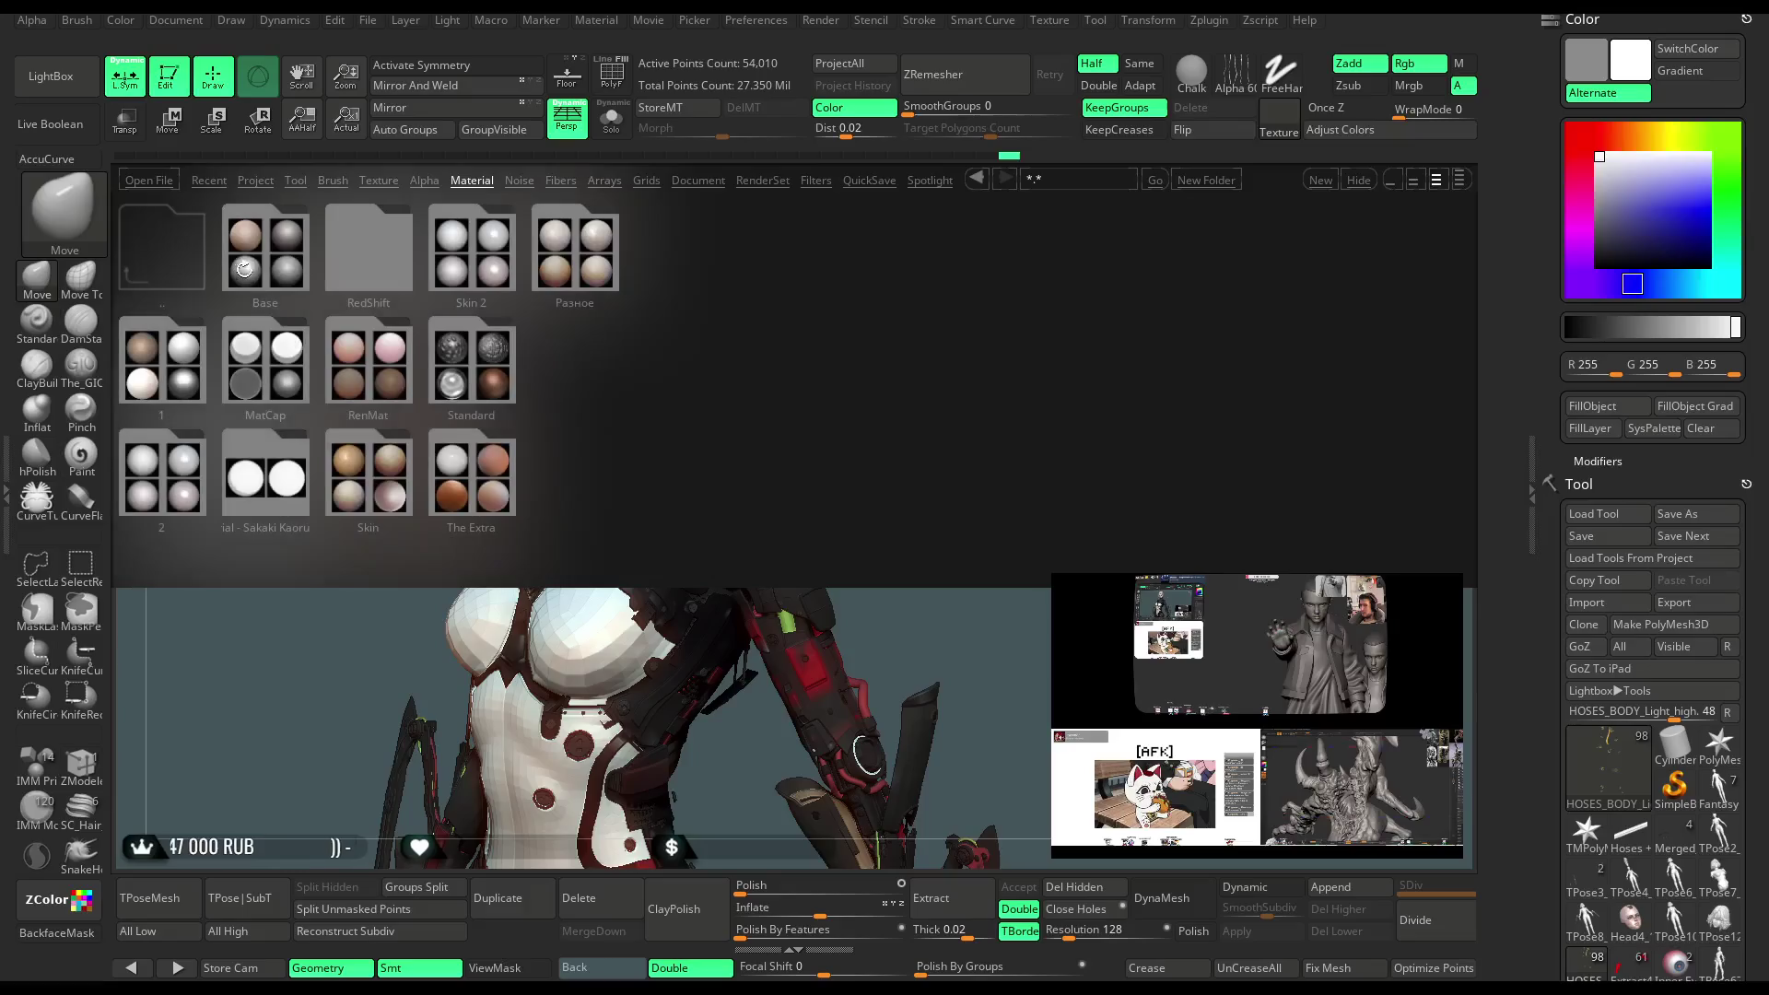
{"action": "left_click", "coordinate": [471, 250]}
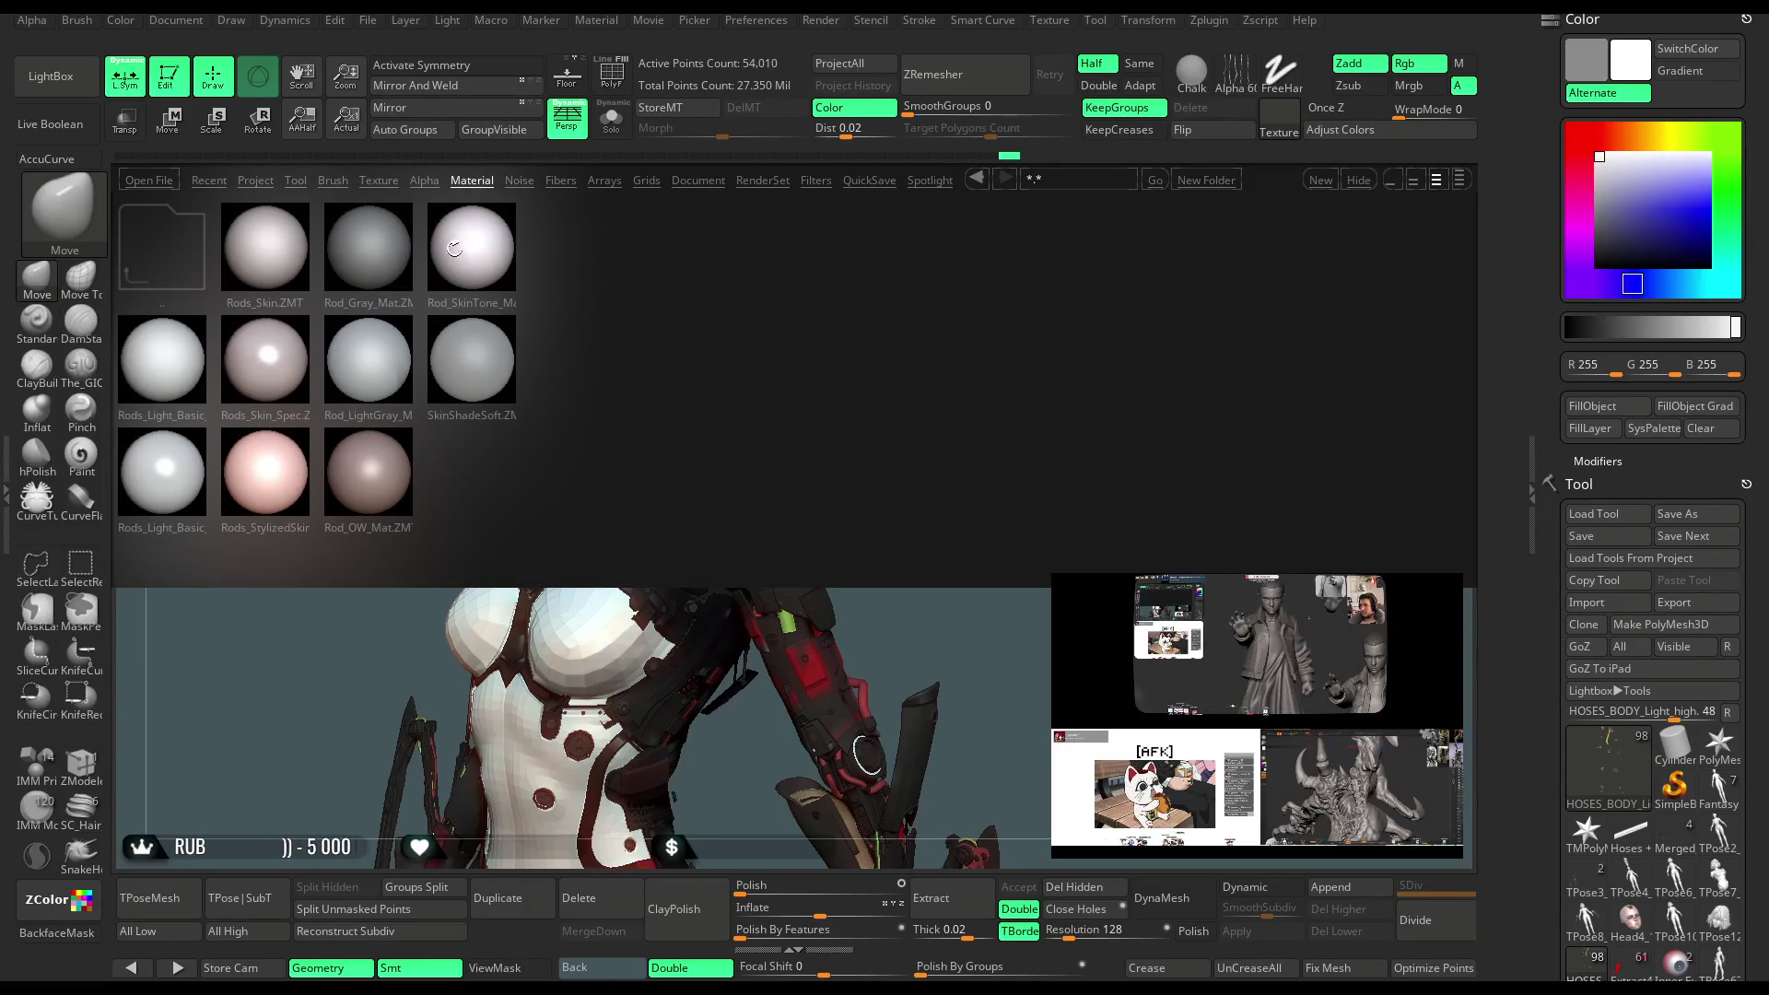
{"action": "double_click", "coordinate": [159, 460]}
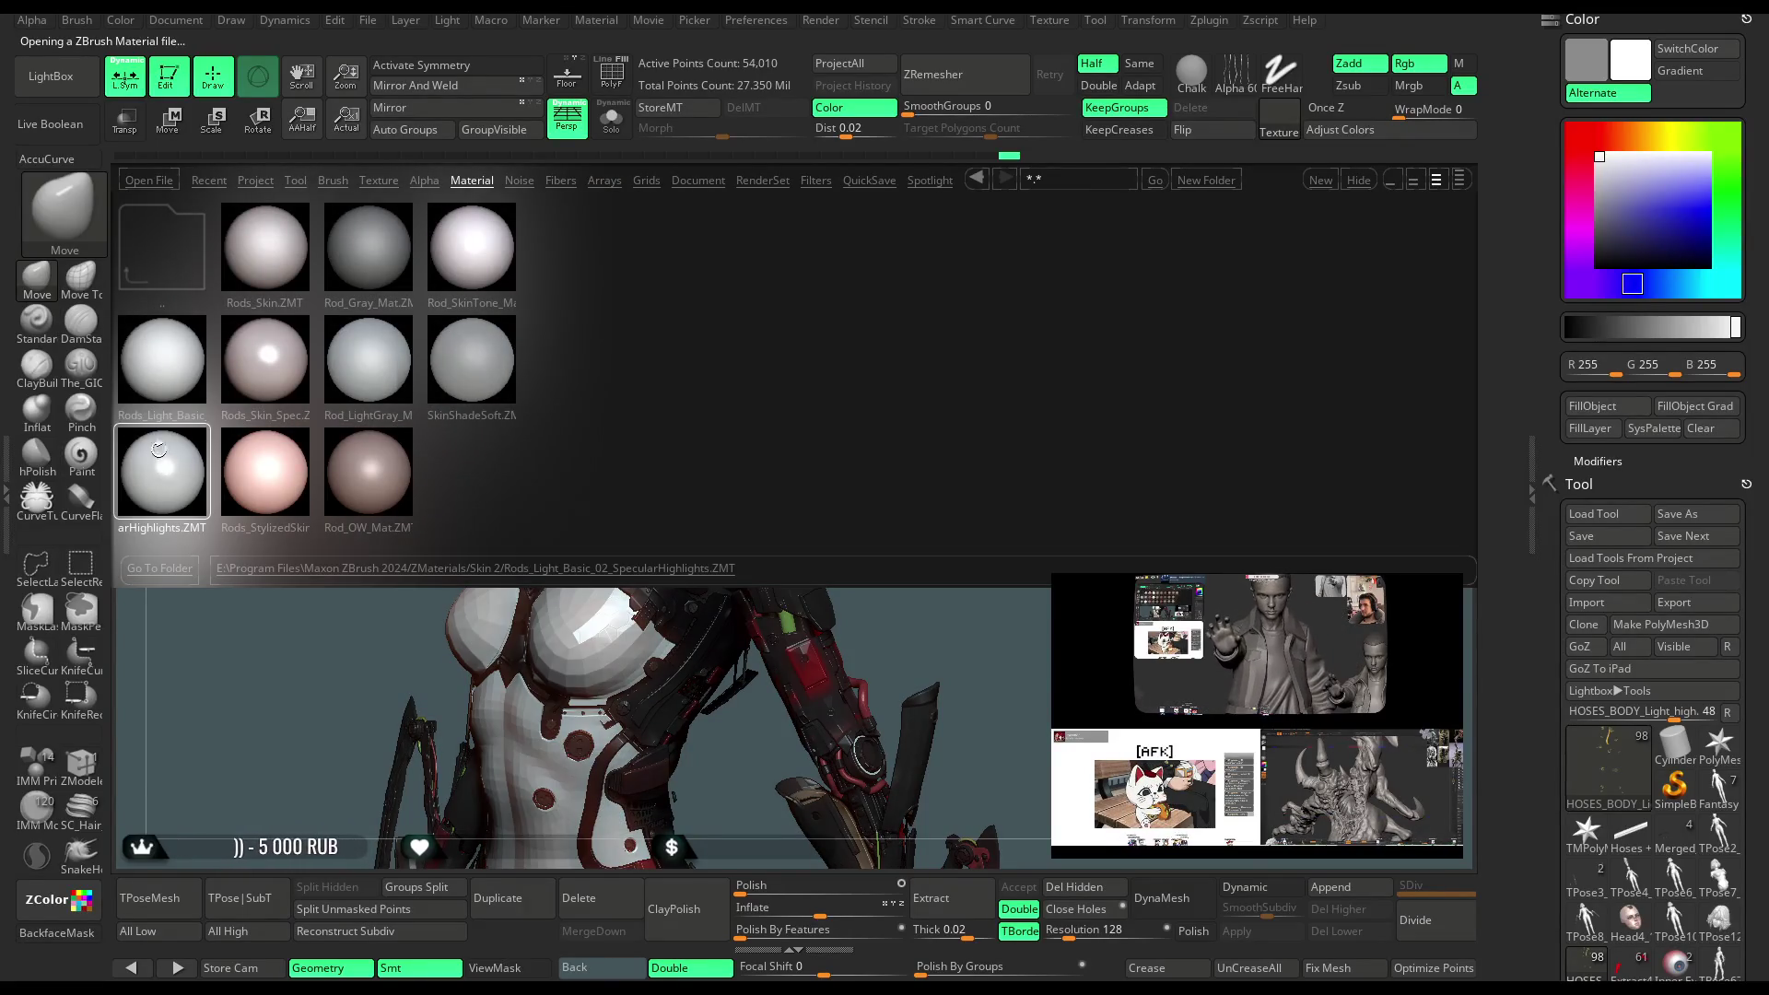
{"action": "left_click", "coordinate": [51, 75]}
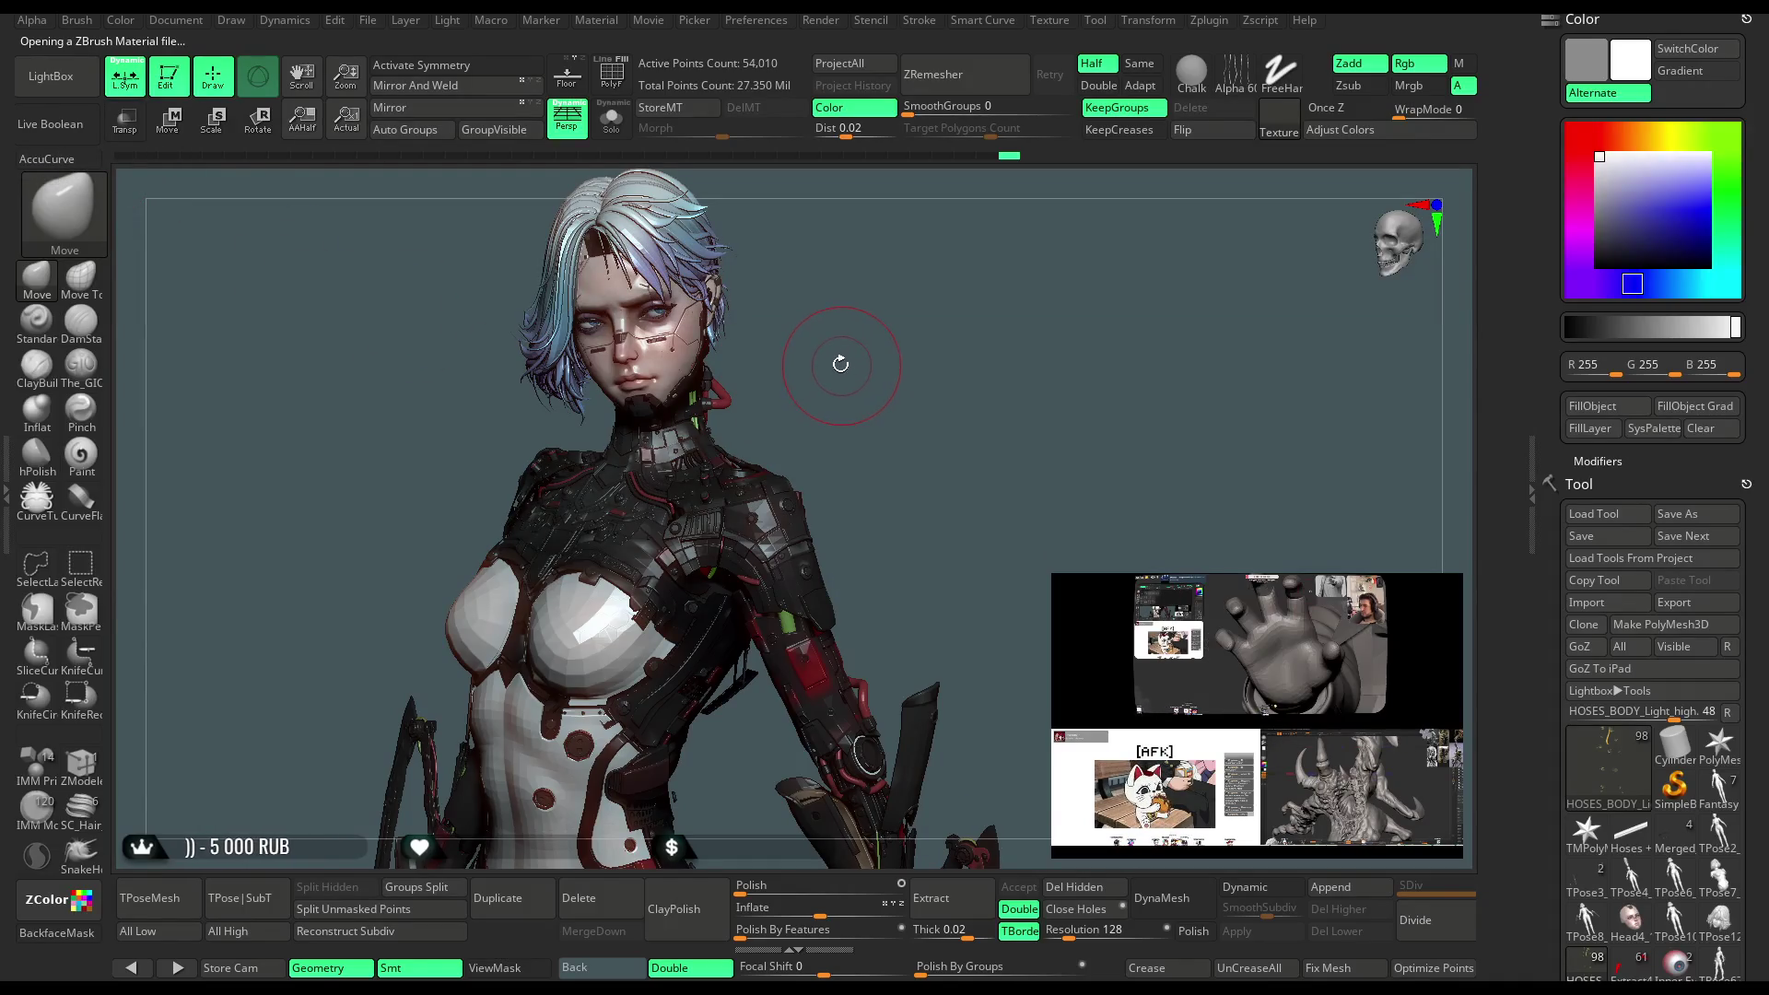
{"action": "left_click_drag", "start_coordinate": [834, 350], "coordinate": [618, 210]}
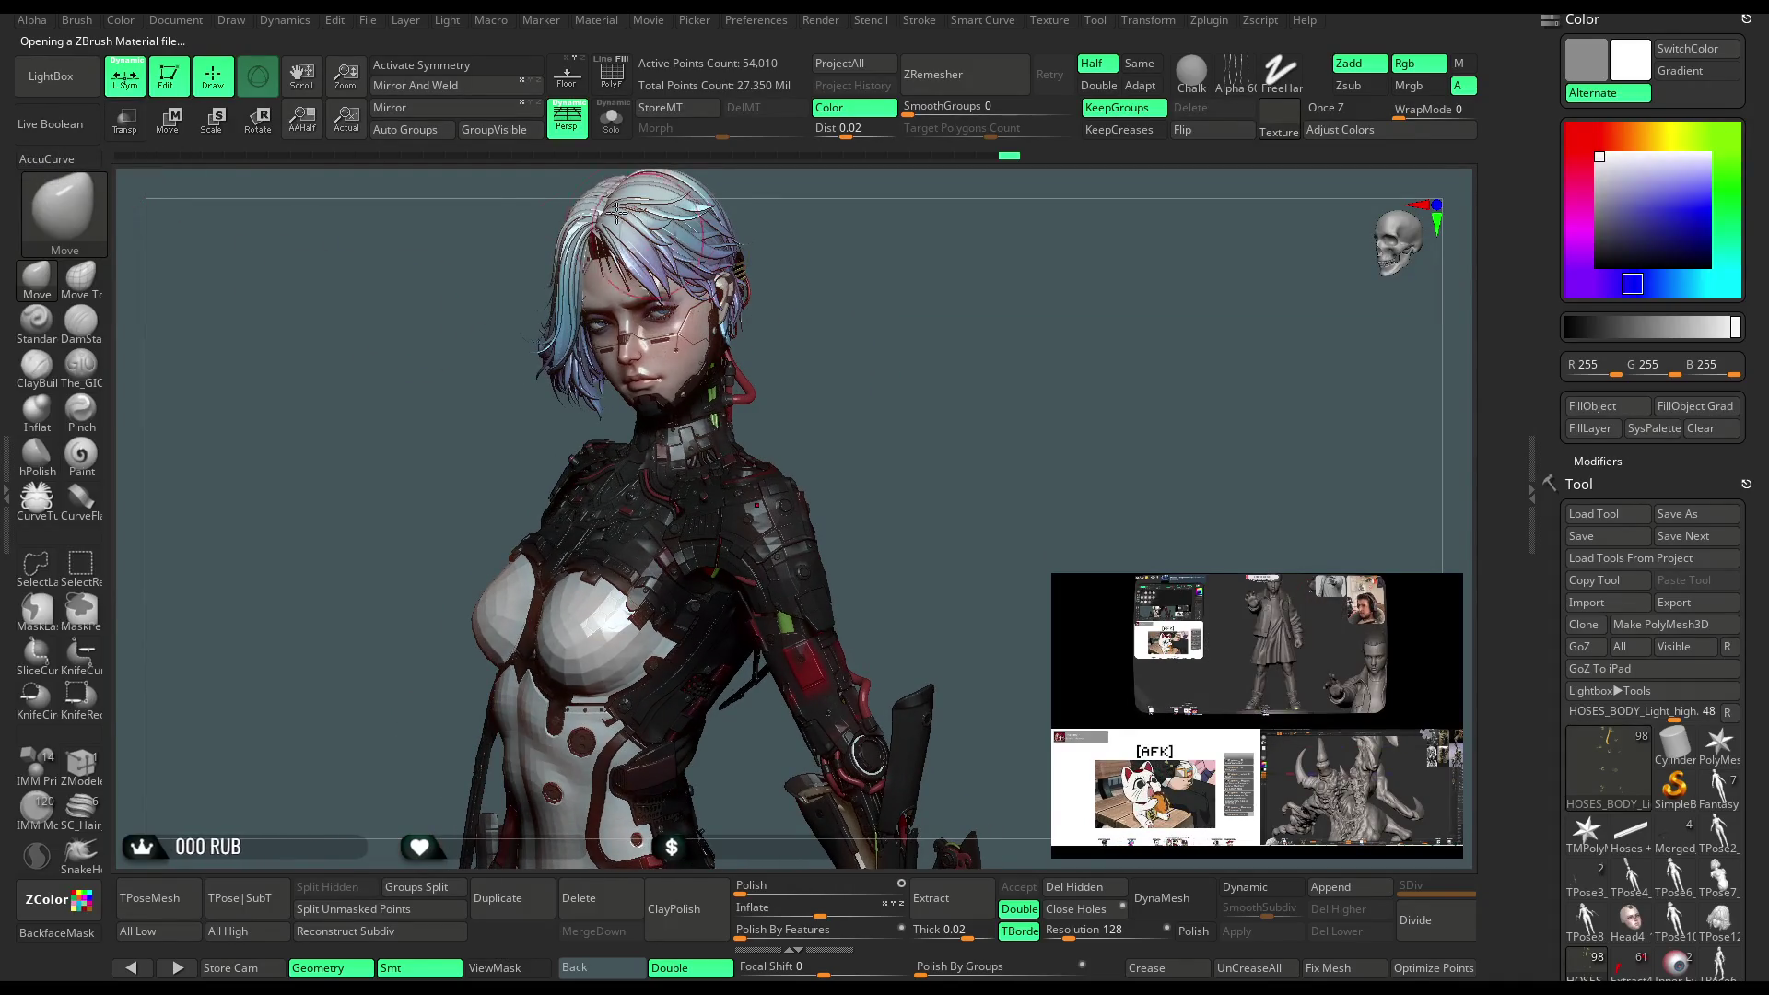
{"action": "left_click", "coordinate": [605, 24]}
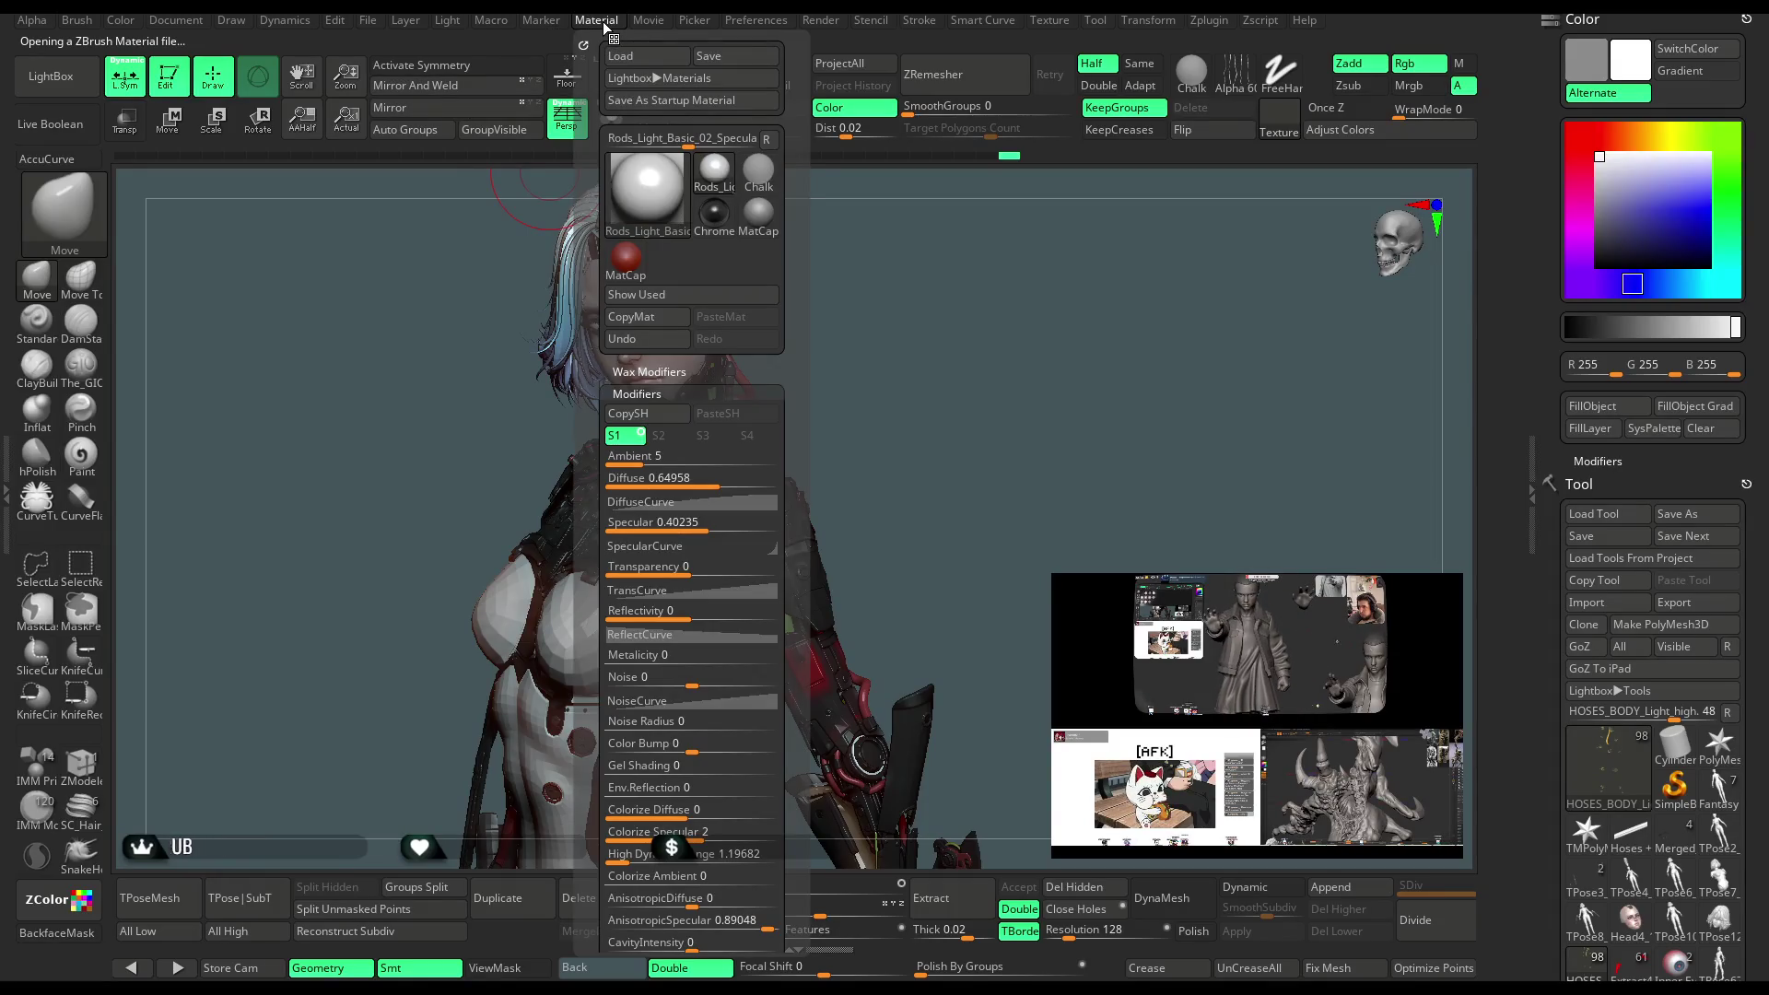
Lower the Rods_Light_Basic_02_SpecularHighlights specular from 0.40 to about 0.147
{"action": "left_click_drag", "start_coordinate": [698, 530], "coordinate": [691, 524]}
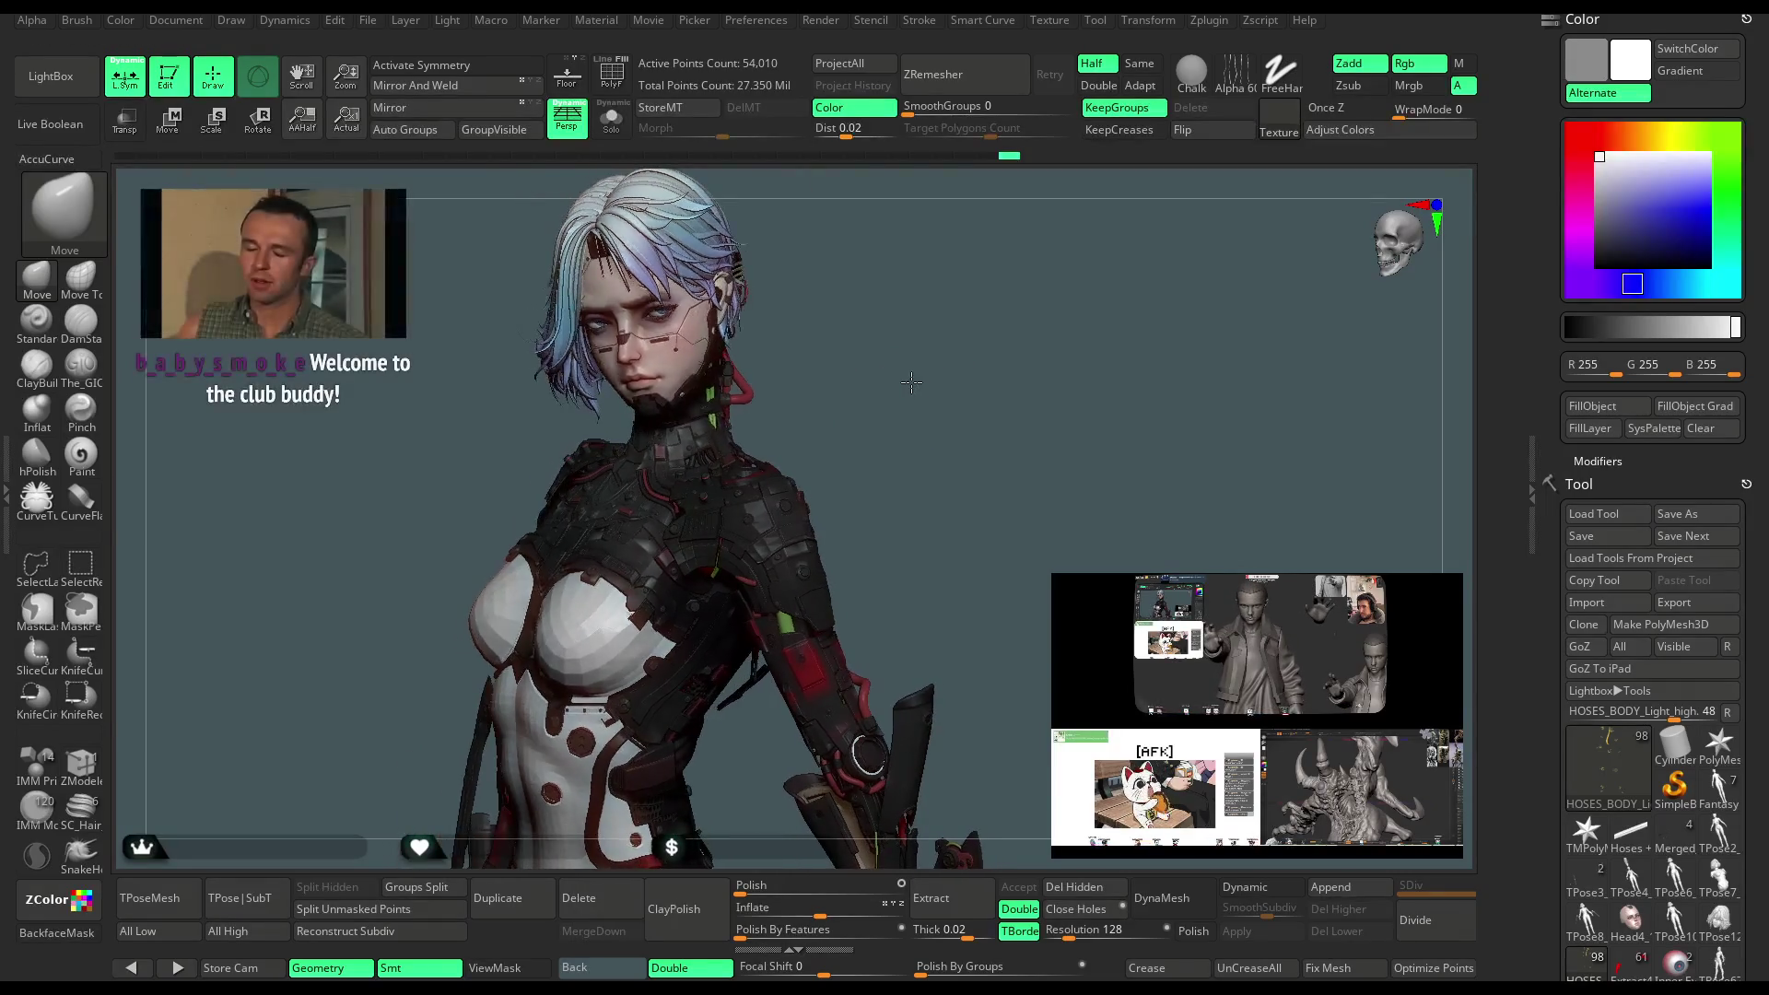
{"action": "left_click_drag", "start_coordinate": [897, 371], "coordinate": [895, 369]}
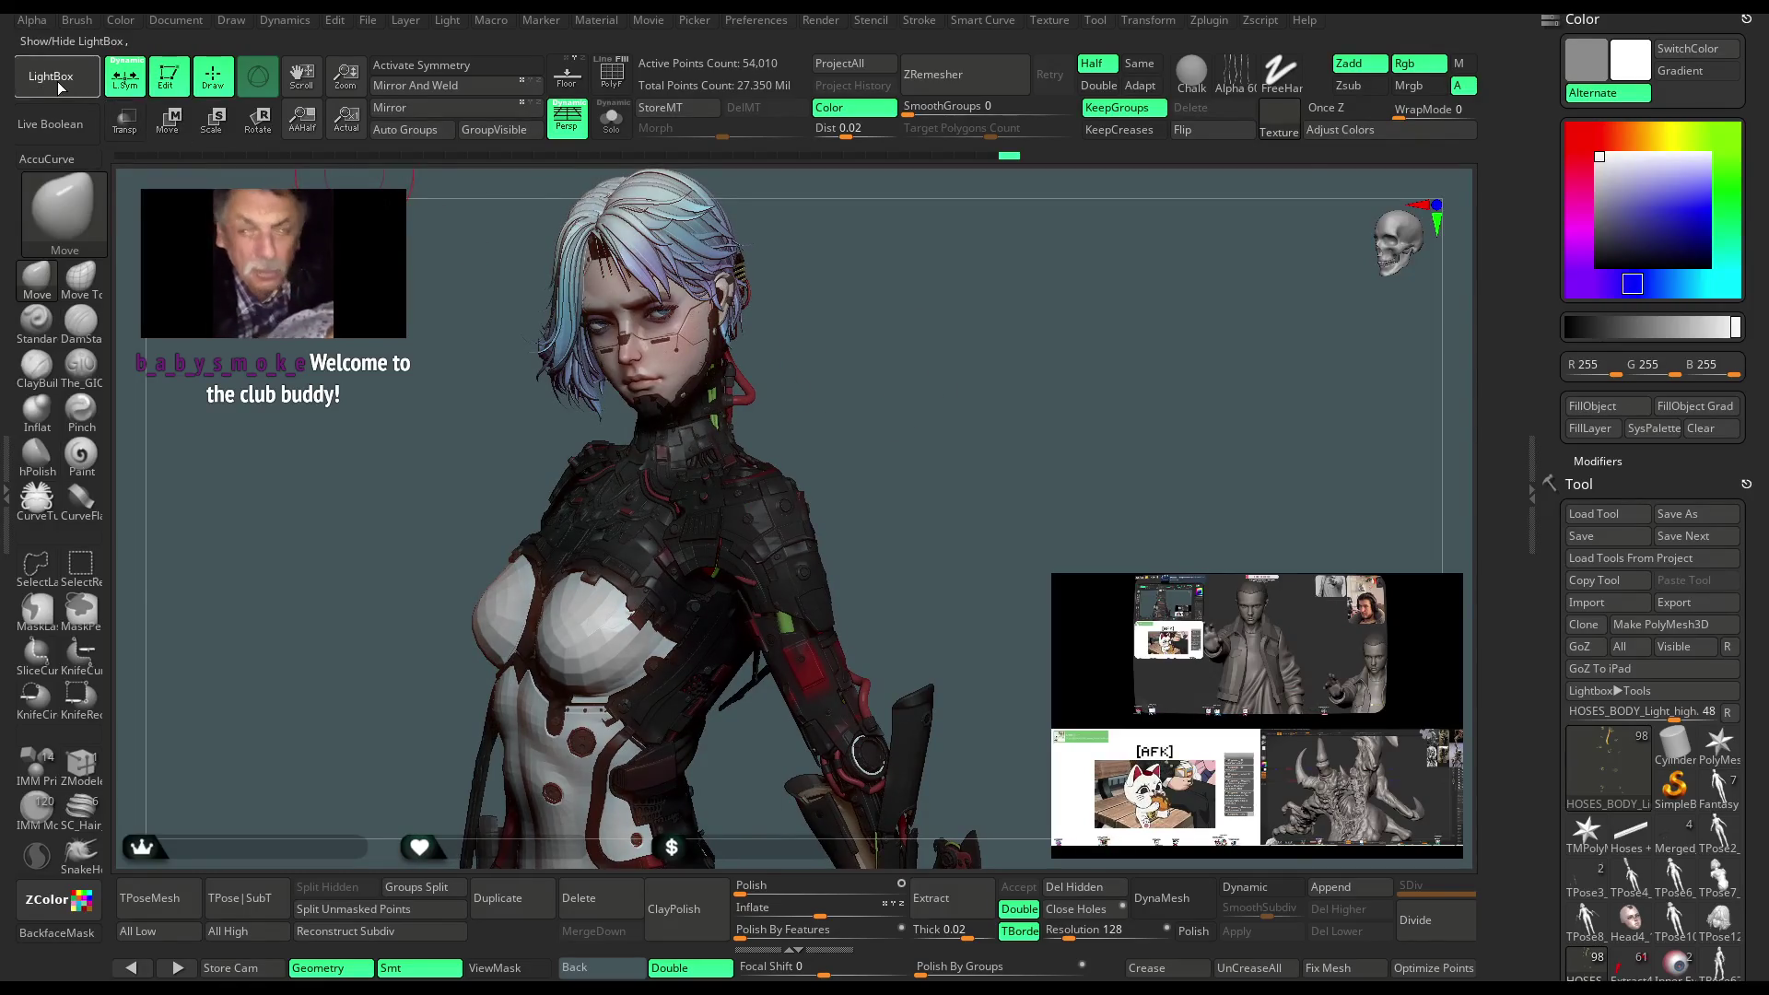
Preview the SketchToyPlastic and SketchShaded matcaps on the figure
{"action": "left_click", "coordinate": [50, 78]}
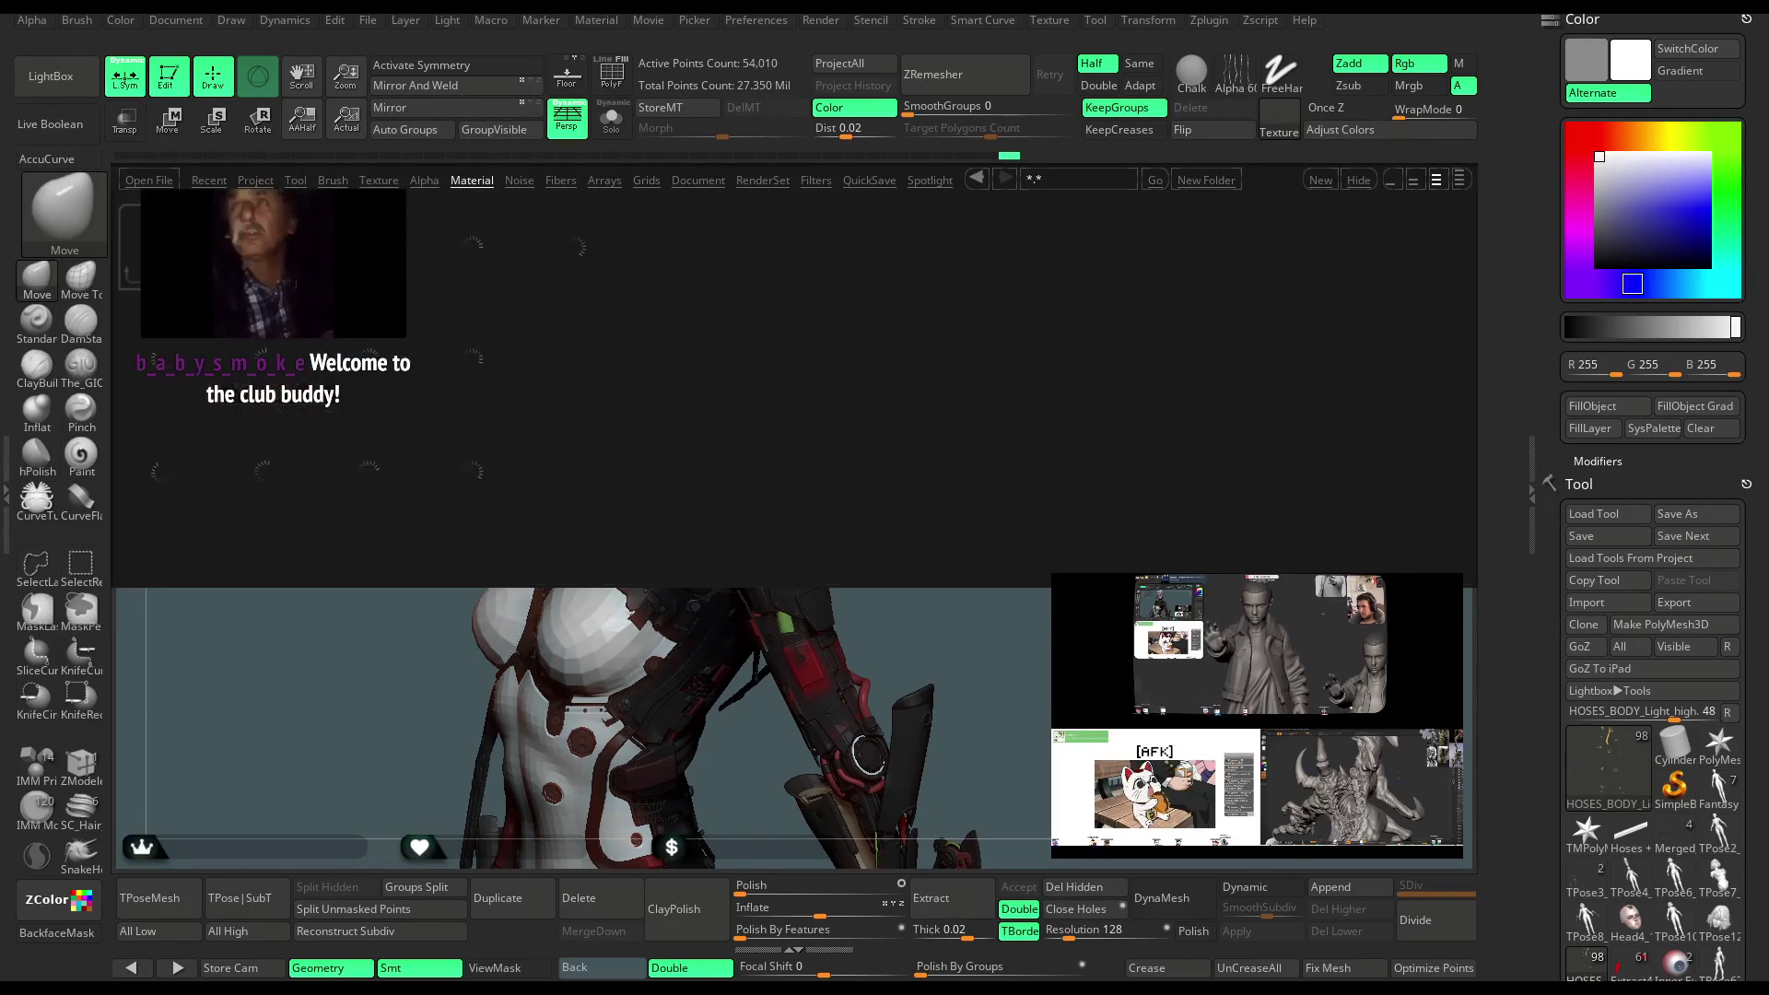
{"action": "left_click", "coordinate": [274, 255]}
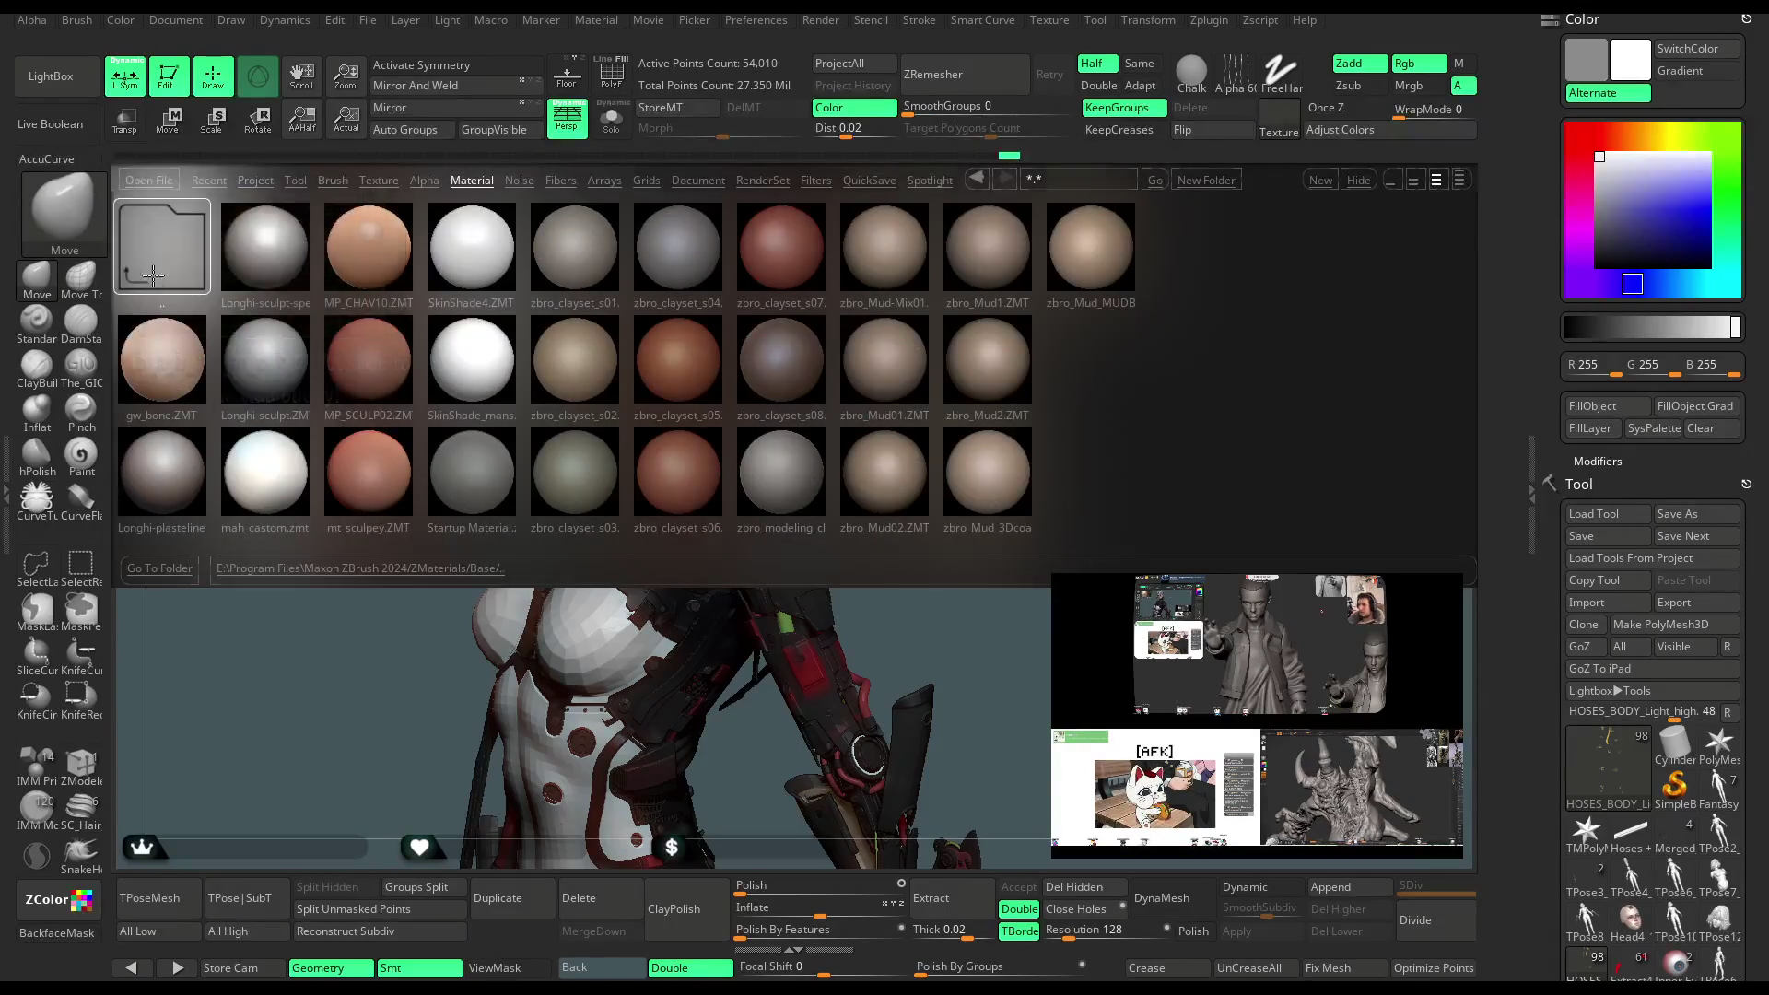
{"action": "left_click", "coordinate": [157, 247]}
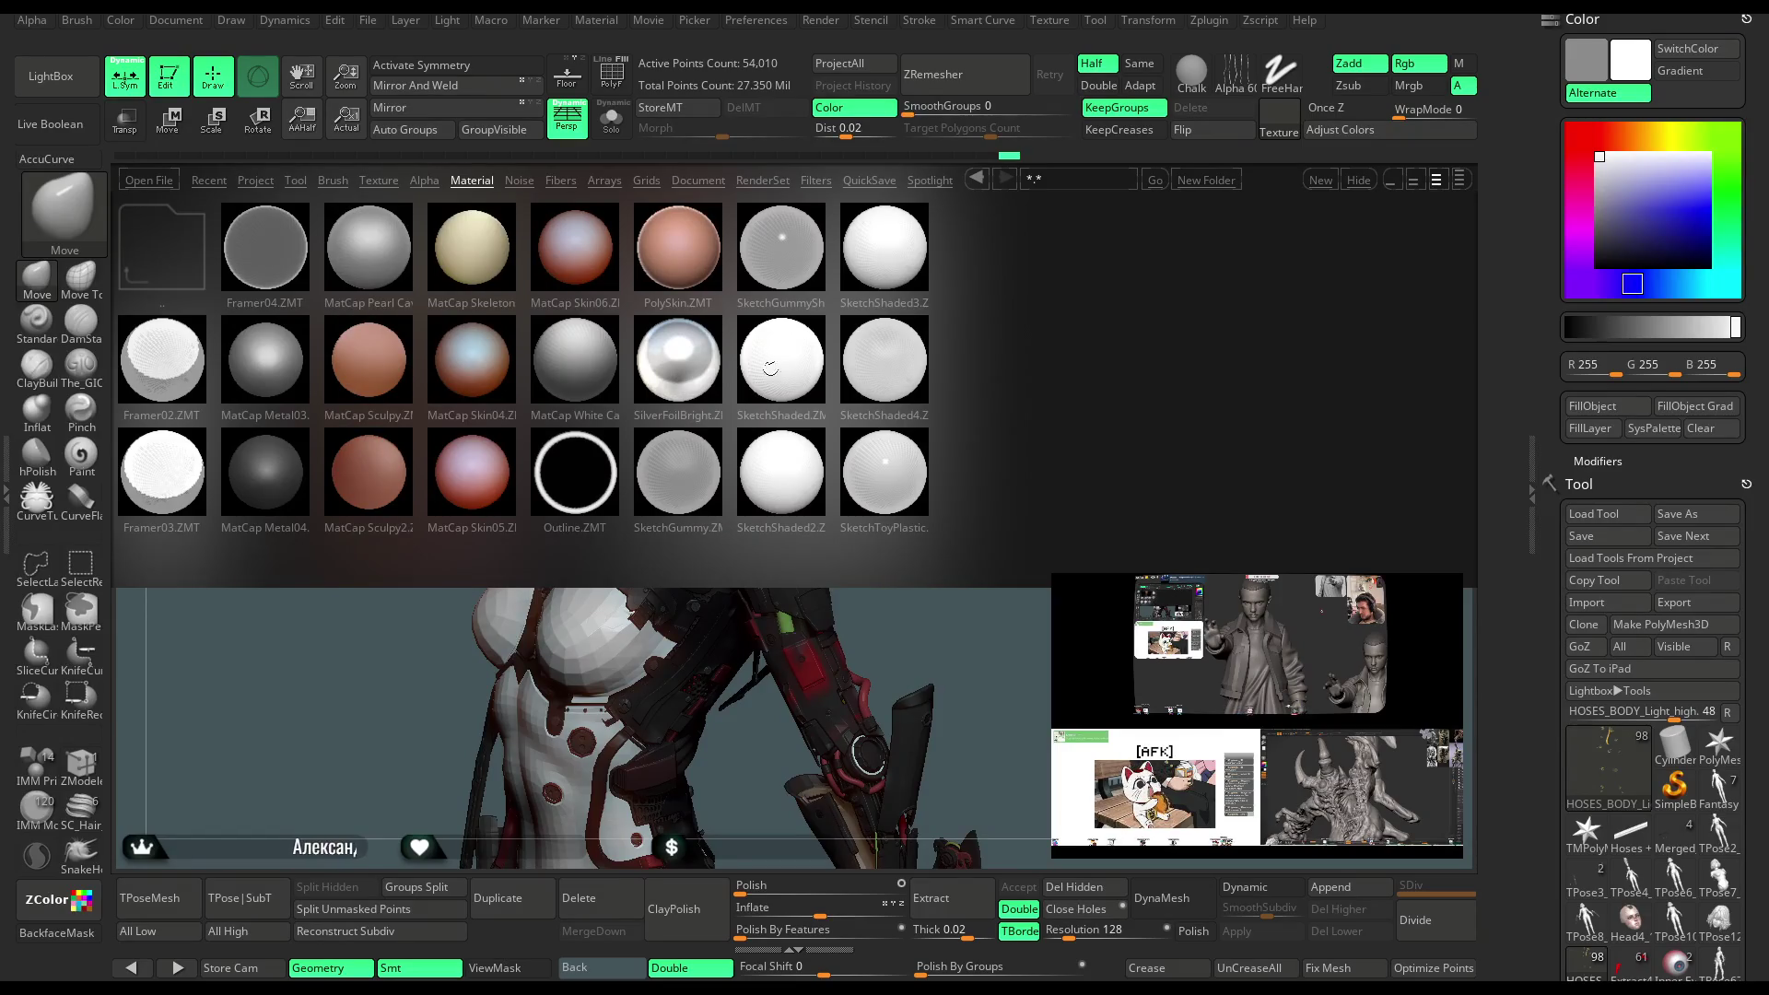
{"action": "double_click", "coordinate": [866, 473]}
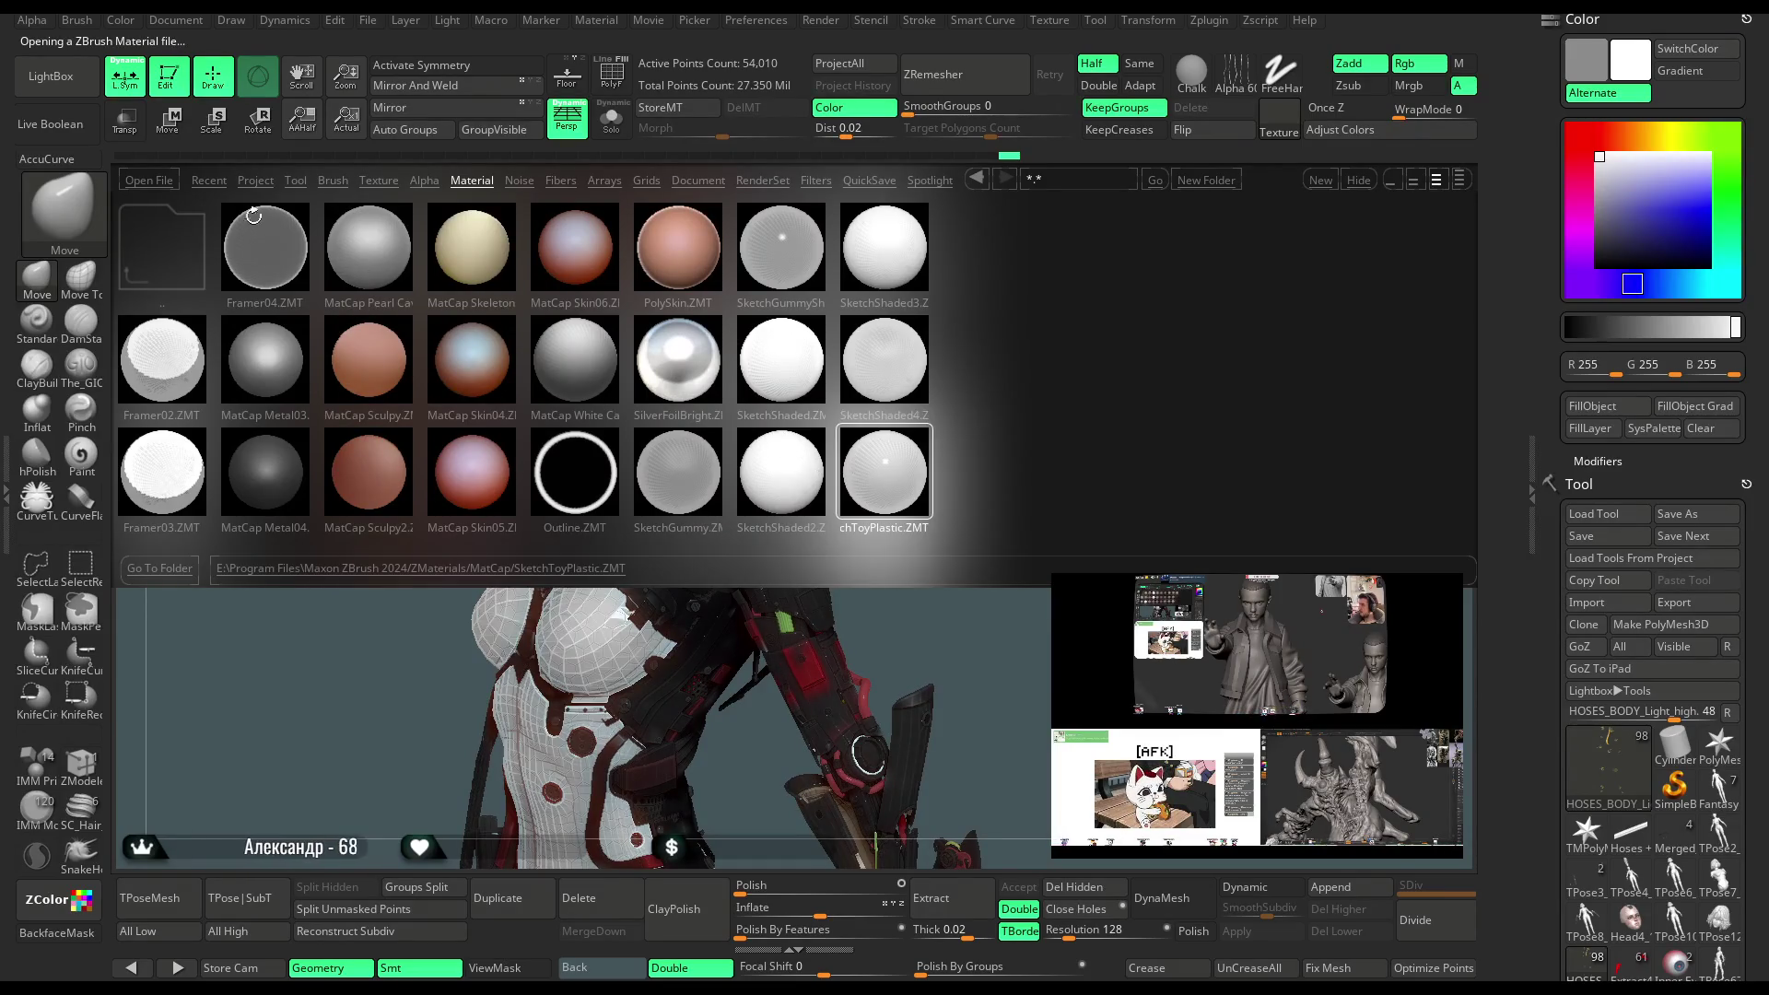
{"action": "left_click", "coordinate": [72, 87]}
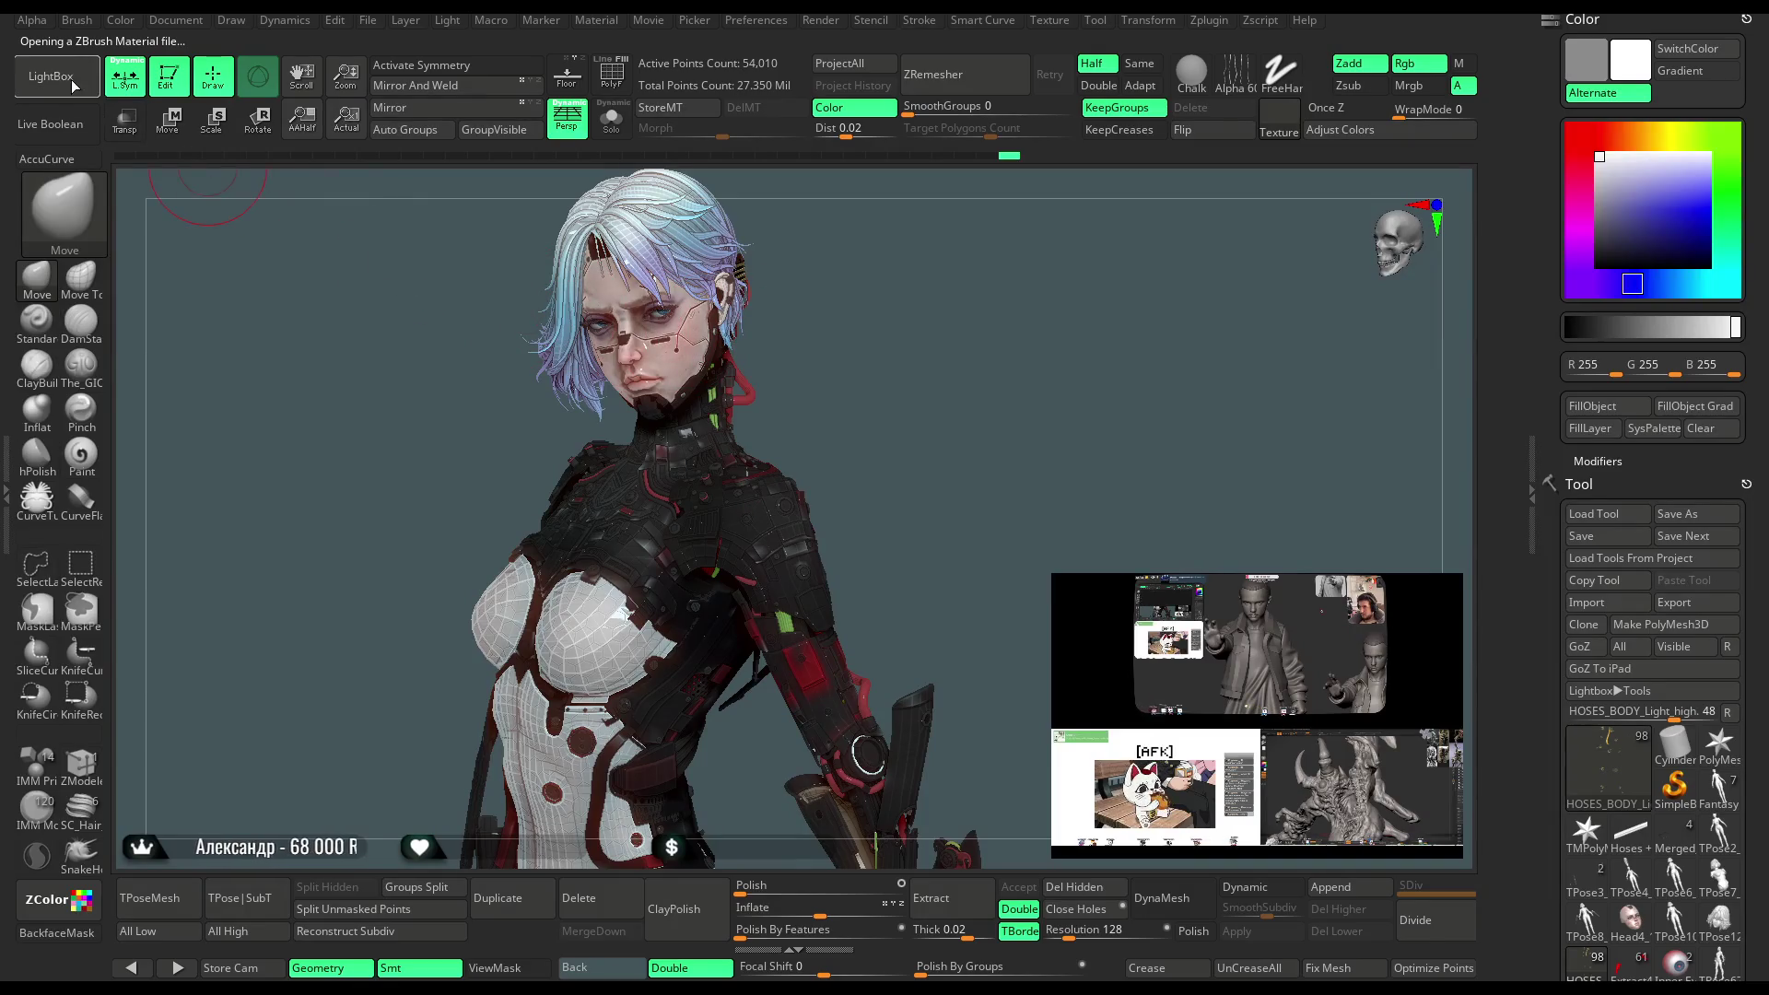
{"action": "left_click", "coordinate": [72, 86]}
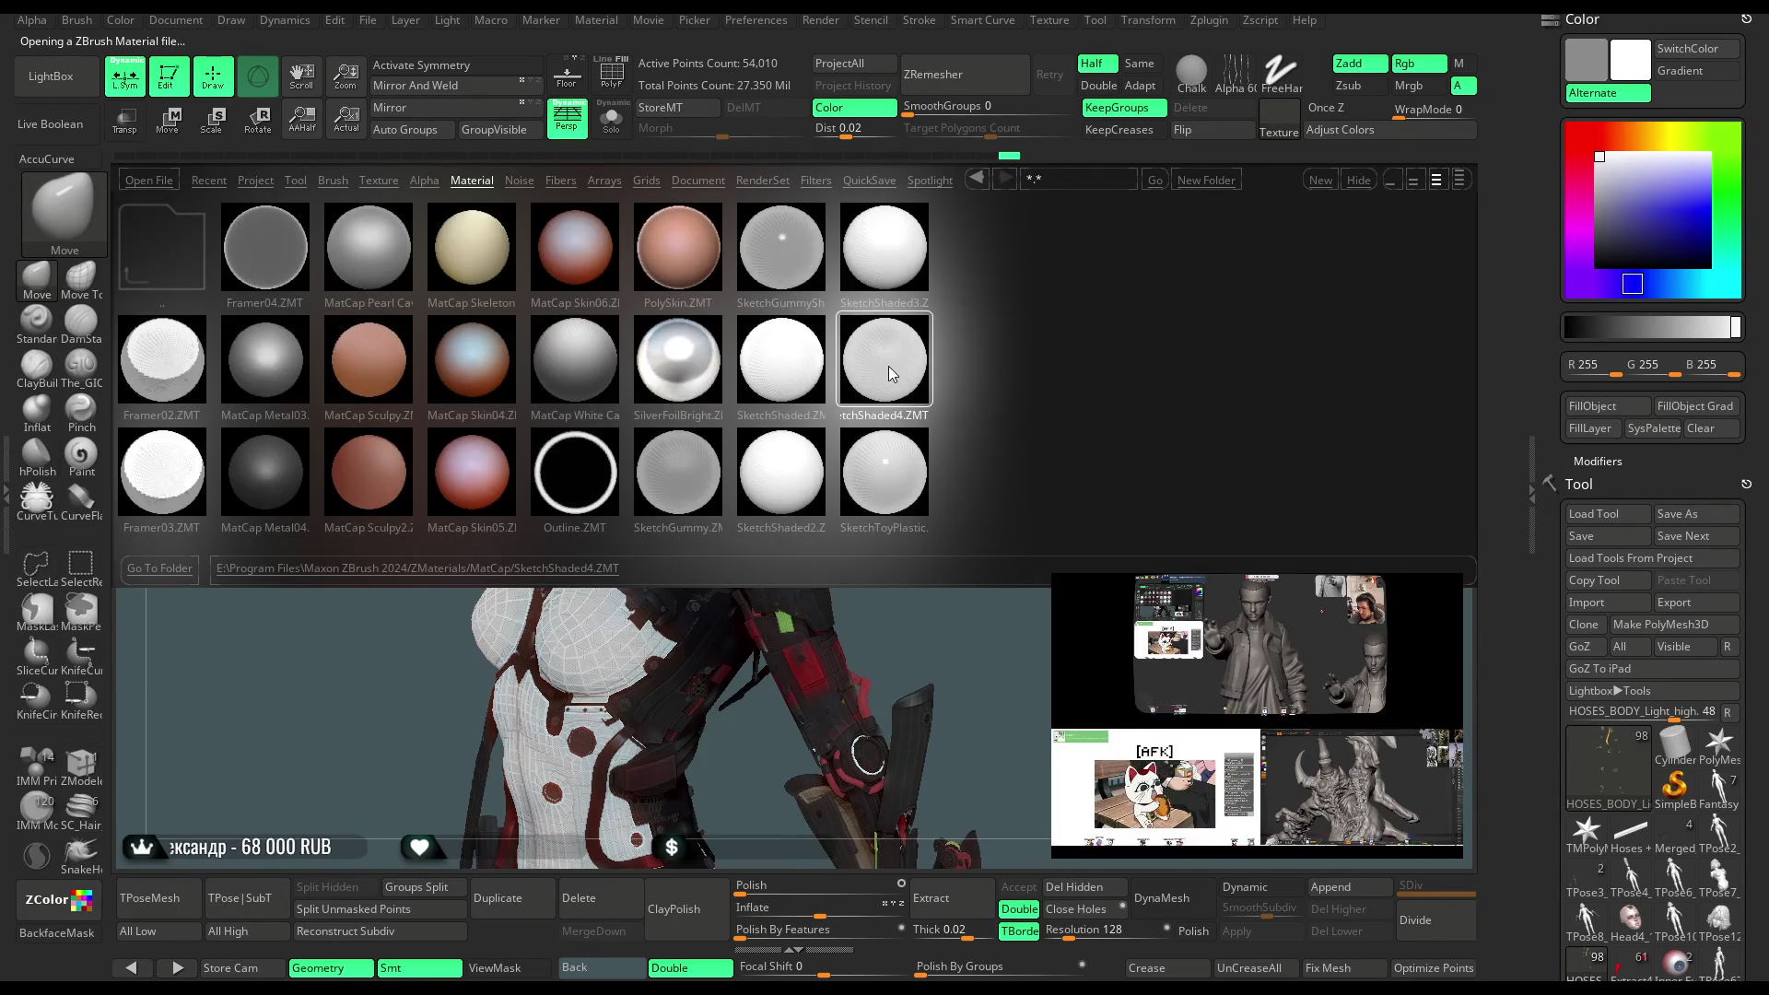
{"action": "double_click", "coordinate": [752, 388]}
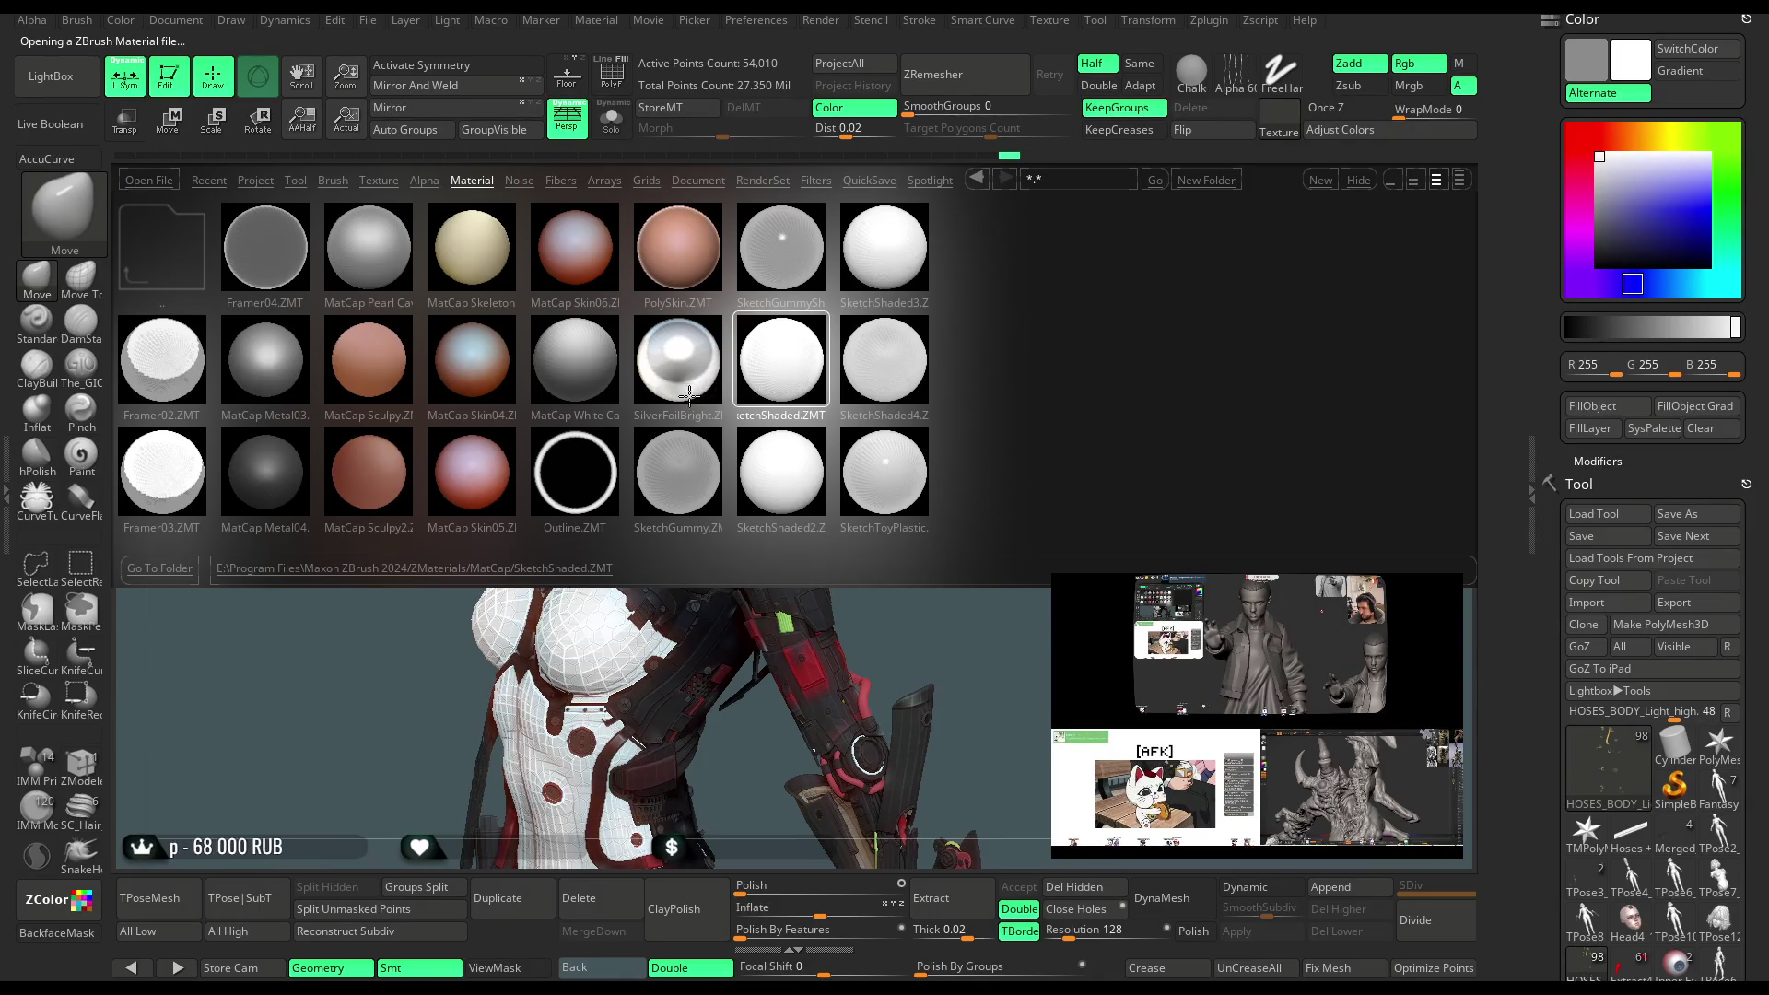
{"action": "left_click", "coordinate": [72, 86]}
Try SketchGummyShiney and MatCap Metal03, then settle on Framer03
{"action": "left_click", "coordinate": [72, 85]}
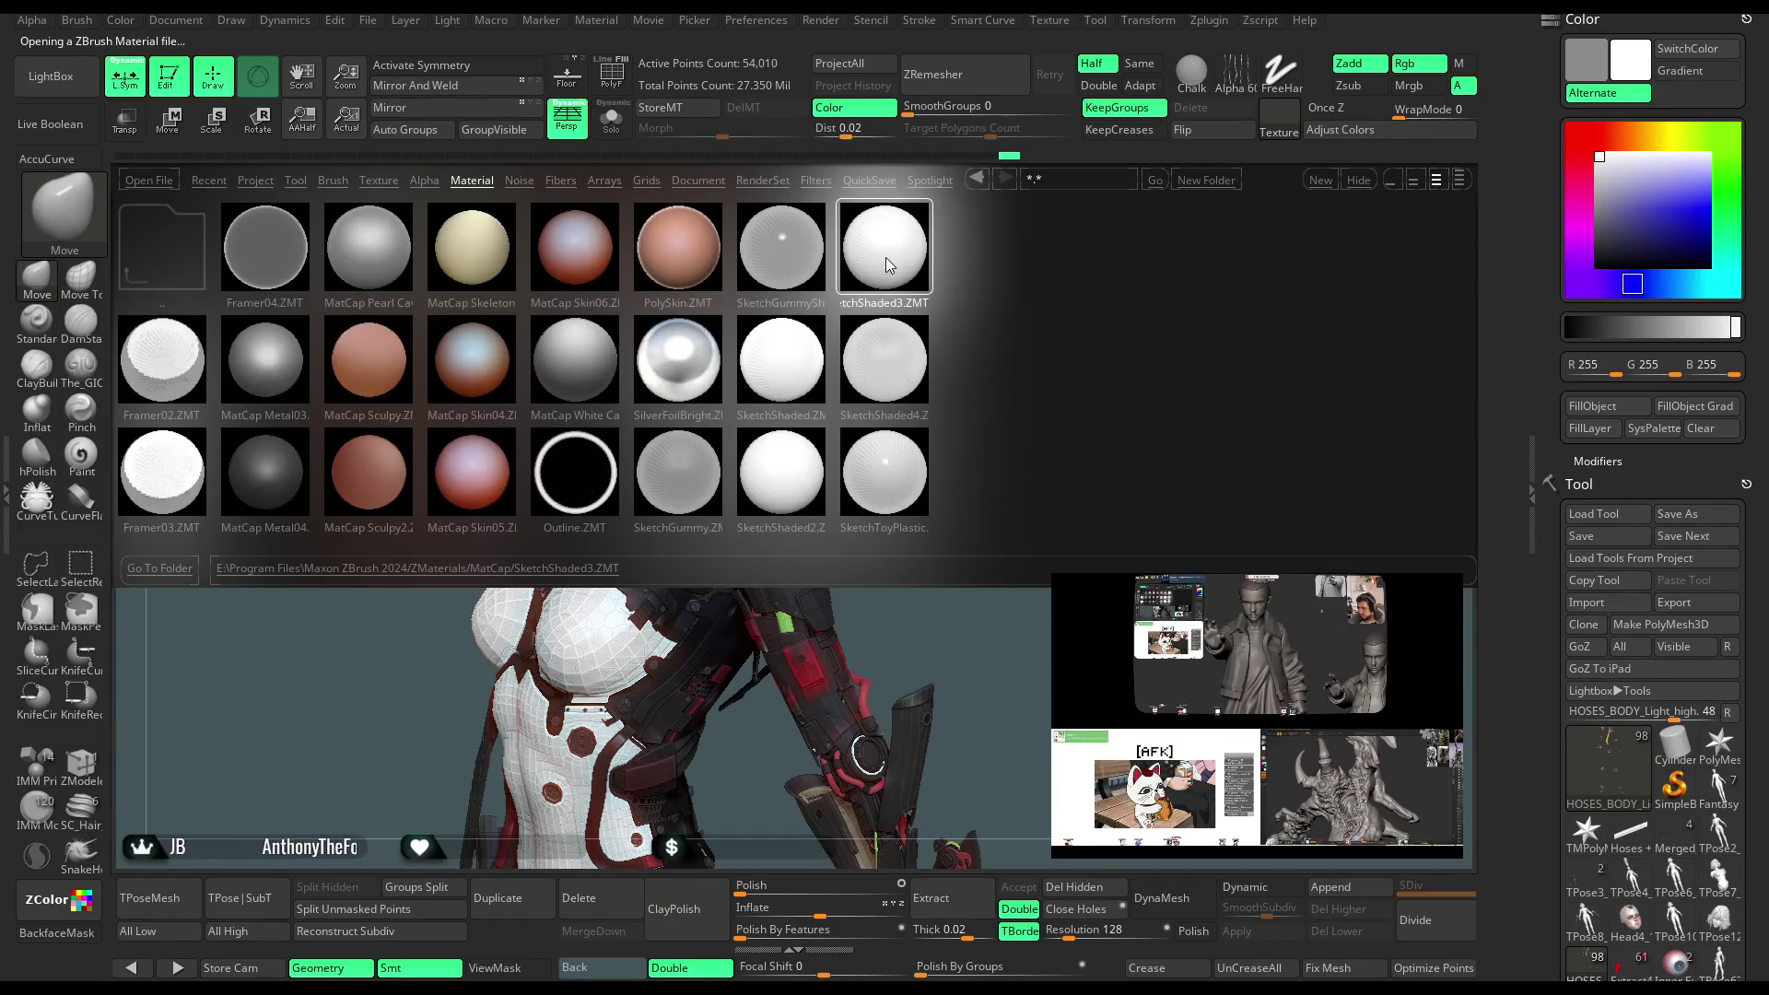
{"action": "double_click", "coordinate": [776, 264]}
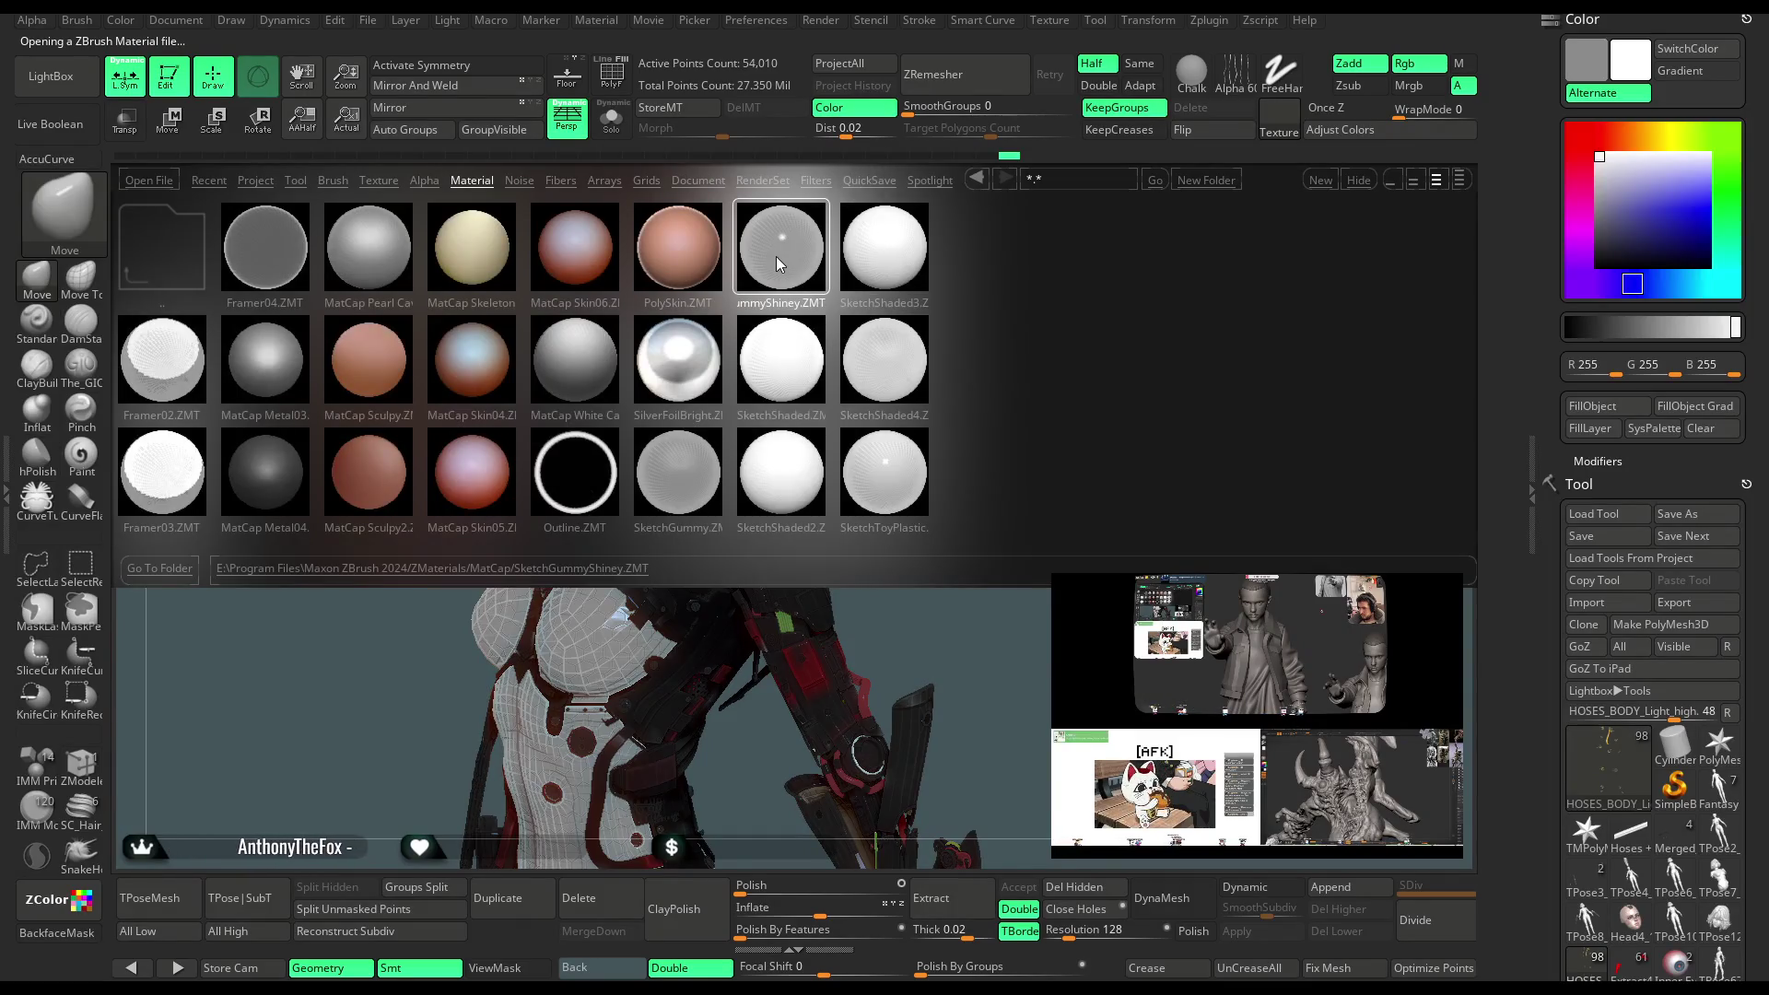
{"action": "double_click", "coordinate": [264, 366]}
{"action": "left_click", "coordinate": [58, 86]}
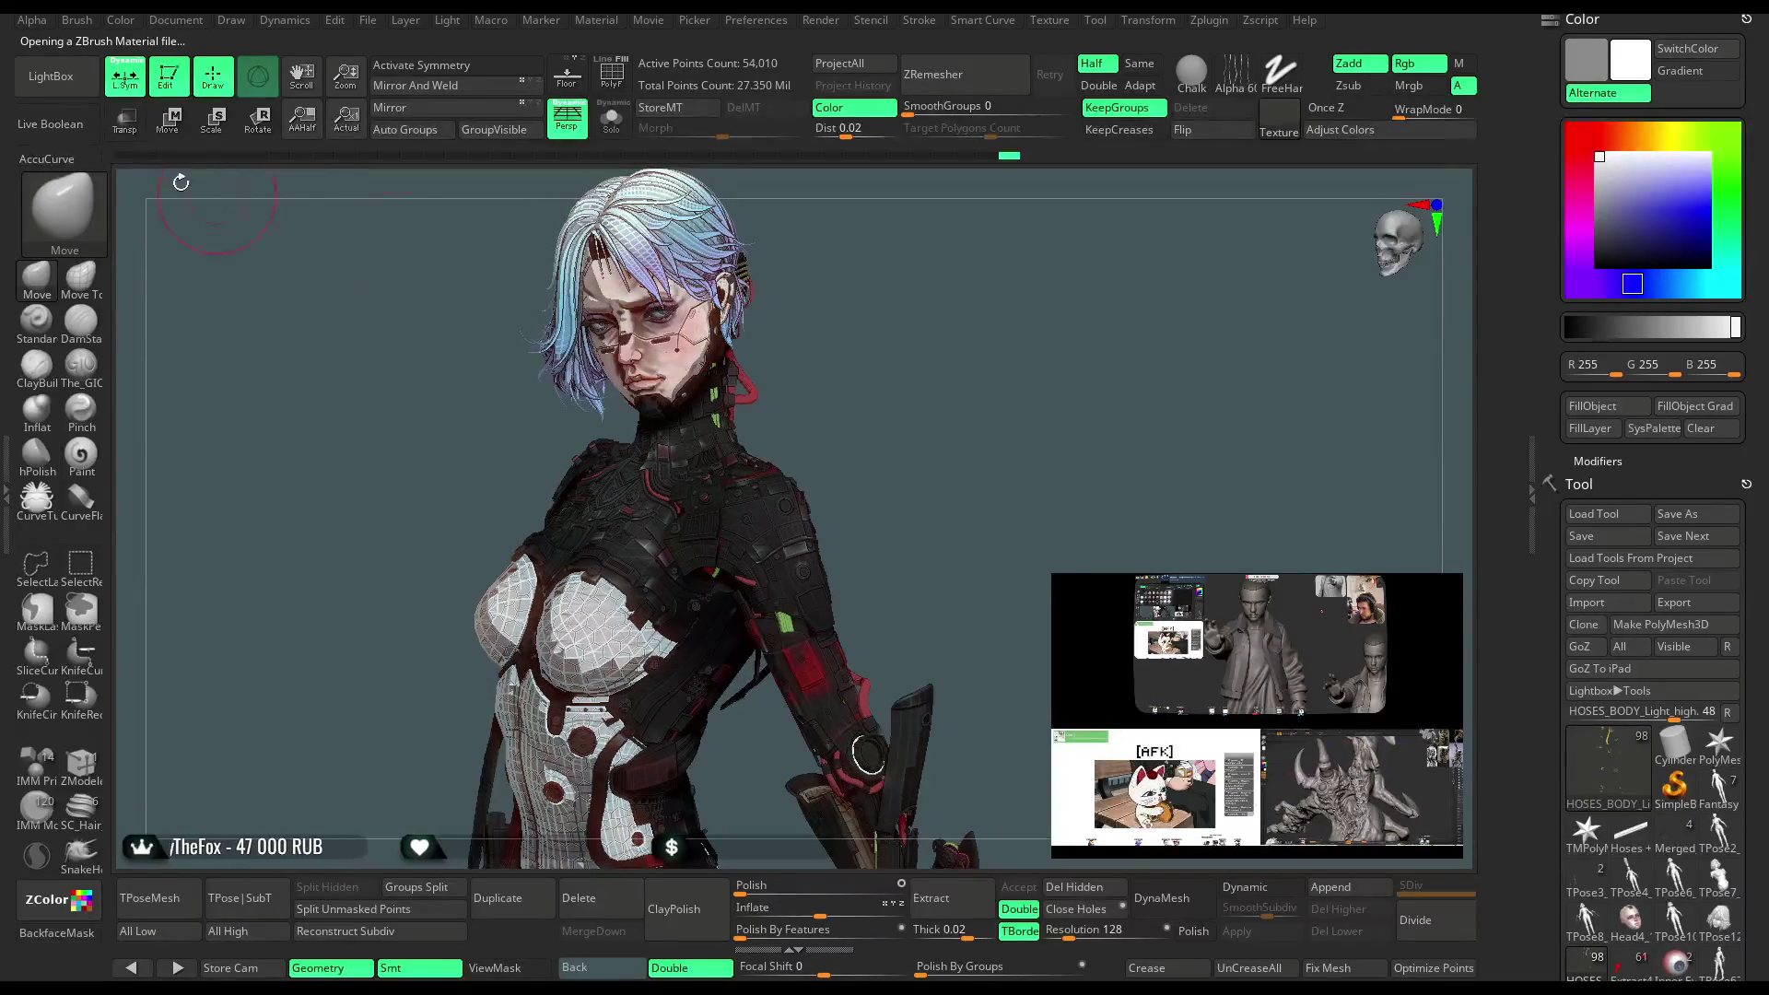
{"action": "left_click", "coordinate": [51, 76]}
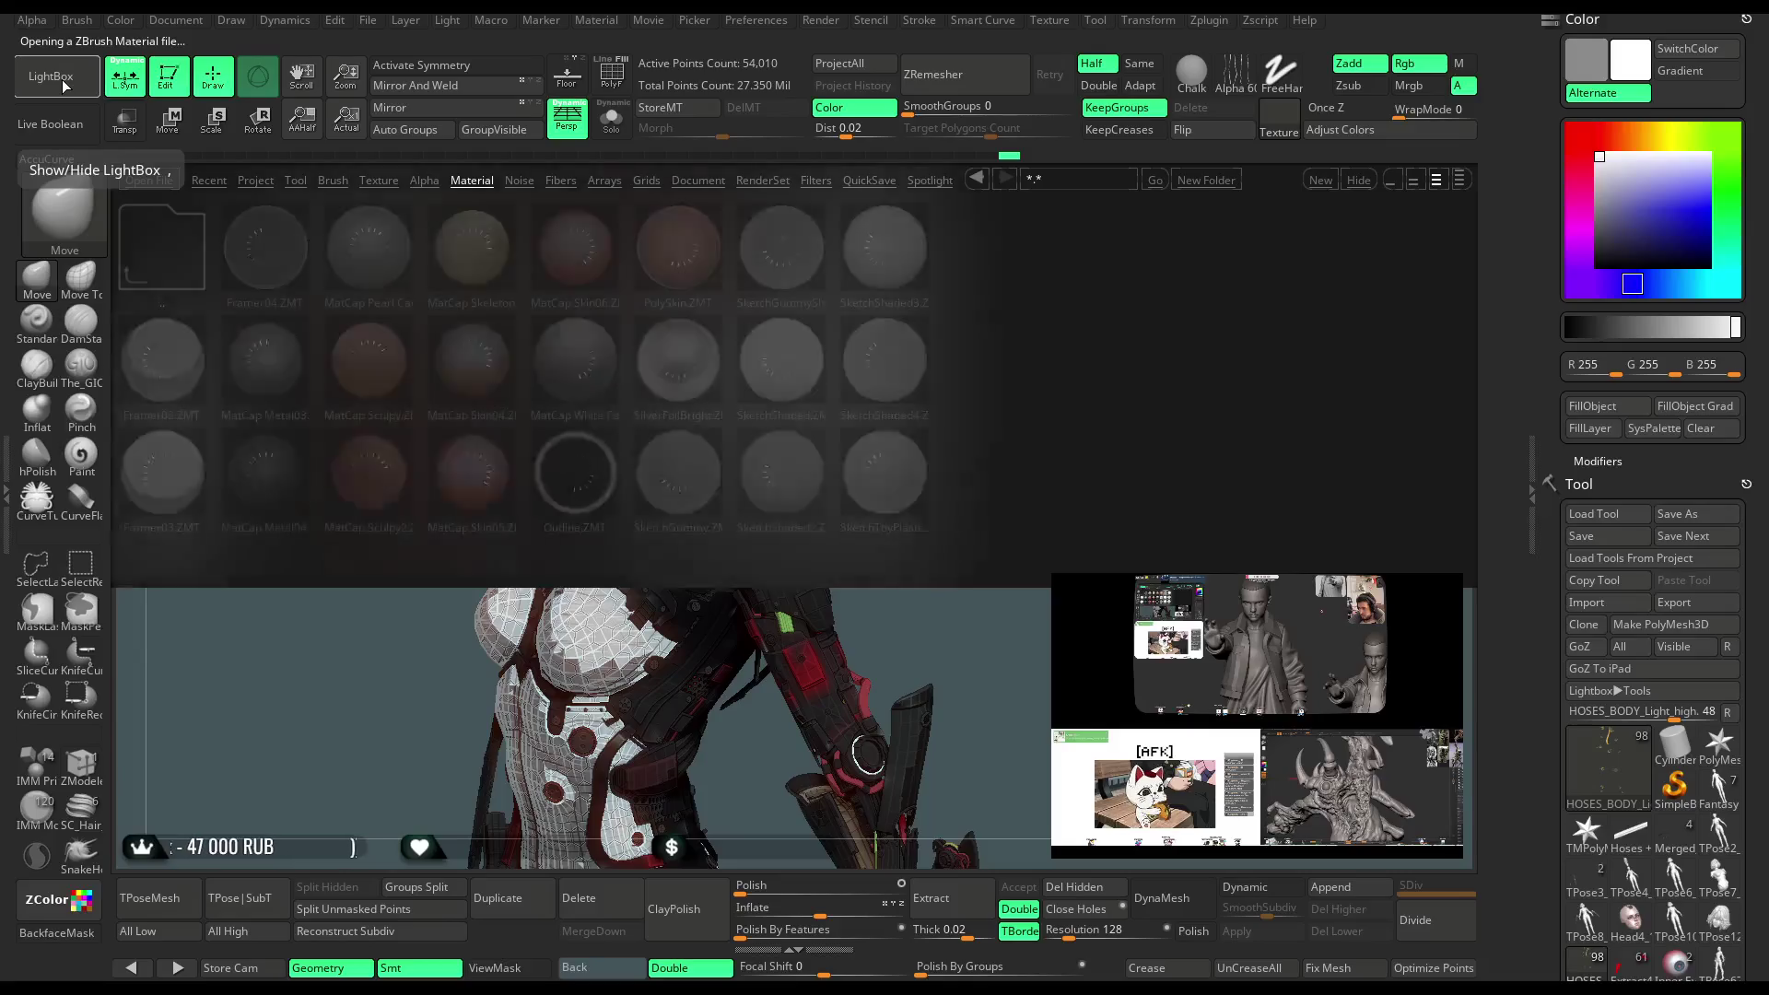
{"action": "double_click", "coordinate": [163, 461]}
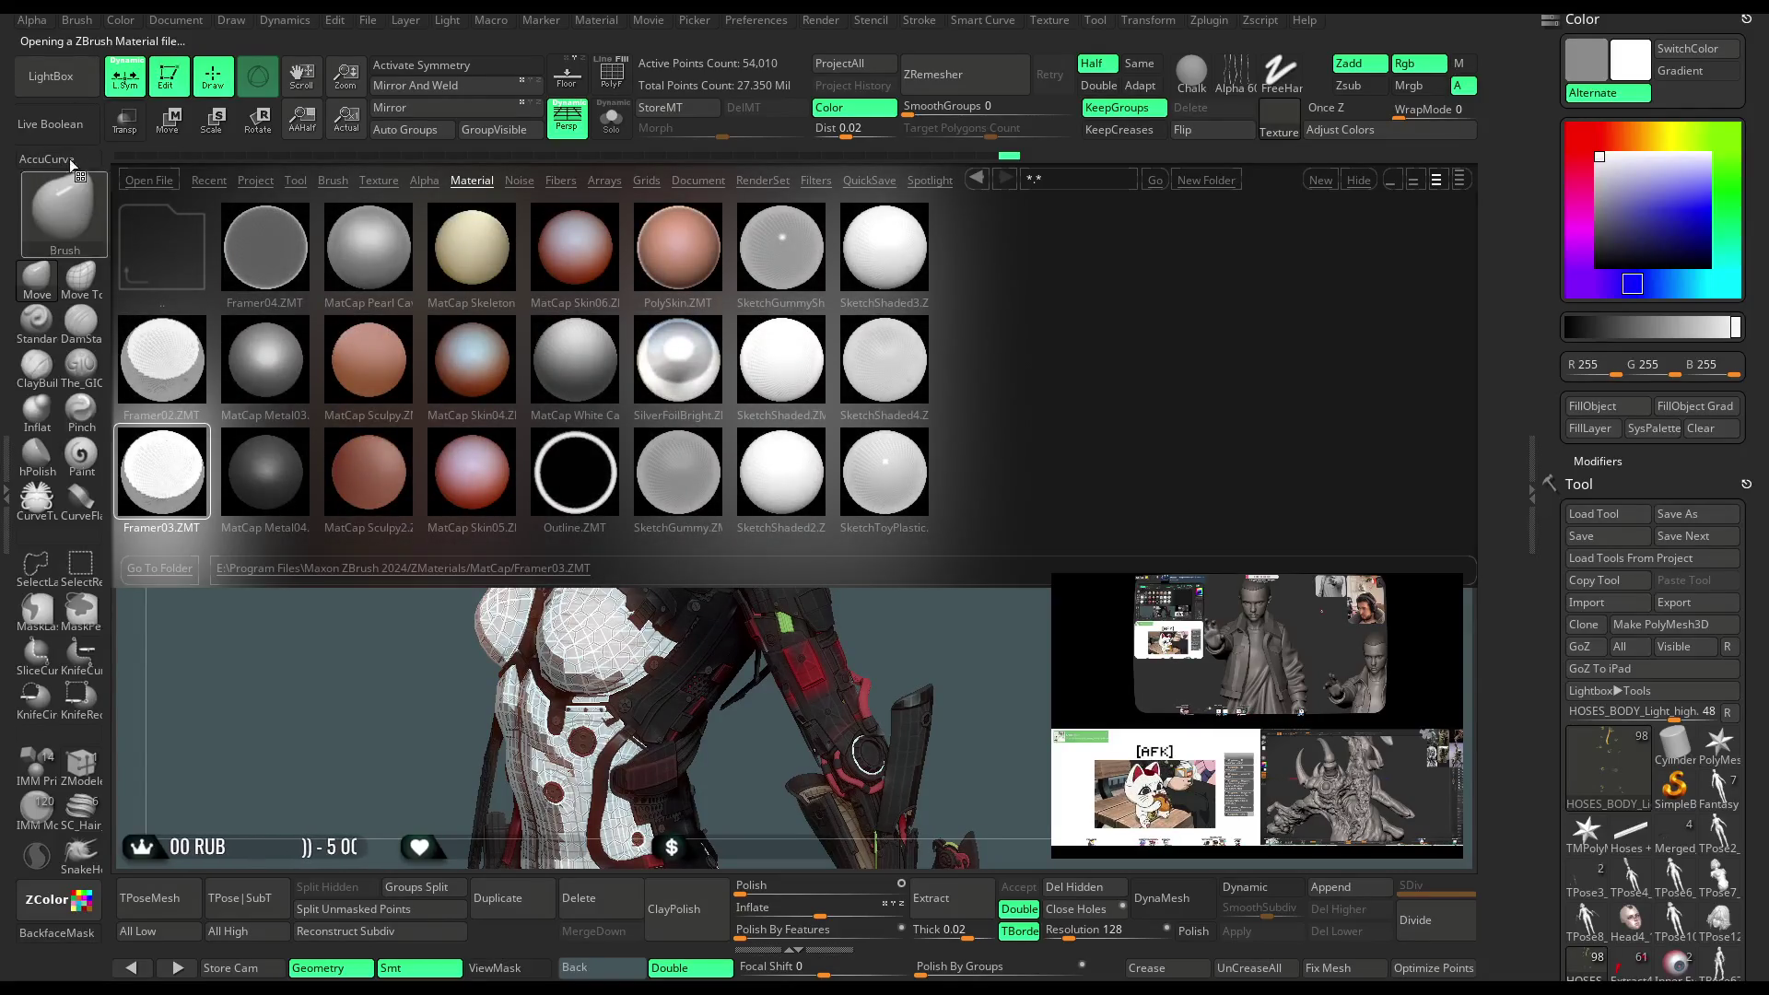
Dock the Framer03 settings and set Cavity Detection to 0.61 and Opacity to 75
{"action": "left_click", "coordinate": [50, 76]}
{"action": "left_click", "coordinate": [596, 19]}
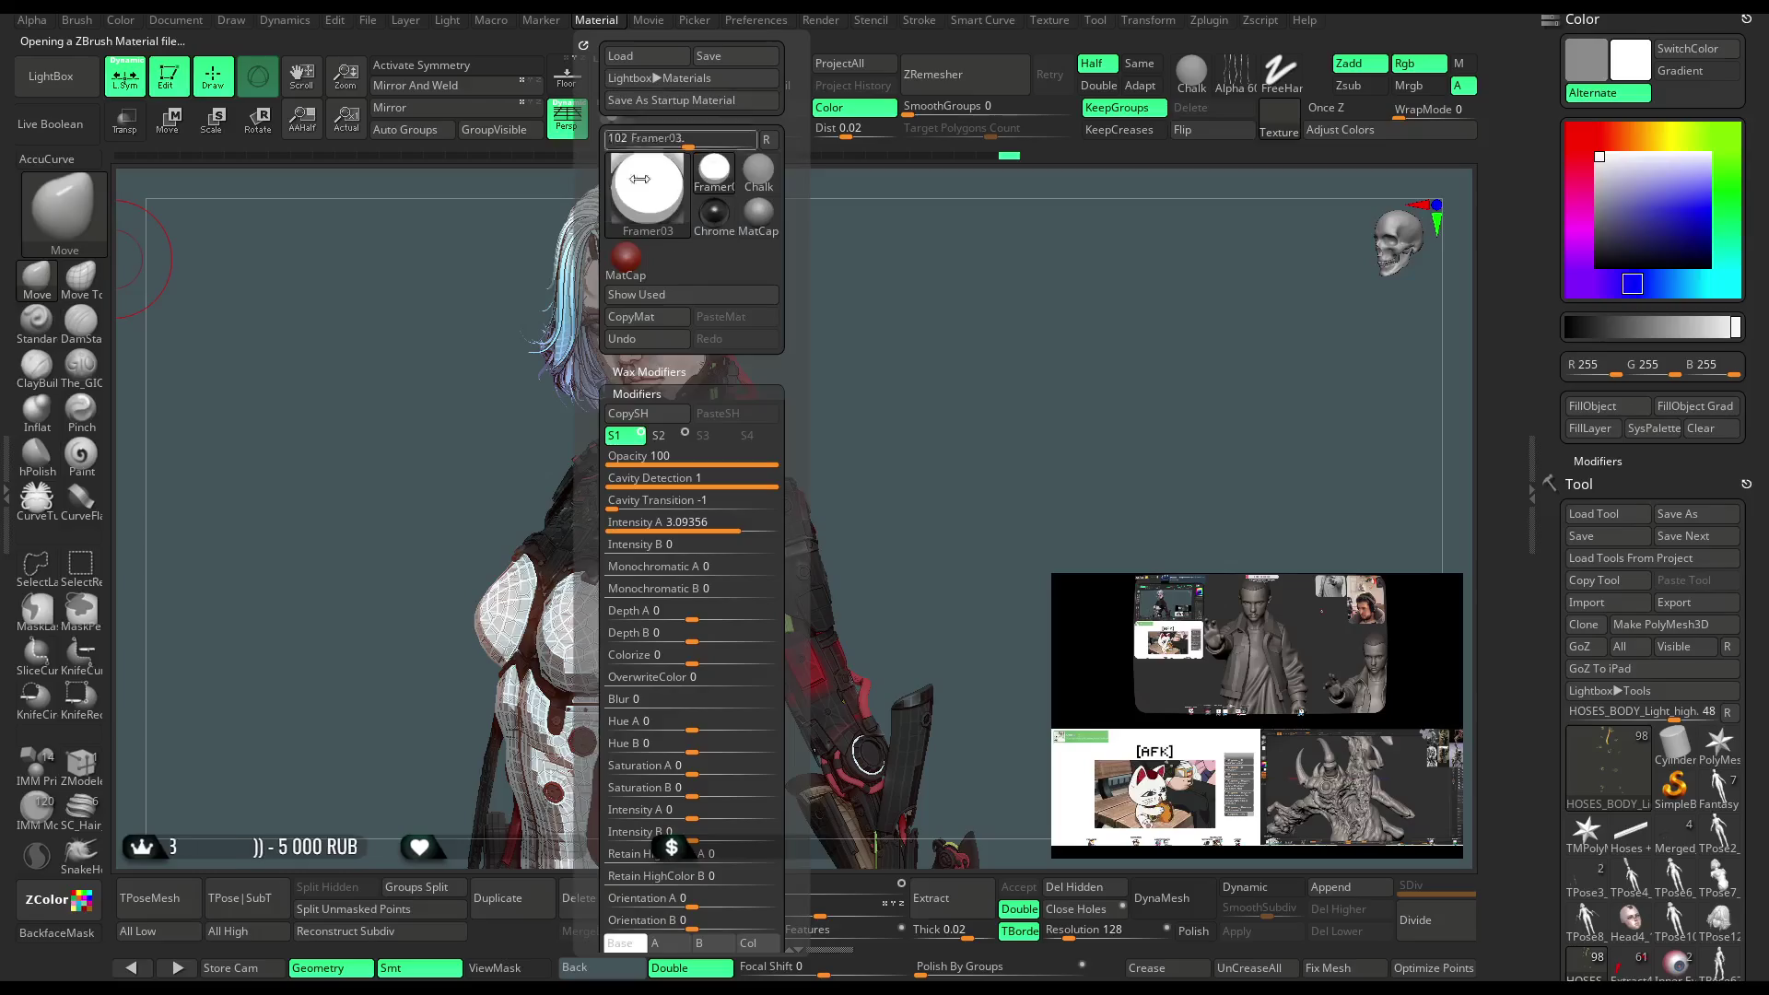
{"action": "left_click_drag", "start_coordinate": [735, 529], "coordinate": [700, 529]}
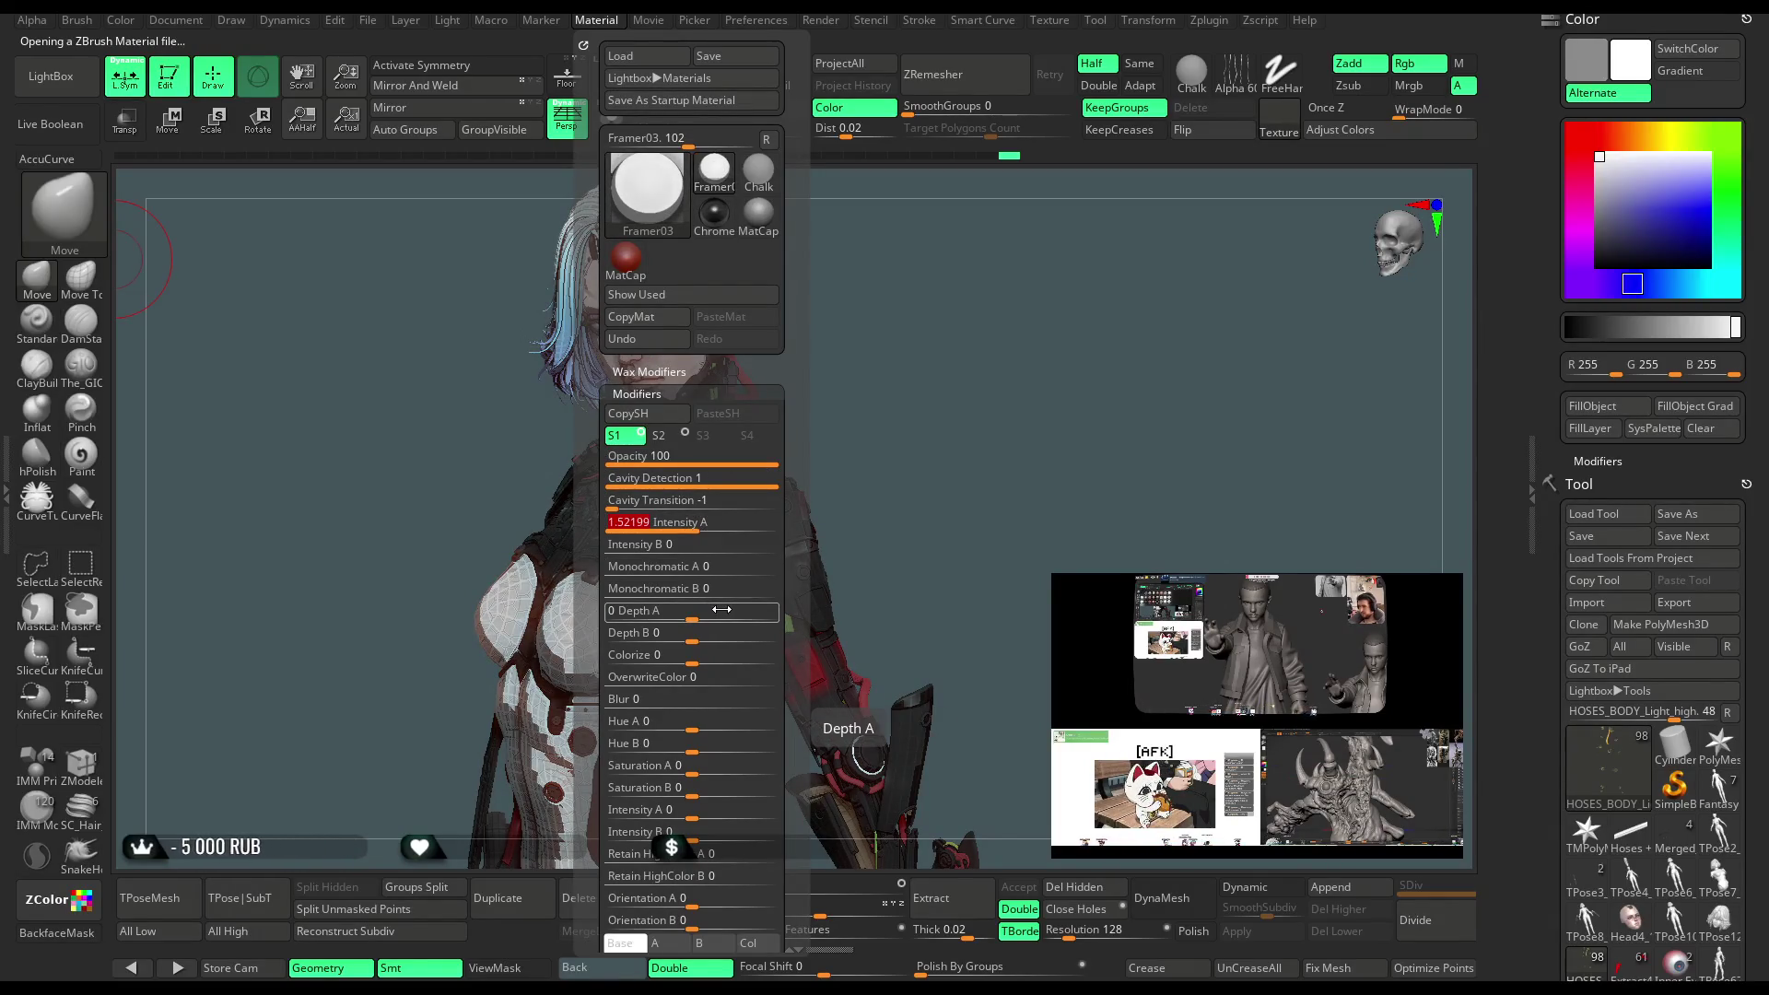
{"action": "left_click", "coordinate": [595, 20]}
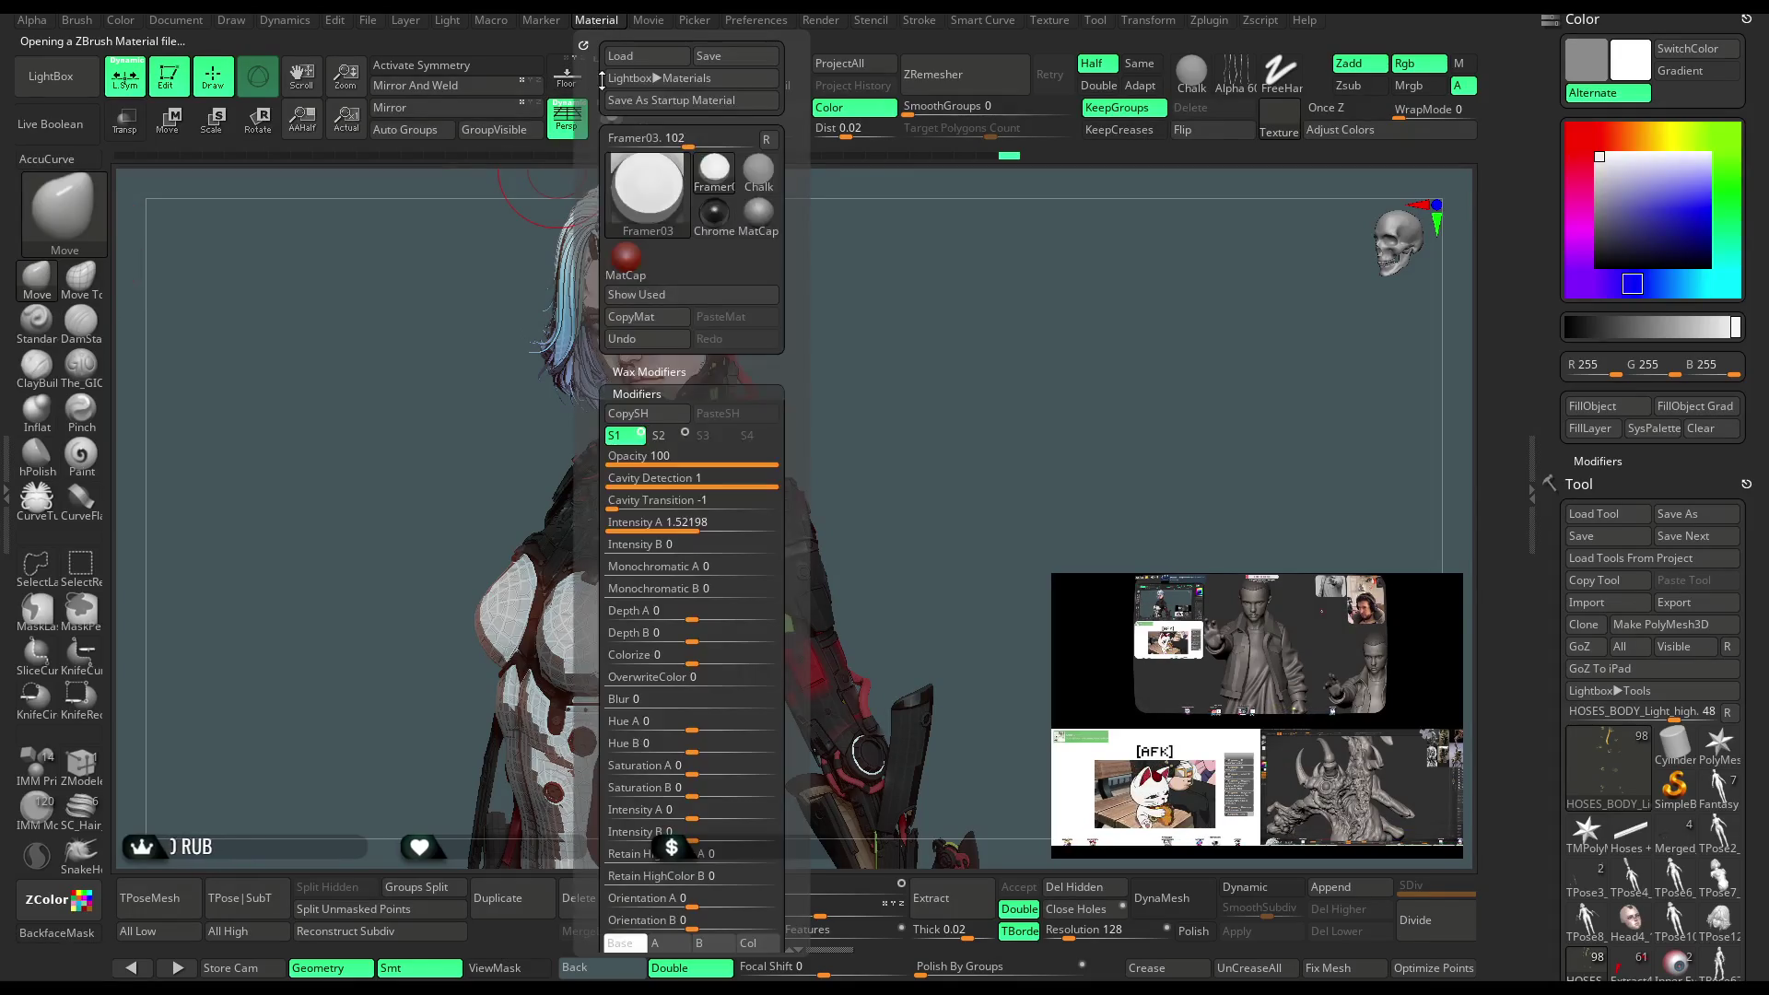
{"action": "left_click_drag", "start_coordinate": [582, 44], "coordinate": [36, 212]}
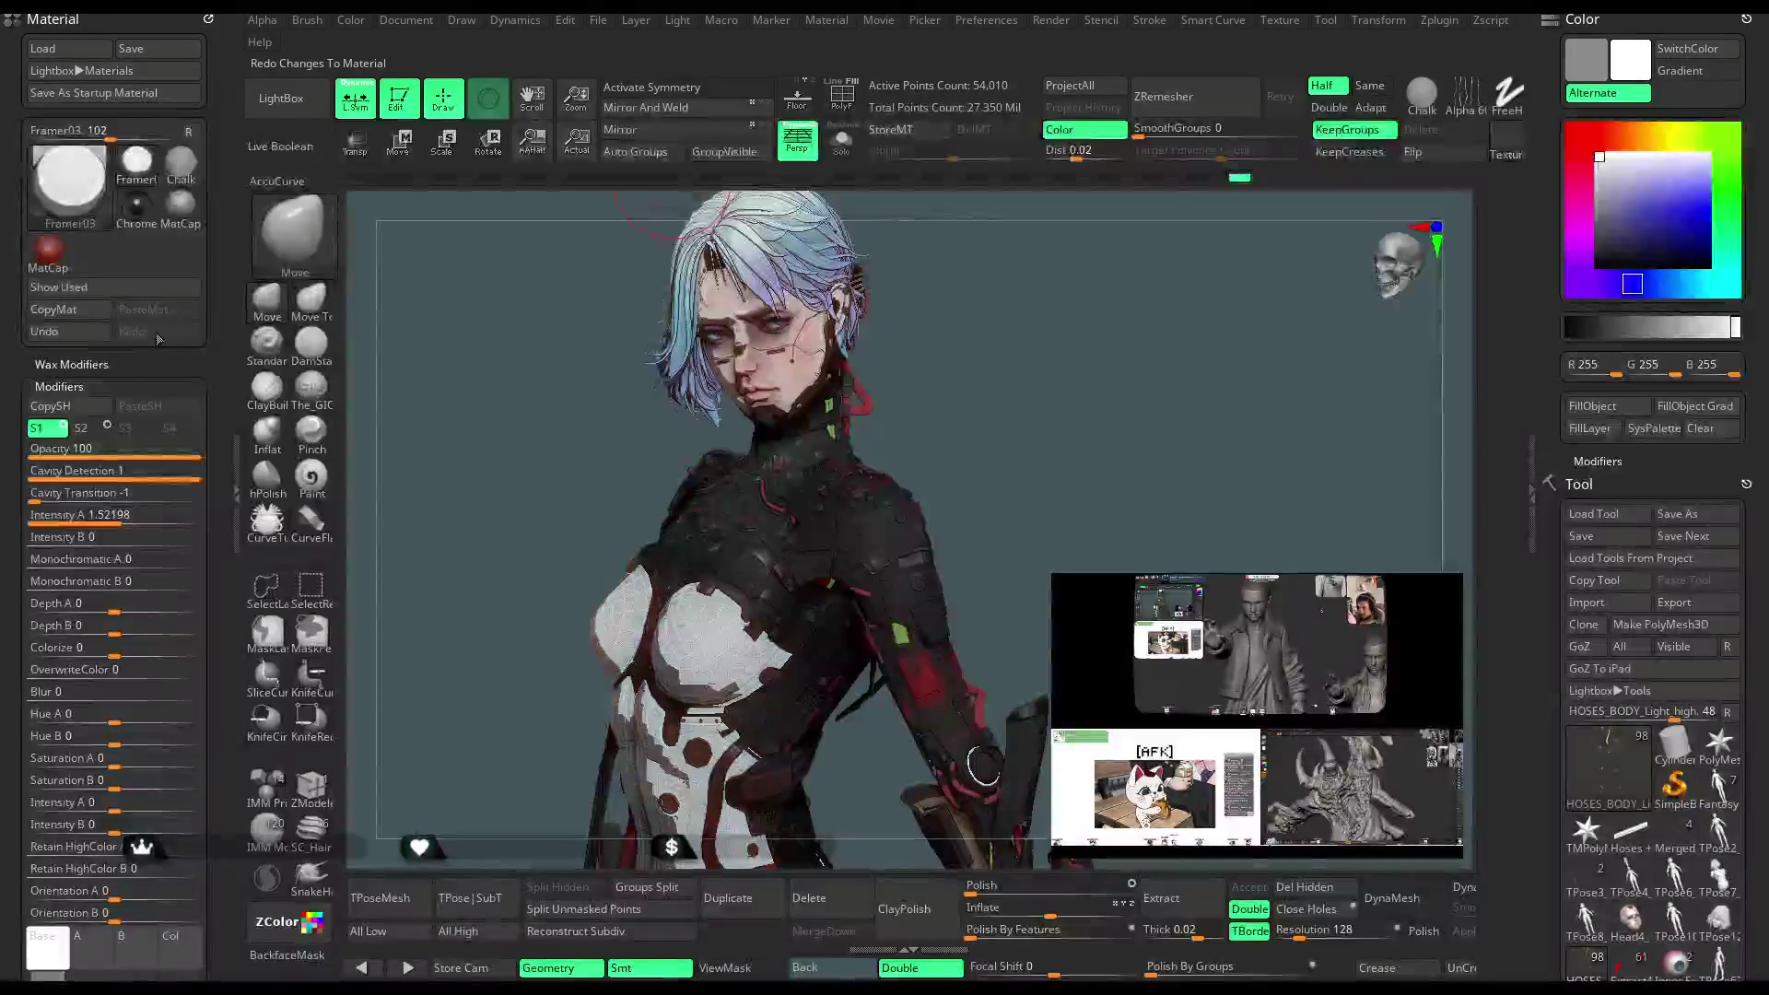
{"action": "left_click_drag", "start_coordinate": [152, 478], "coordinate": [129, 479]}
{"action": "left_click", "coordinate": [147, 452]}
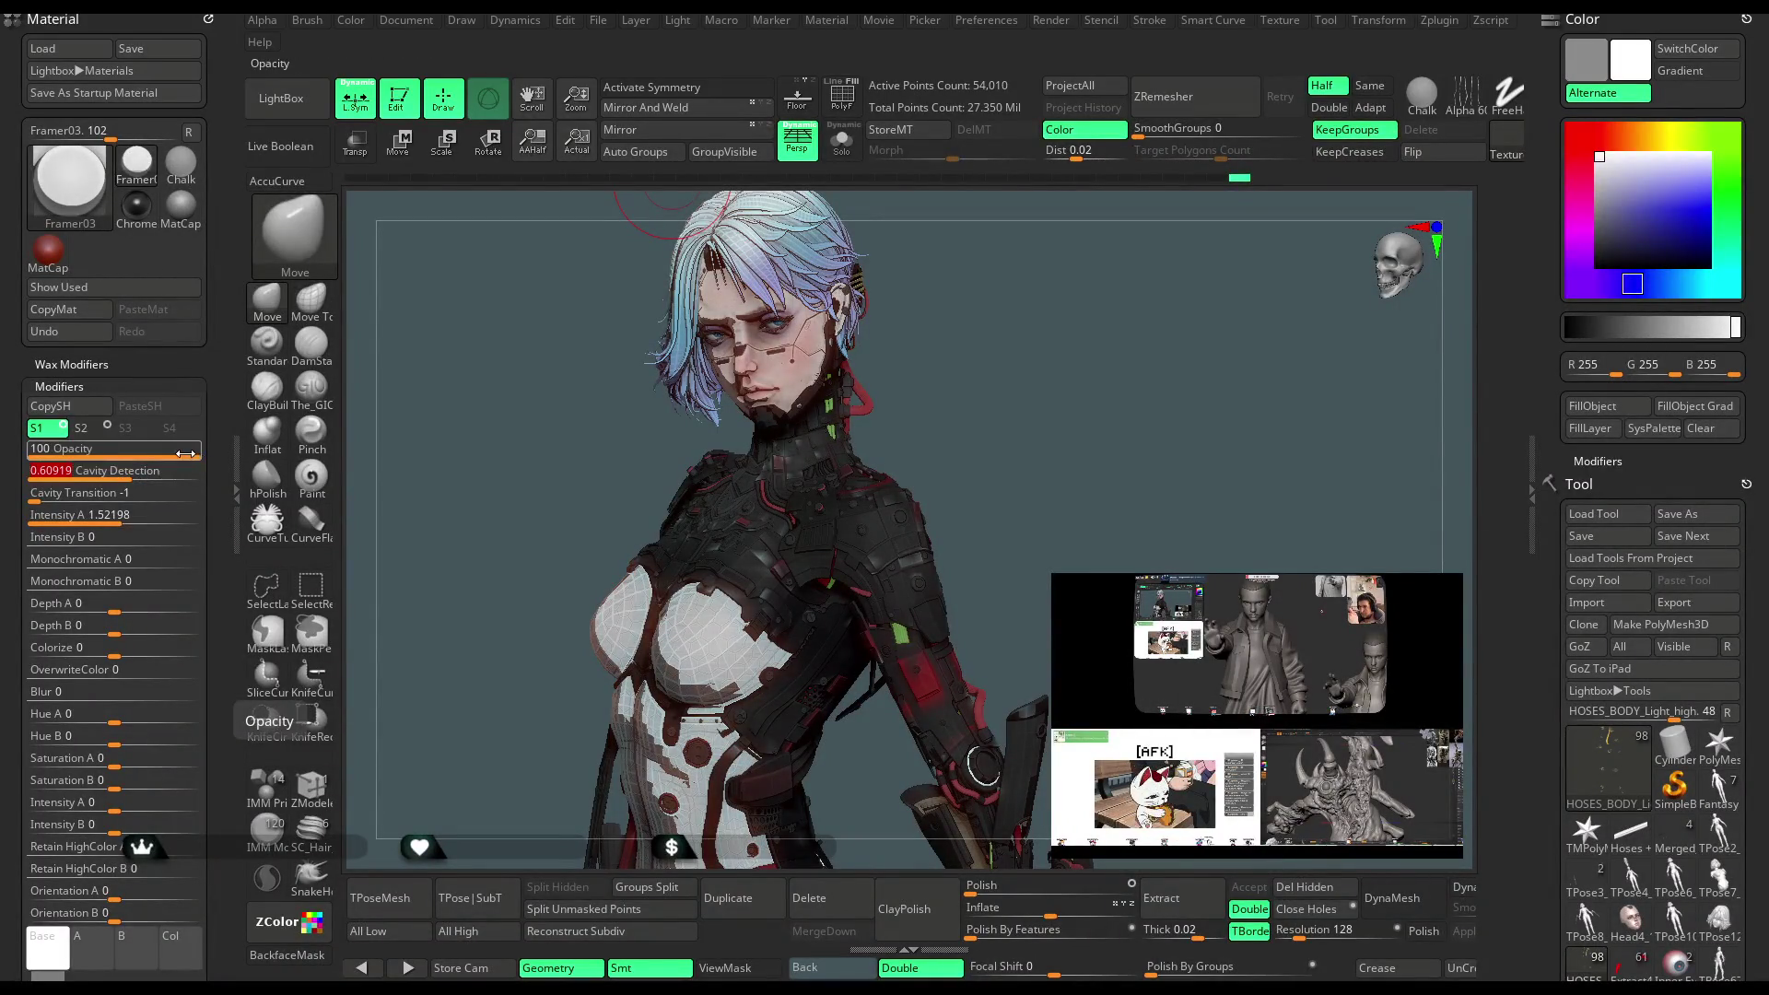
{"action": "left_click", "coordinate": [147, 450]}
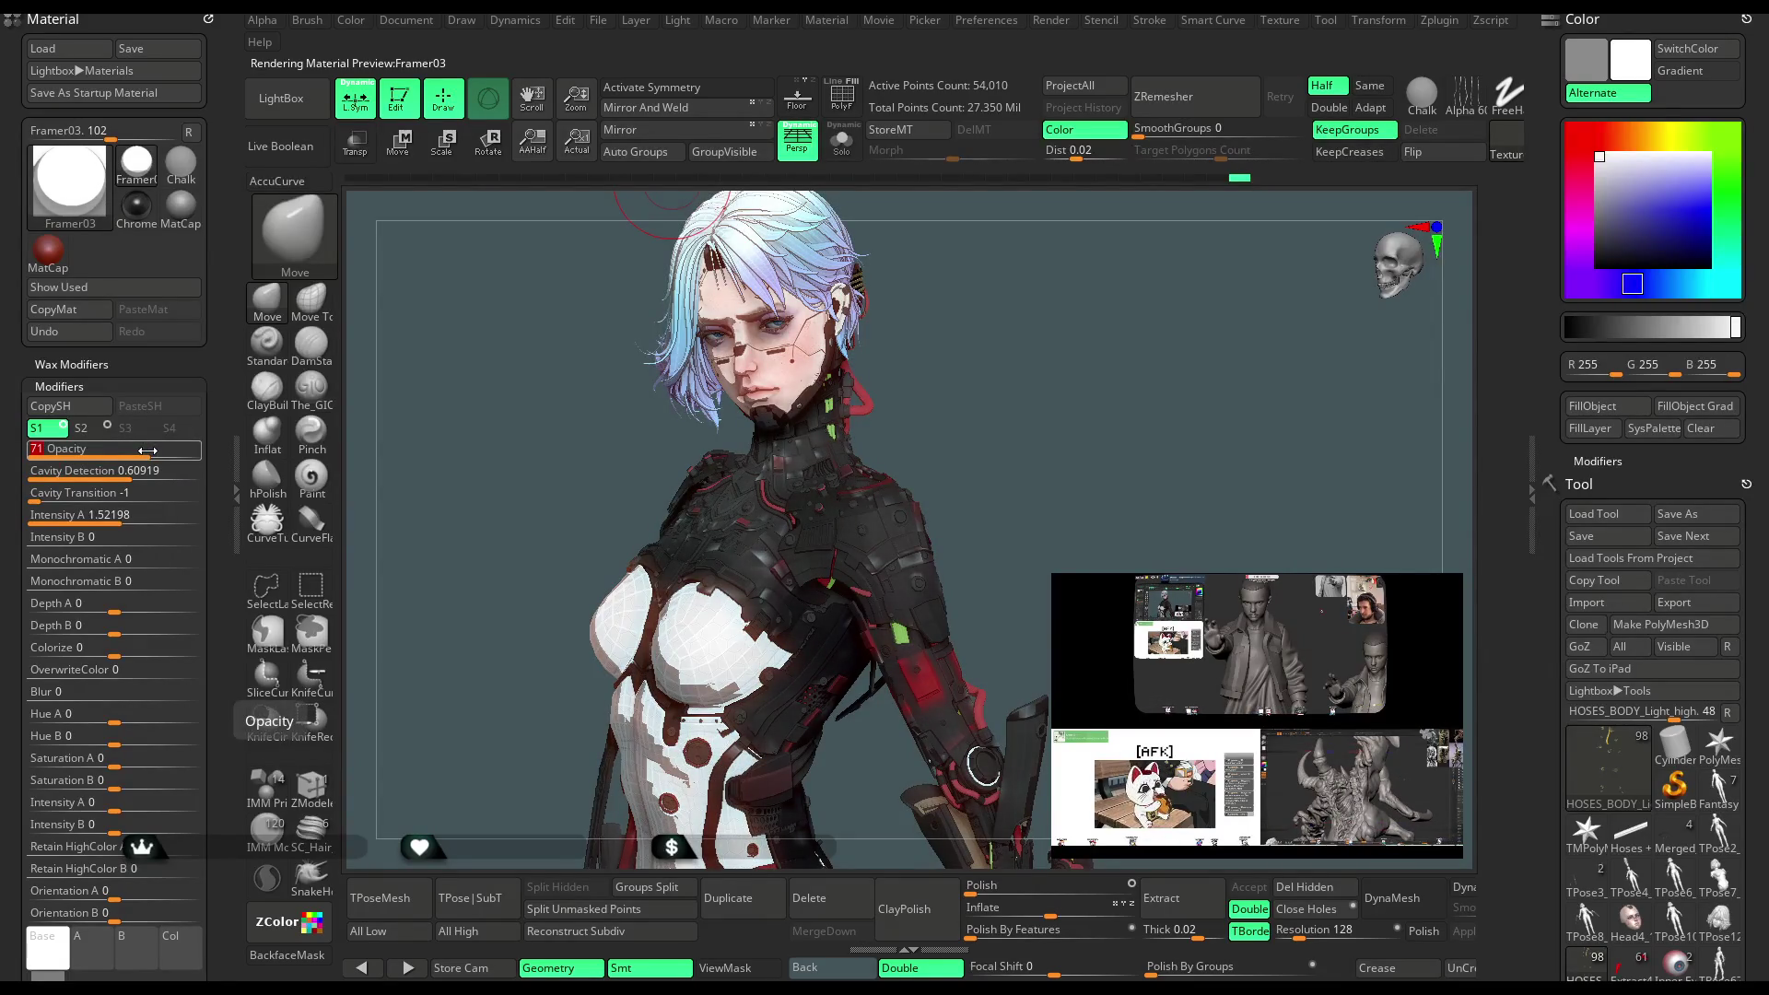
{"action": "left_click", "coordinate": [159, 452]}
Set Intensity A 0.79, Intensity B 0.16, Depth A -0.44, add Monochromatic A/B, shift Hue A negative
{"action": "left_click", "coordinate": [97, 519]}
{"action": "left_click", "coordinate": [72, 541]}
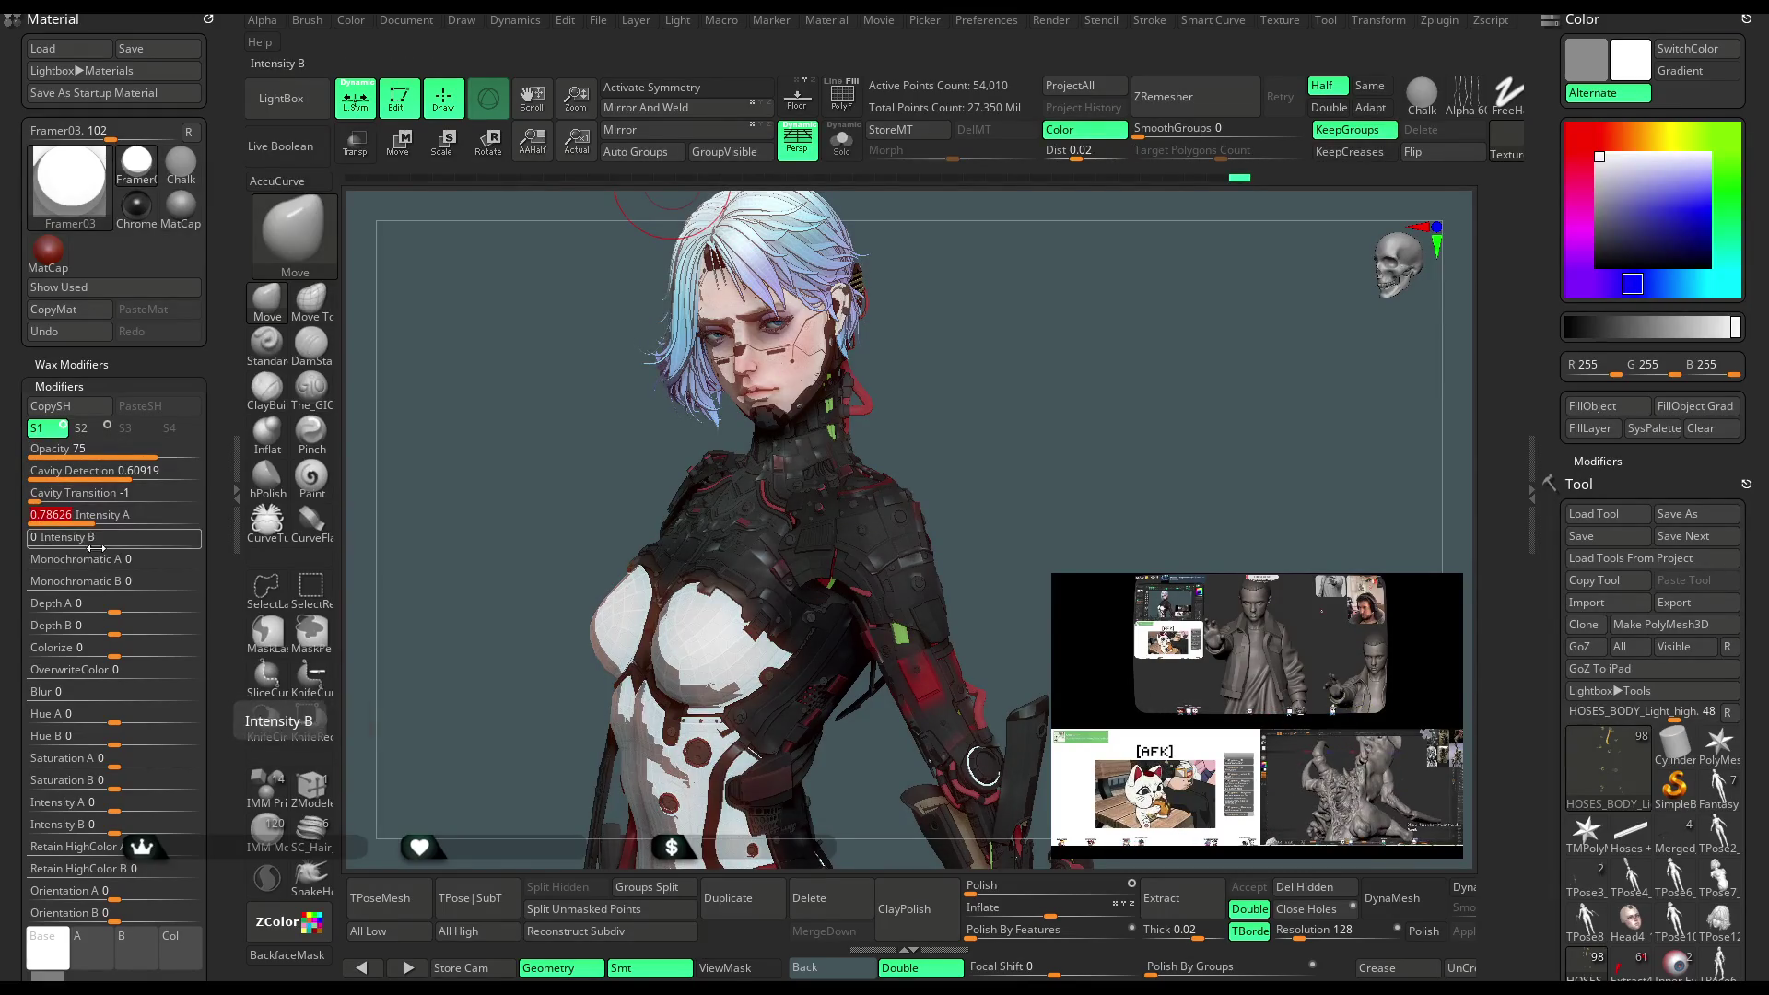
{"action": "left_click_drag", "start_coordinate": [72, 544], "coordinate": [70, 545]}
{"action": "left_click", "coordinate": [74, 559]}
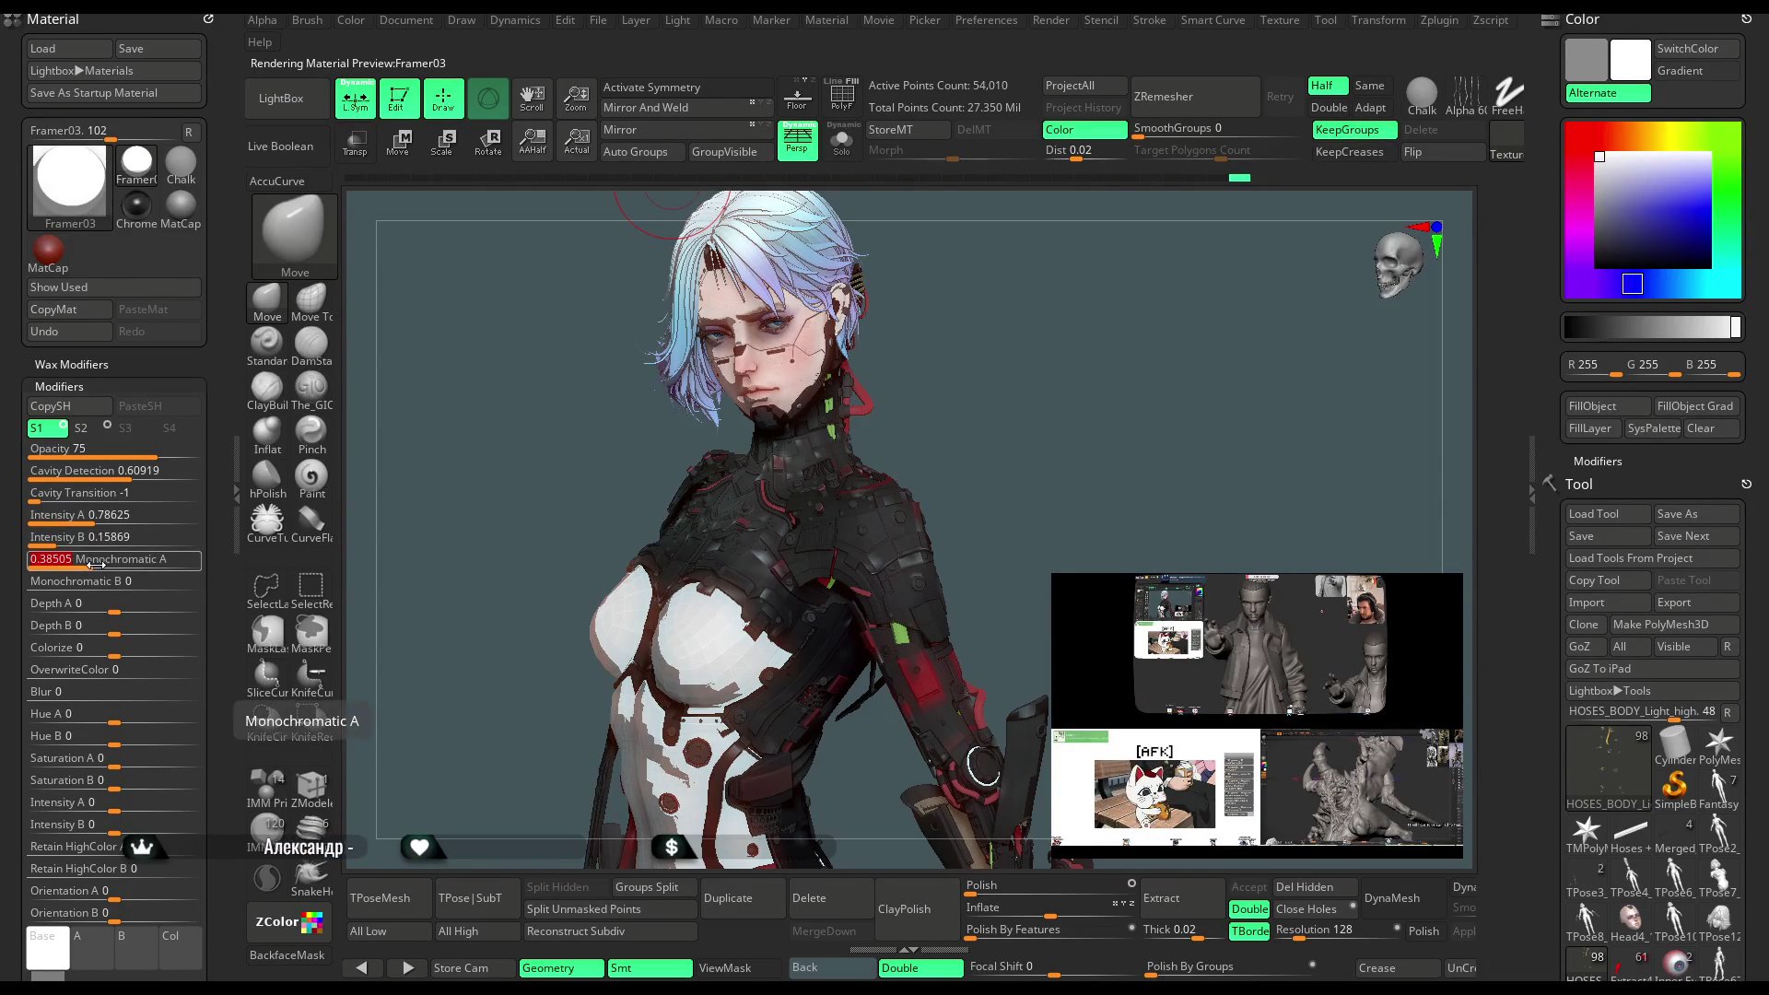
{"action": "left_click", "coordinate": [89, 582]}
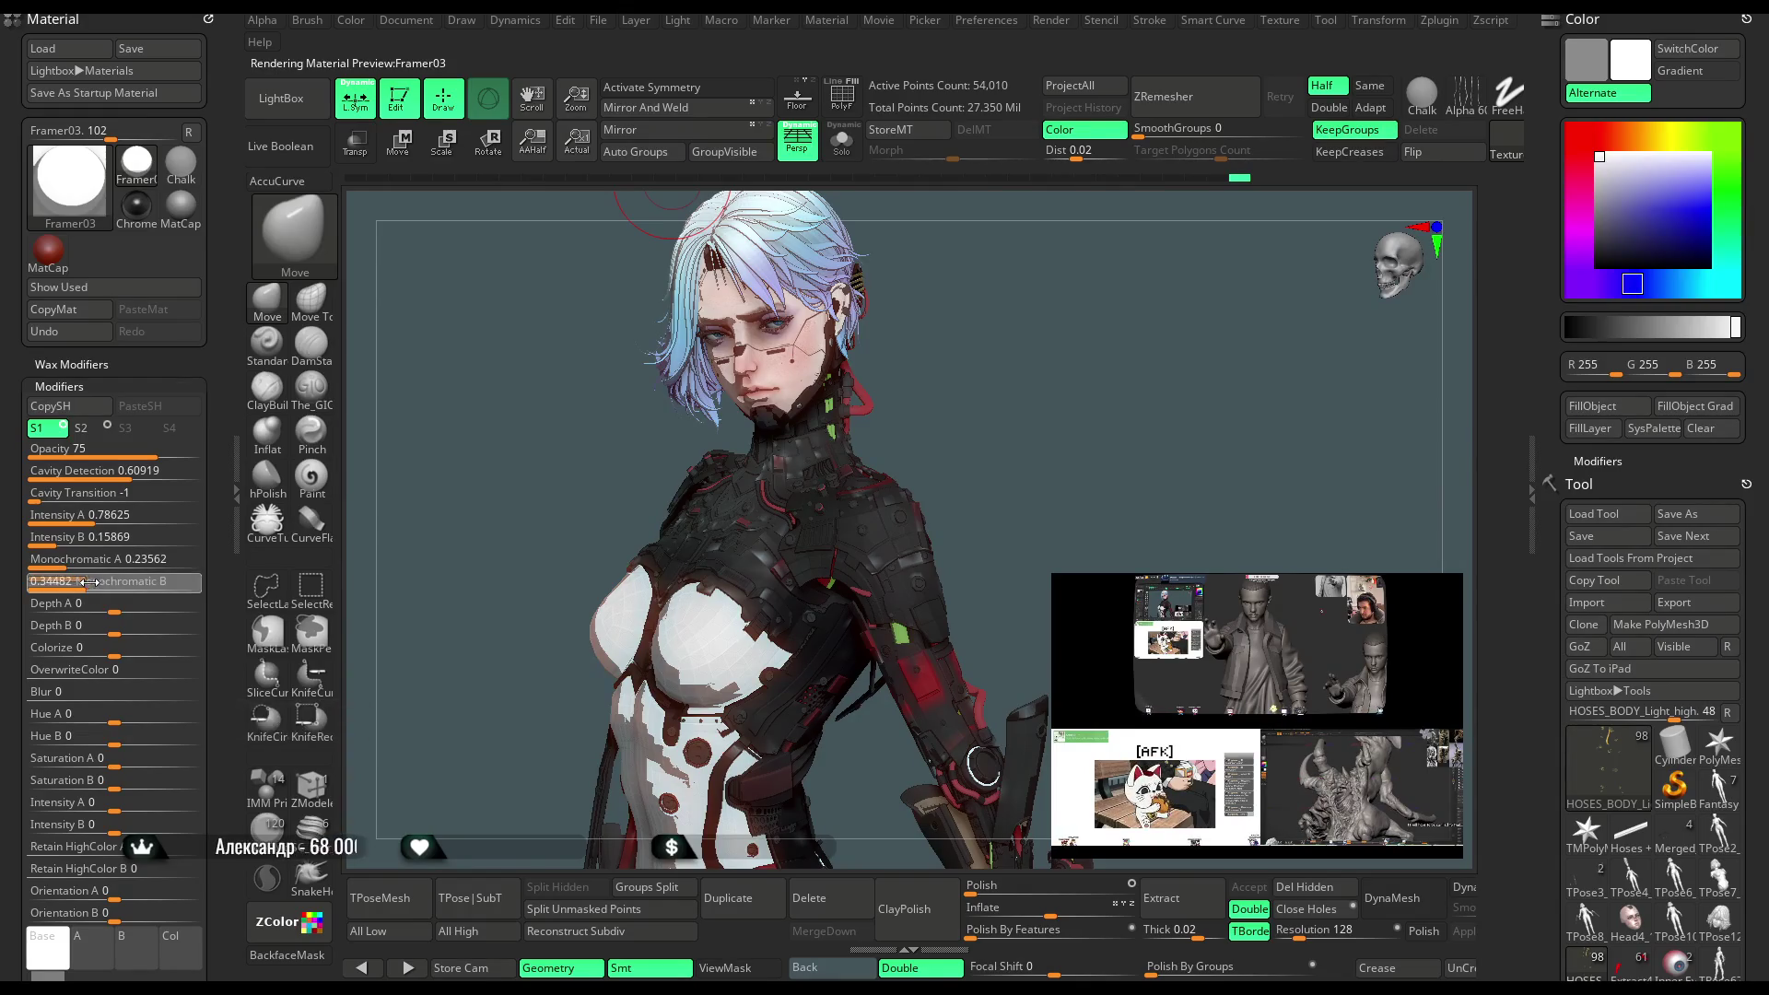
{"action": "left_click", "coordinate": [85, 606]}
{"action": "left_click_drag", "start_coordinate": [84, 609], "coordinate": [106, 610]}
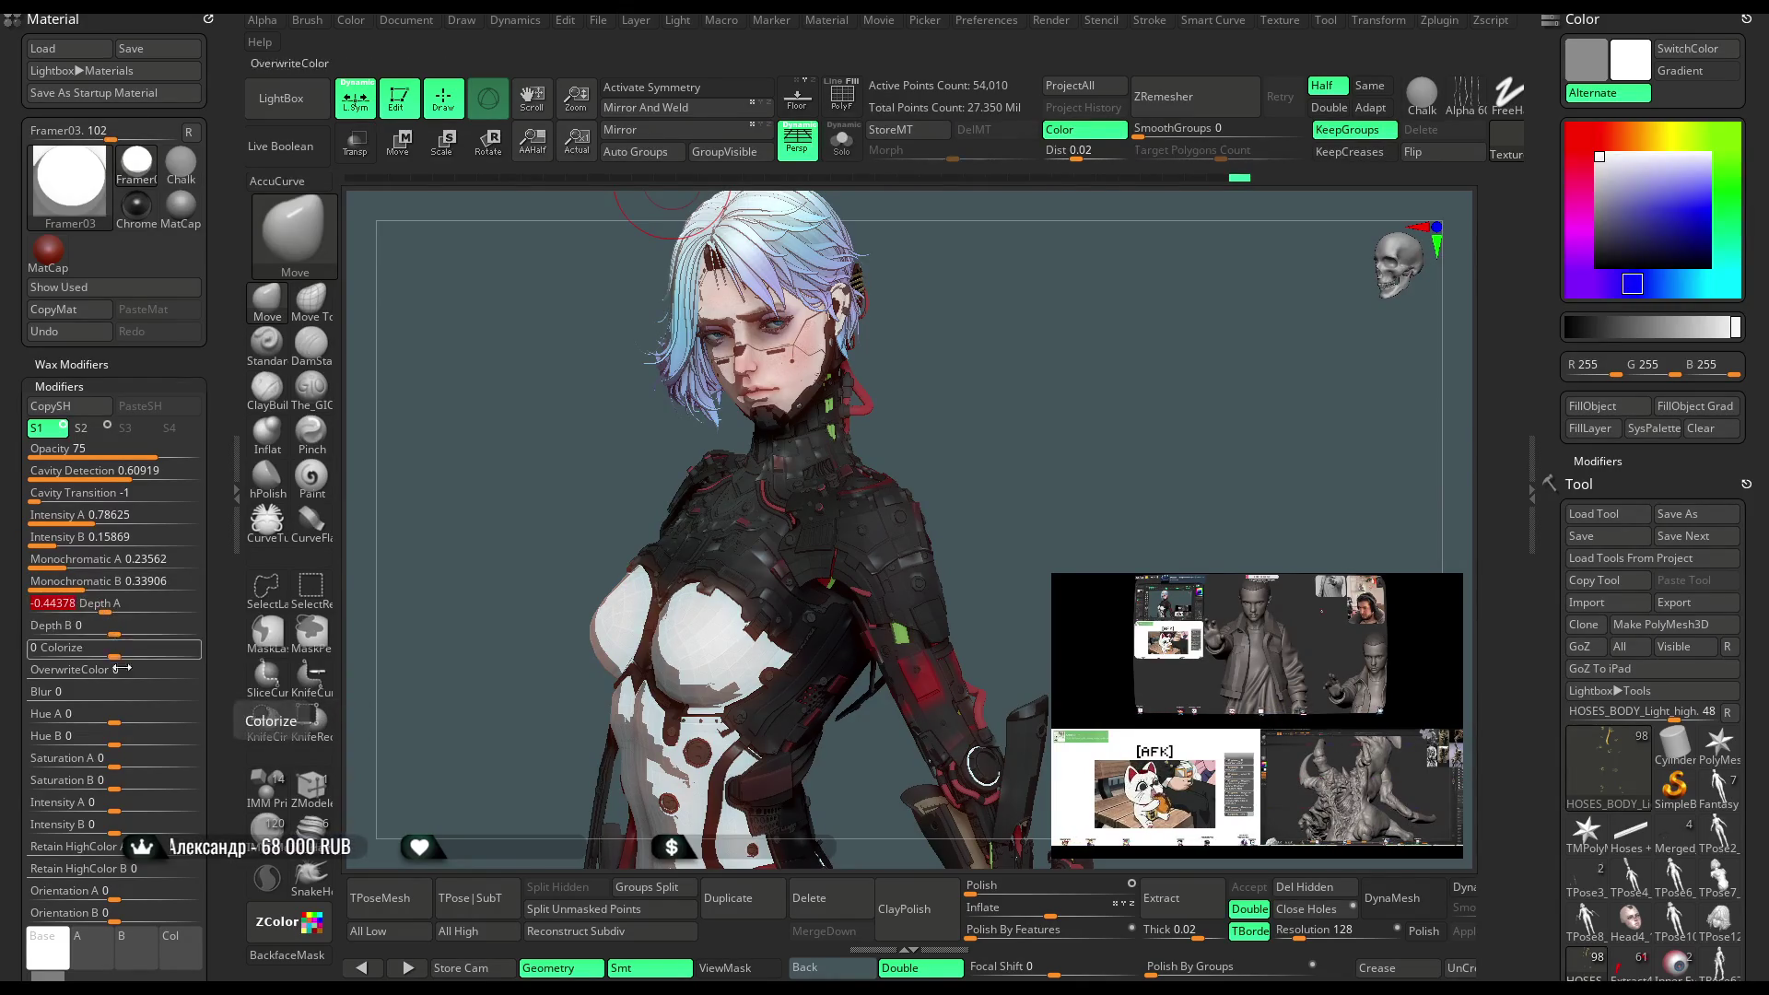
{"action": "left_click", "coordinate": [112, 714]}
{"action": "scroll", "coordinate": [123, 805], "scroll_direction": "down", "scroll_amount": 1}
{"action": "mouse_move", "coordinate": [1013, 526]}
{"action": "left_mouse_down"}
{"action": "mouse_move", "coordinate": [1055, 488]}
{"action": "mouse_move", "coordinate": [1025, 474]}
{"action": "left_mouse_up"}
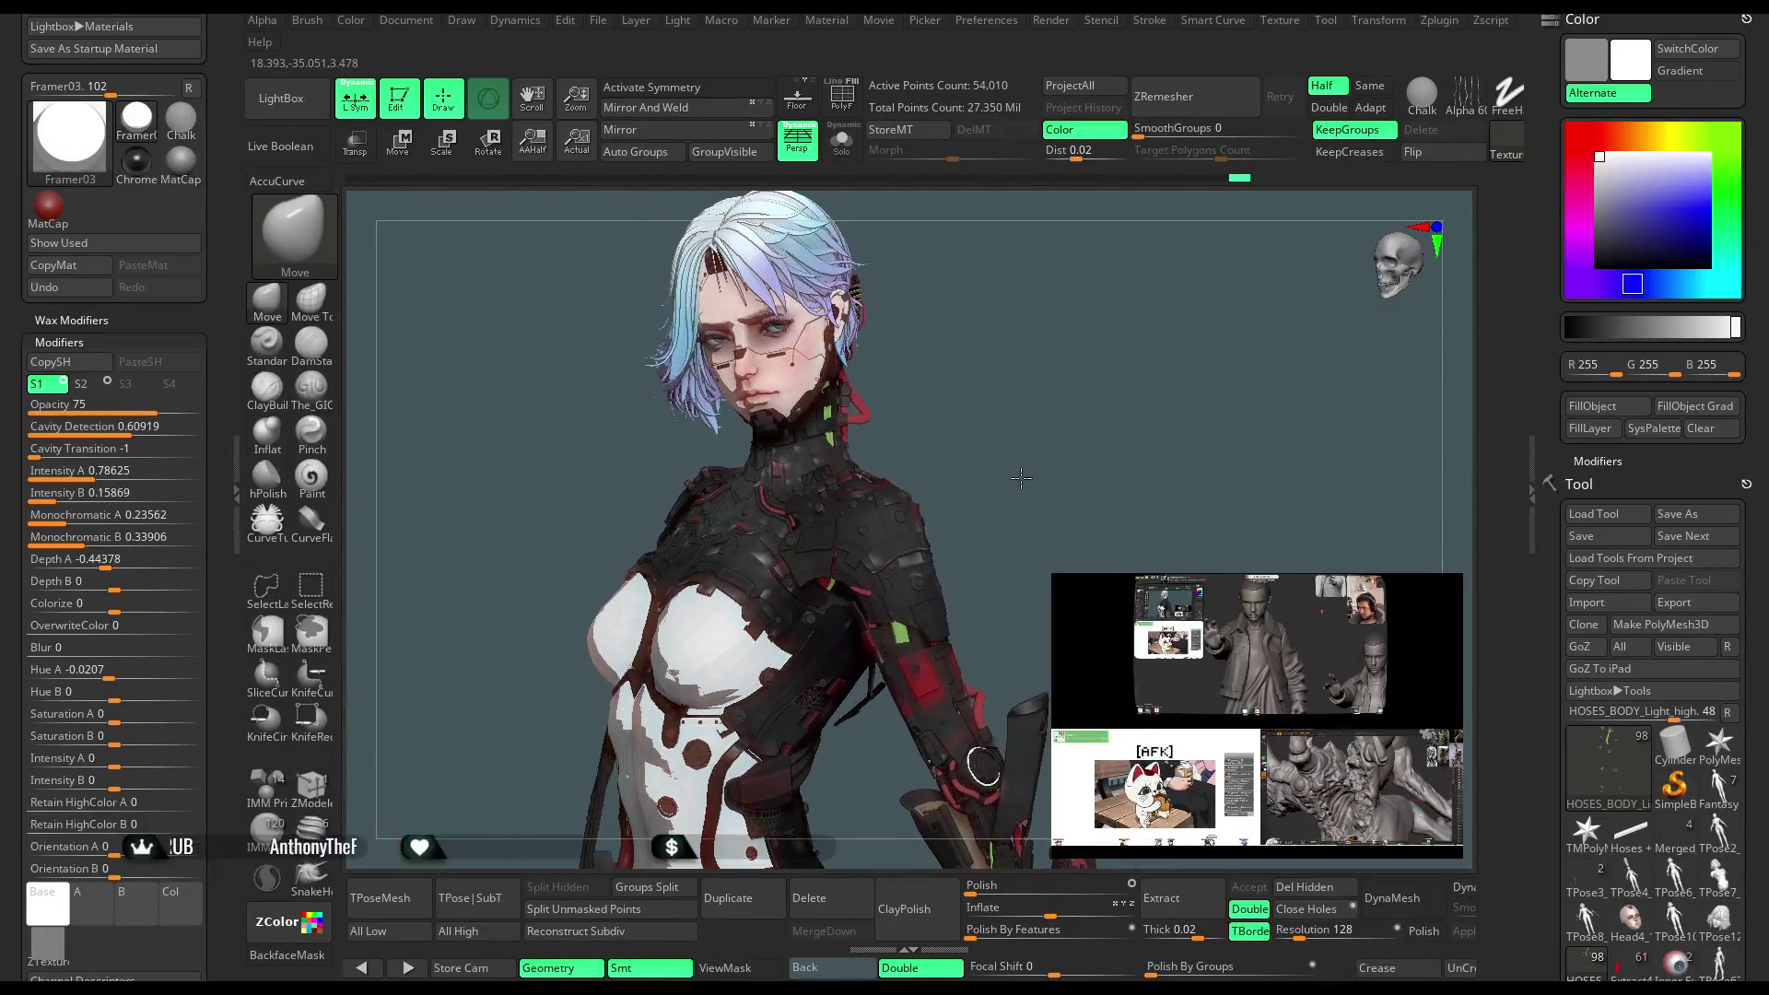
Lower the light intensity to about 0.71
{"action": "left_click", "coordinate": [677, 20]}
{"action": "left_click_drag", "start_coordinate": [812, 234], "coordinate": [801, 234]}
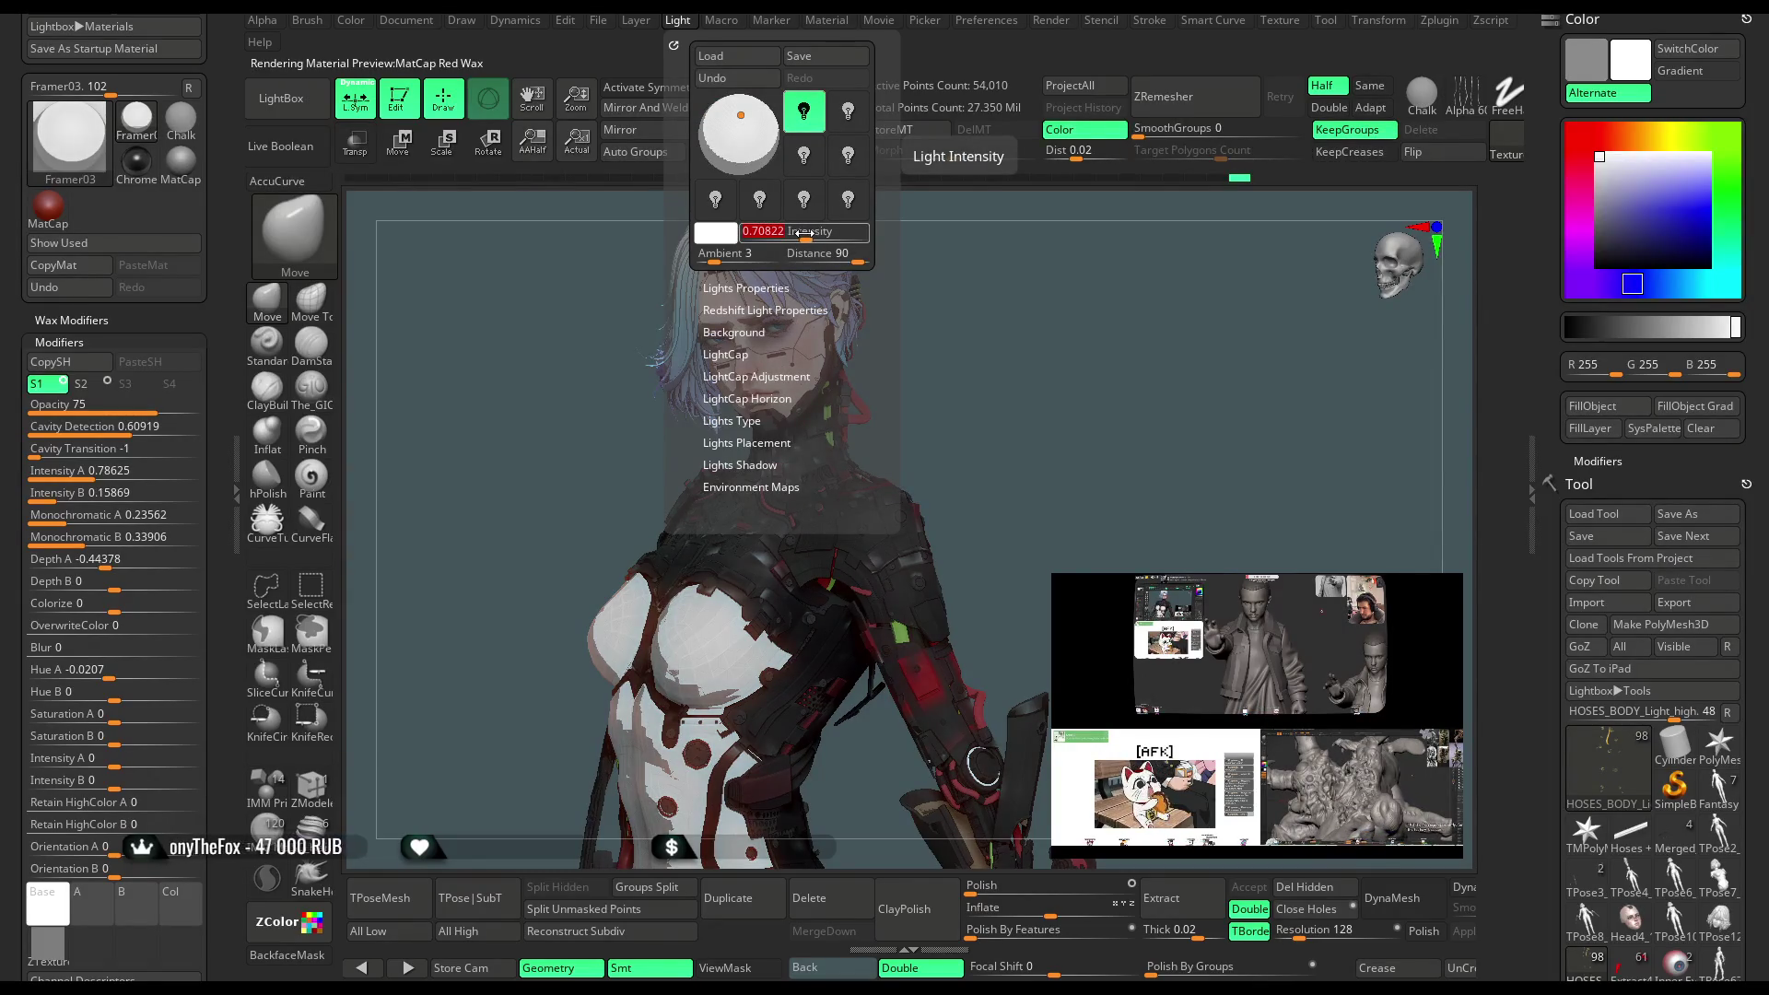
{"action": "left_click", "coordinate": [636, 20]}
{"action": "left_click", "coordinate": [515, 21]}
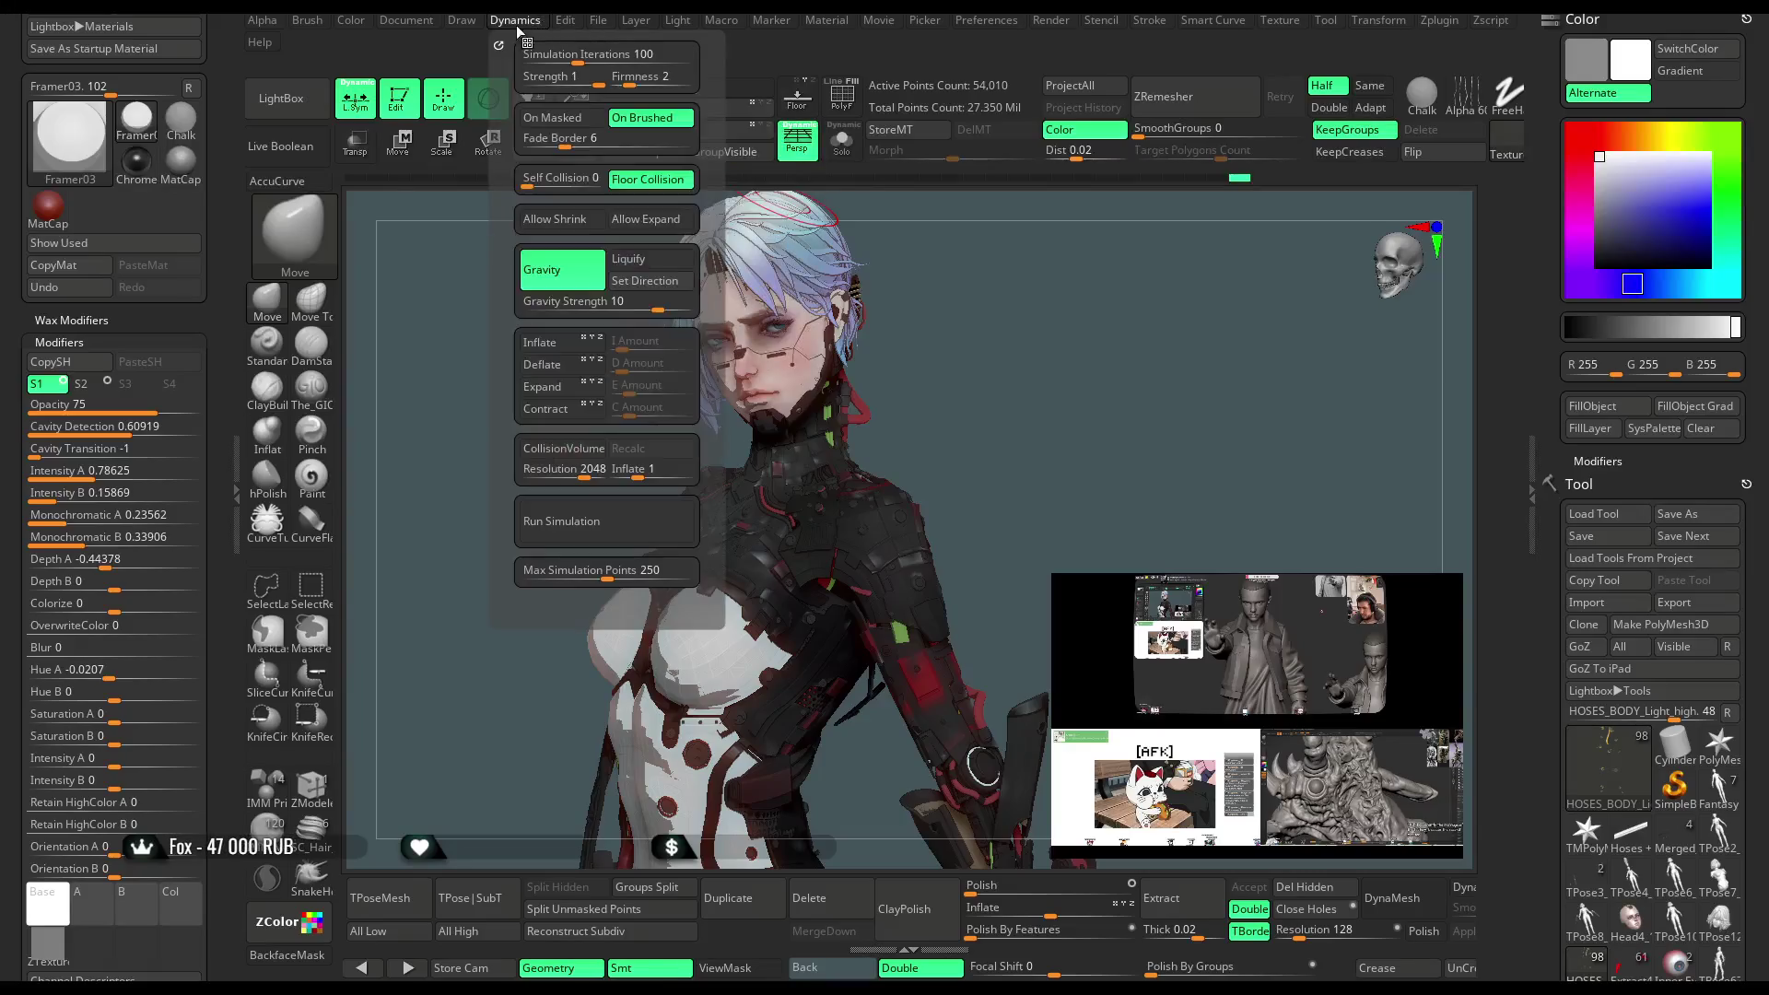
Set Framer03 Monochromatic B to 0.25 and Opacity to 65, and add blur
{"action": "left_click", "coordinate": [77, 320]}
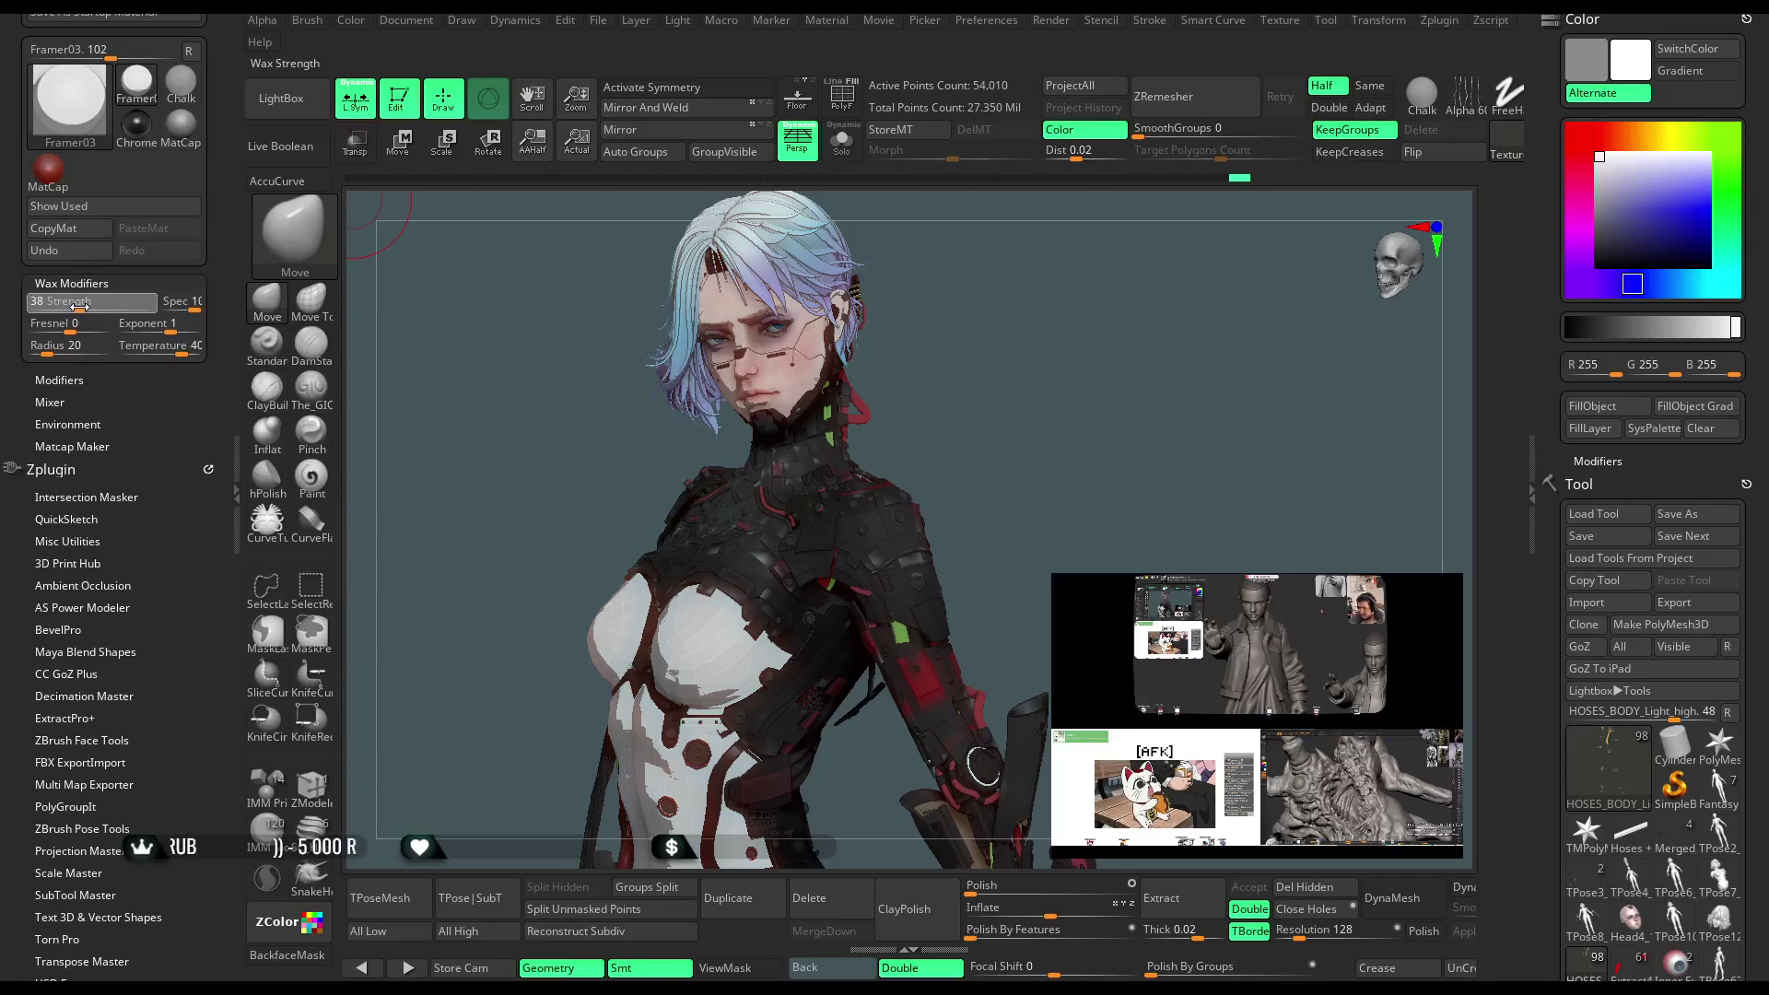
{"action": "left_click", "coordinate": [66, 380]}
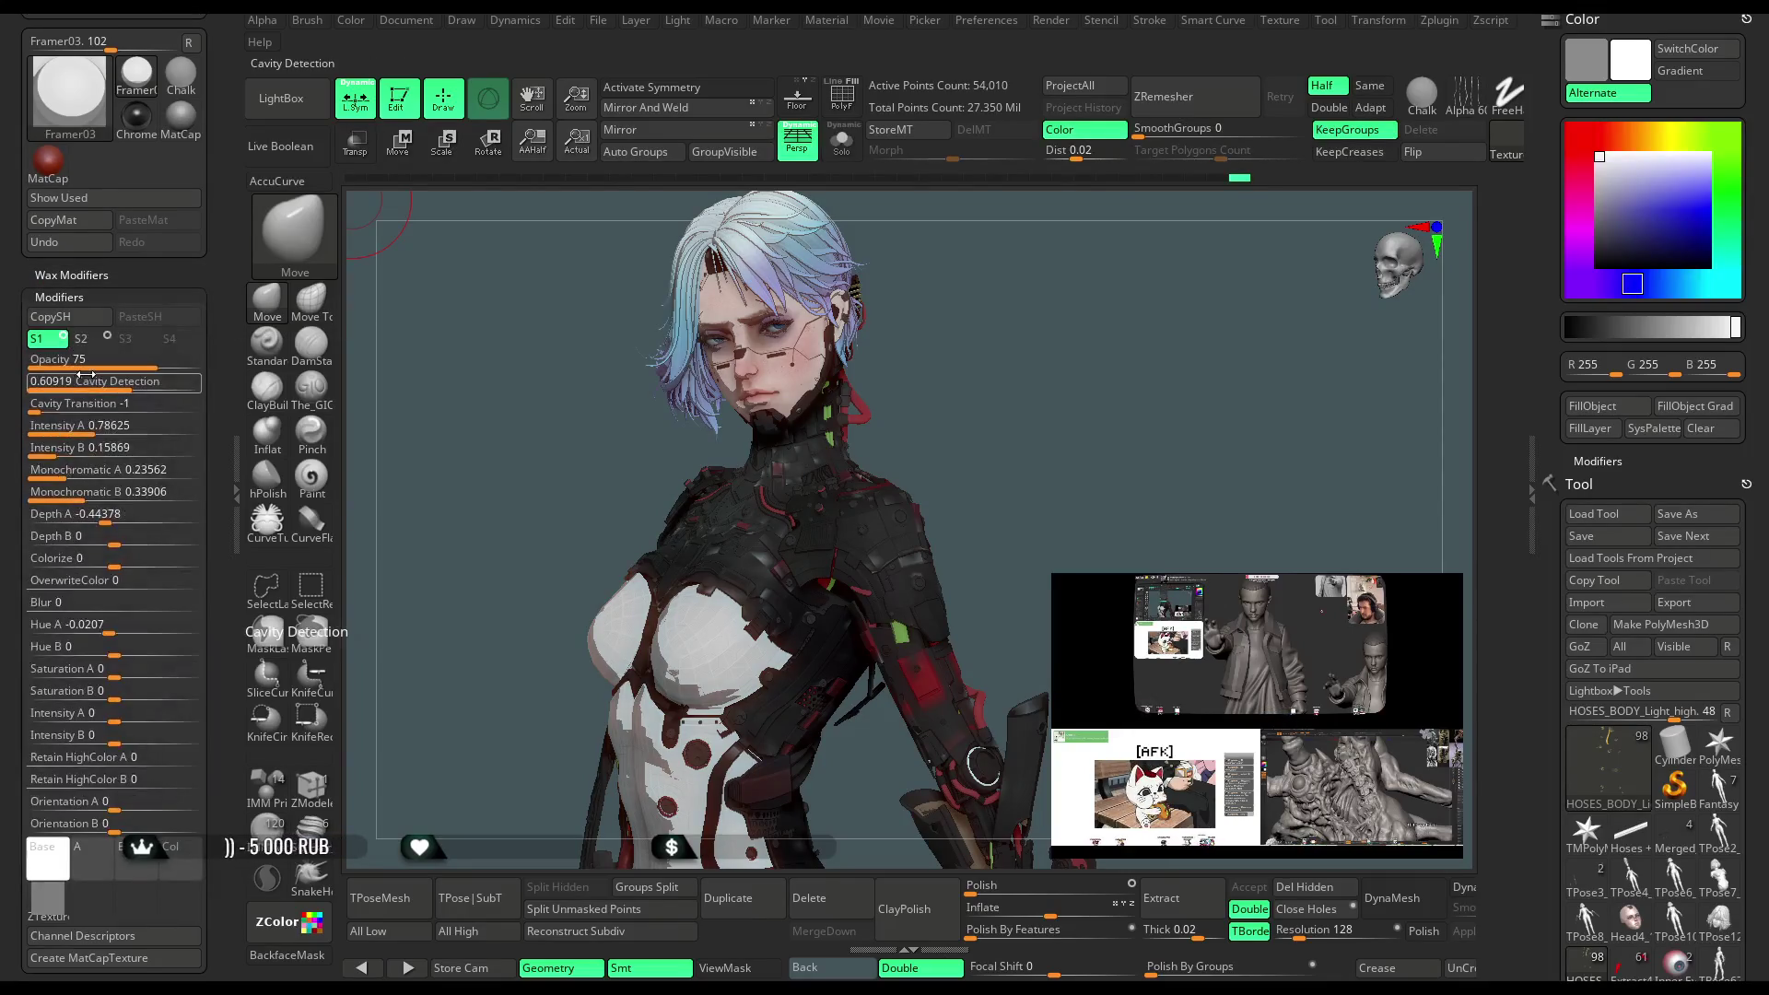
{"action": "mouse_move", "coordinate": [92, 492]}
{"action": "left_mouse_down"}
{"action": "mouse_move", "coordinate": [74, 492]}
{"action": "mouse_move", "coordinate": [59, 450]}
{"action": "mouse_move", "coordinate": [116, 430]}
{"action": "mouse_move", "coordinate": [63, 406]}
{"action": "mouse_move", "coordinate": [108, 408]}
{"action": "mouse_move", "coordinate": [77, 410]}
{"action": "left_mouse_up"}
{"action": "left_click", "coordinate": [108, 408]}
{"action": "left_click_drag", "start_coordinate": [157, 361], "coordinate": [120, 388]}
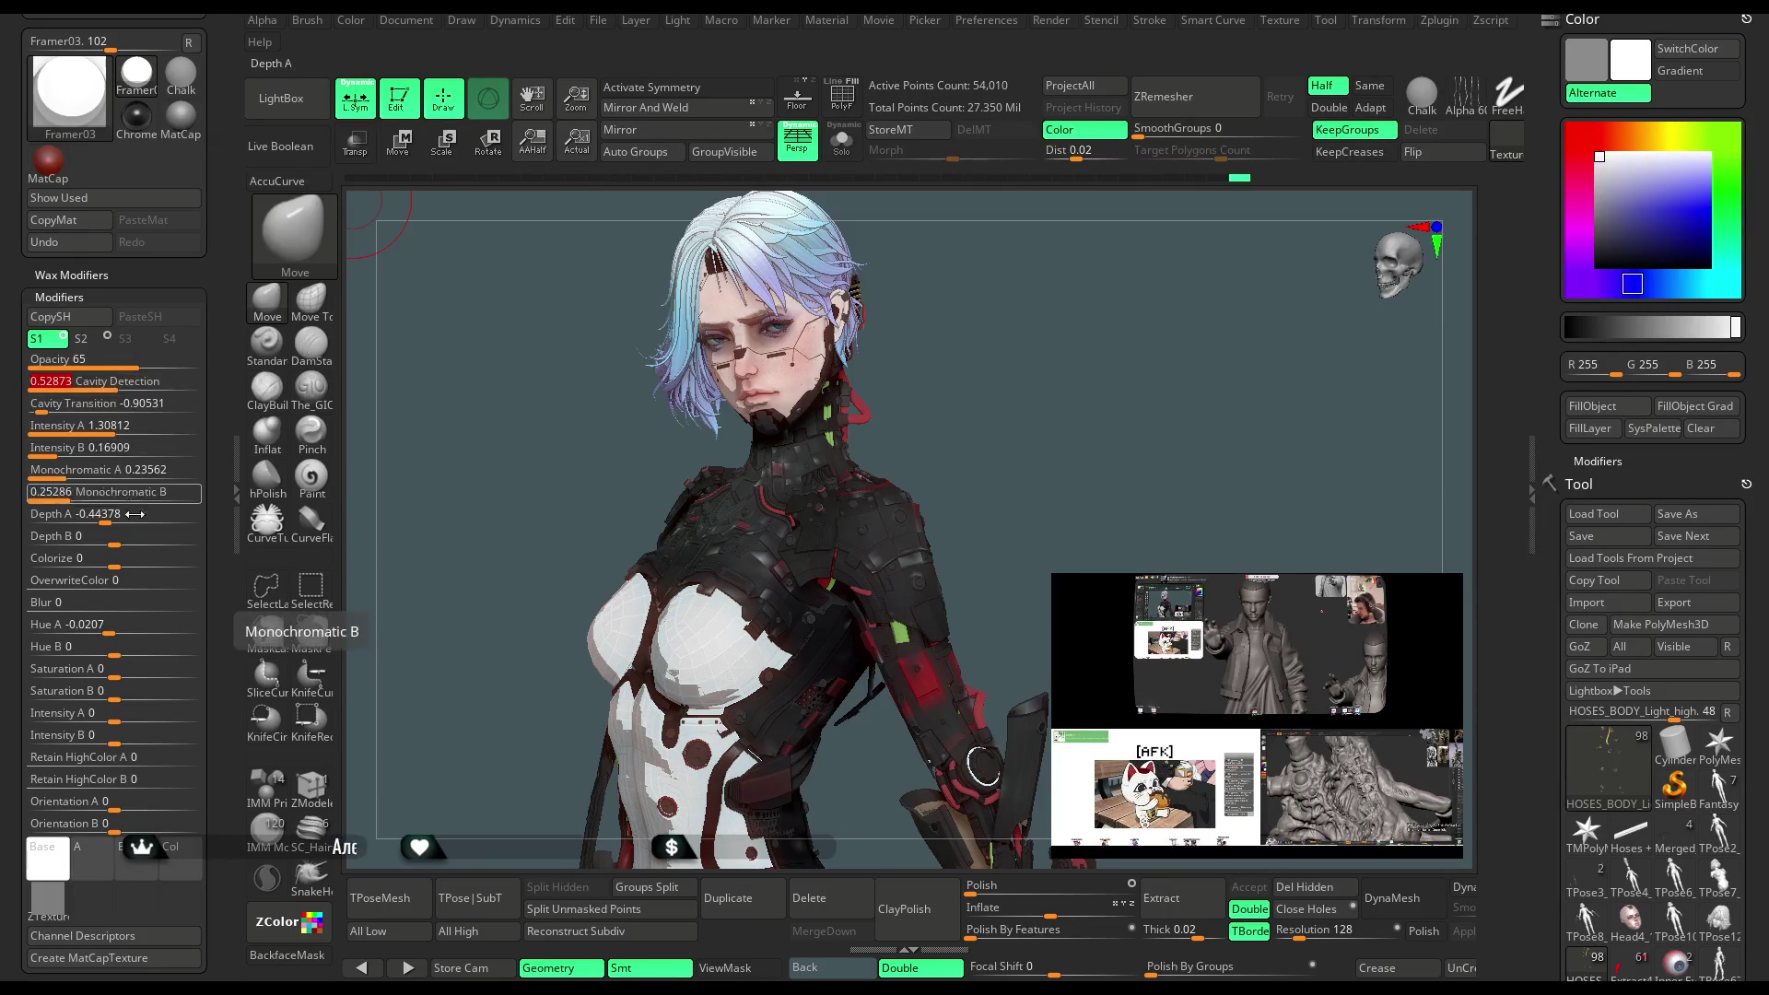
{"action": "mouse_move", "coordinate": [57, 607]}
{"action": "left_mouse_down"}
{"action": "mouse_move", "coordinate": [121, 609]}
{"action": "mouse_move", "coordinate": [94, 612]}
{"action": "mouse_move", "coordinate": [88, 651]}
{"action": "mouse_move", "coordinate": [132, 626]}
{"action": "left_mouse_up"}
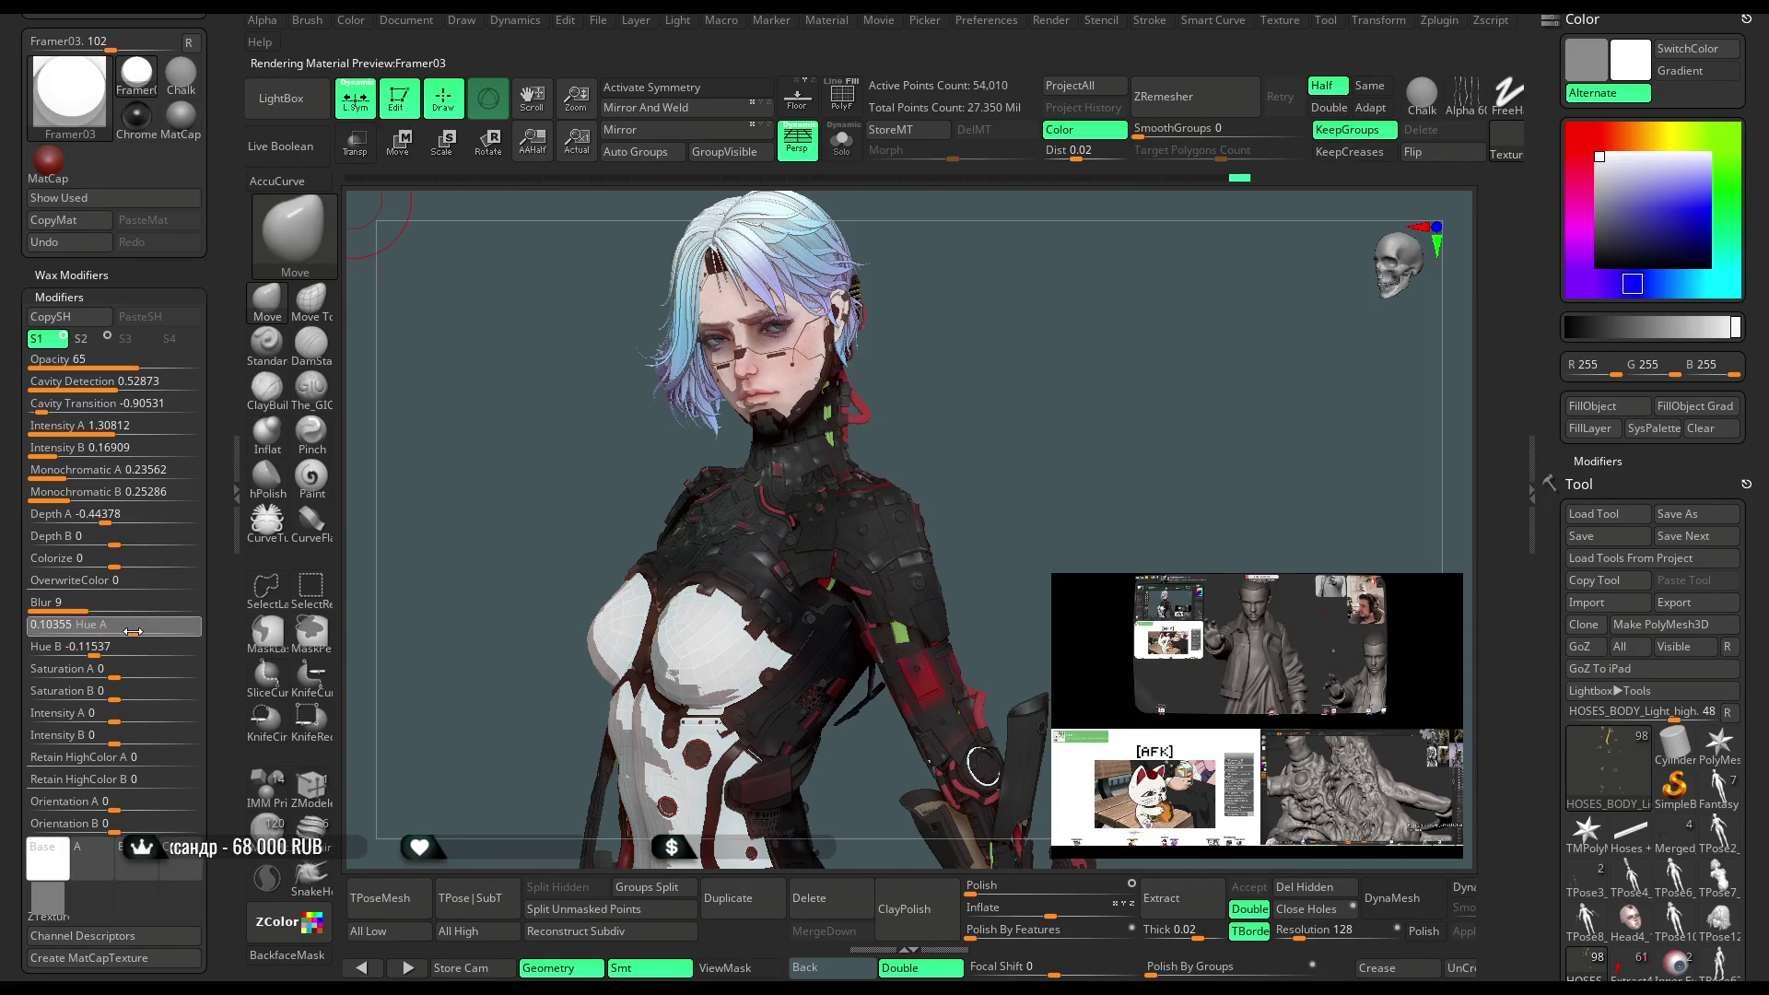
Raise Saturation B, set Retain HighColor A 7.6 and B 7.93, and Intensity B about 0.11
{"action": "mouse_move", "coordinate": [117, 690]}
{"action": "left_mouse_down"}
{"action": "mouse_move", "coordinate": [130, 673]}
{"action": "mouse_move", "coordinate": [122, 716]}
{"action": "mouse_move", "coordinate": [140, 715]}
{"action": "mouse_move", "coordinate": [124, 716]}
{"action": "left_mouse_up"}
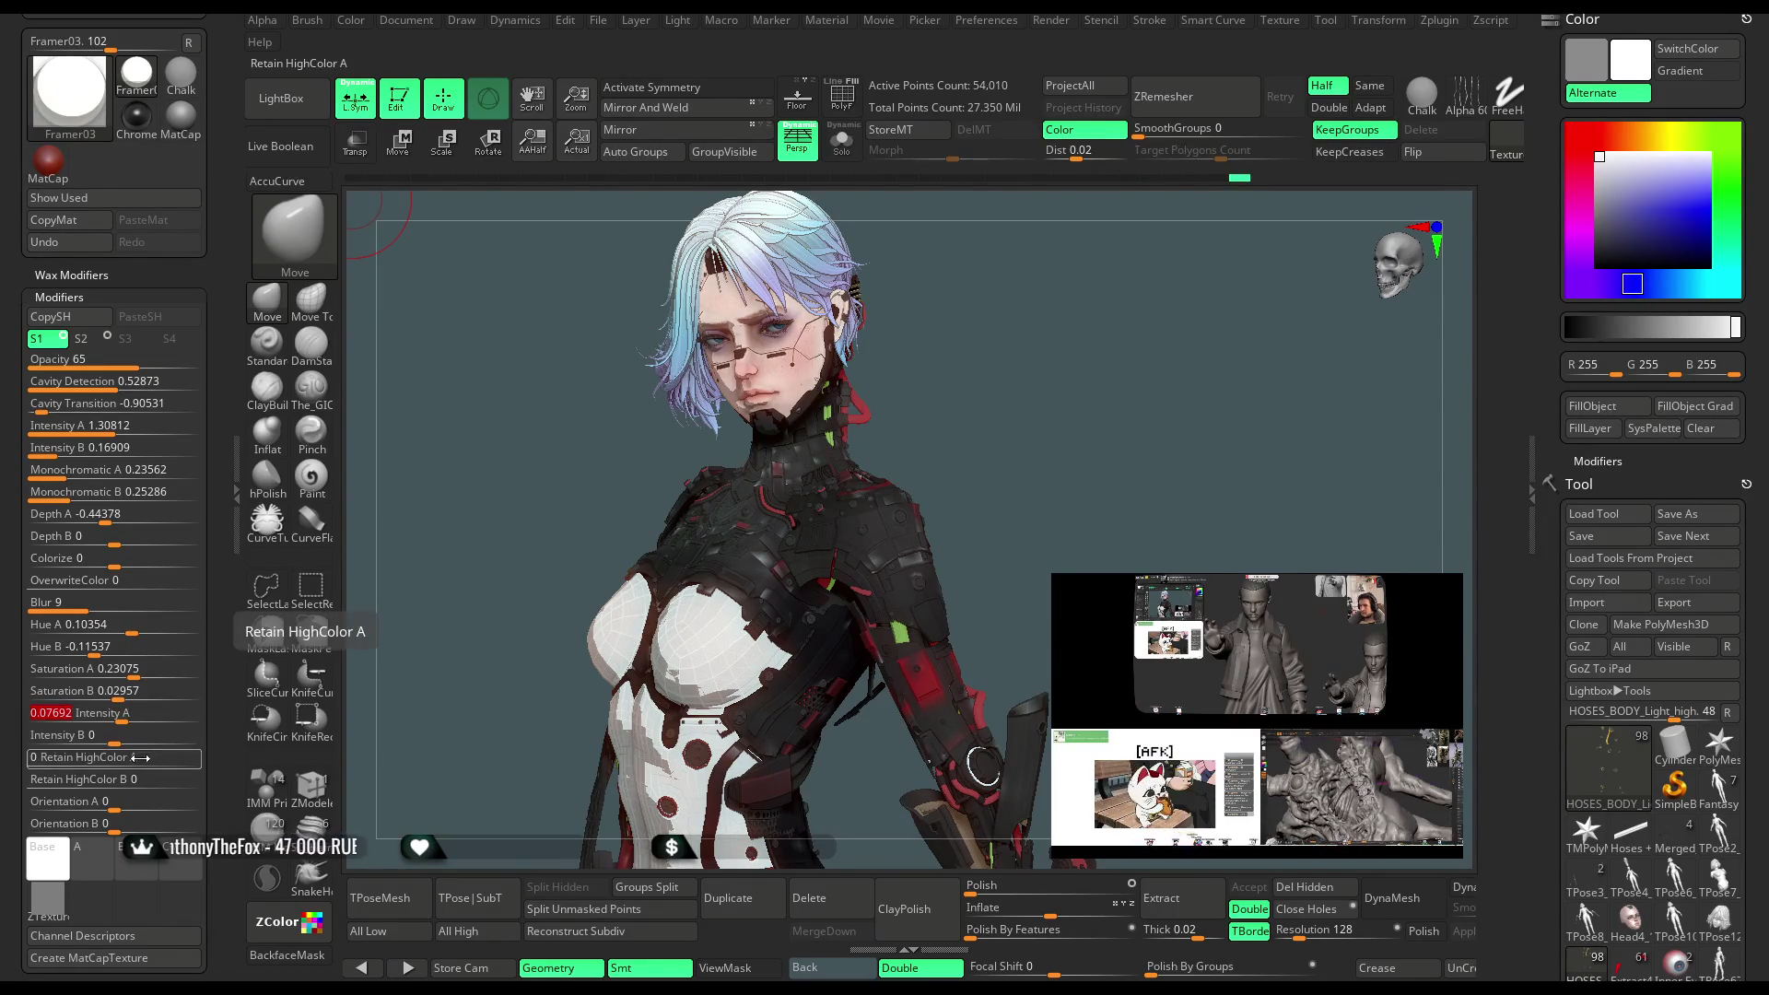
{"action": "left_click", "coordinate": [69, 764]}
{"action": "mouse_move", "coordinate": [90, 764]}
{"action": "left_mouse_down"}
{"action": "mouse_move", "coordinate": [75, 764]}
{"action": "mouse_move", "coordinate": [120, 742]}
{"action": "mouse_move", "coordinate": [77, 780]}
{"action": "mouse_move", "coordinate": [78, 828]}
{"action": "left_mouse_up"}
{"action": "left_click", "coordinate": [144, 743]}
{"action": "left_click", "coordinate": [100, 782]}
{"action": "left_click", "coordinate": [85, 802]}
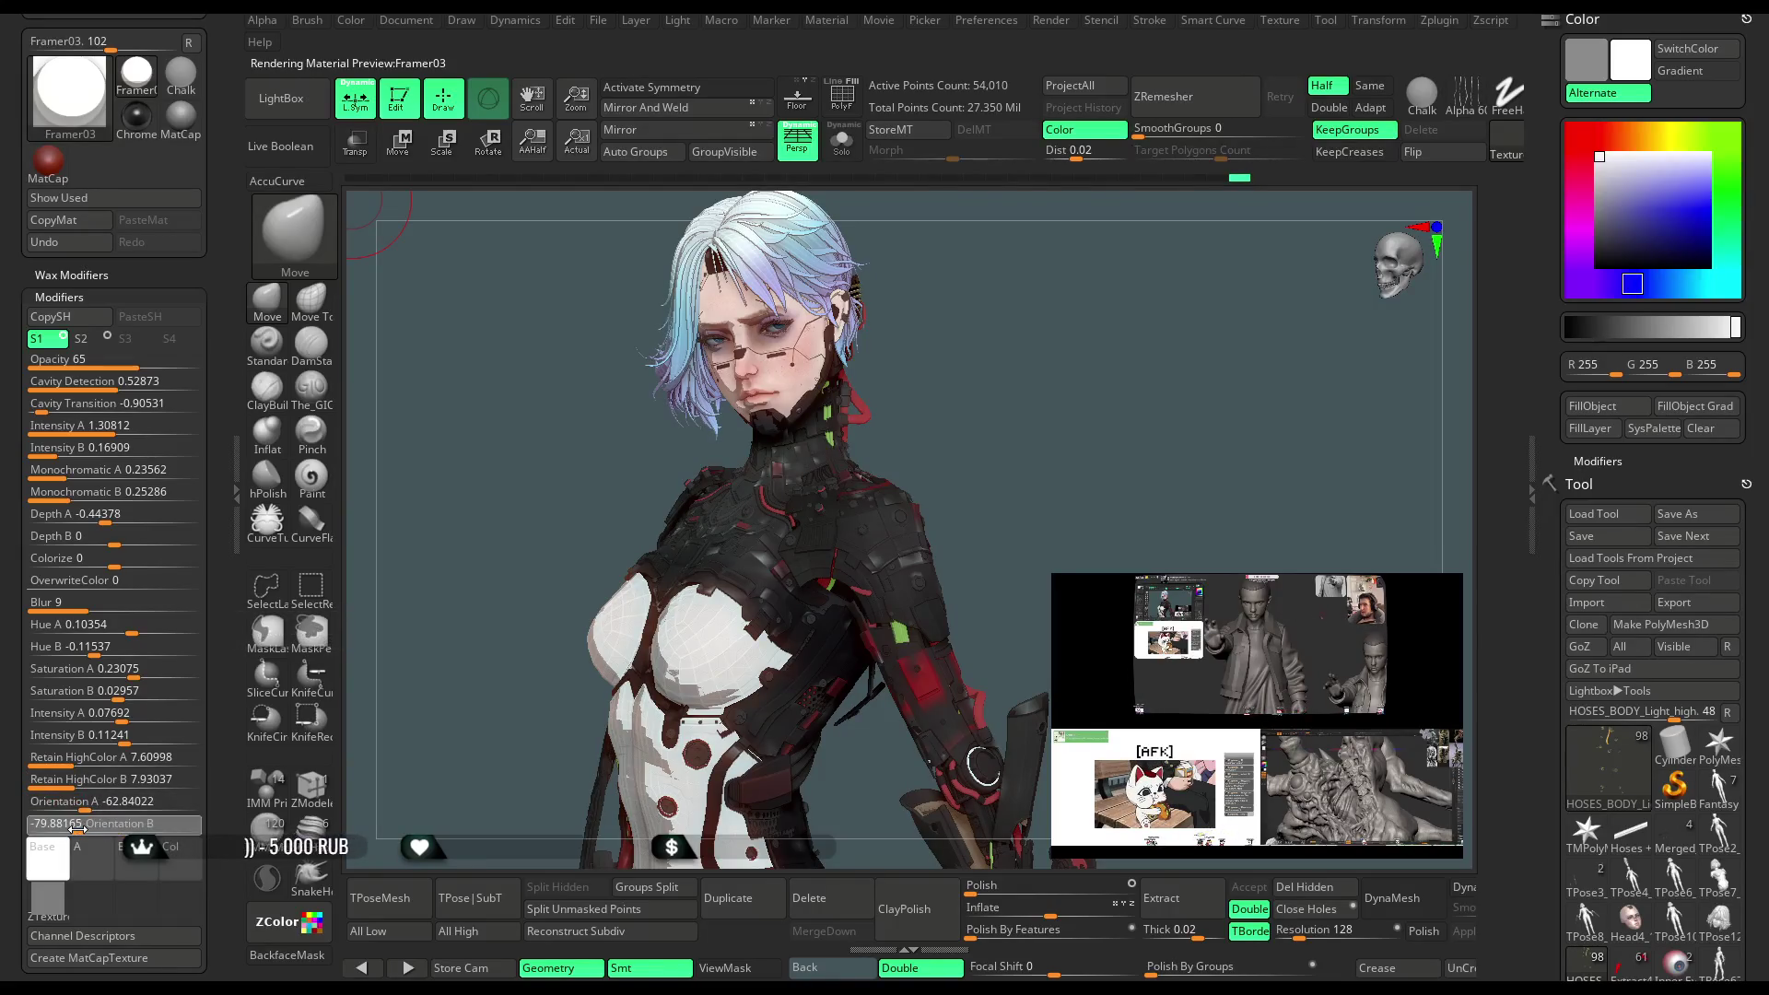
{"action": "scroll", "coordinate": [135, 789], "scroll_direction": "down", "scroll_amount": 1}
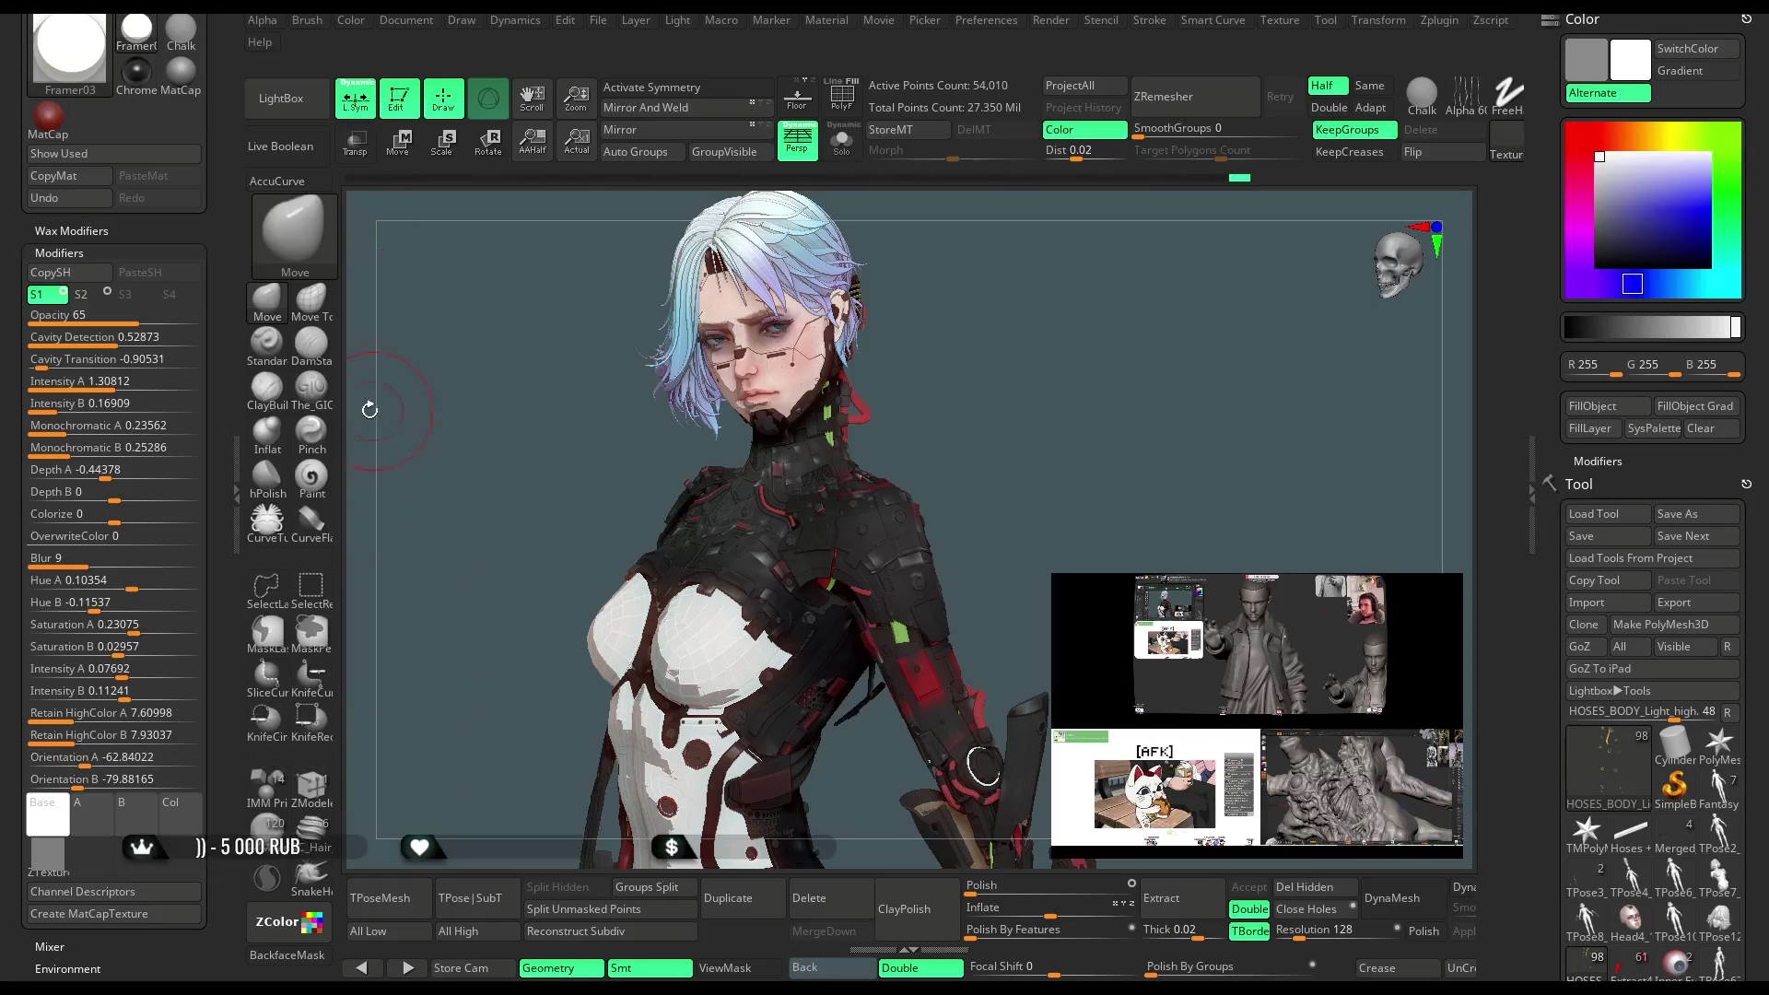
{"action": "left_click", "coordinate": [237, 479]}
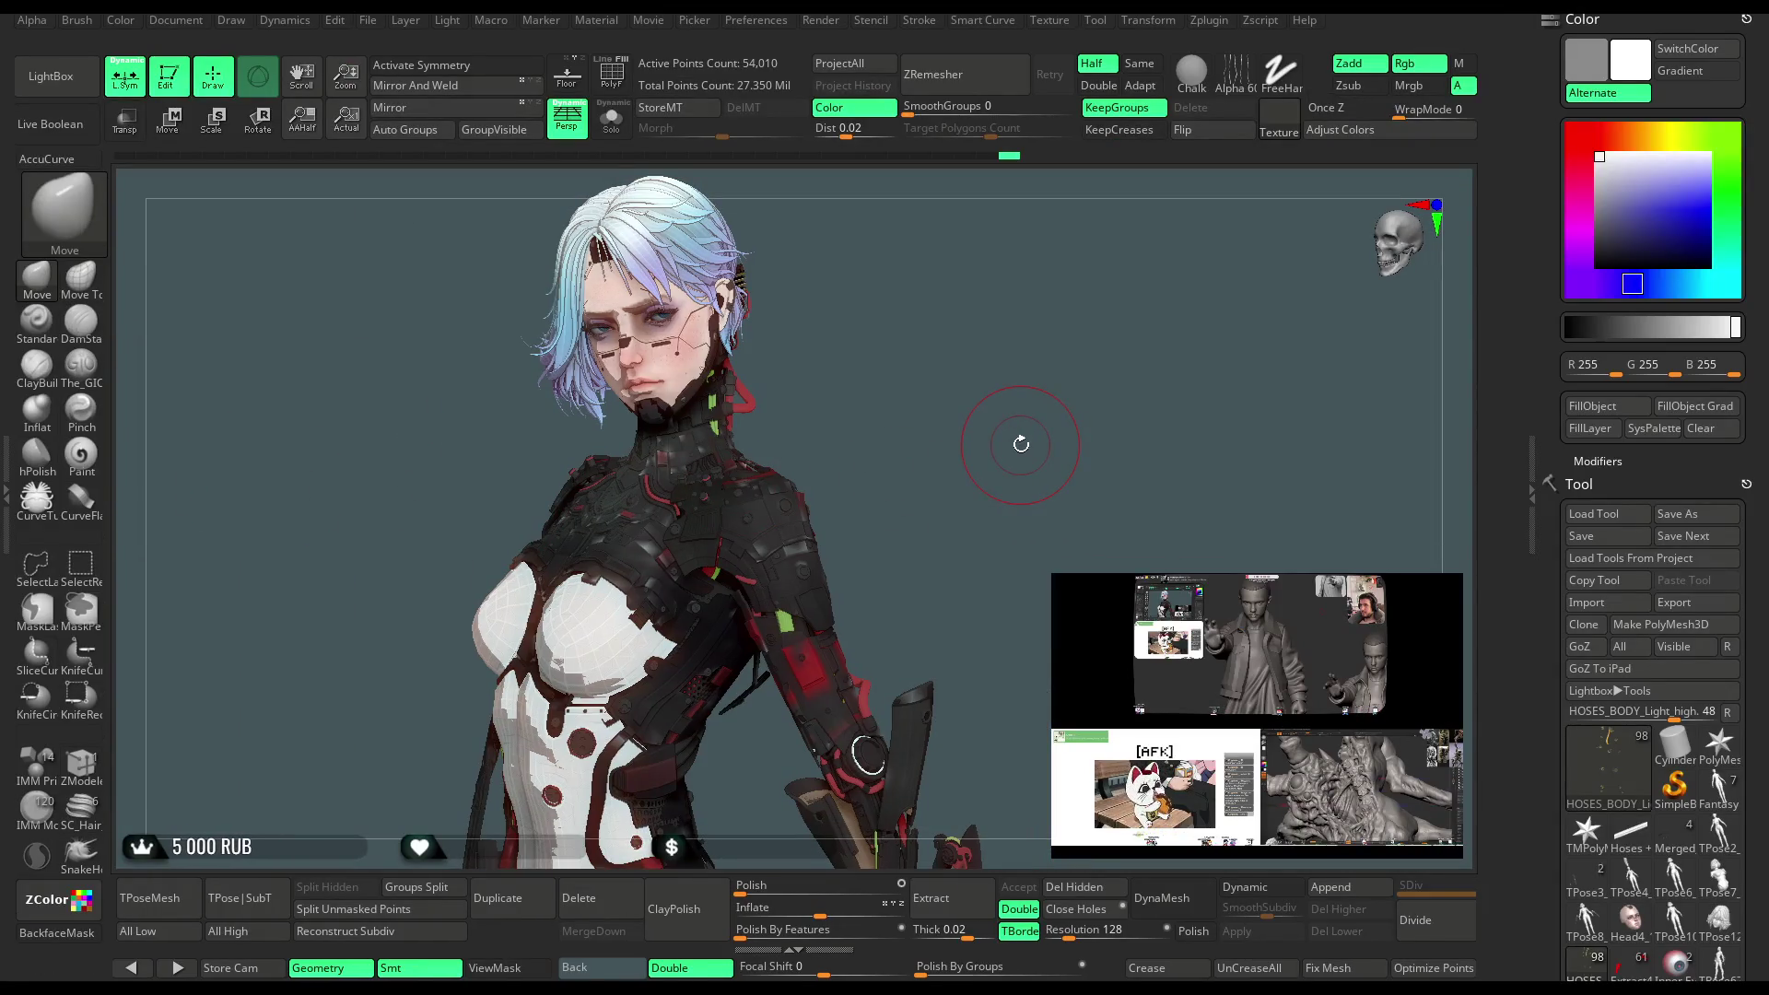
Change all subtools' subdivision level and turn the model toward a front view of the head
{"action": "left_click_drag", "start_coordinate": [1034, 465], "coordinate": [579, 811]}
{"action": "left_click", "coordinate": [229, 933]}
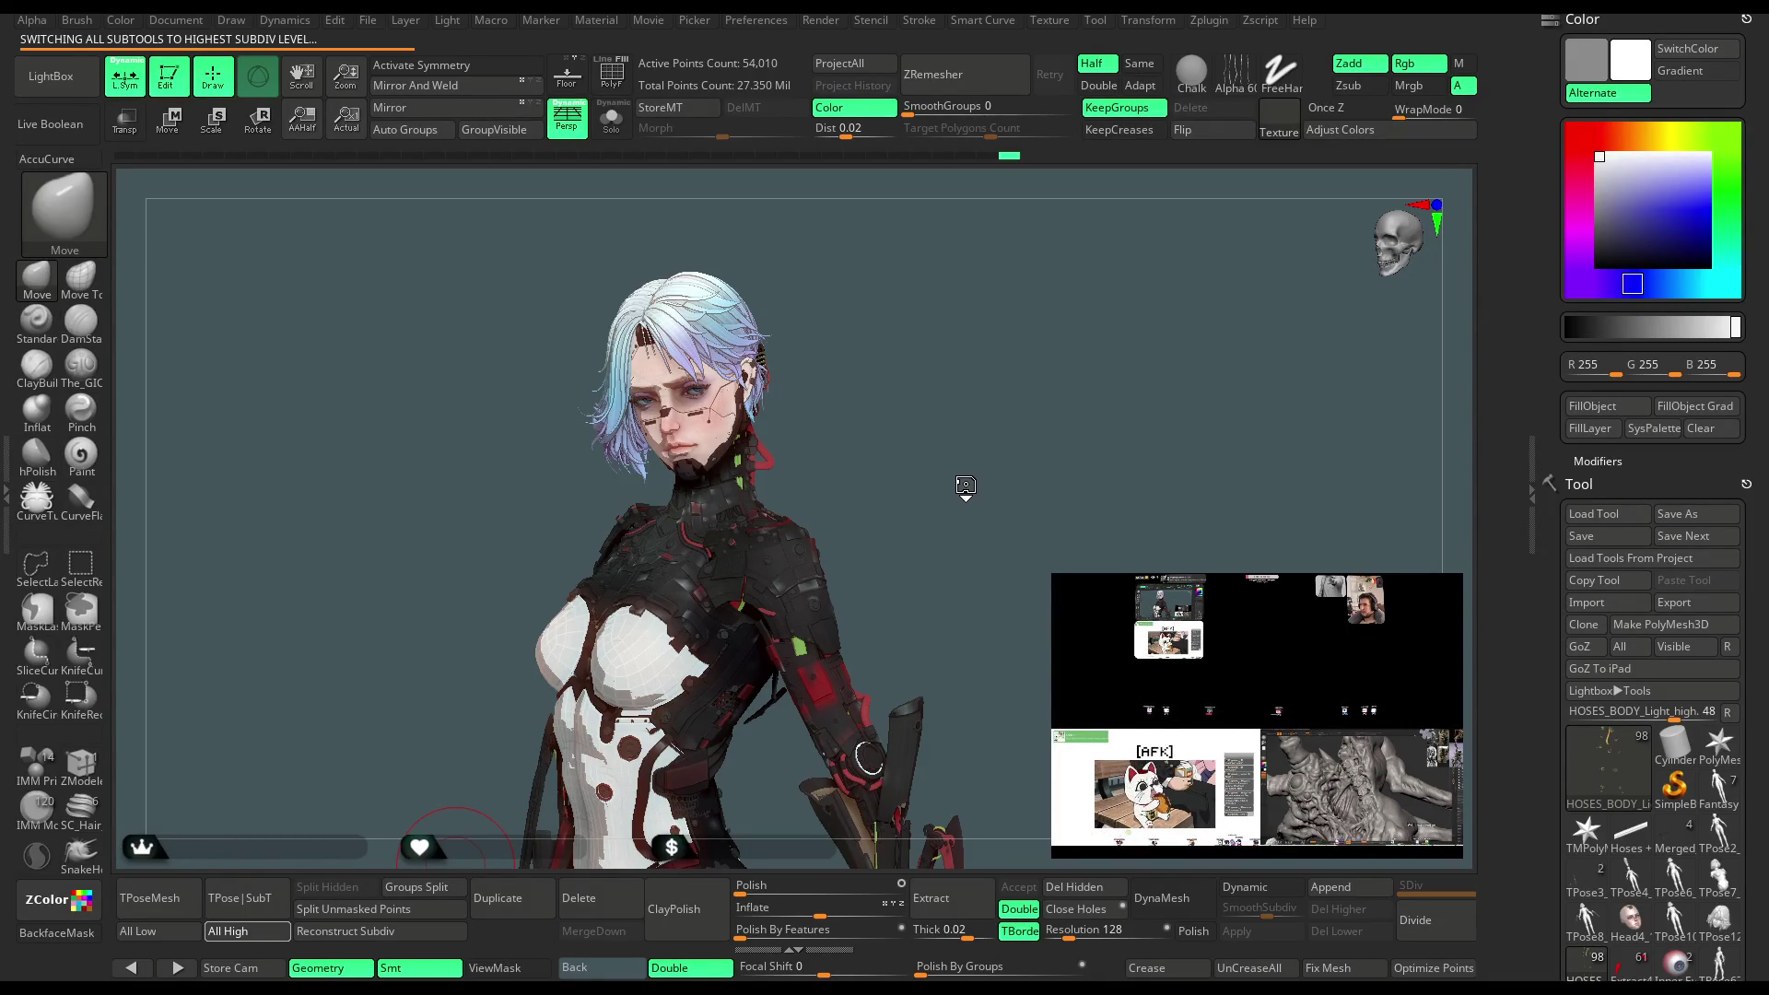
{"action": "mouse_move", "coordinate": [965, 486]}
{"action": "left_mouse_down"}
{"action": "mouse_move", "coordinate": [995, 442]}
{"action": "mouse_move", "coordinate": [969, 461]}
{"action": "mouse_move", "coordinate": [971, 396]}
{"action": "mouse_move", "coordinate": [940, 398]}
{"action": "mouse_move", "coordinate": [401, 795]}
{"action": "left_mouse_up"}
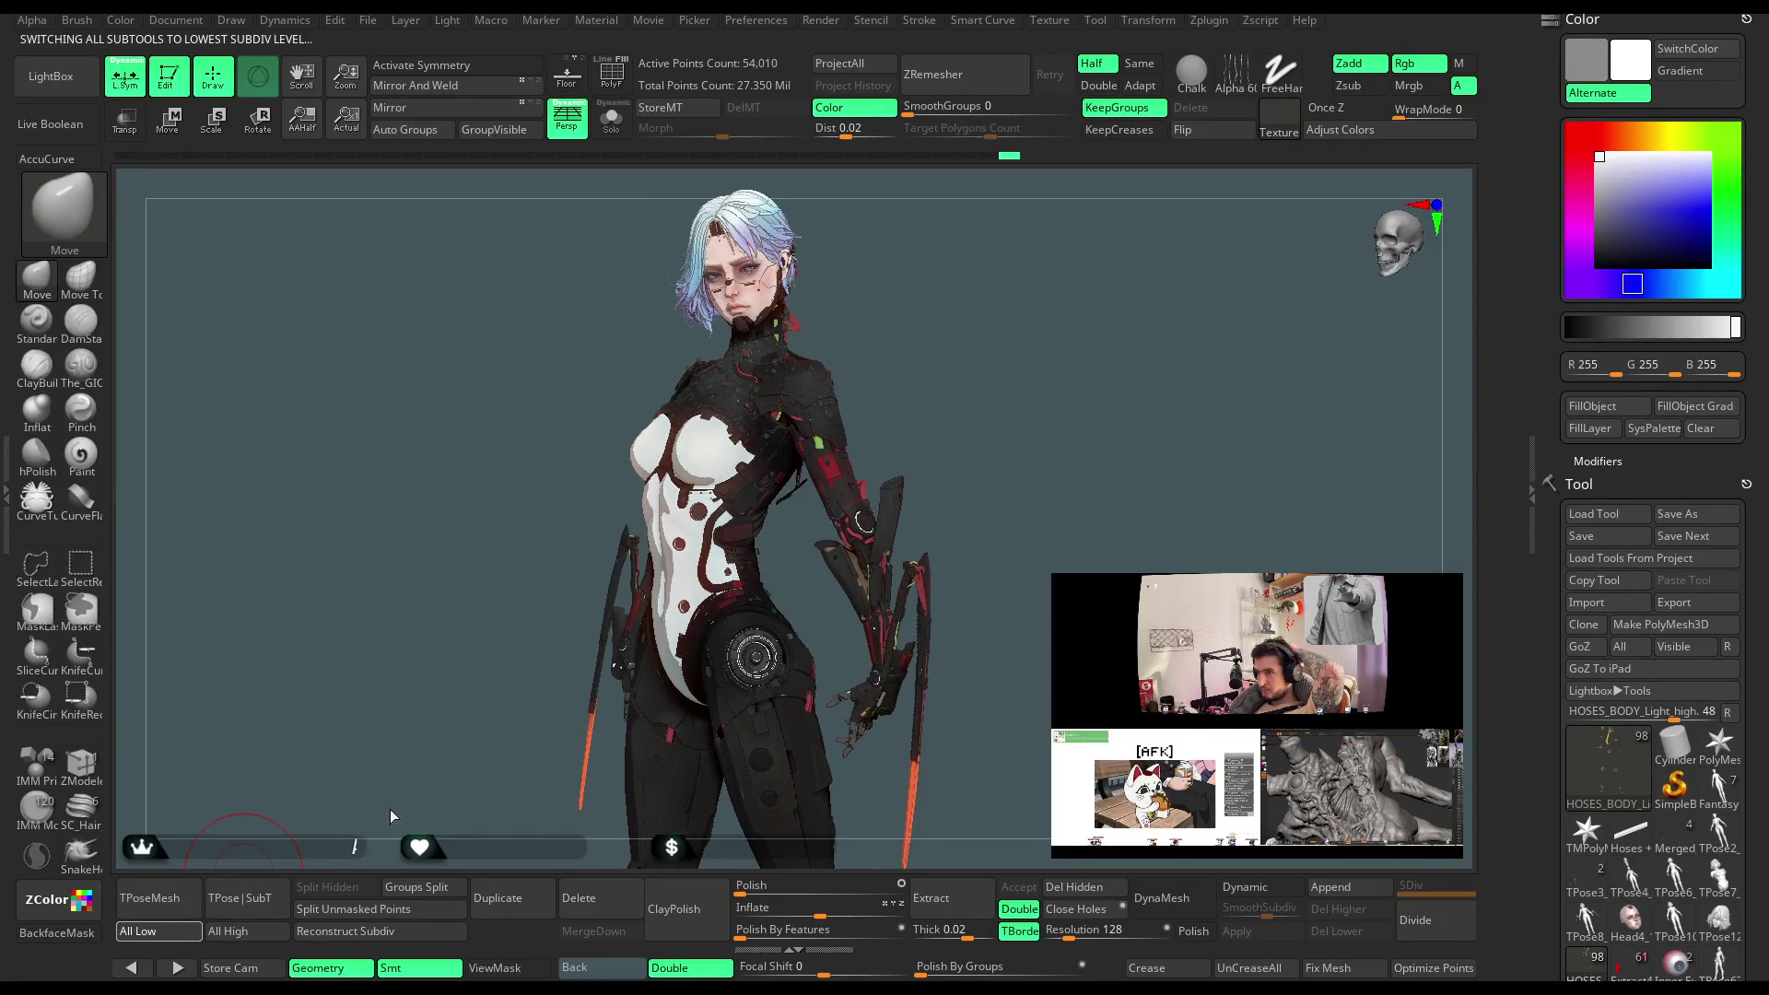
{"action": "mouse_move", "coordinate": [1028, 406]}
{"action": "left_mouse_down"}
{"action": "mouse_move", "coordinate": [1015, 345]}
{"action": "mouse_move", "coordinate": [814, 431]}
{"action": "left_mouse_up"}
{"action": "mouse_move", "coordinate": [1026, 367]}
{"action": "right_mouse_down", "text": "ctrl"}
{"action": "mouse_move", "coordinate": [1078, 421]}
{"action": "mouse_move", "coordinate": [1087, 379]}
{"action": "right_mouse_up", "text": "ctrl"}
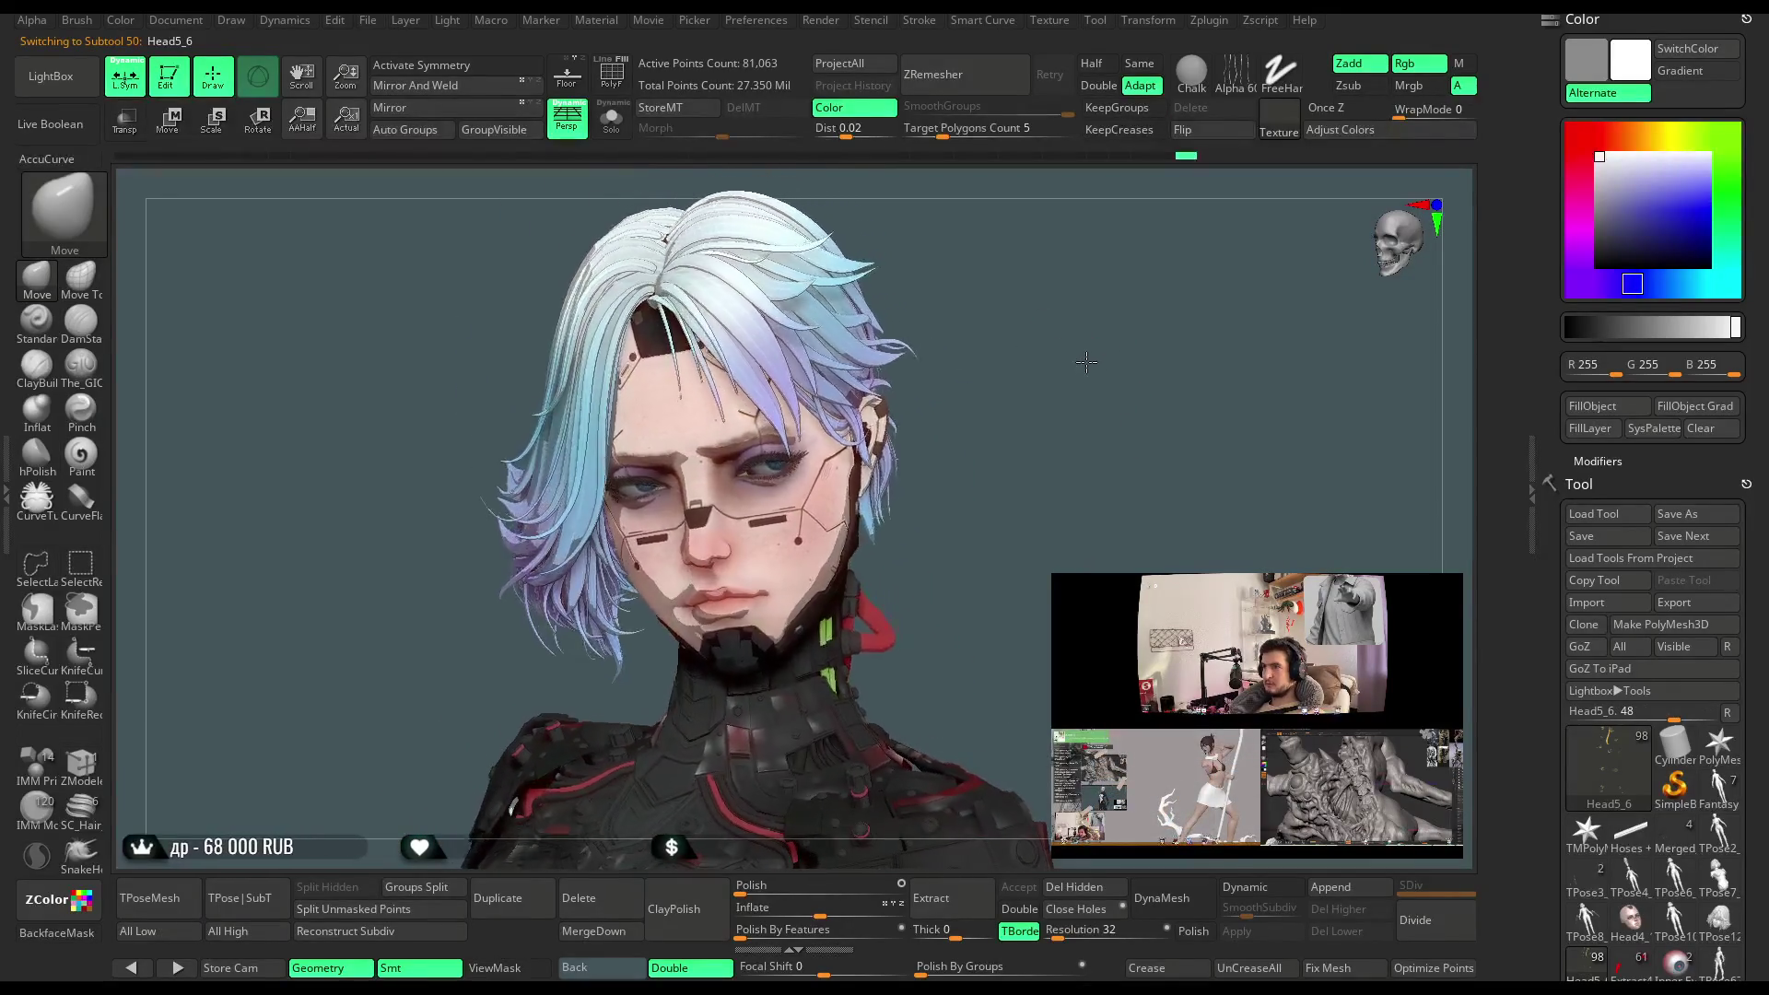
Select the Move Topological brush and orbit around the head
{"action": "left_click", "coordinate": [81, 277]}
{"action": "mouse_move", "coordinate": [1024, 285]}
{"action": "right_mouse_down"}
{"action": "mouse_move", "coordinate": [1078, 268]}
{"action": "mouse_move", "coordinate": [1163, 316]}
{"action": "mouse_move", "coordinate": [635, 426]}
{"action": "right_mouse_up"}
{"action": "right_click", "coordinate": [636, 426]}
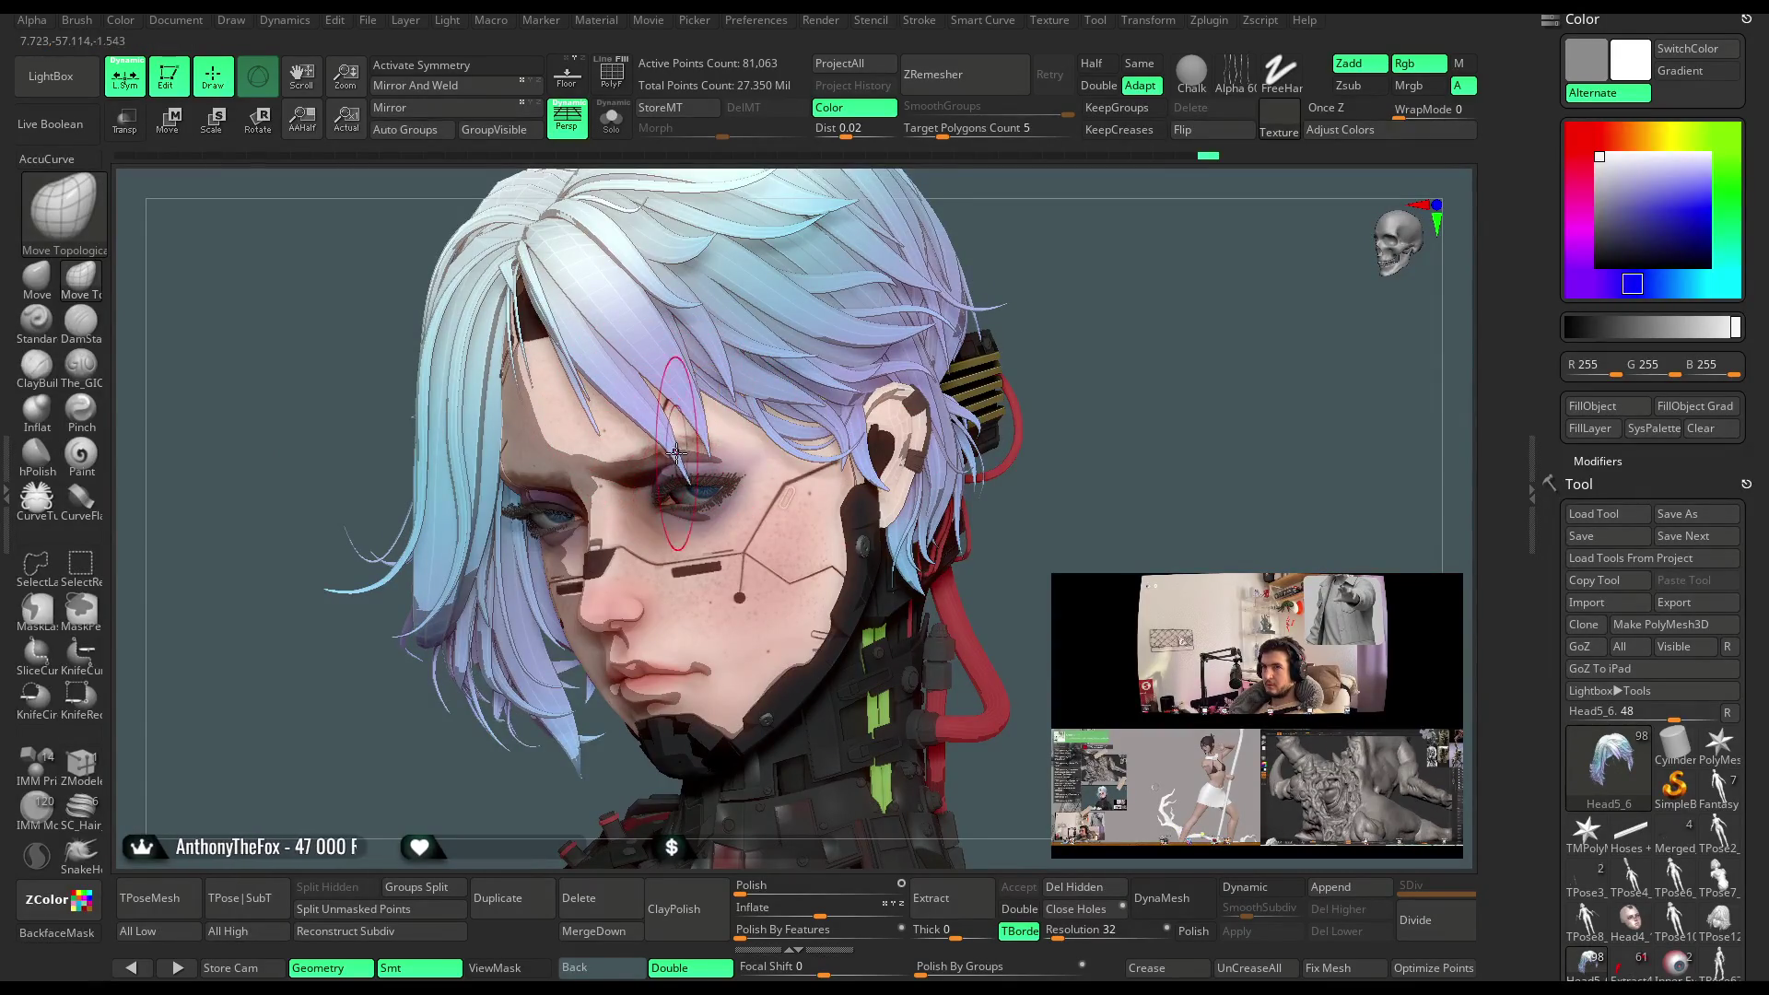
{"action": "mouse_move", "coordinate": [1146, 257]}
{"action": "right_mouse_down"}
{"action": "mouse_move", "coordinate": [1020, 323]}
{"action": "mouse_move", "coordinate": [1095, 310]}
{"action": "mouse_move", "coordinate": [822, 401]}
{"action": "mouse_move", "coordinate": [1004, 337]}
{"action": "mouse_move", "coordinate": [1137, 411]}
{"action": "mouse_move", "coordinate": [1117, 328]}
{"action": "mouse_move", "coordinate": [1103, 359]}
{"action": "mouse_move", "coordinate": [1090, 348]}
{"action": "mouse_move", "coordinate": [1086, 445]}
{"action": "right_mouse_up"}
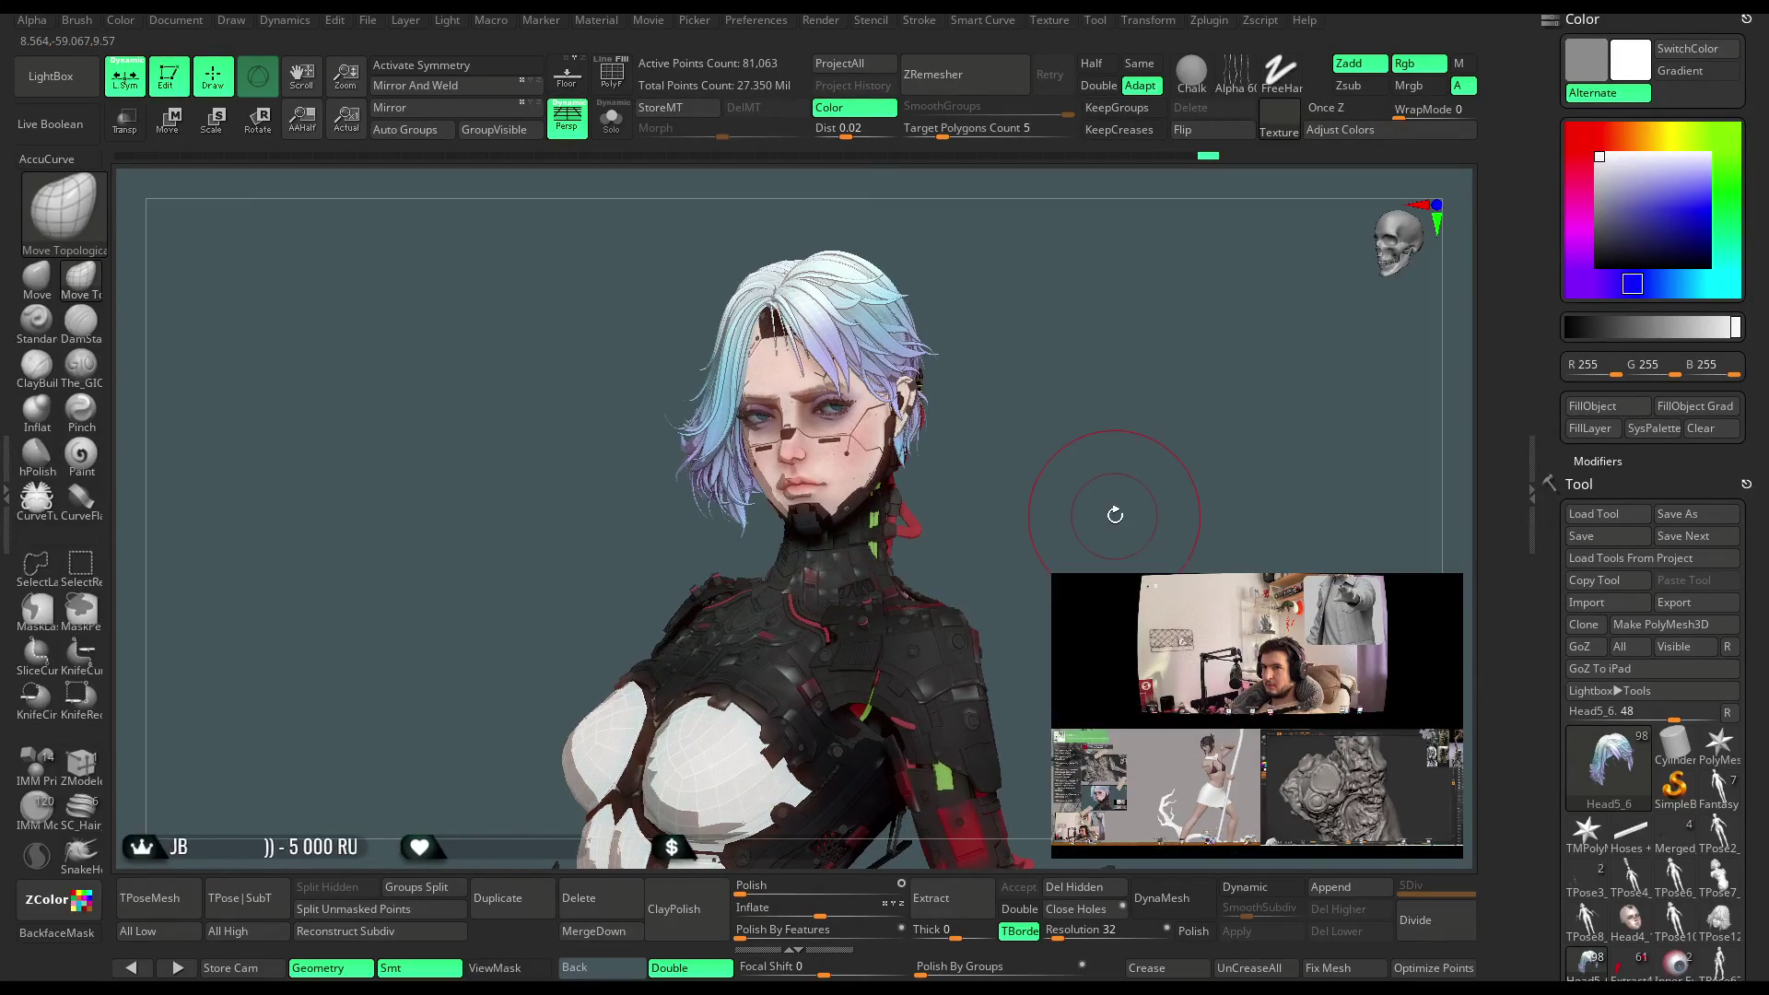
Load SK_AnimeShaders.ZMT from the Sakaki Kaoru folder and show its material settings
{"action": "left_click", "coordinate": [50, 76]}
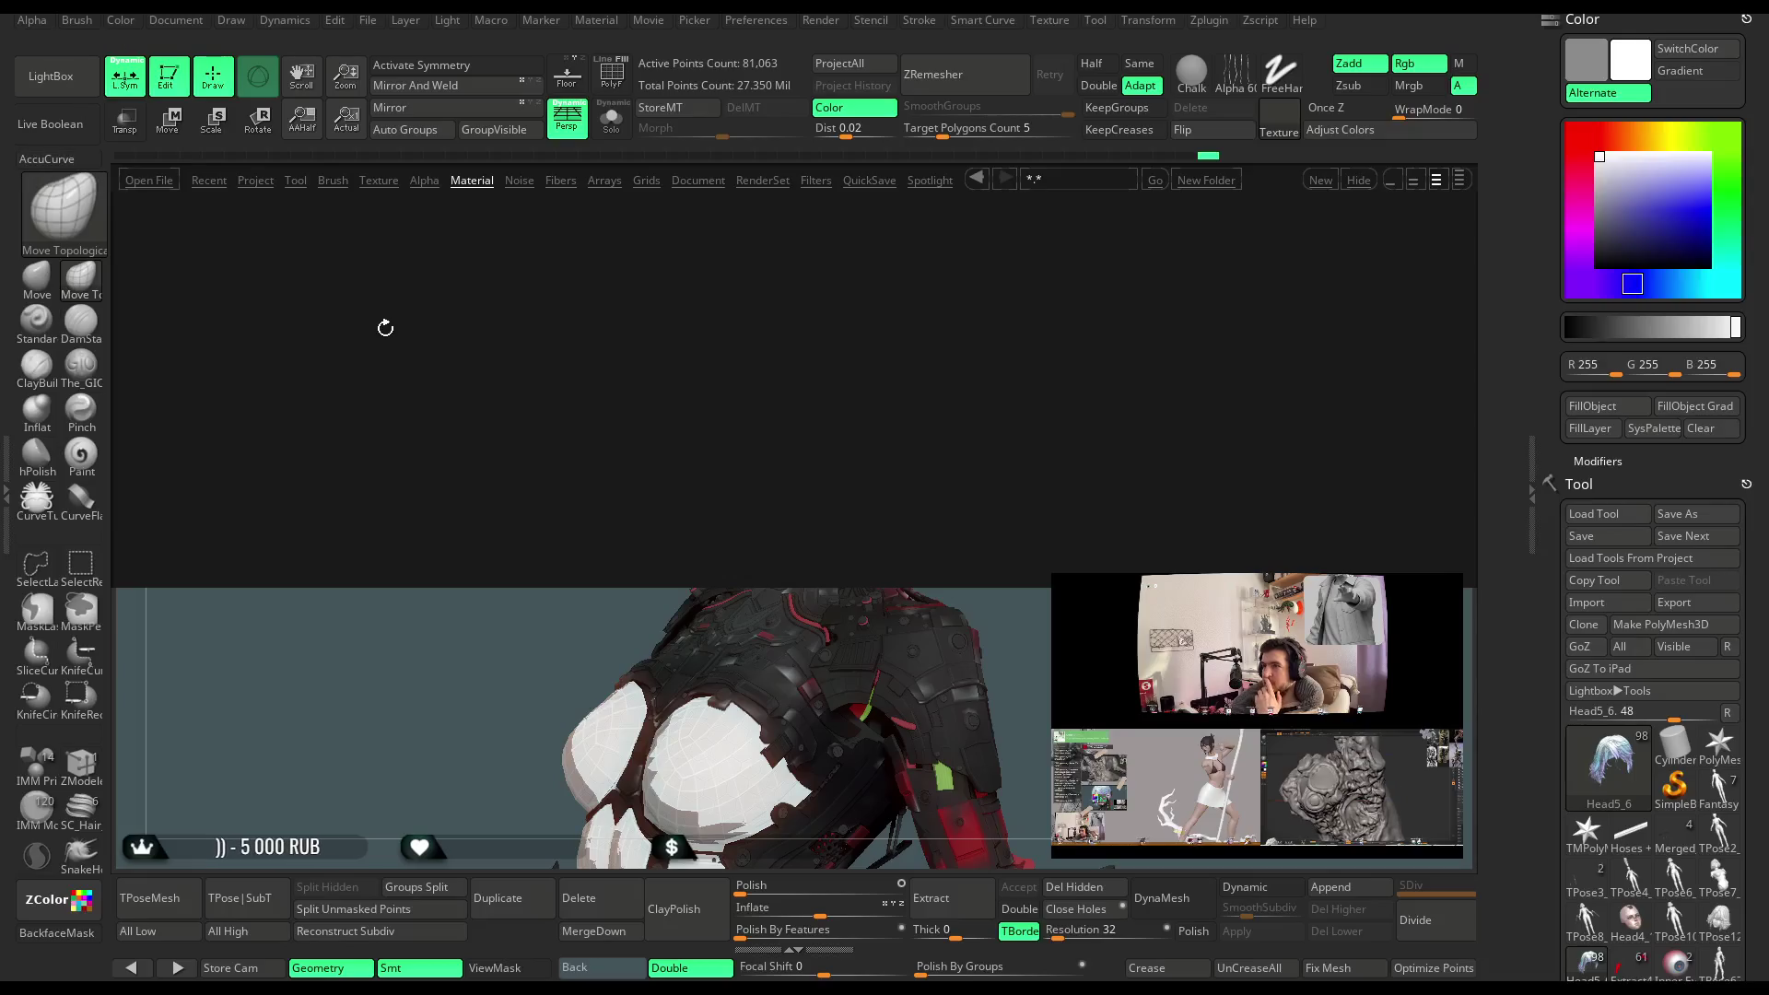
{"action": "left_click", "coordinate": [170, 262]}
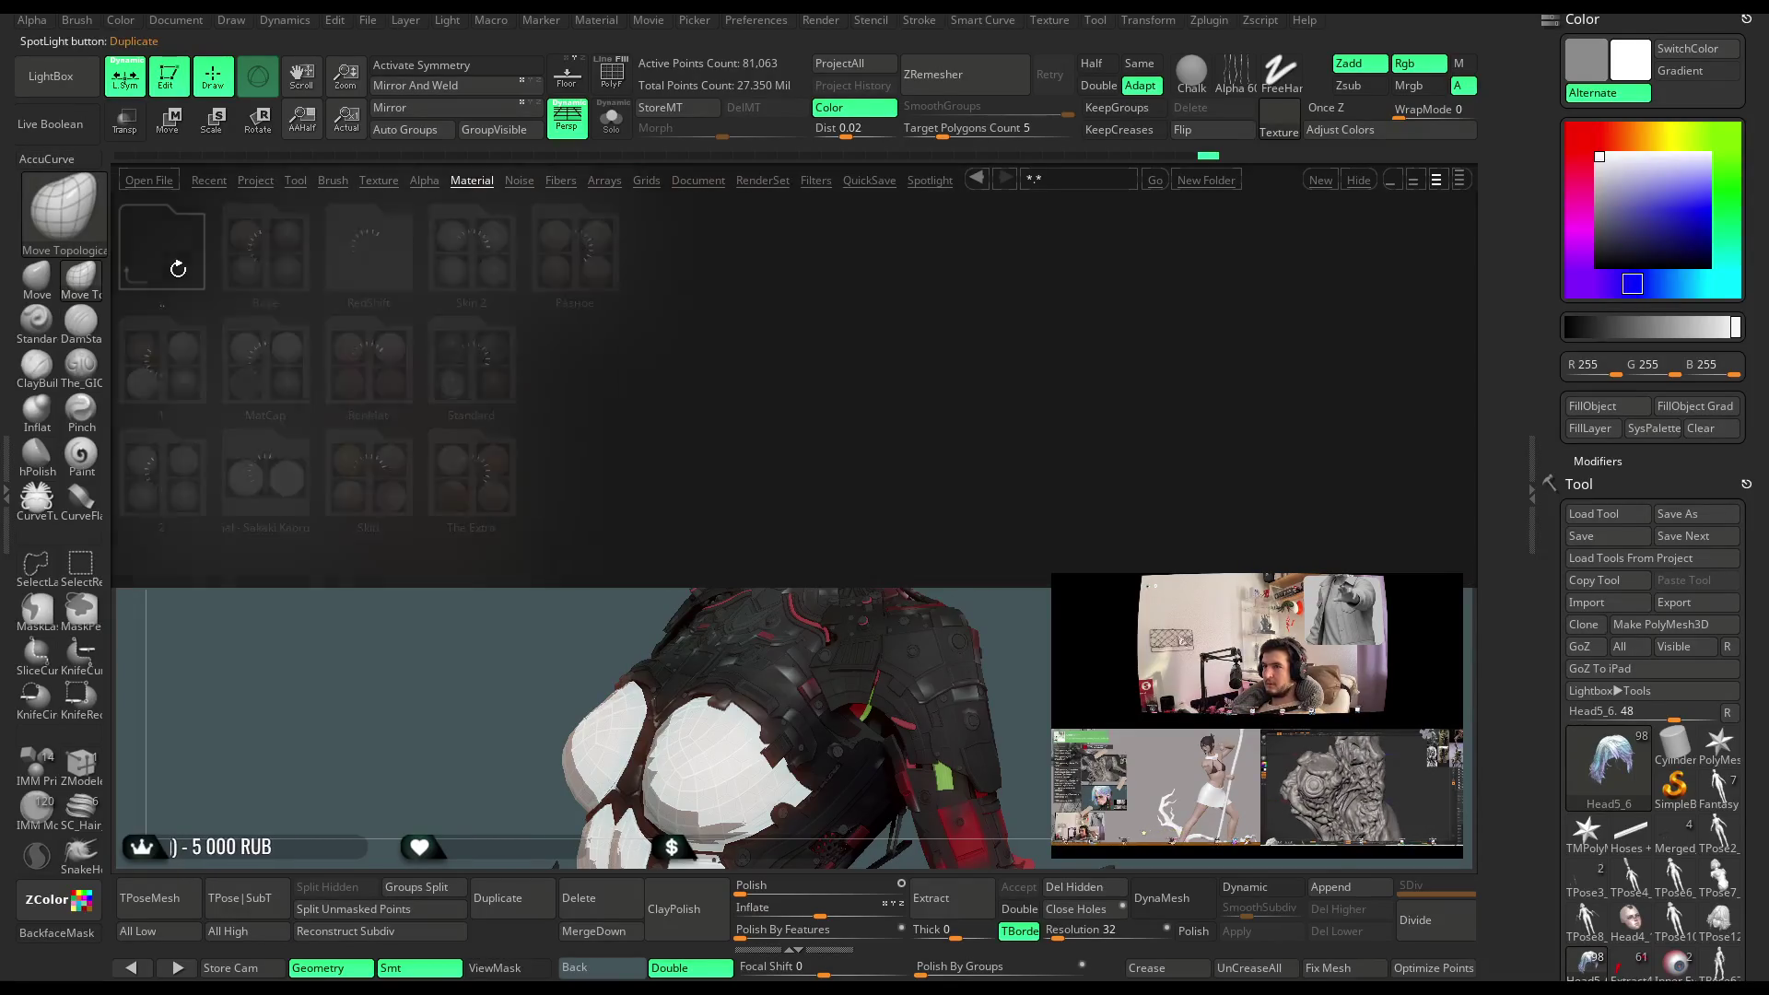
{"action": "left_click", "coordinate": [249, 367]}
{"action": "left_click", "coordinate": [157, 245]}
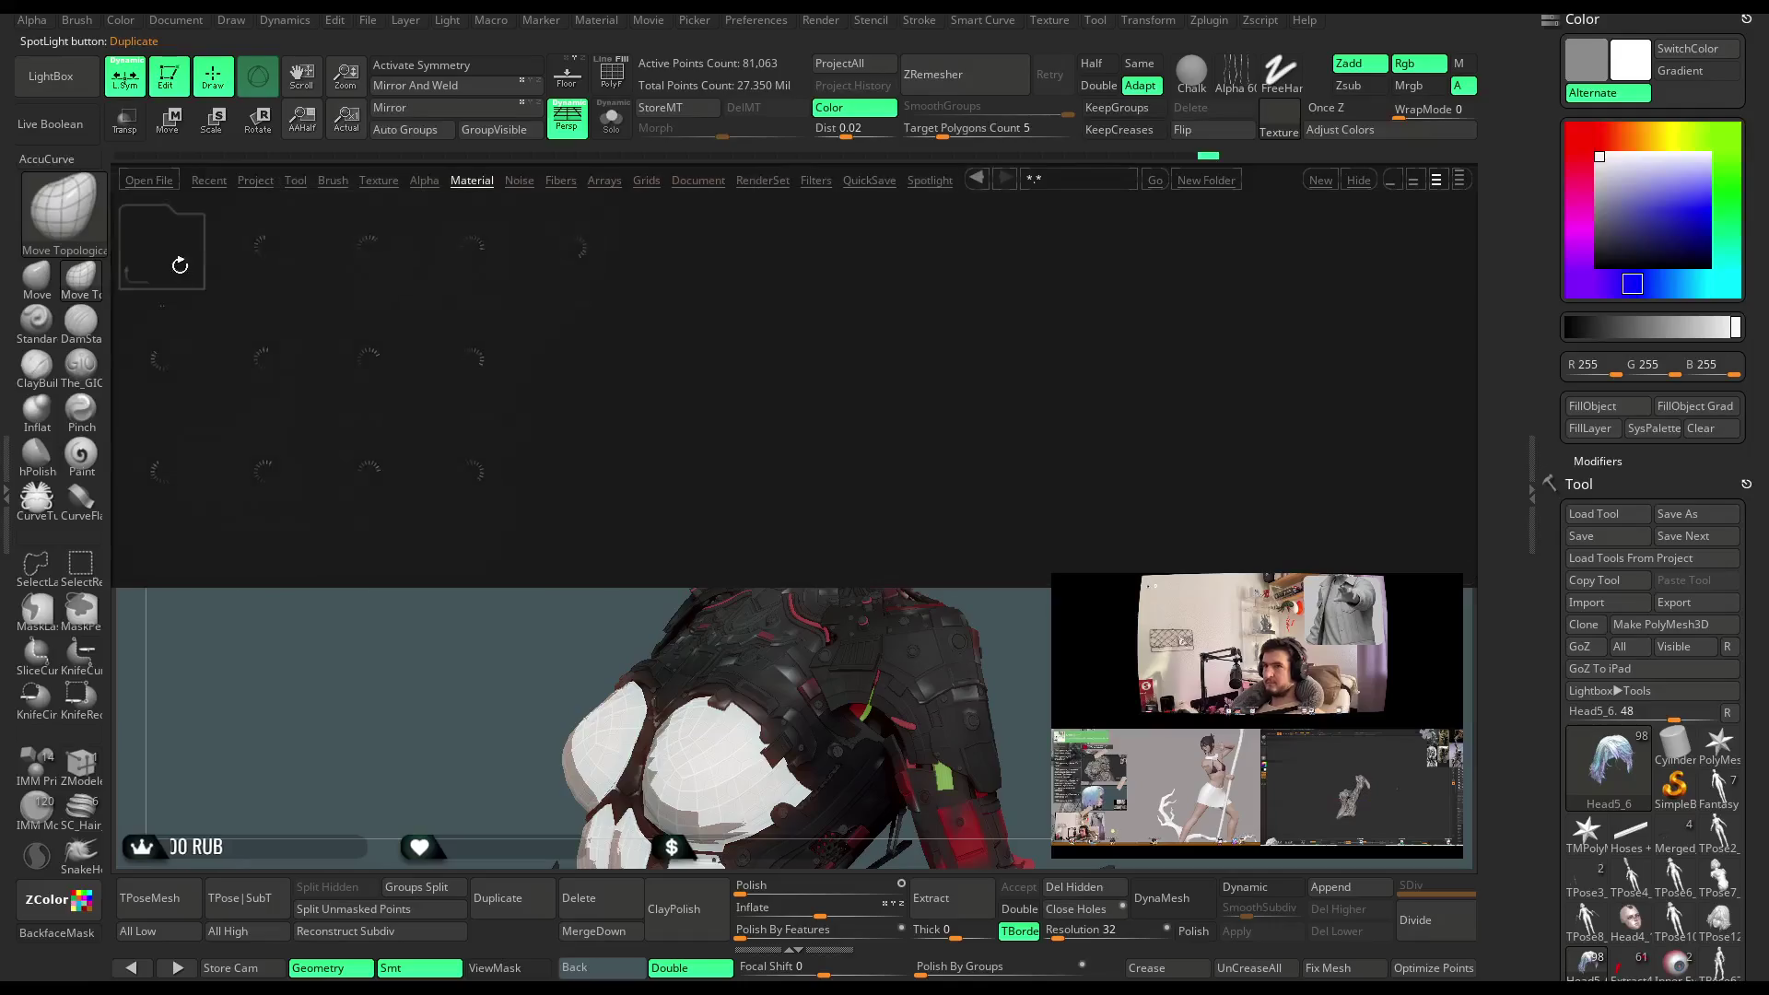
{"action": "left_click", "coordinate": [258, 477]}
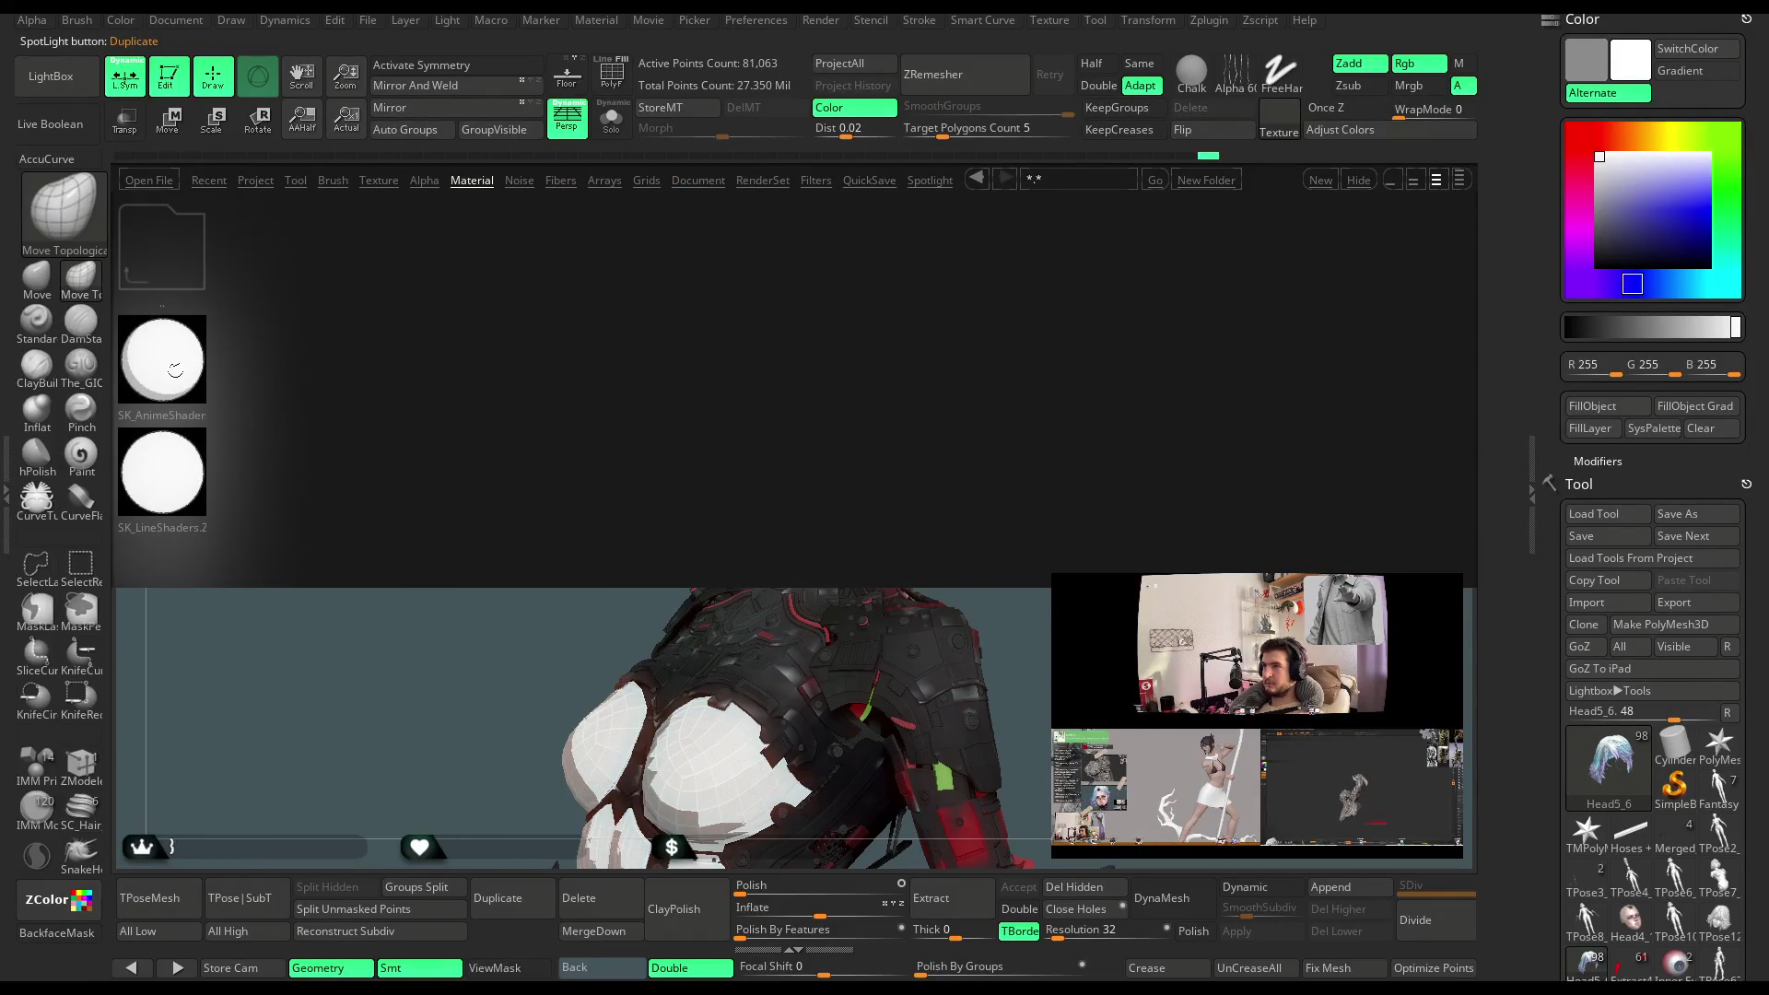
{"action": "double_click", "coordinate": [177, 378]}
{"action": "left_click", "coordinate": [71, 82]}
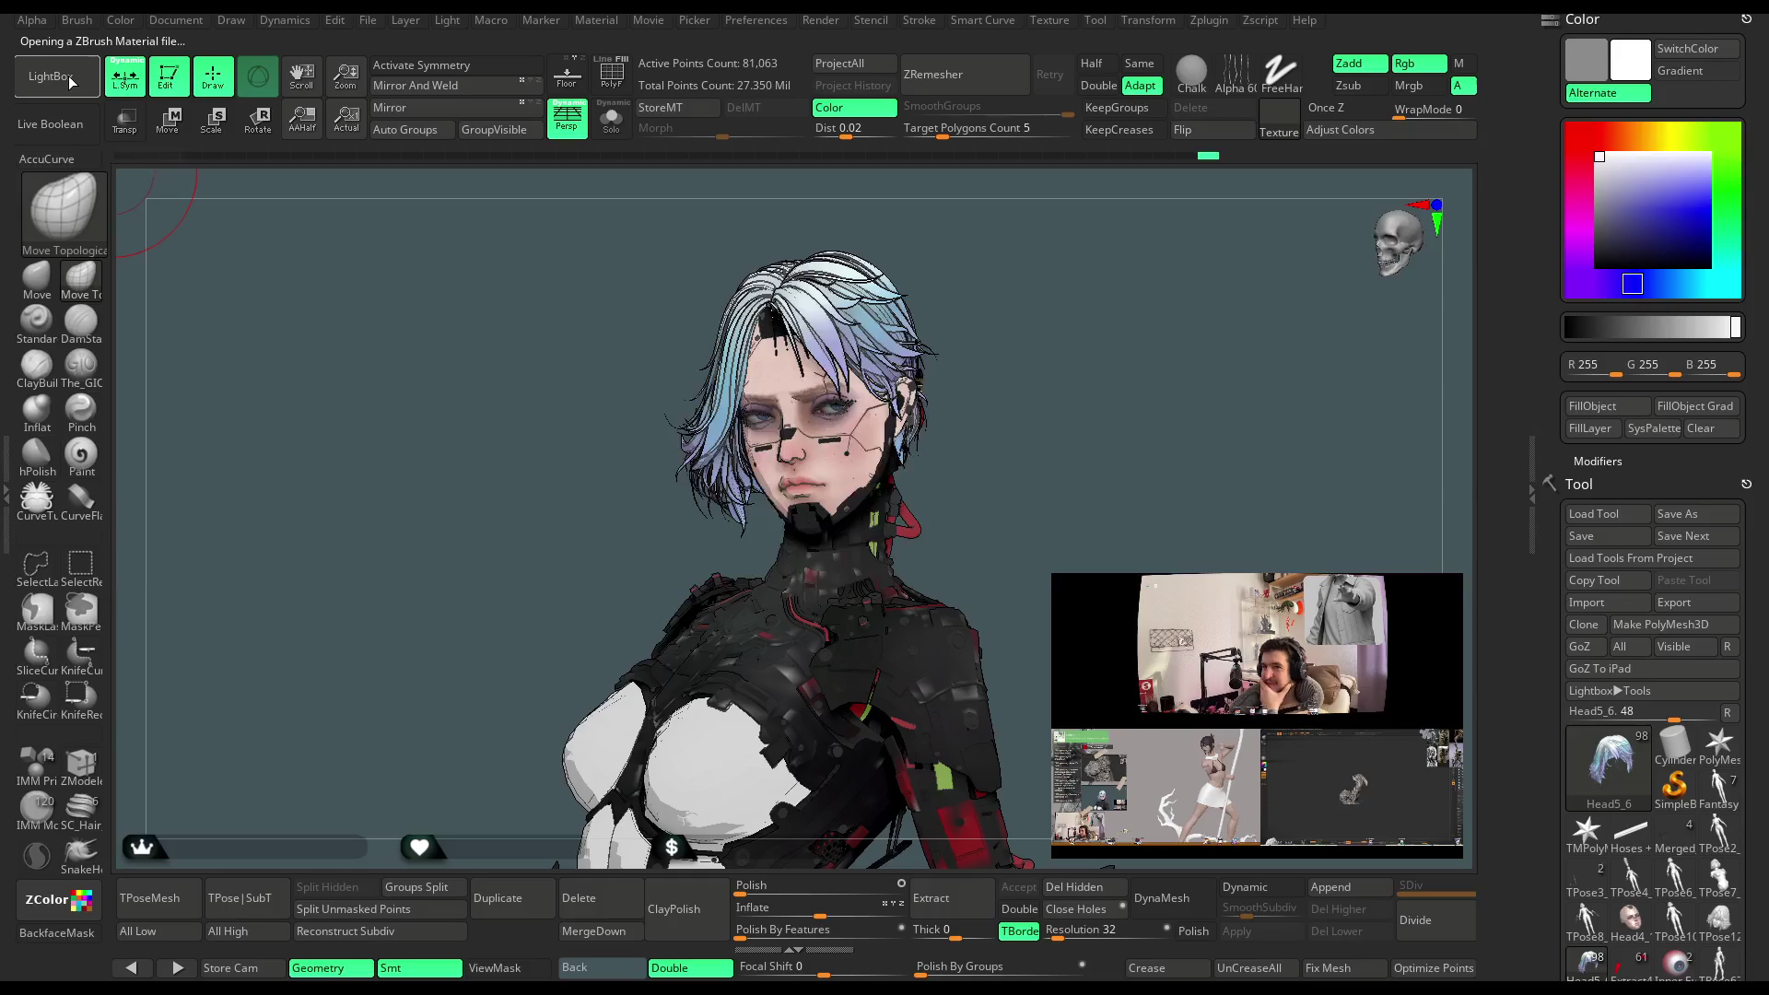
{"action": "left_click", "coordinate": [71, 82]}
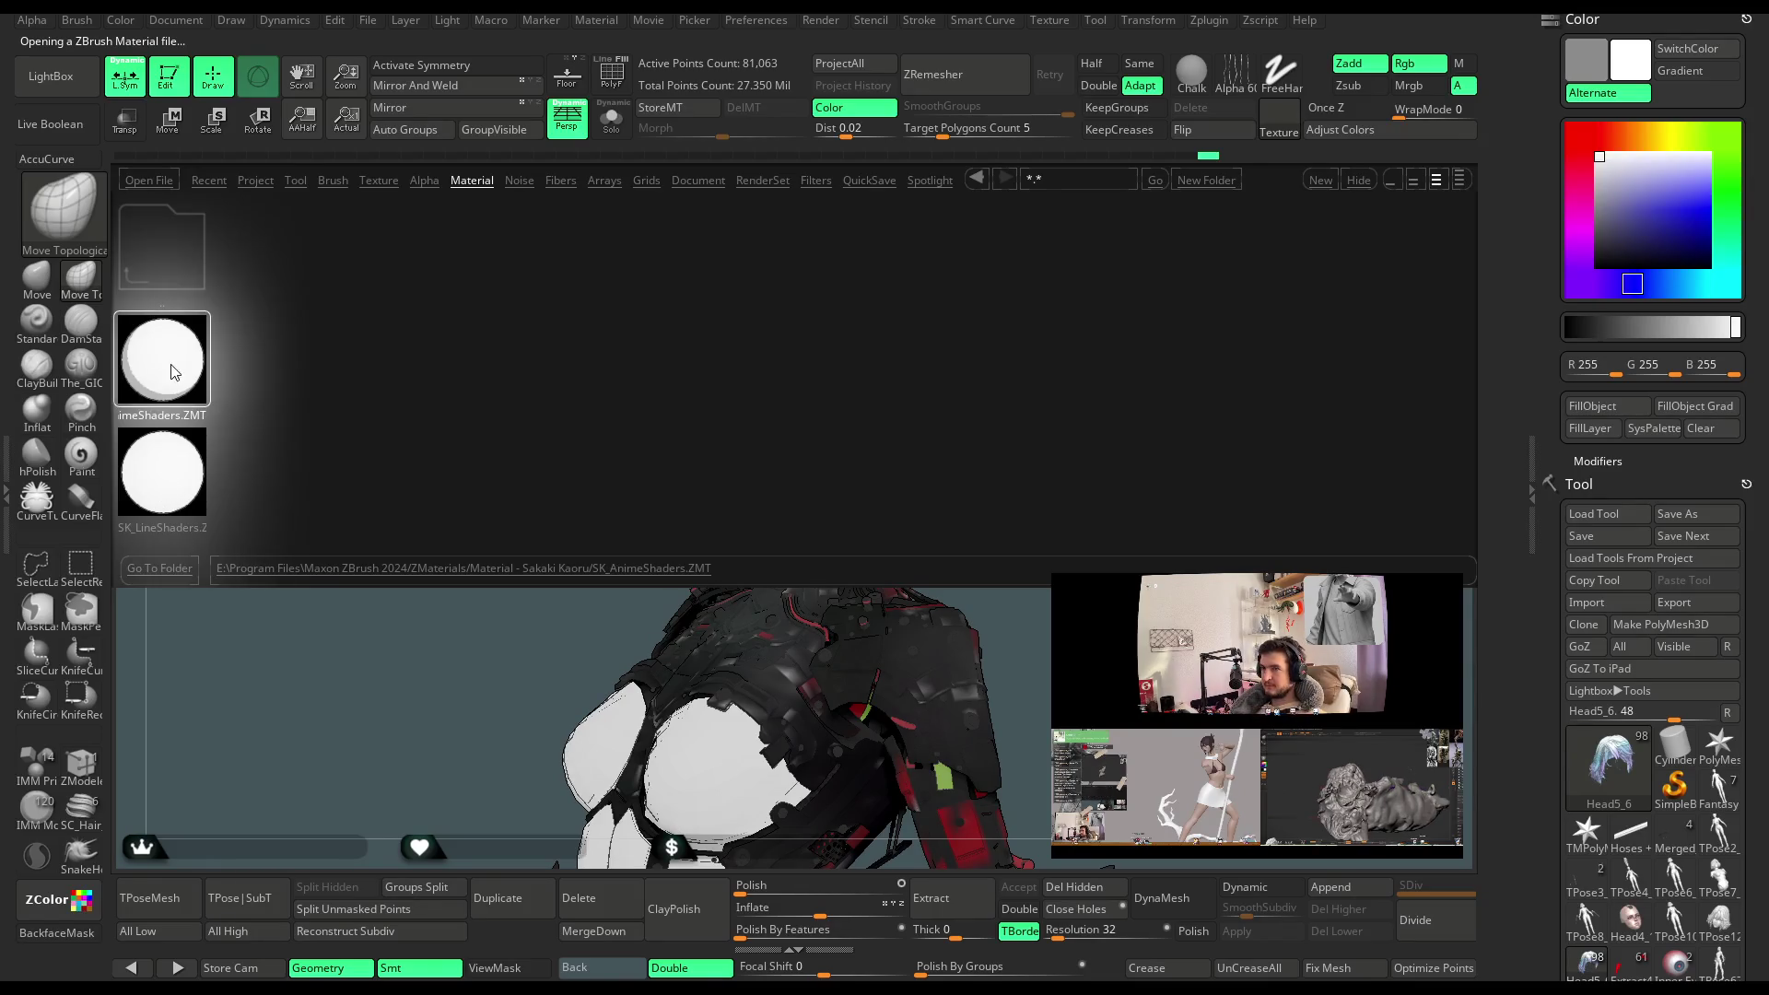
{"action": "double_click", "coordinate": [174, 371]}
{"action": "left_click", "coordinate": [68, 91]}
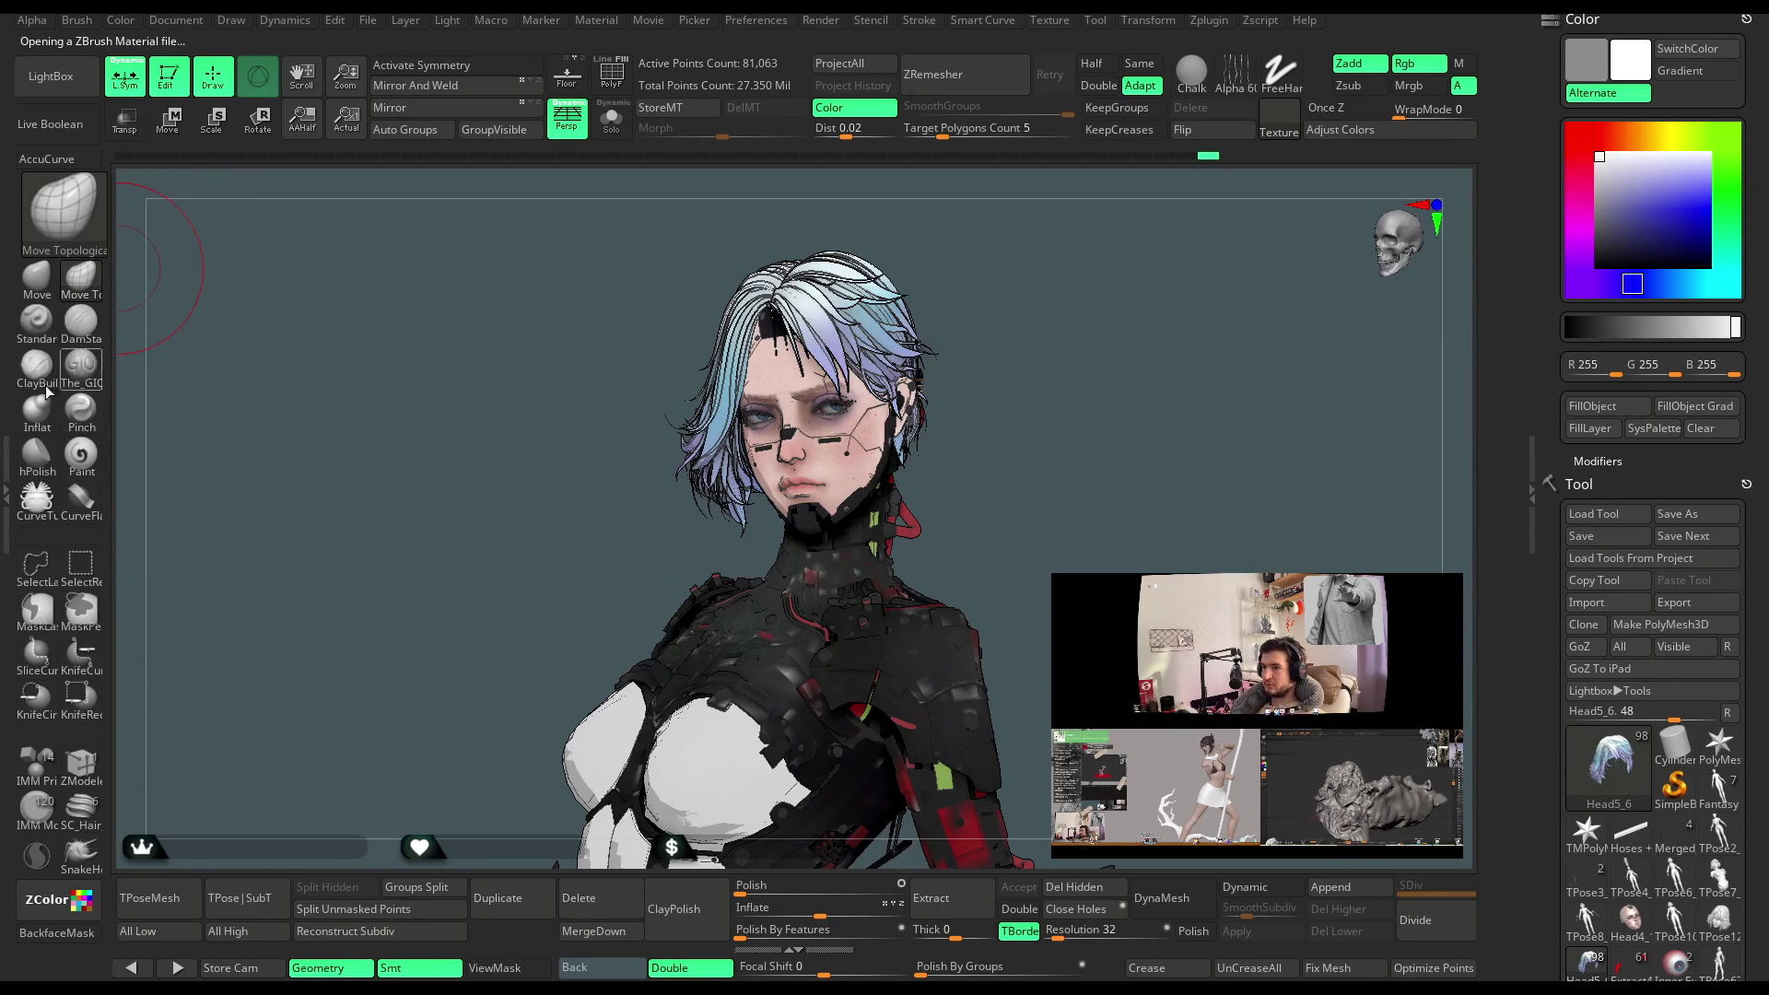
{"action": "double_click", "coordinate": [5, 489]}
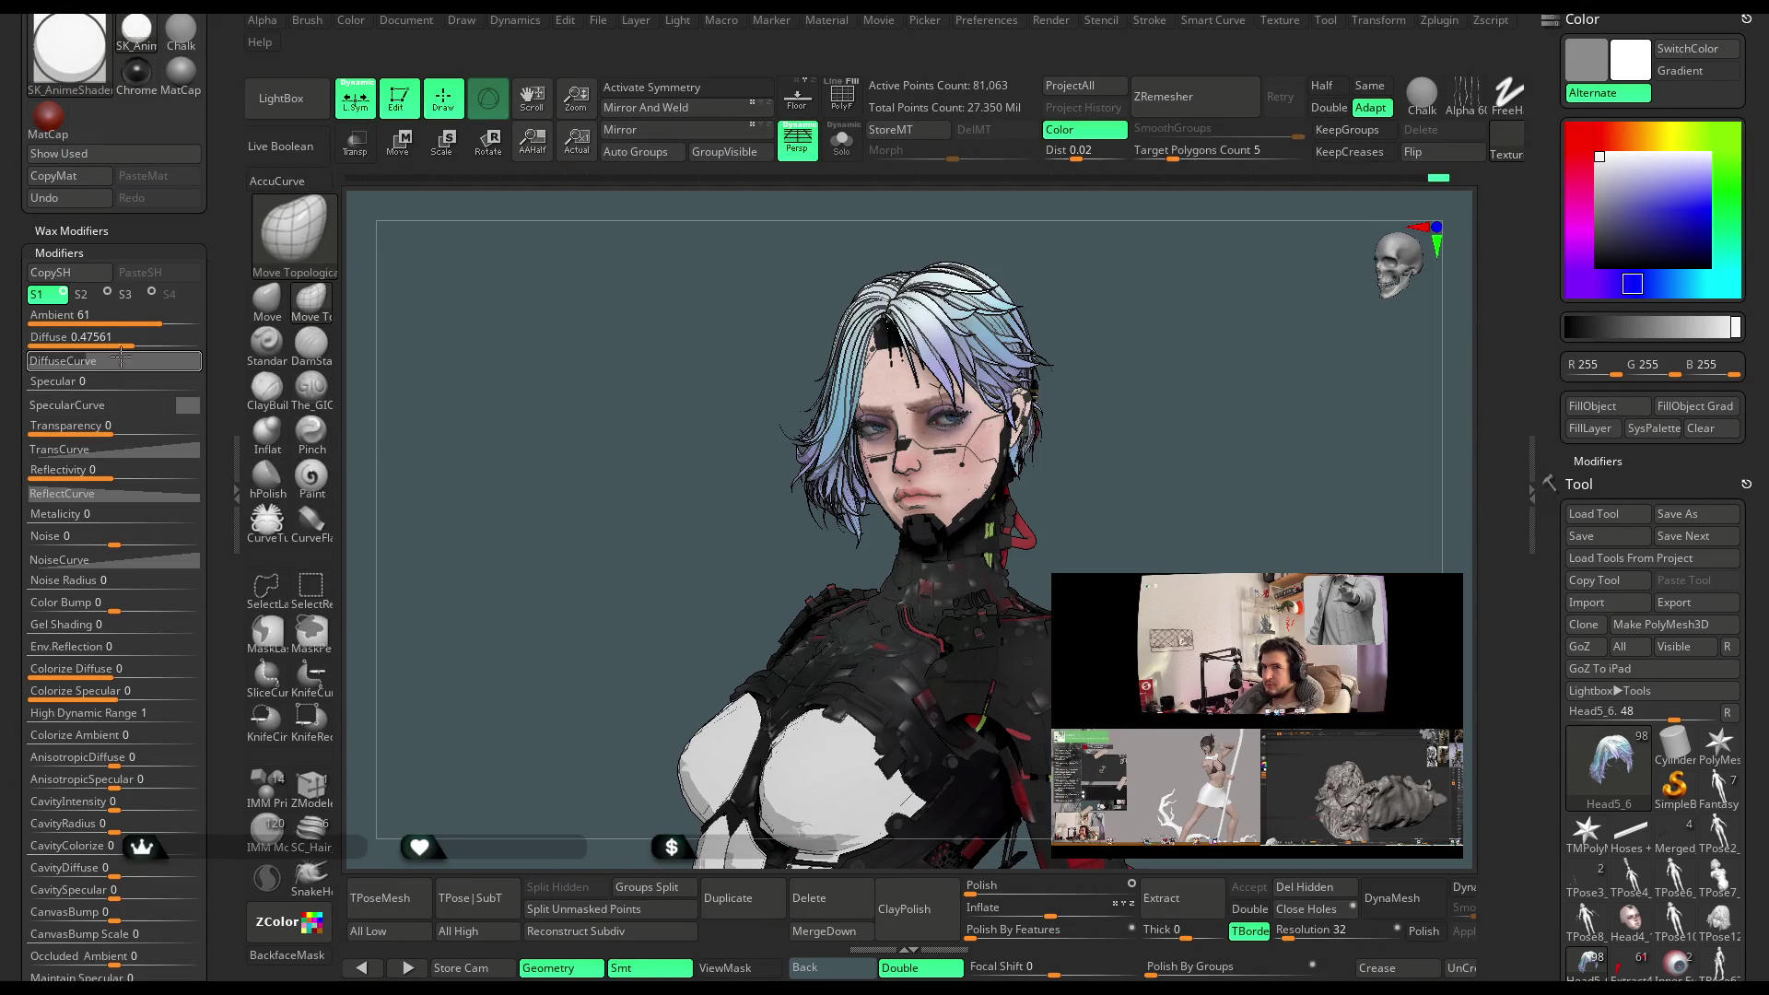
Set the anime shader to Ambient 58, Specular 0.014, Transparency -2 and Reflectivity -5
{"action": "left_click_drag", "start_coordinate": [148, 322], "coordinate": [138, 346]}
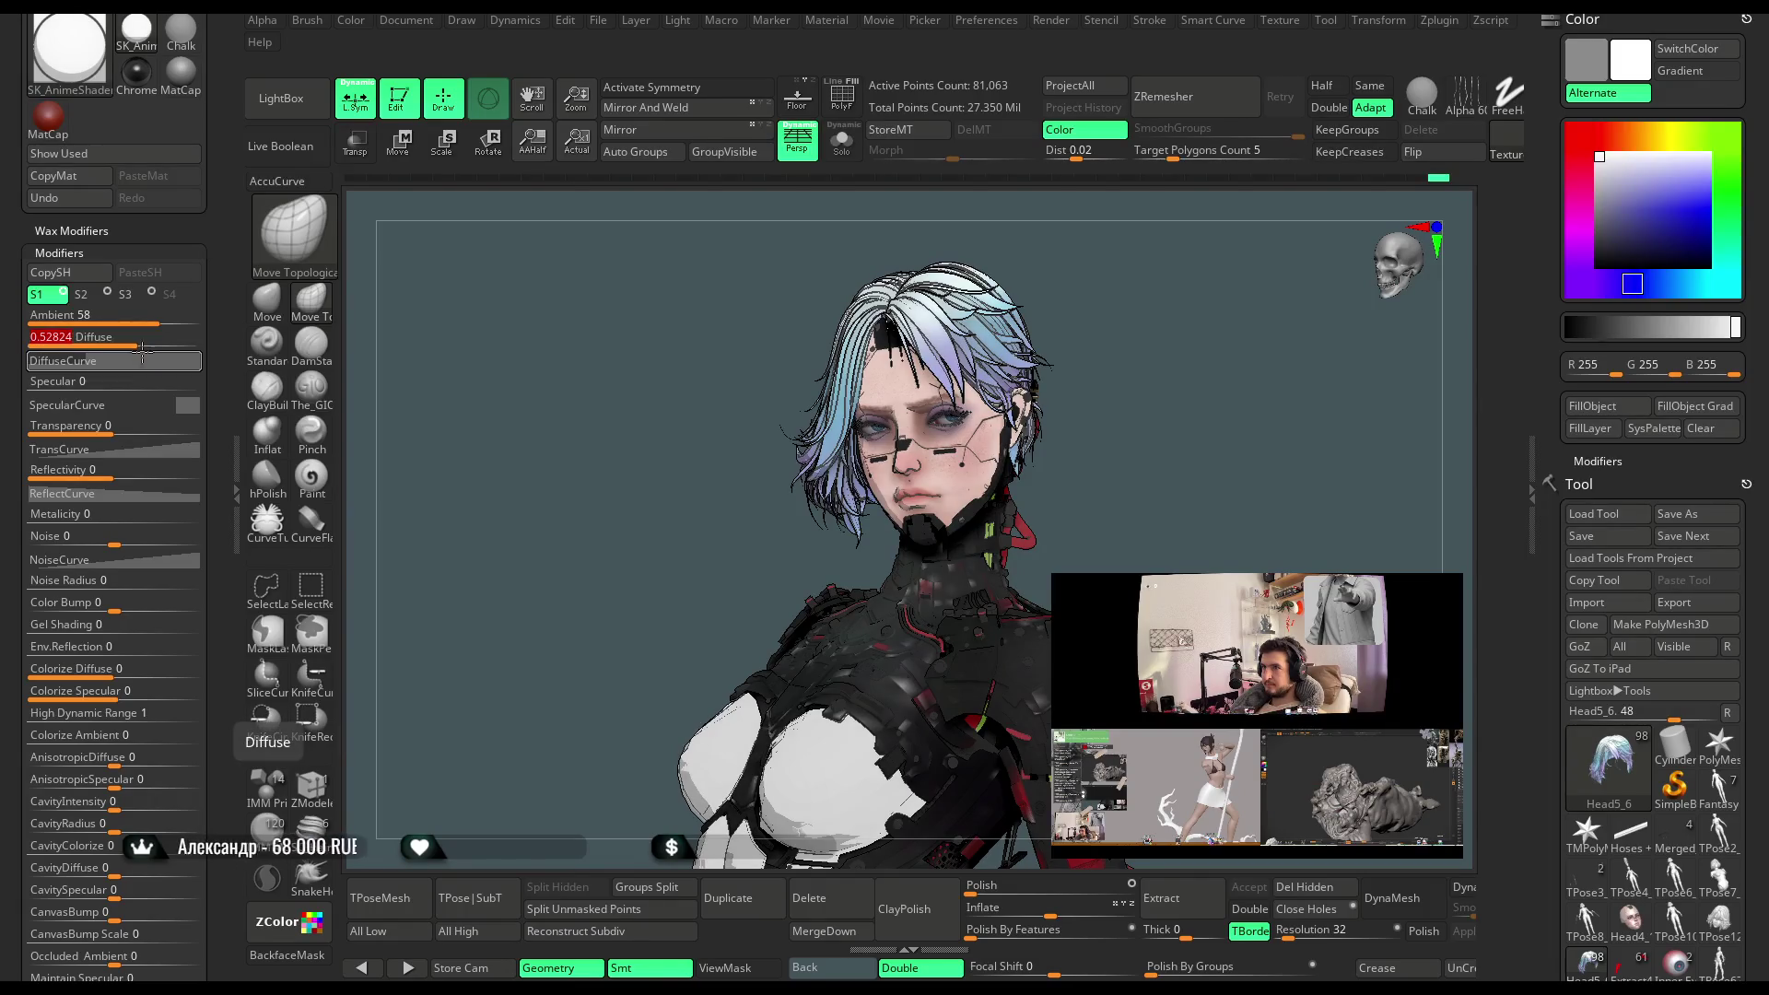
{"action": "mouse_move", "coordinate": [50, 382]}
{"action": "left_mouse_down"}
{"action": "mouse_move", "coordinate": [99, 387]}
{"action": "mouse_move", "coordinate": [62, 387]}
{"action": "left_mouse_up"}
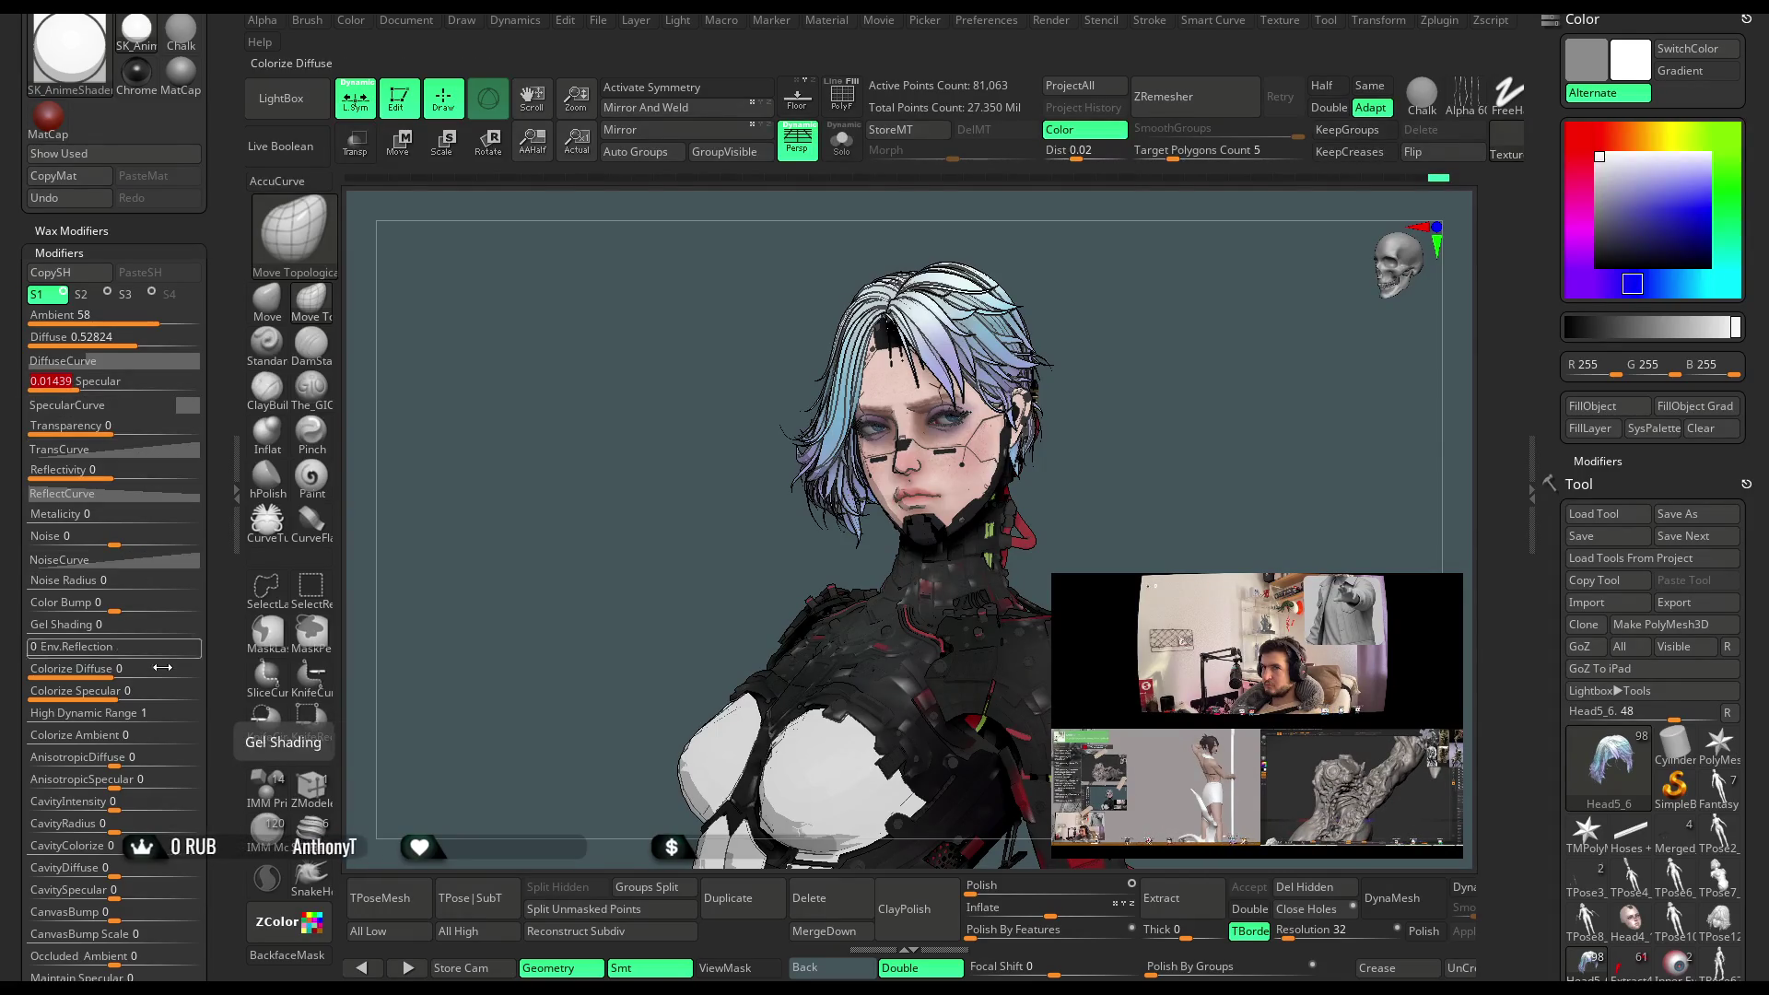
{"action": "left_click", "coordinate": [110, 480]}
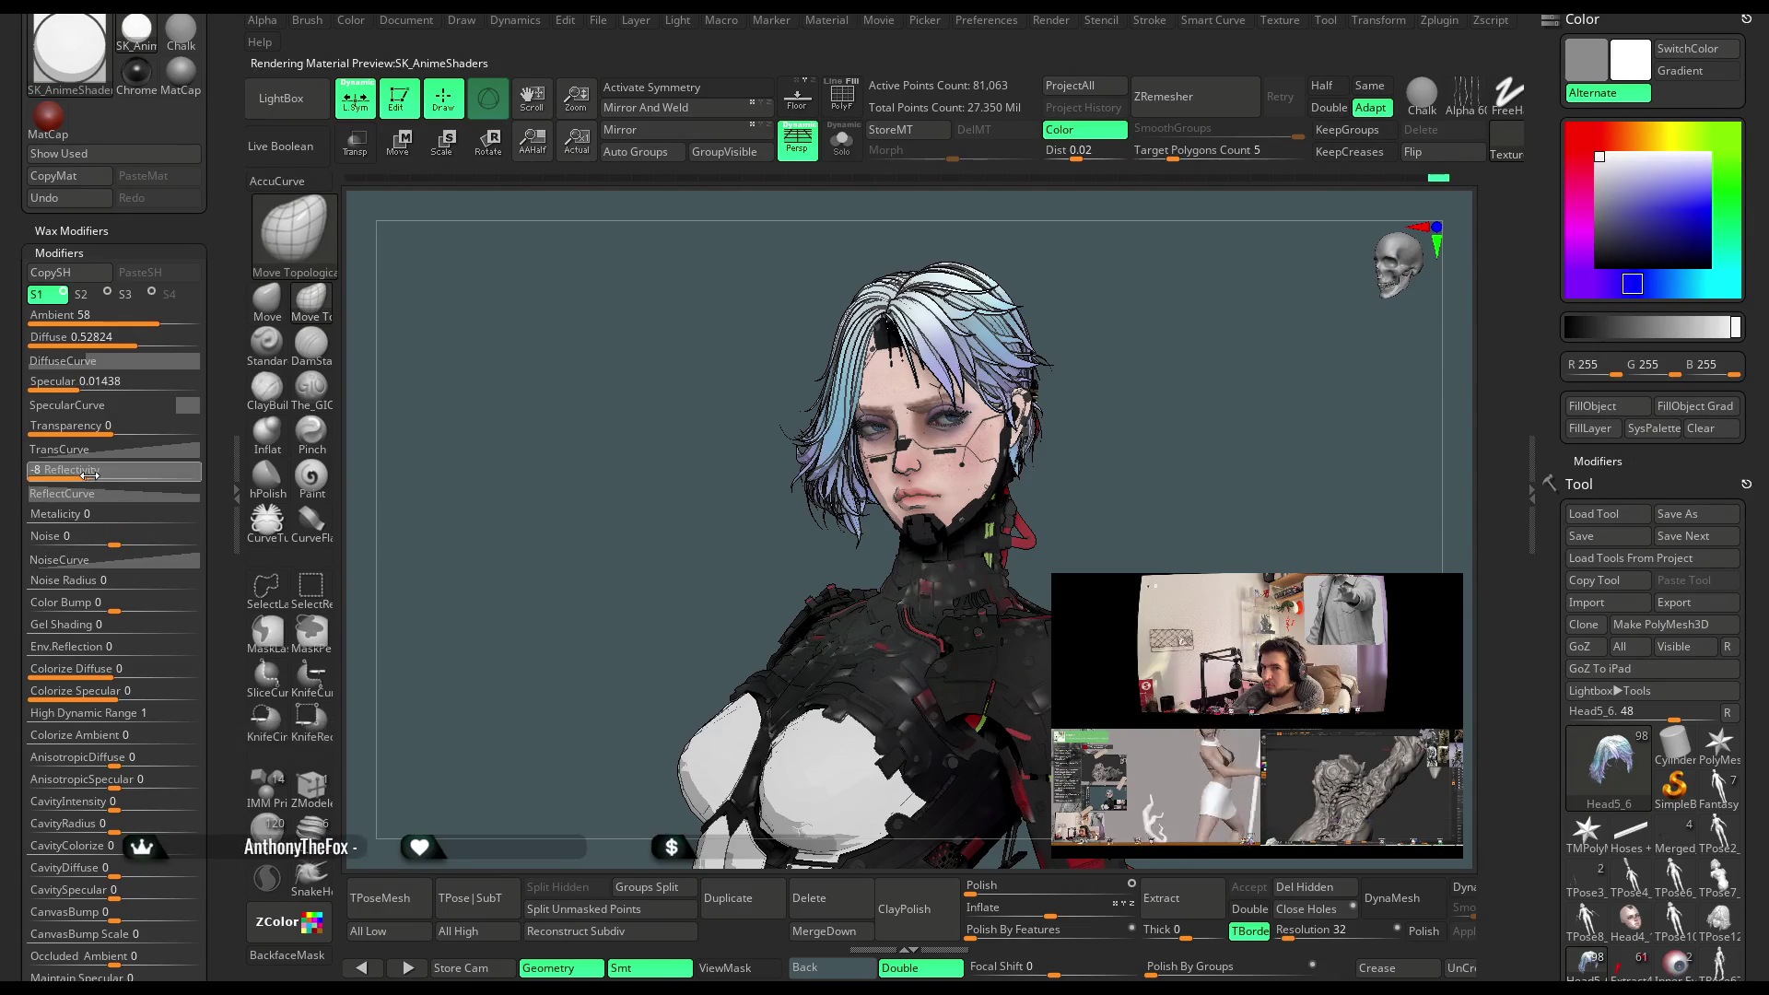
{"action": "left_click", "coordinate": [100, 429]}
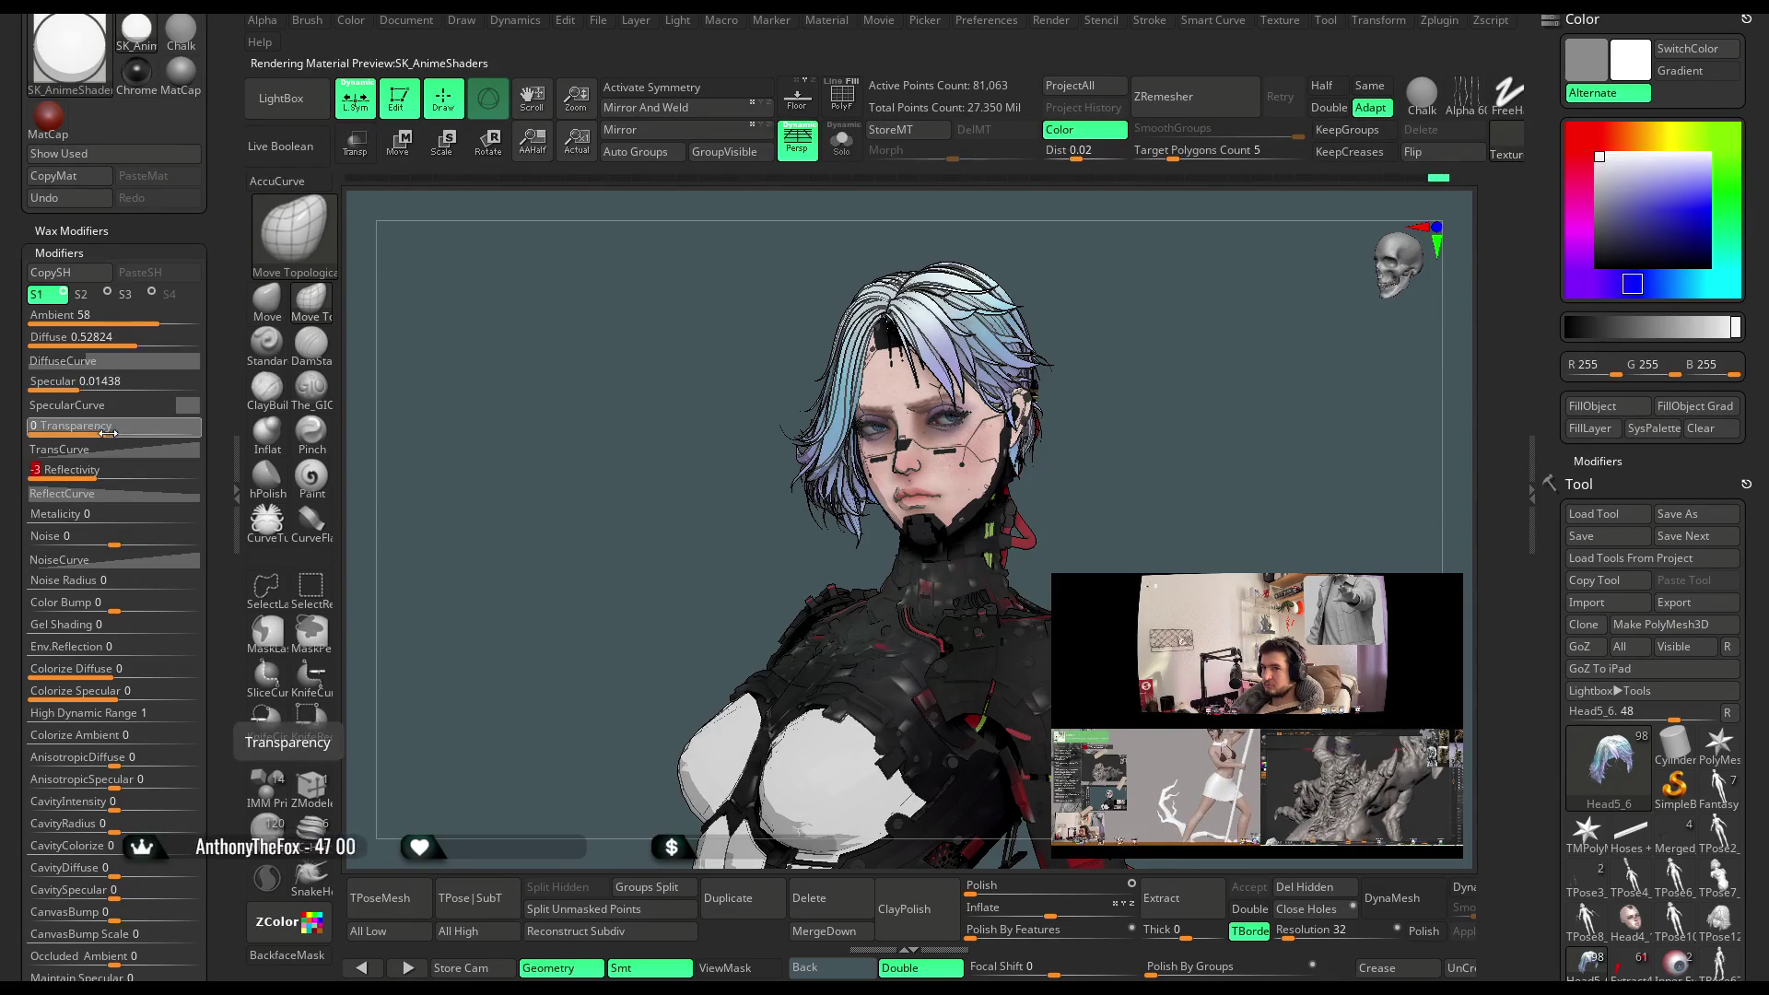
{"action": "type", "text": "-2"}
{"action": "scroll", "coordinate": [127, 542], "scroll_direction": "down", "scroll_amount": 2}
{"action": "scroll", "coordinate": [127, 543], "scroll_direction": "down", "scroll_amount": 2}
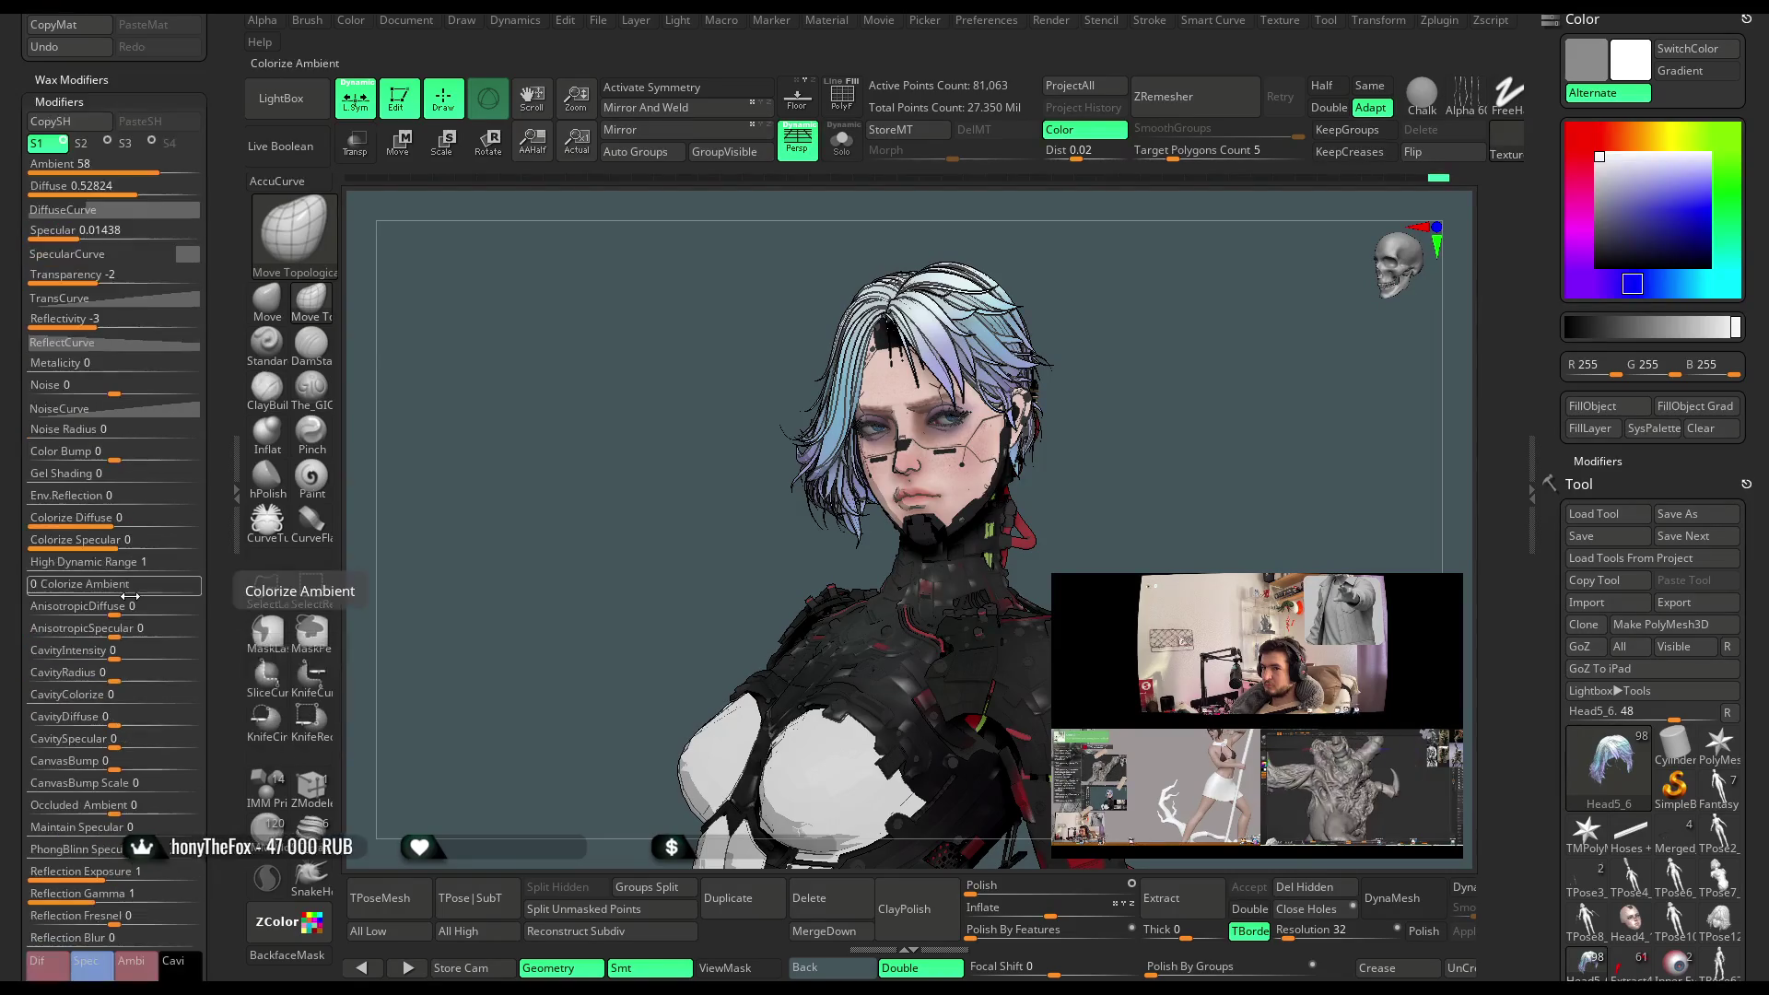
{"action": "scroll", "coordinate": [129, 591], "scroll_direction": "up", "scroll_amount": 2}
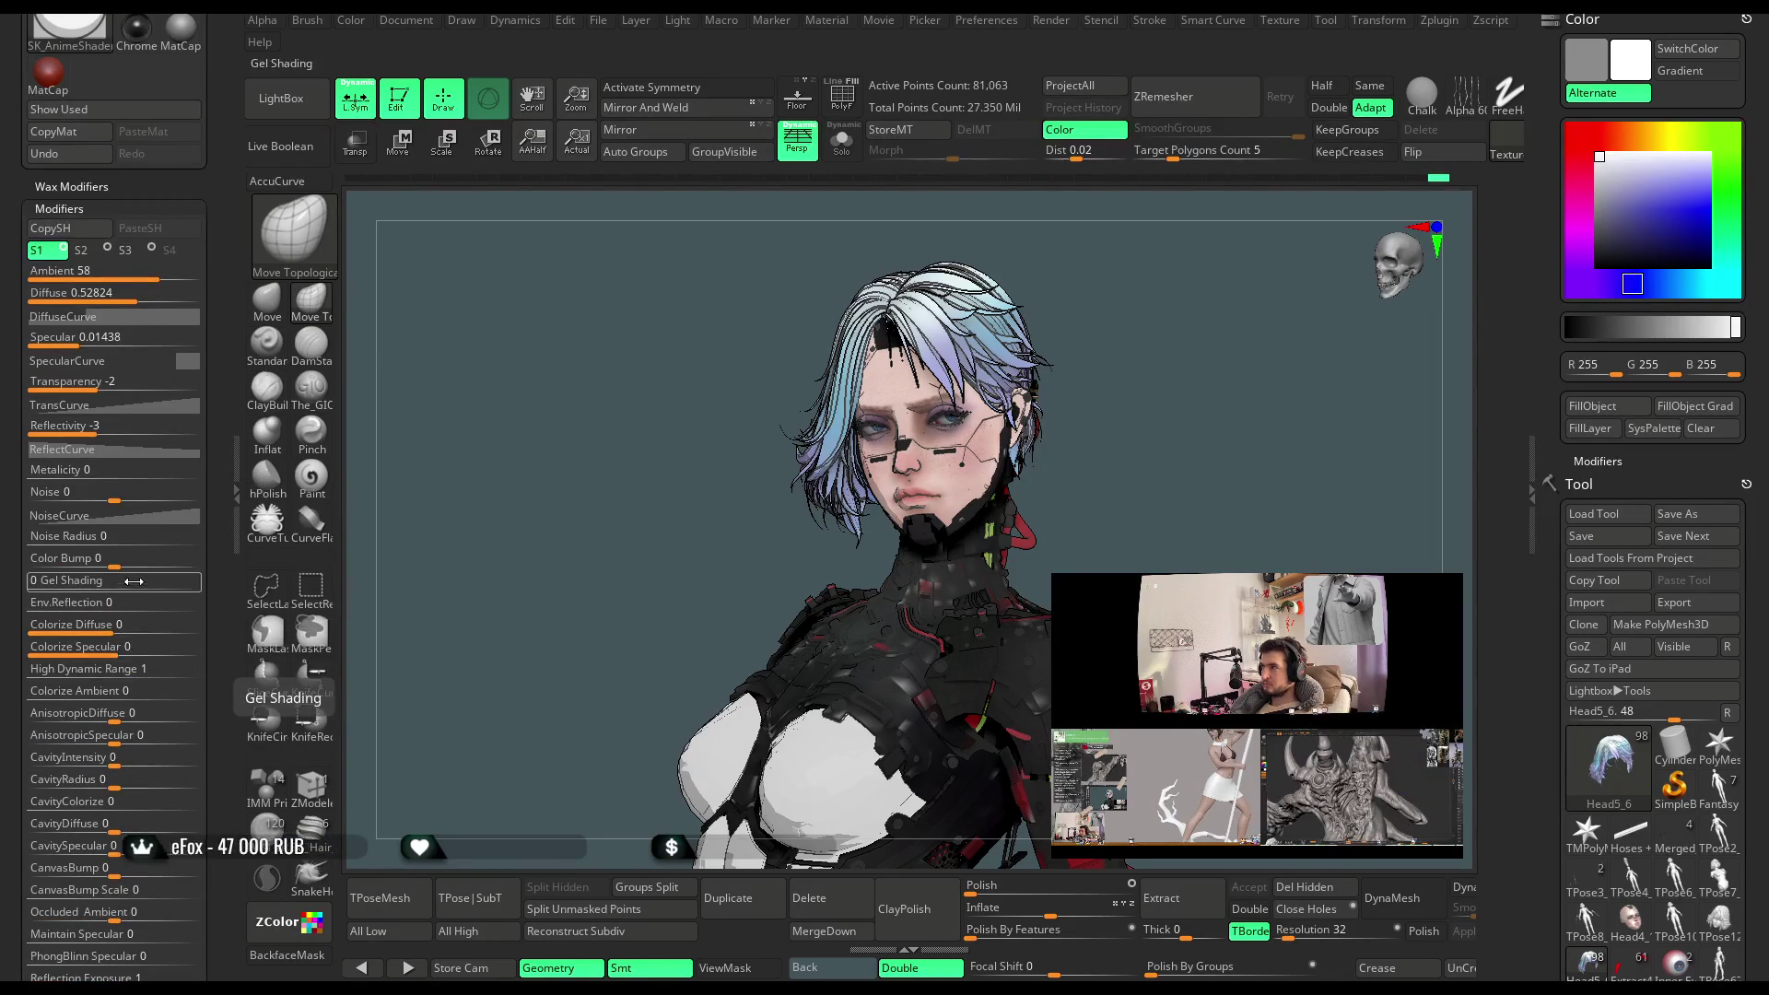
{"action": "mouse_move", "coordinate": [102, 431]}
{"action": "left_mouse_down"}
{"action": "mouse_move", "coordinate": [75, 432]}
{"action": "mouse_move", "coordinate": [95, 433]}
{"action": "left_mouse_up"}
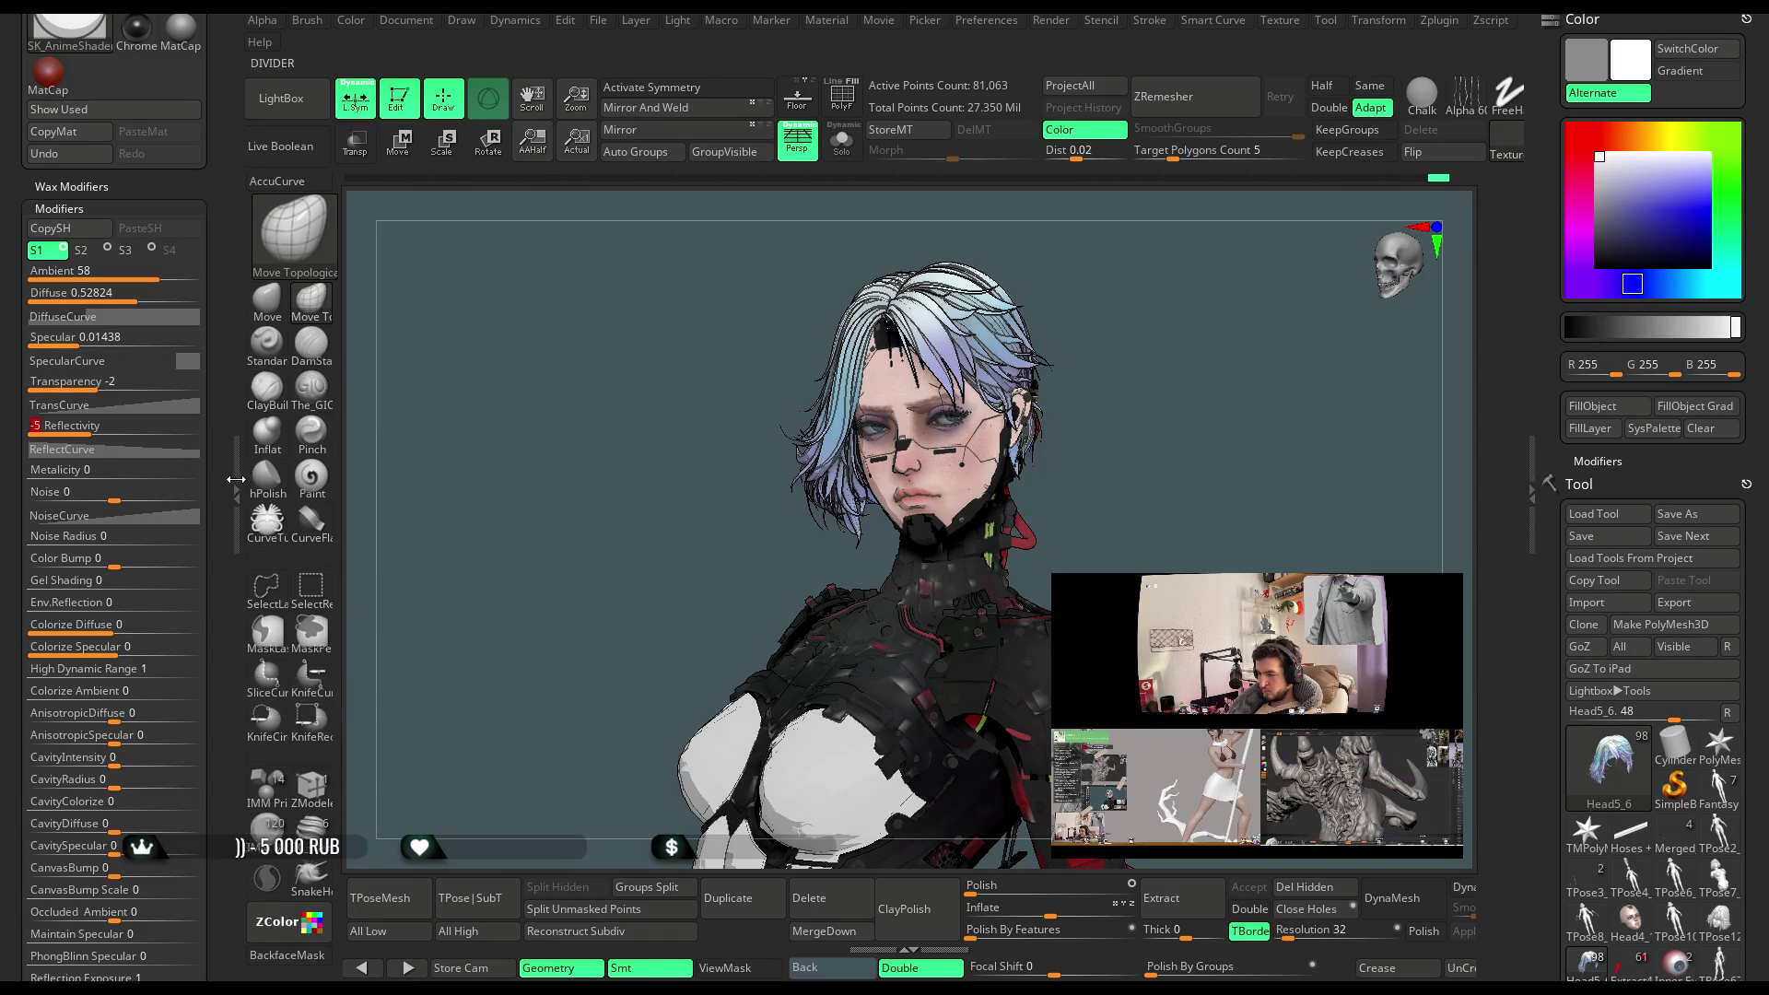
{"action": "left_click", "coordinate": [238, 479]}
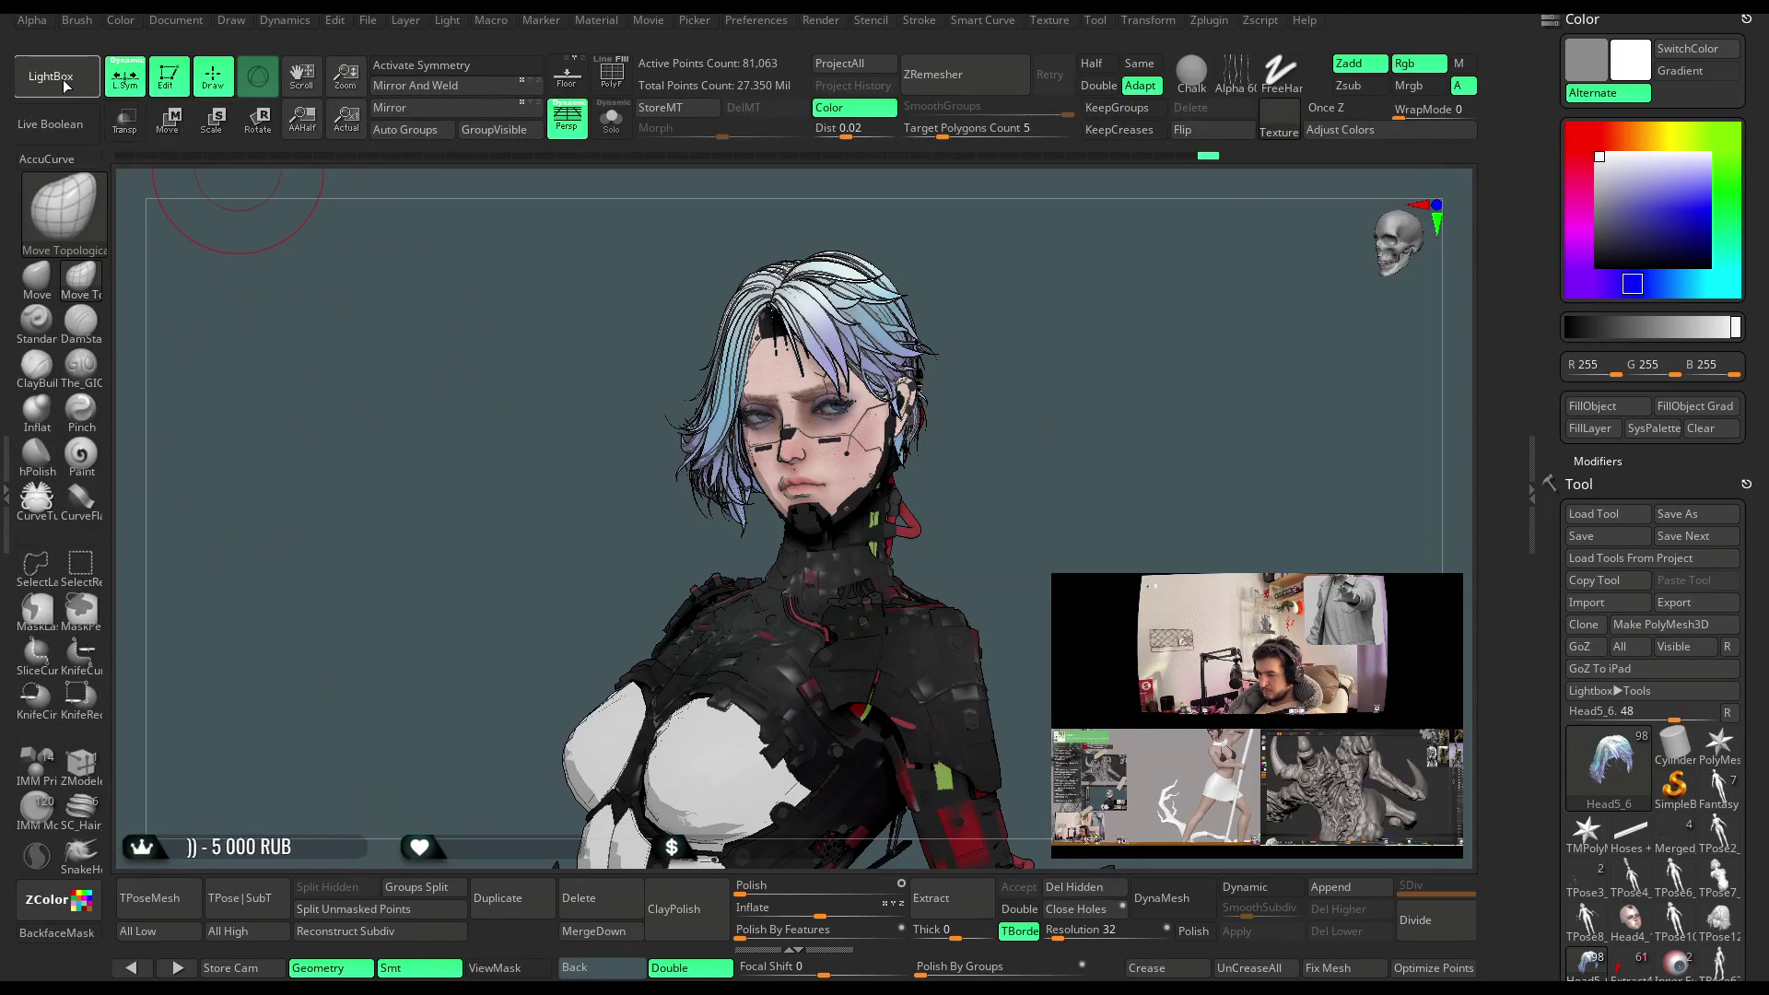
Try the Rods_Light_Basic_02 material from the LightBox material library on the model
{"action": "left_click", "coordinate": [51, 76]}
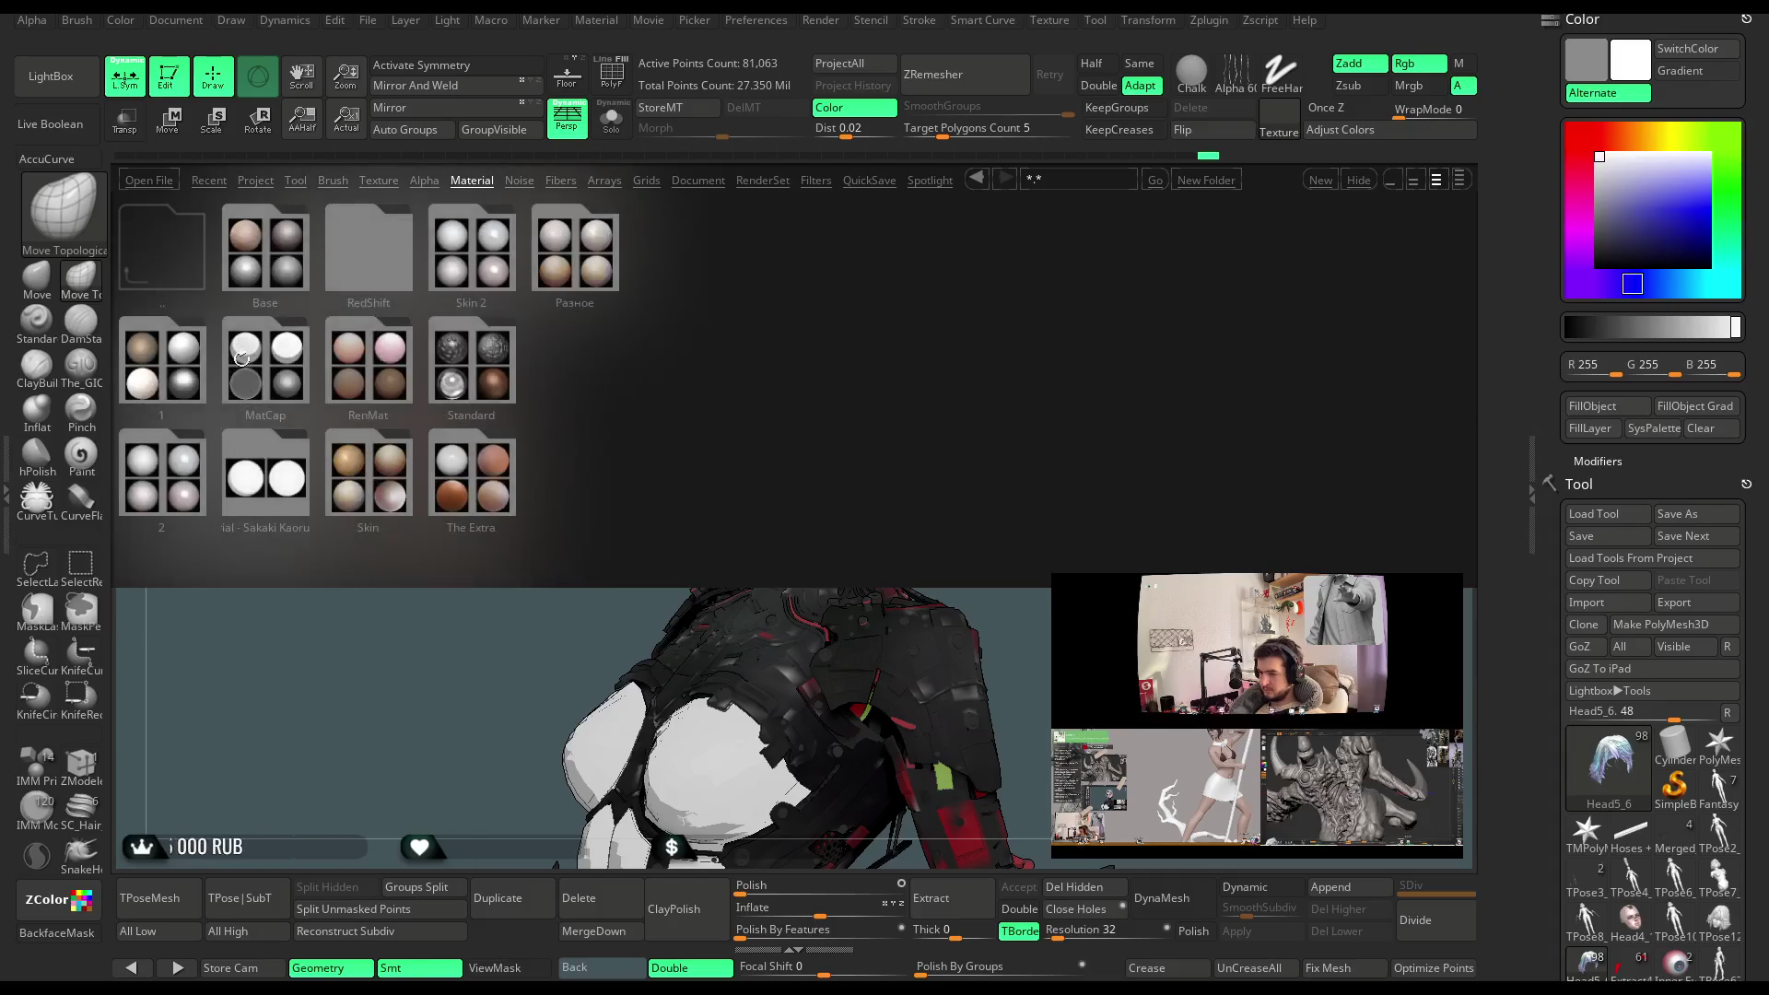
{"action": "double_click", "coordinate": [162, 389]}
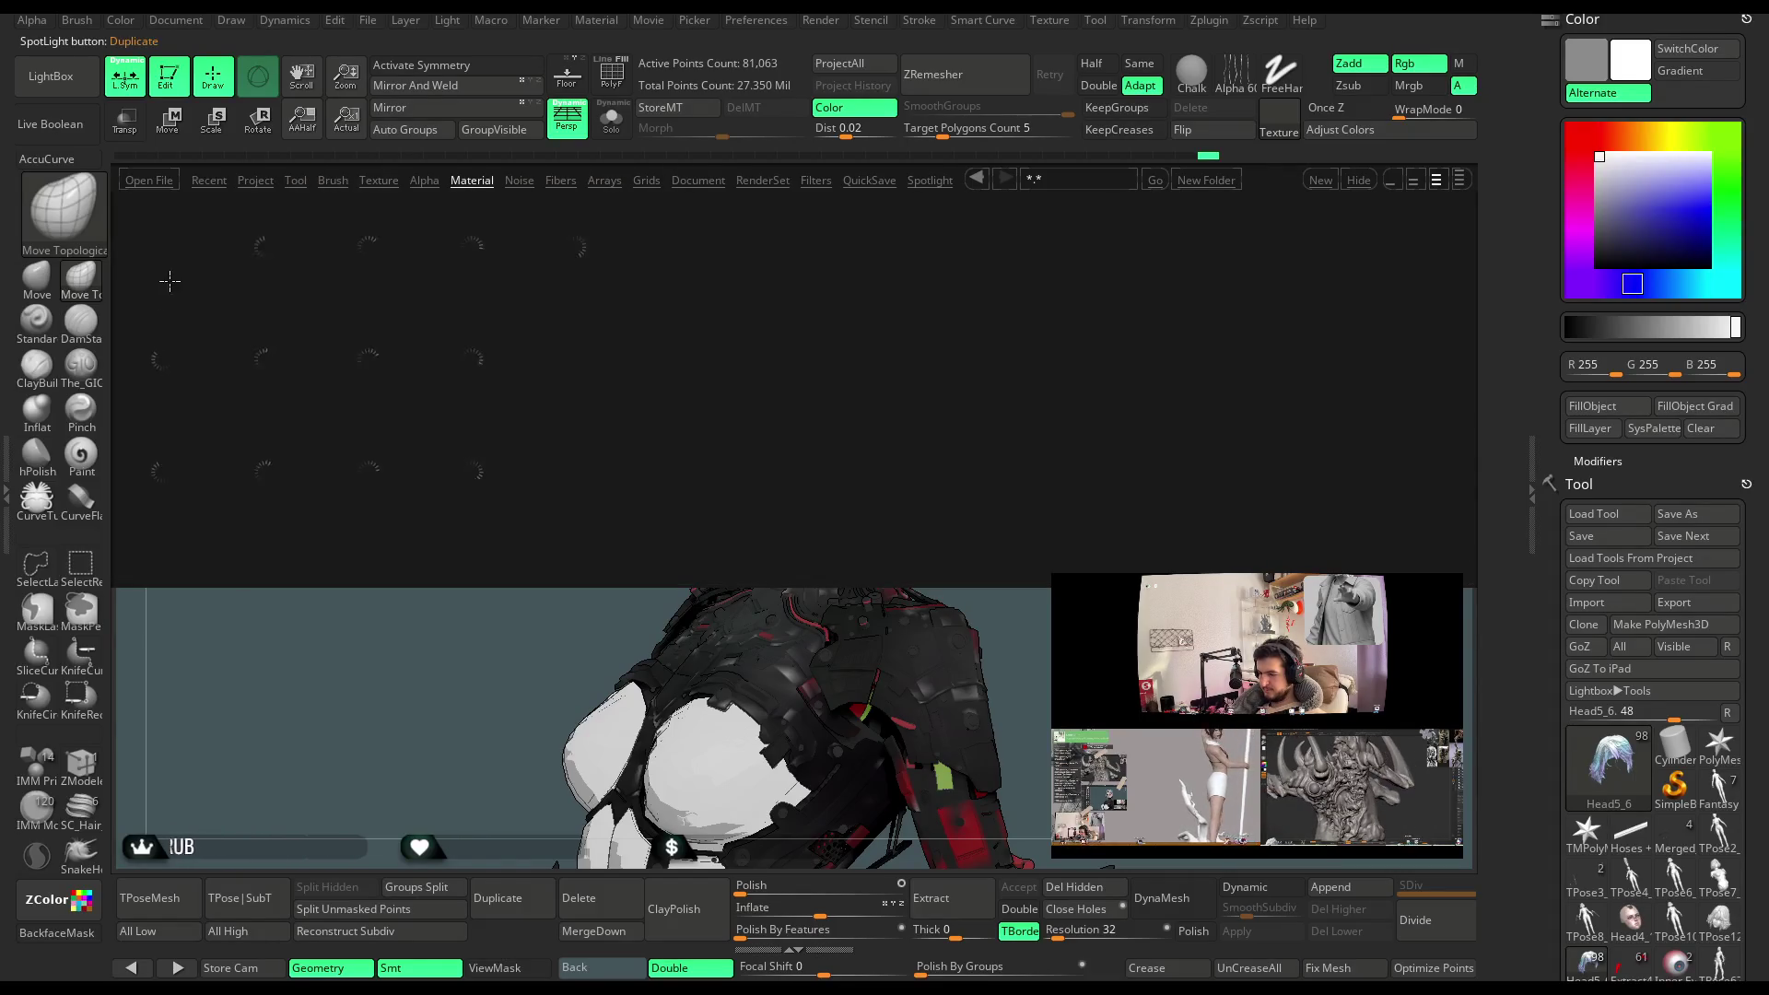
{"action": "double_click", "coordinate": [179, 371]}
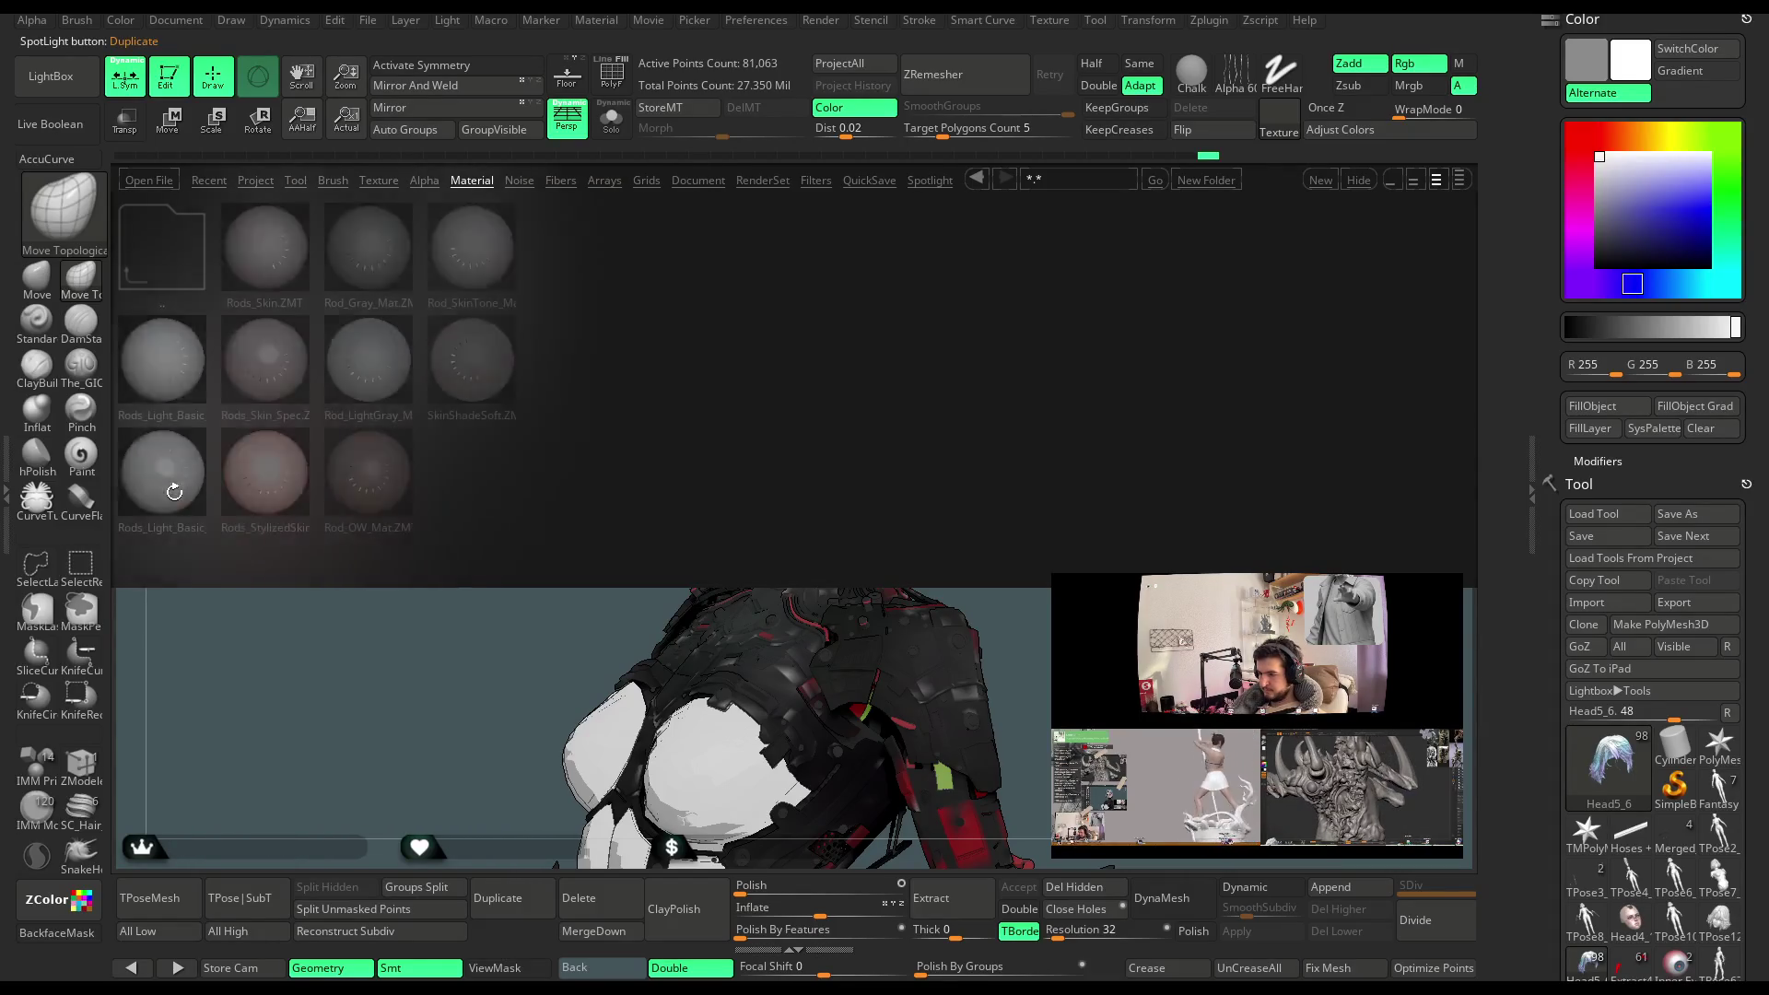
{"action": "double_click", "coordinate": [180, 372]}
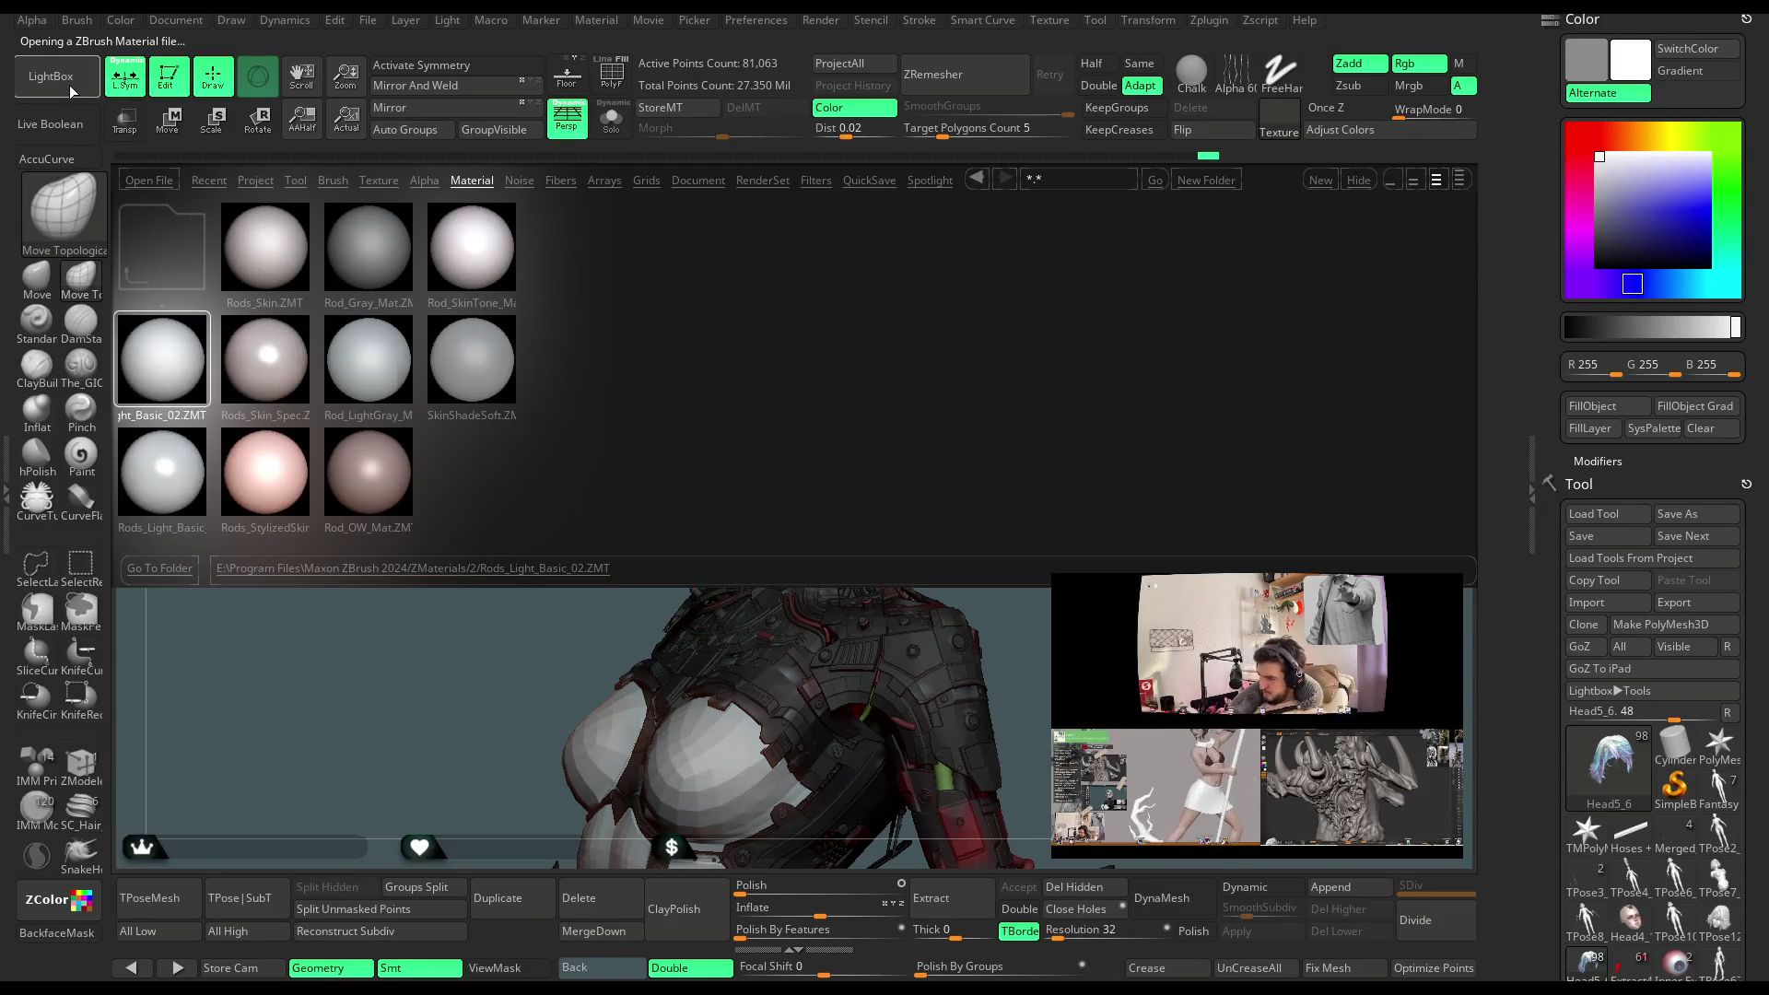
{"action": "left_click", "coordinate": [69, 84]}
Apply the mah_castom material from the Base material folder instead
{"action": "left_click", "coordinate": [69, 85]}
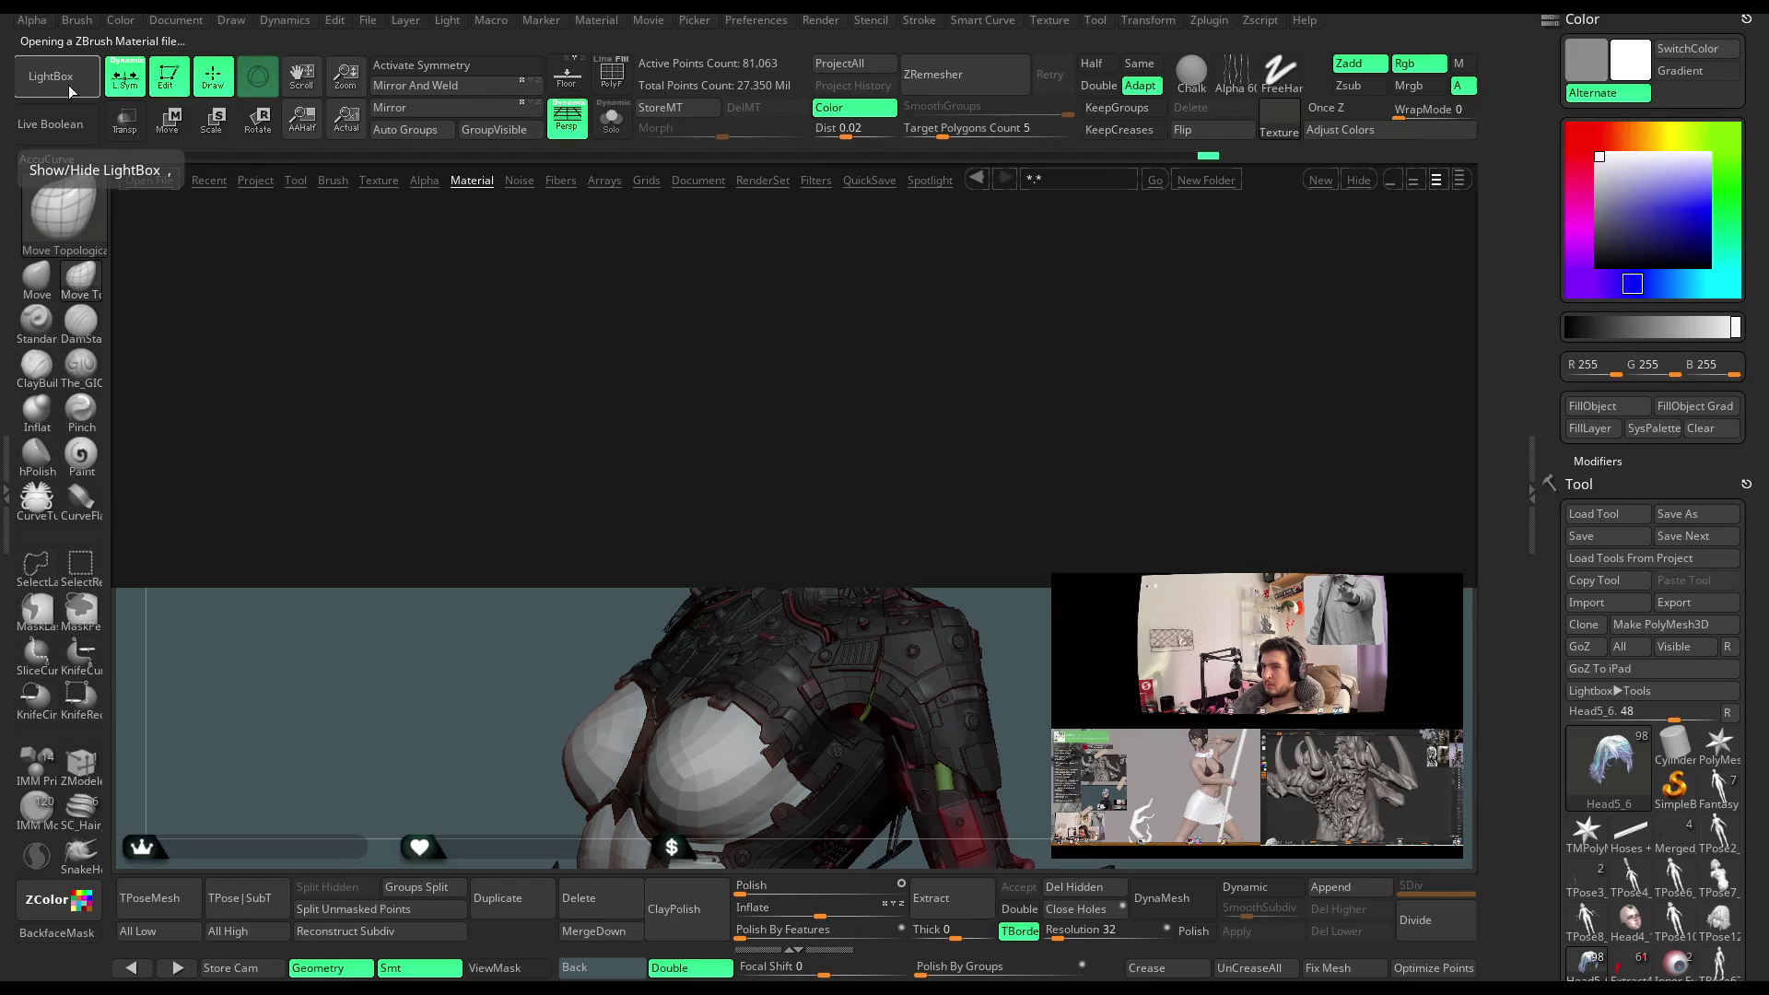
{"action": "double_click", "coordinate": [169, 249]}
{"action": "double_click", "coordinate": [264, 254]}
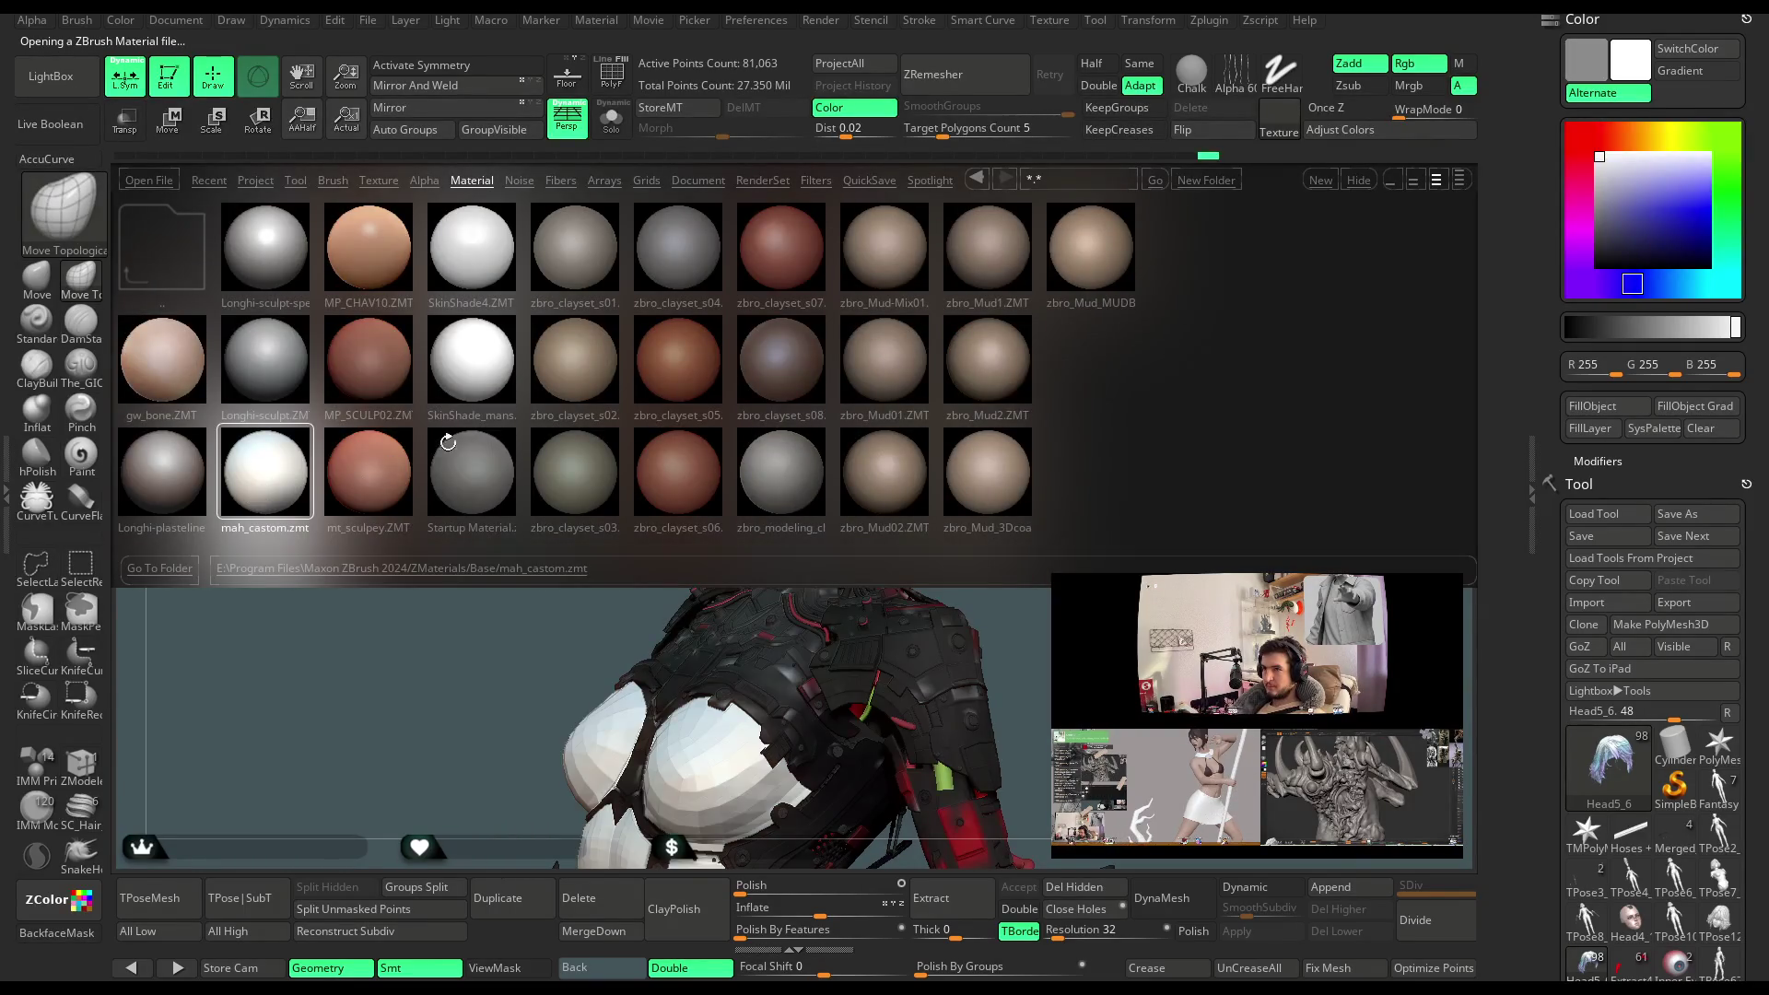
{"action": "left_click", "coordinate": [80, 84]}
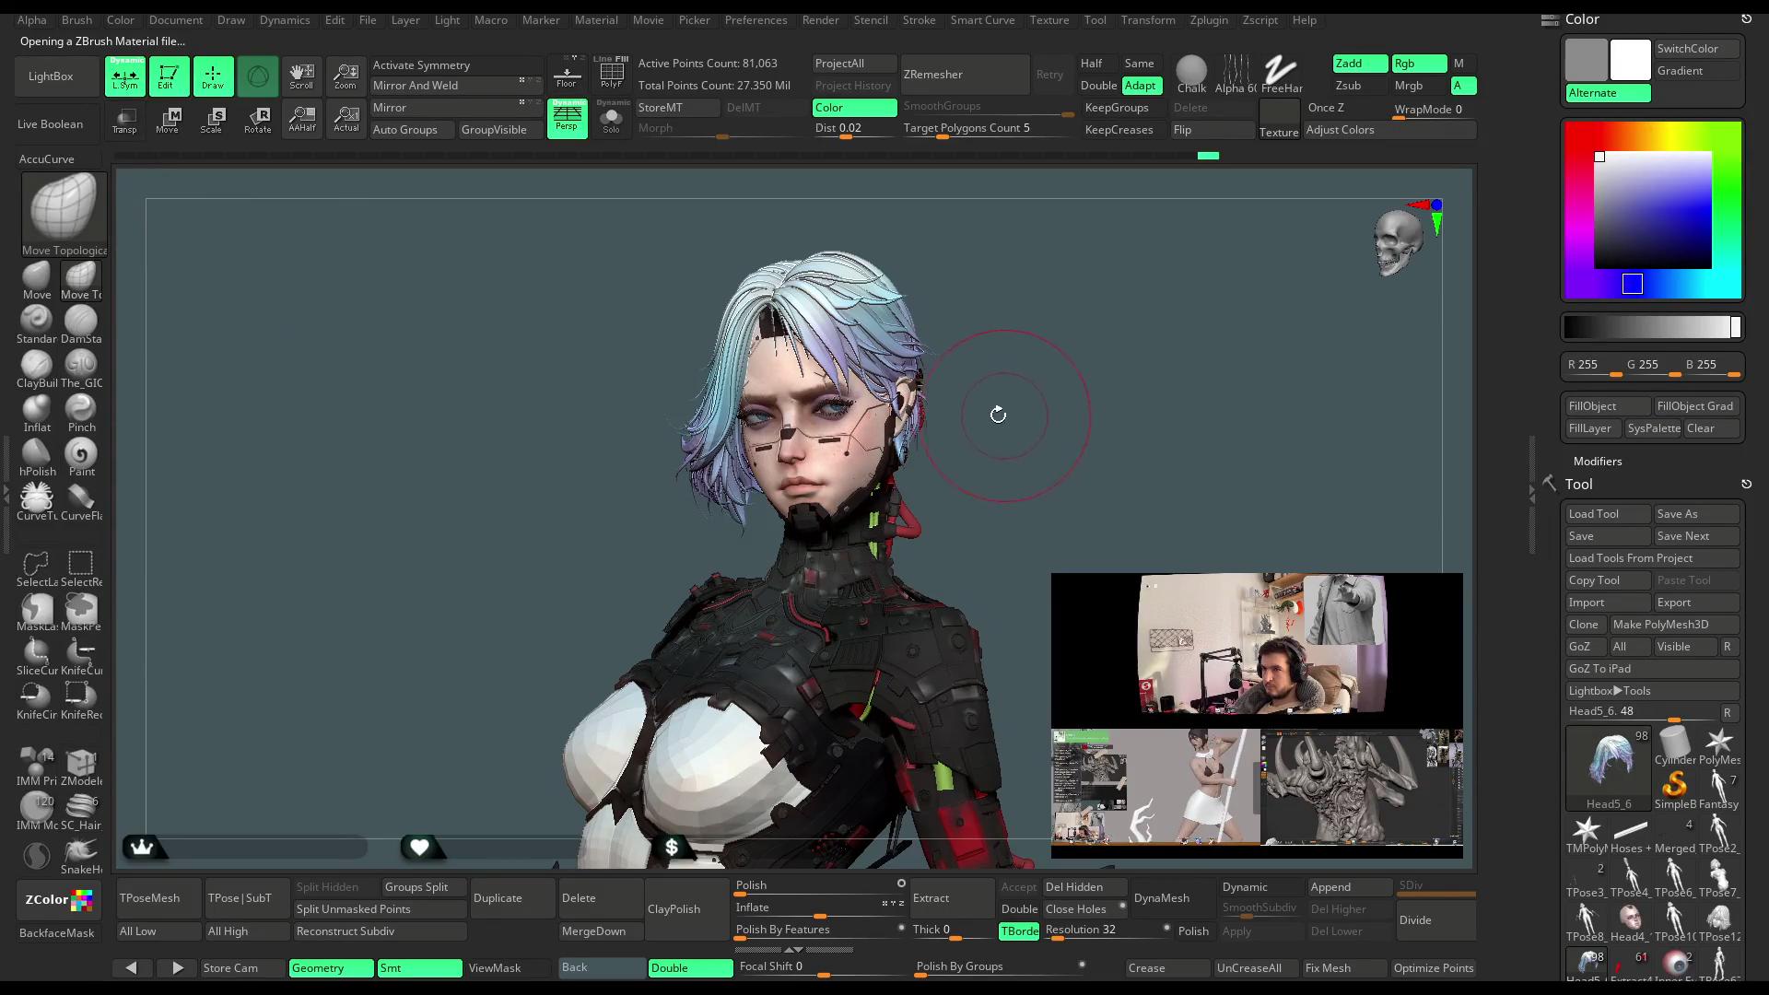
{"action": "left_click", "coordinate": [9, 459]}
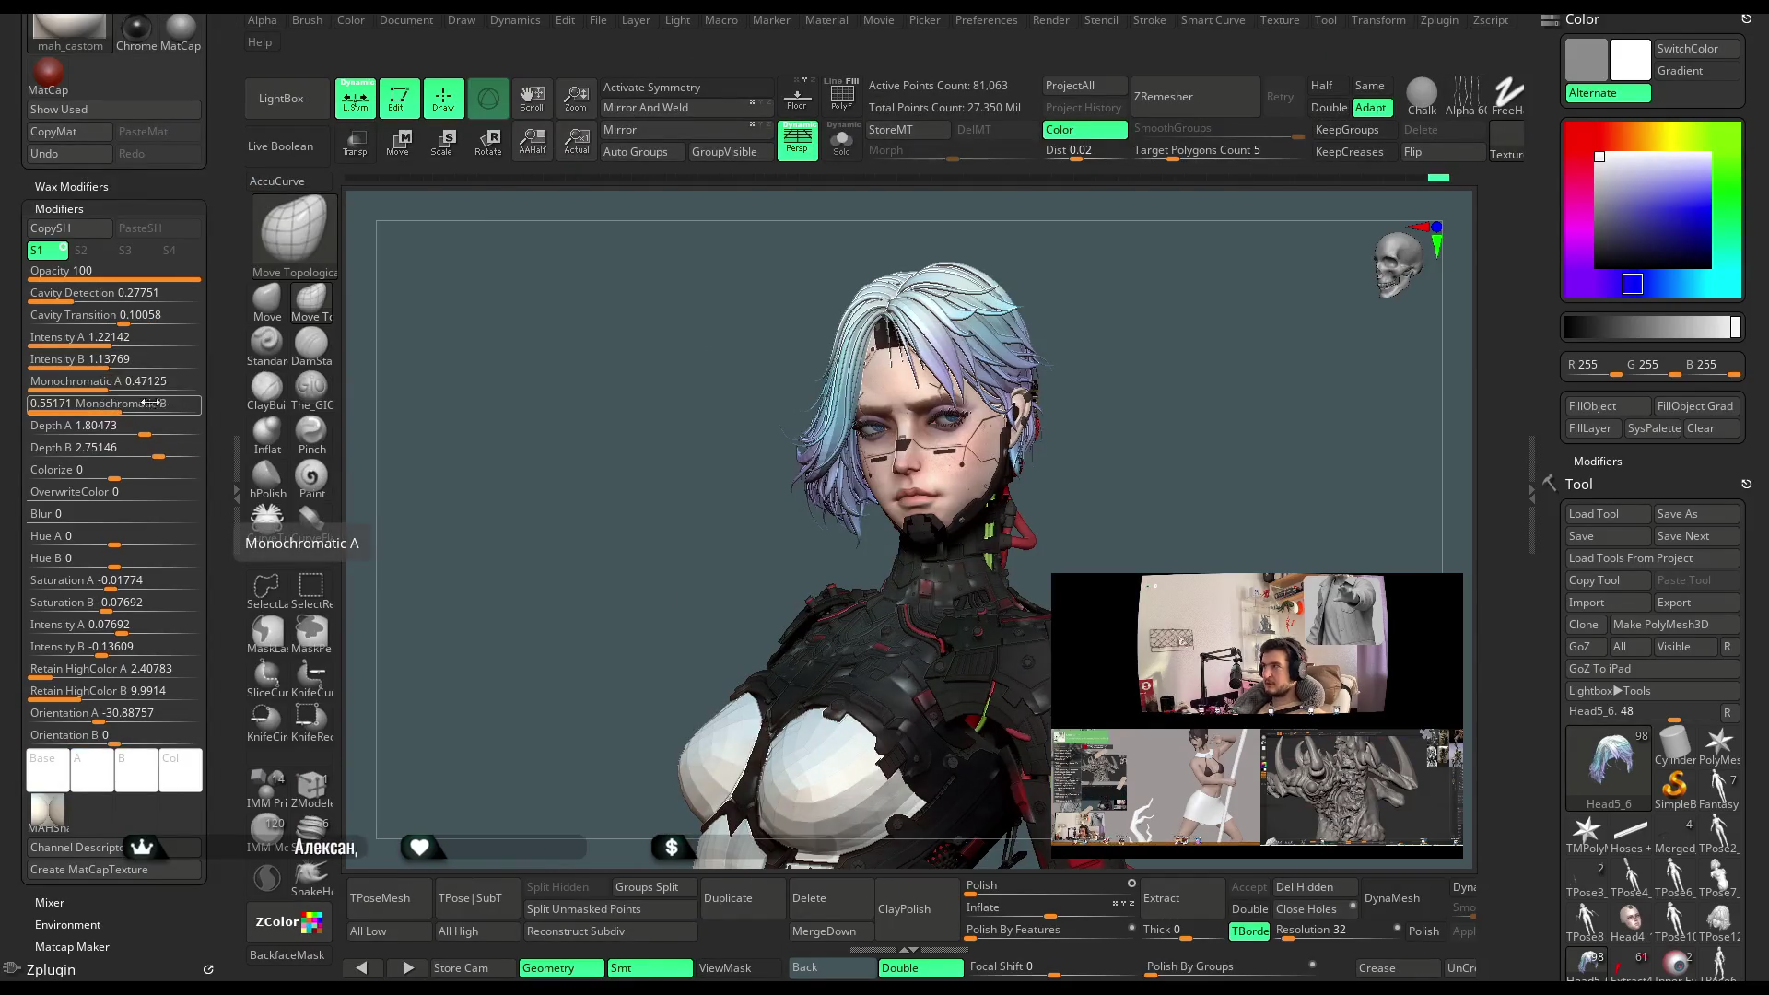
Raise wax strength to 45, lower Depth A, and tweak Monochromatic B, Intensity B, Colorize and Saturation A
{"action": "left_click", "coordinate": [71, 184]}
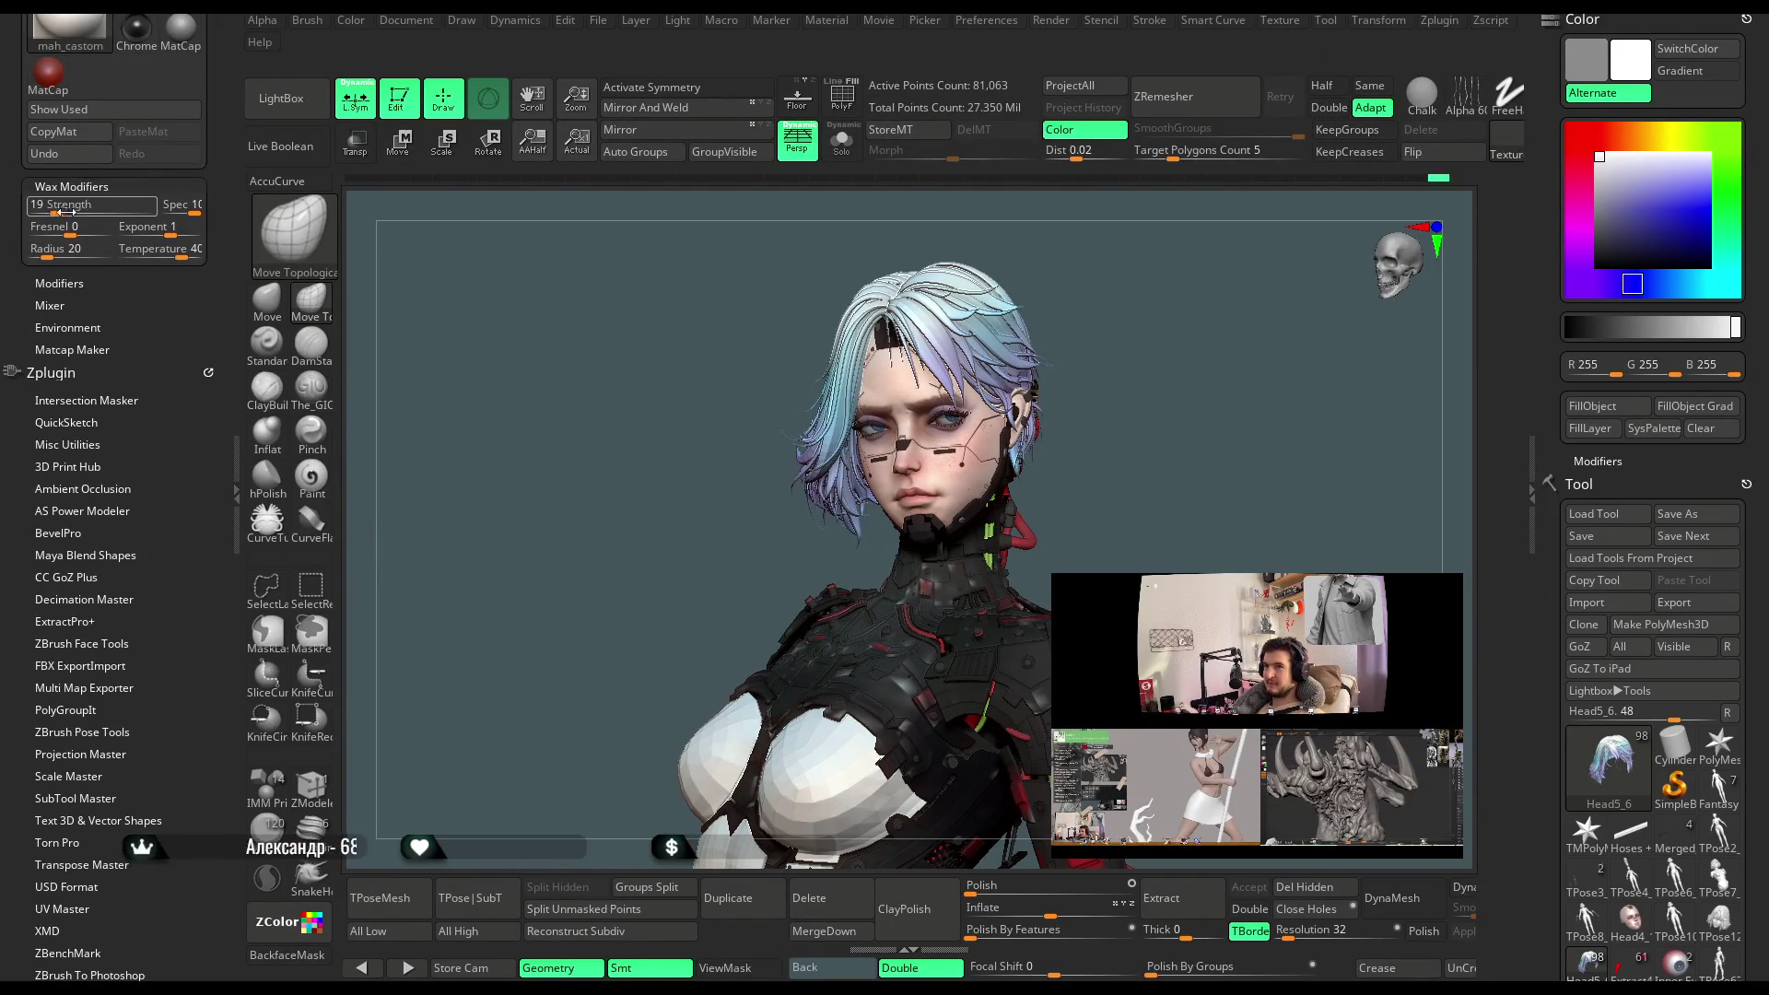
{"action": "left_click_drag", "start_coordinate": [72, 212], "coordinate": [85, 216]}
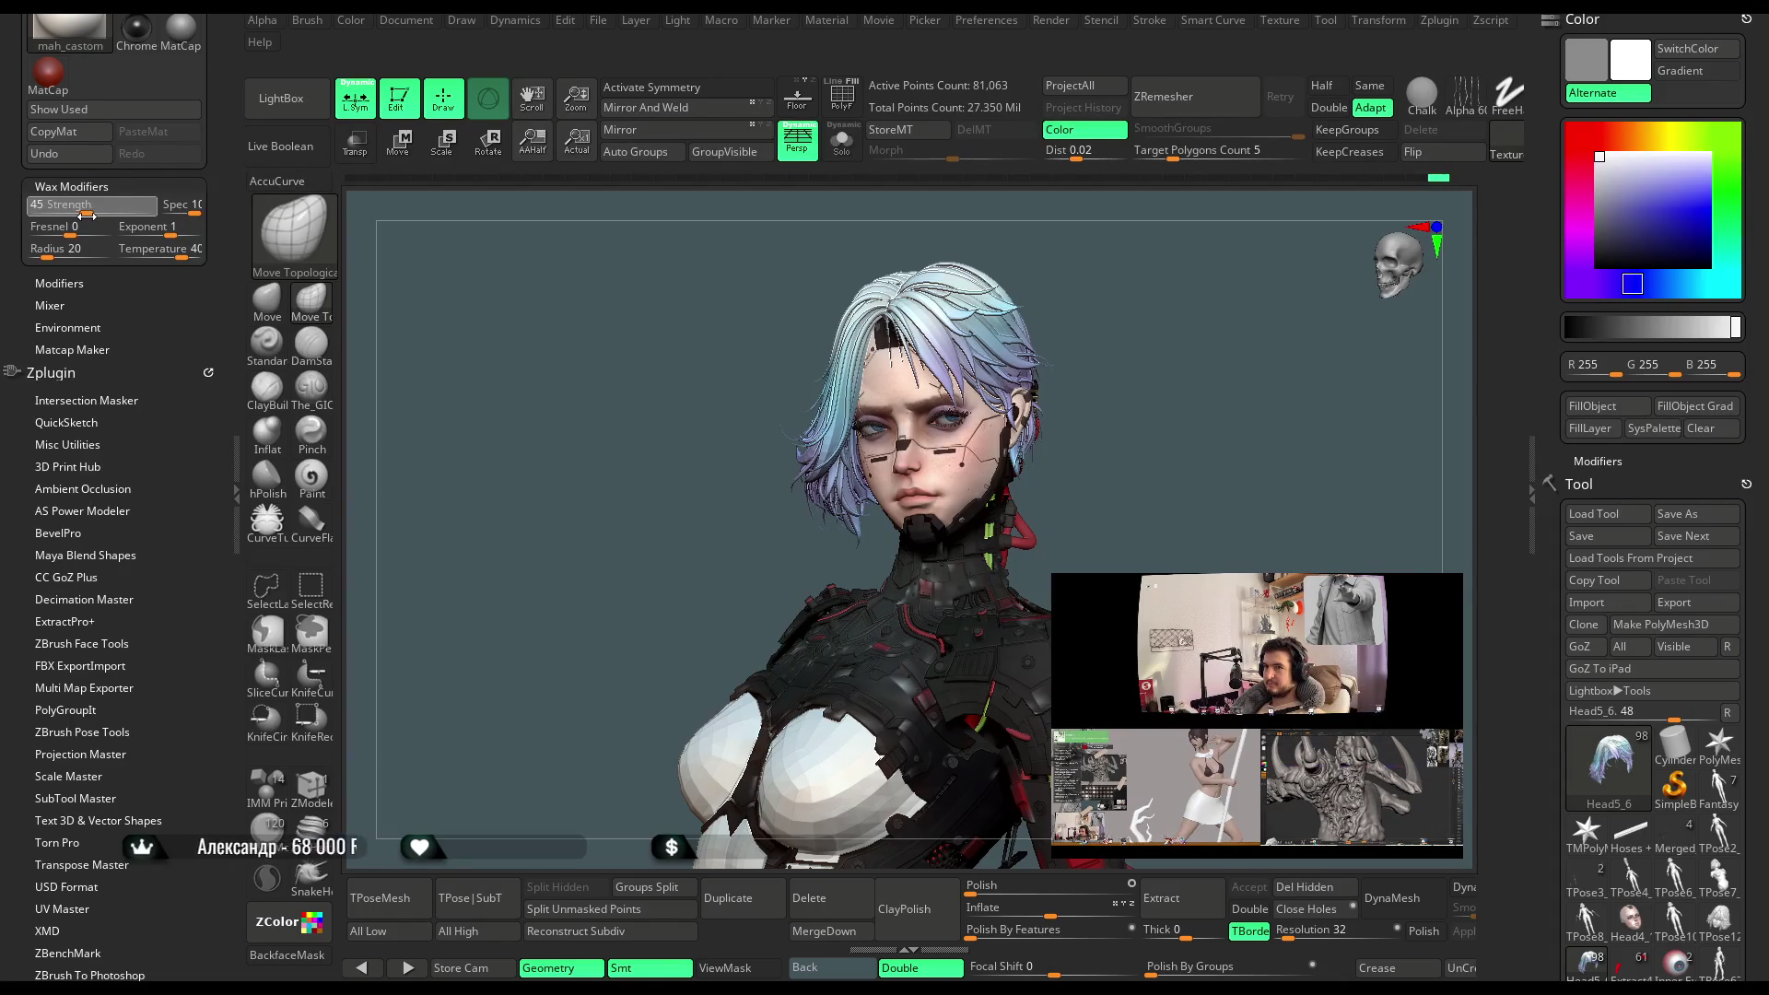
{"action": "left_click", "coordinate": [85, 284]}
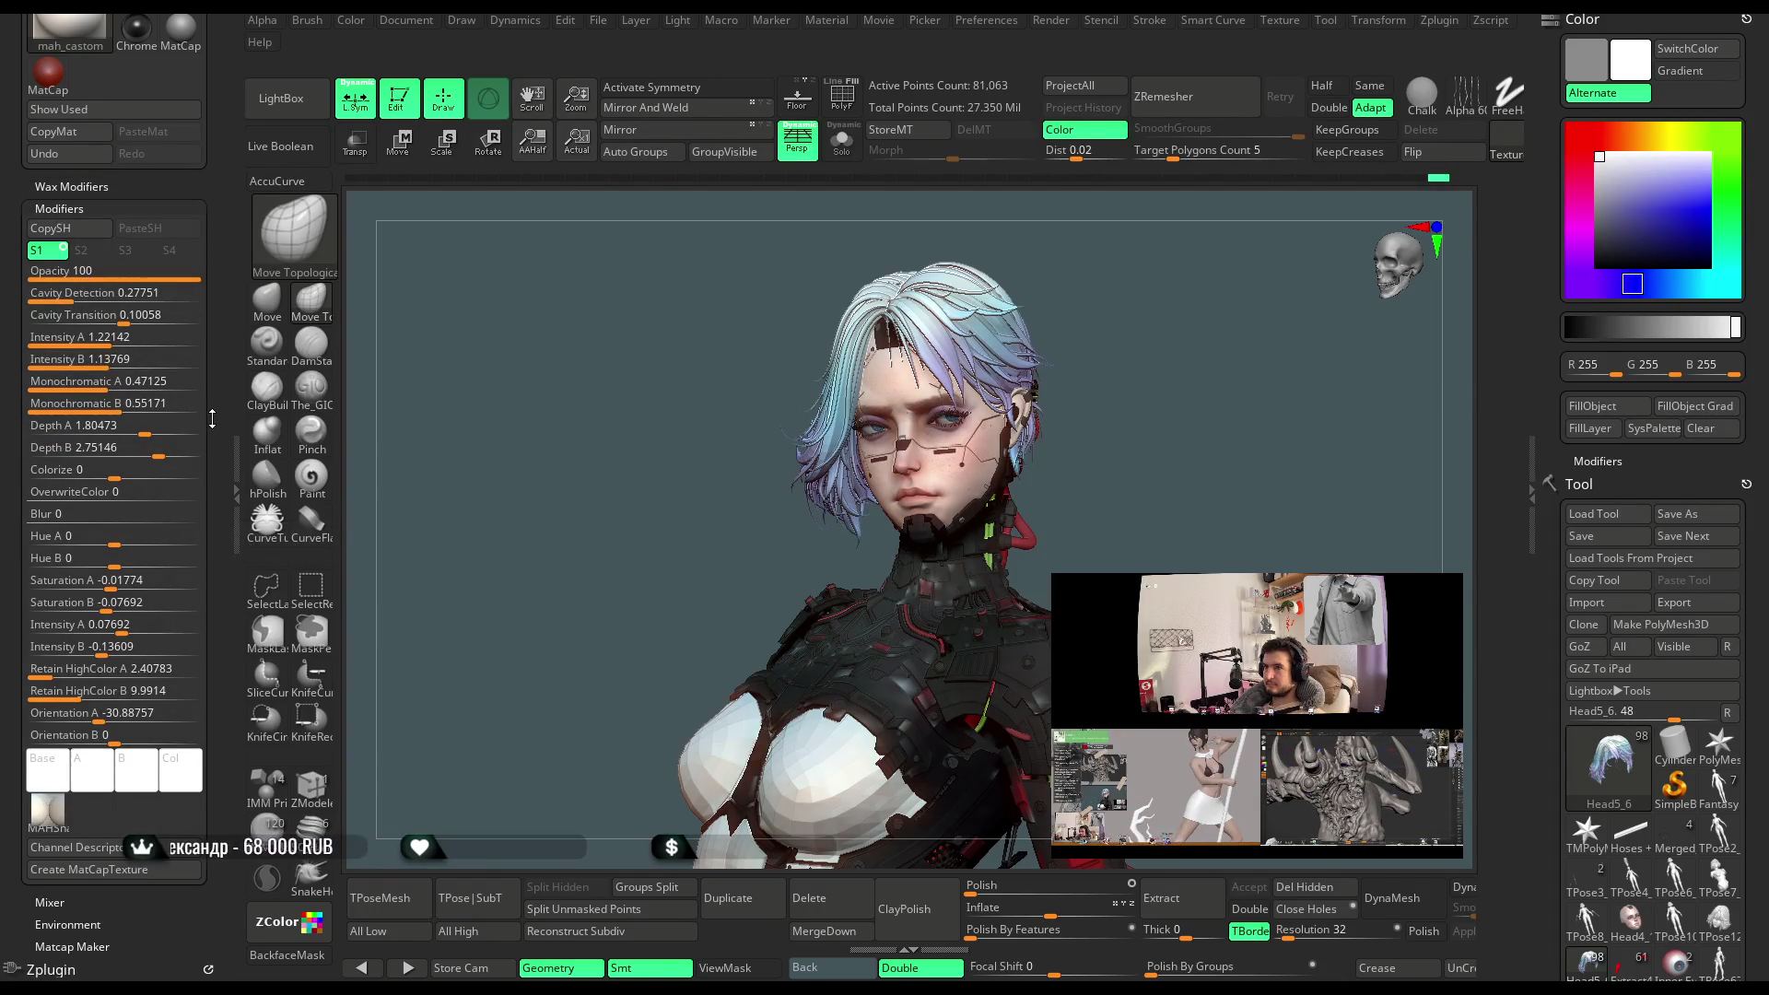
{"action": "left_click_drag", "start_coordinate": [145, 429], "coordinate": [131, 428]}
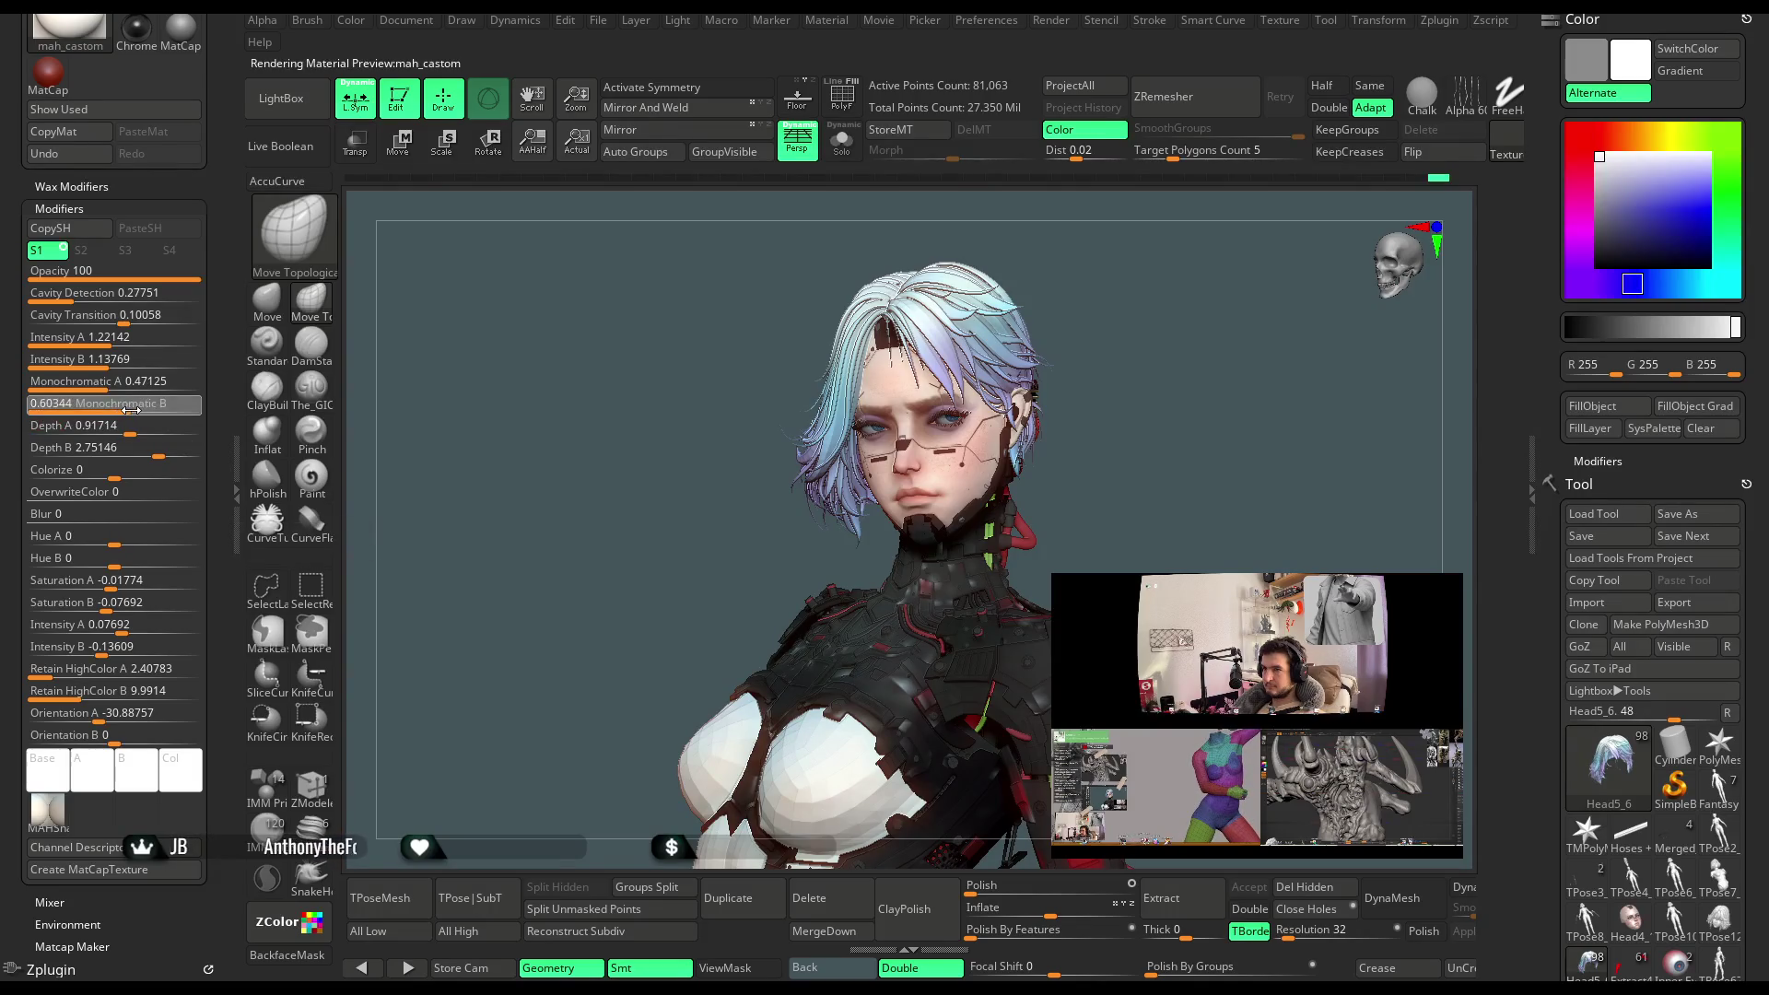
{"action": "left_click_drag", "start_coordinate": [129, 406], "coordinate": [129, 377]}
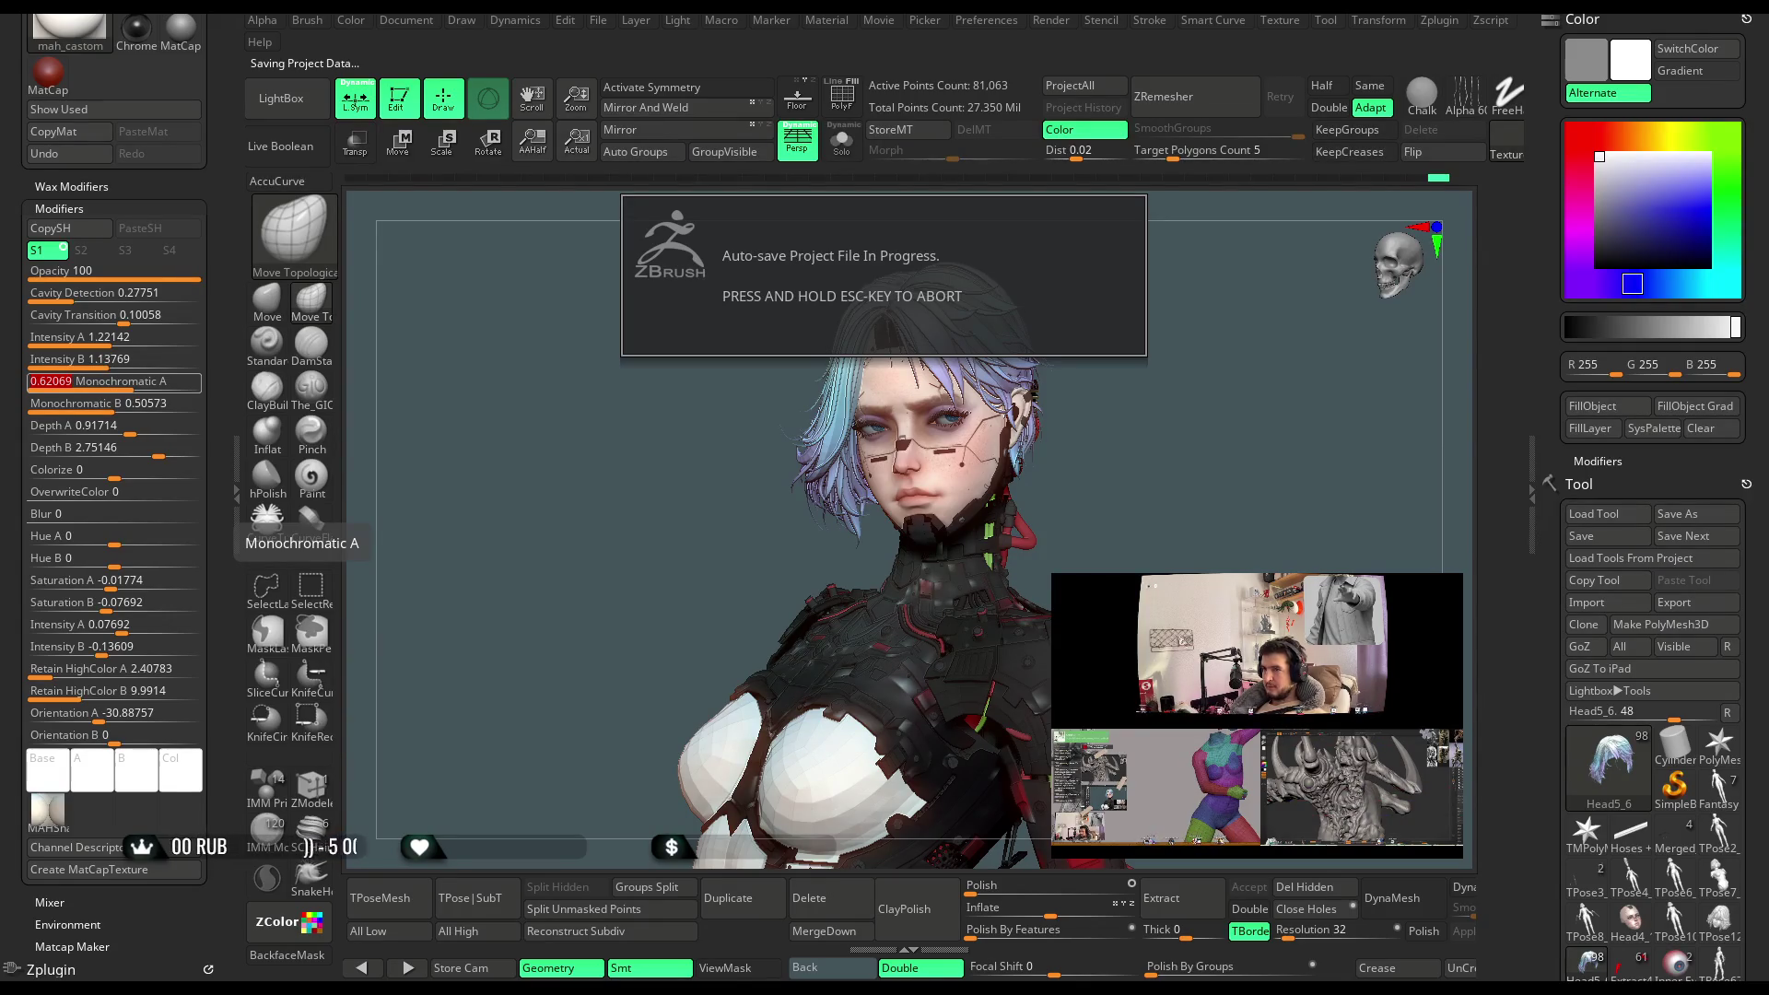
{"action": "mouse_move", "coordinate": [101, 361]}
{"action": "left_mouse_down"}
{"action": "mouse_move", "coordinate": [121, 366]}
{"action": "mouse_move", "coordinate": [126, 317]}
{"action": "mouse_move", "coordinate": [86, 302]}
{"action": "left_mouse_up"}
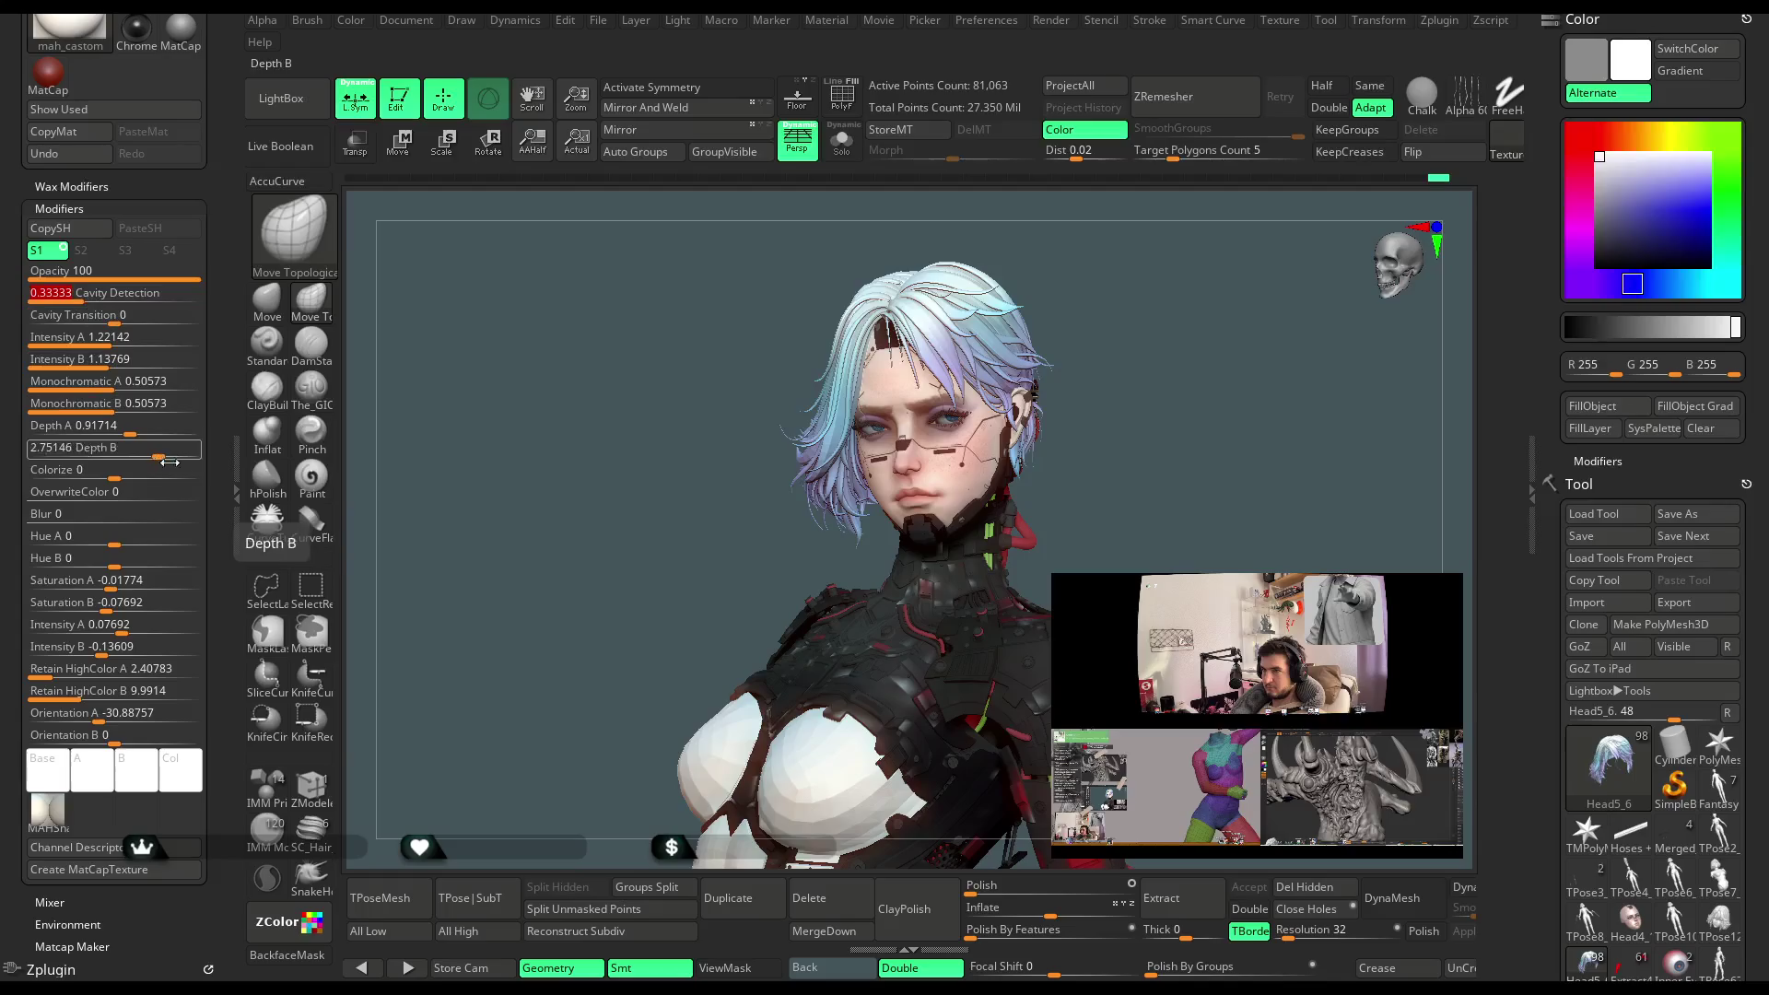
{"action": "left_click_drag", "start_coordinate": [115, 476], "coordinate": [109, 475]}
{"action": "left_click_drag", "start_coordinate": [130, 580], "coordinate": [116, 584]}
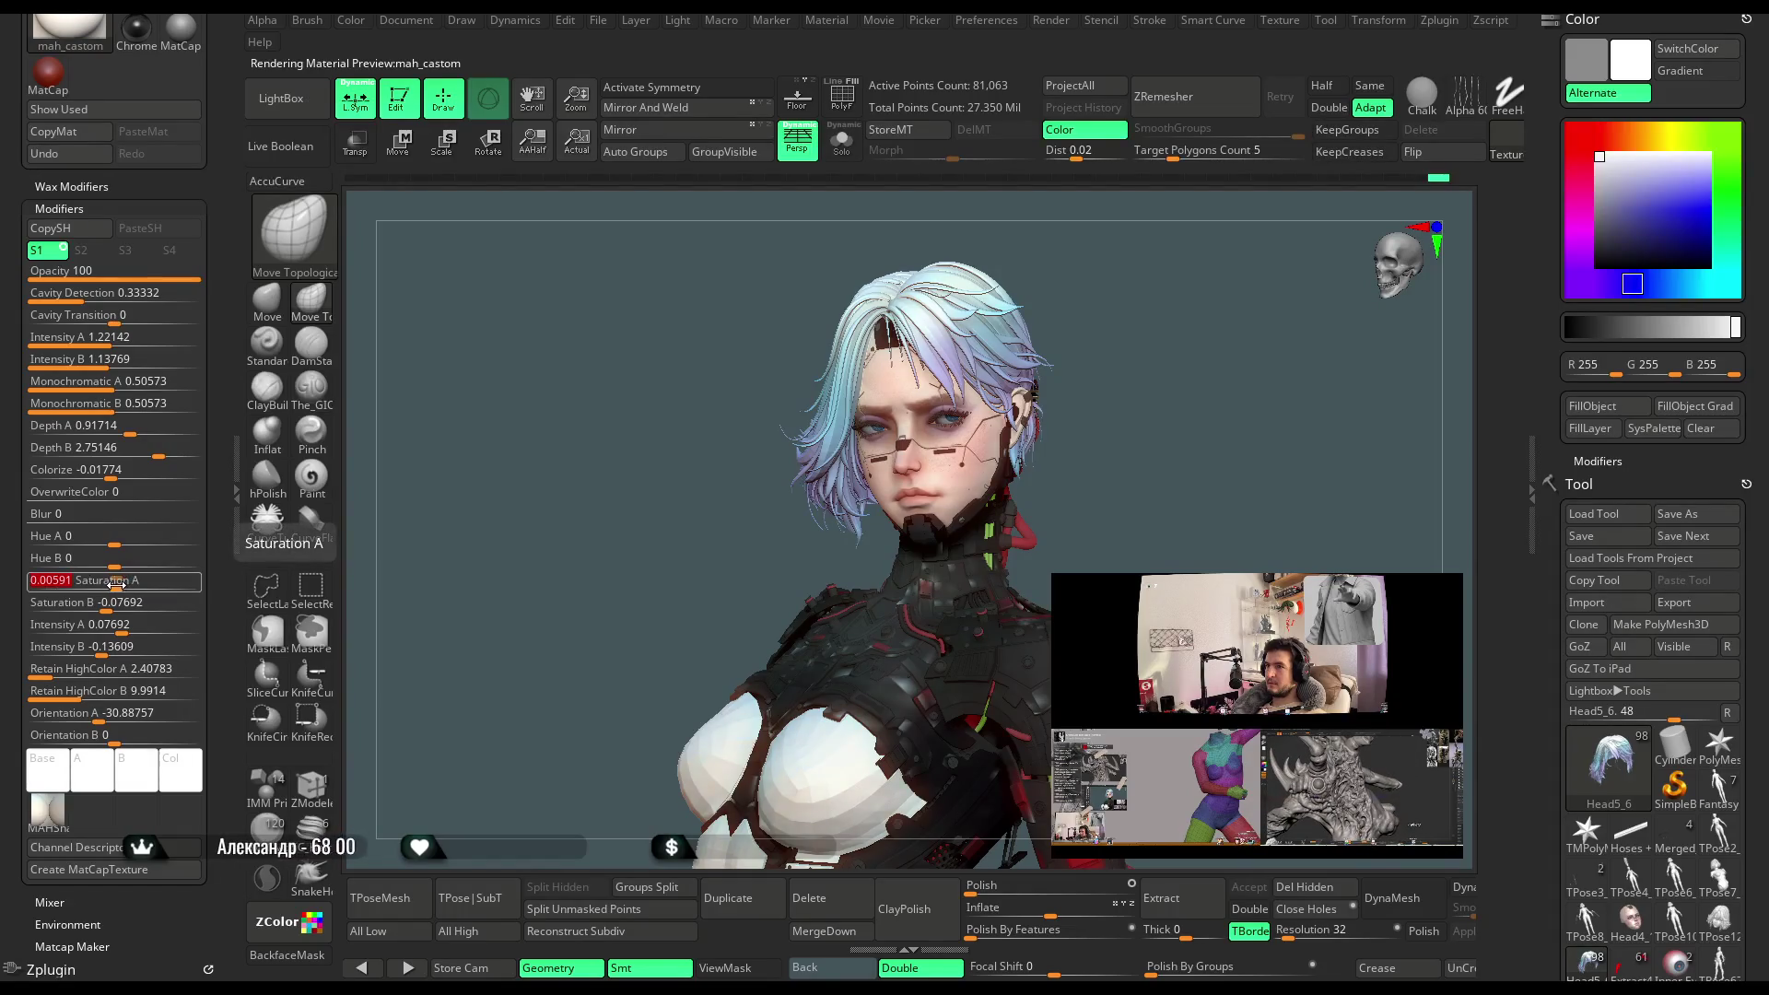
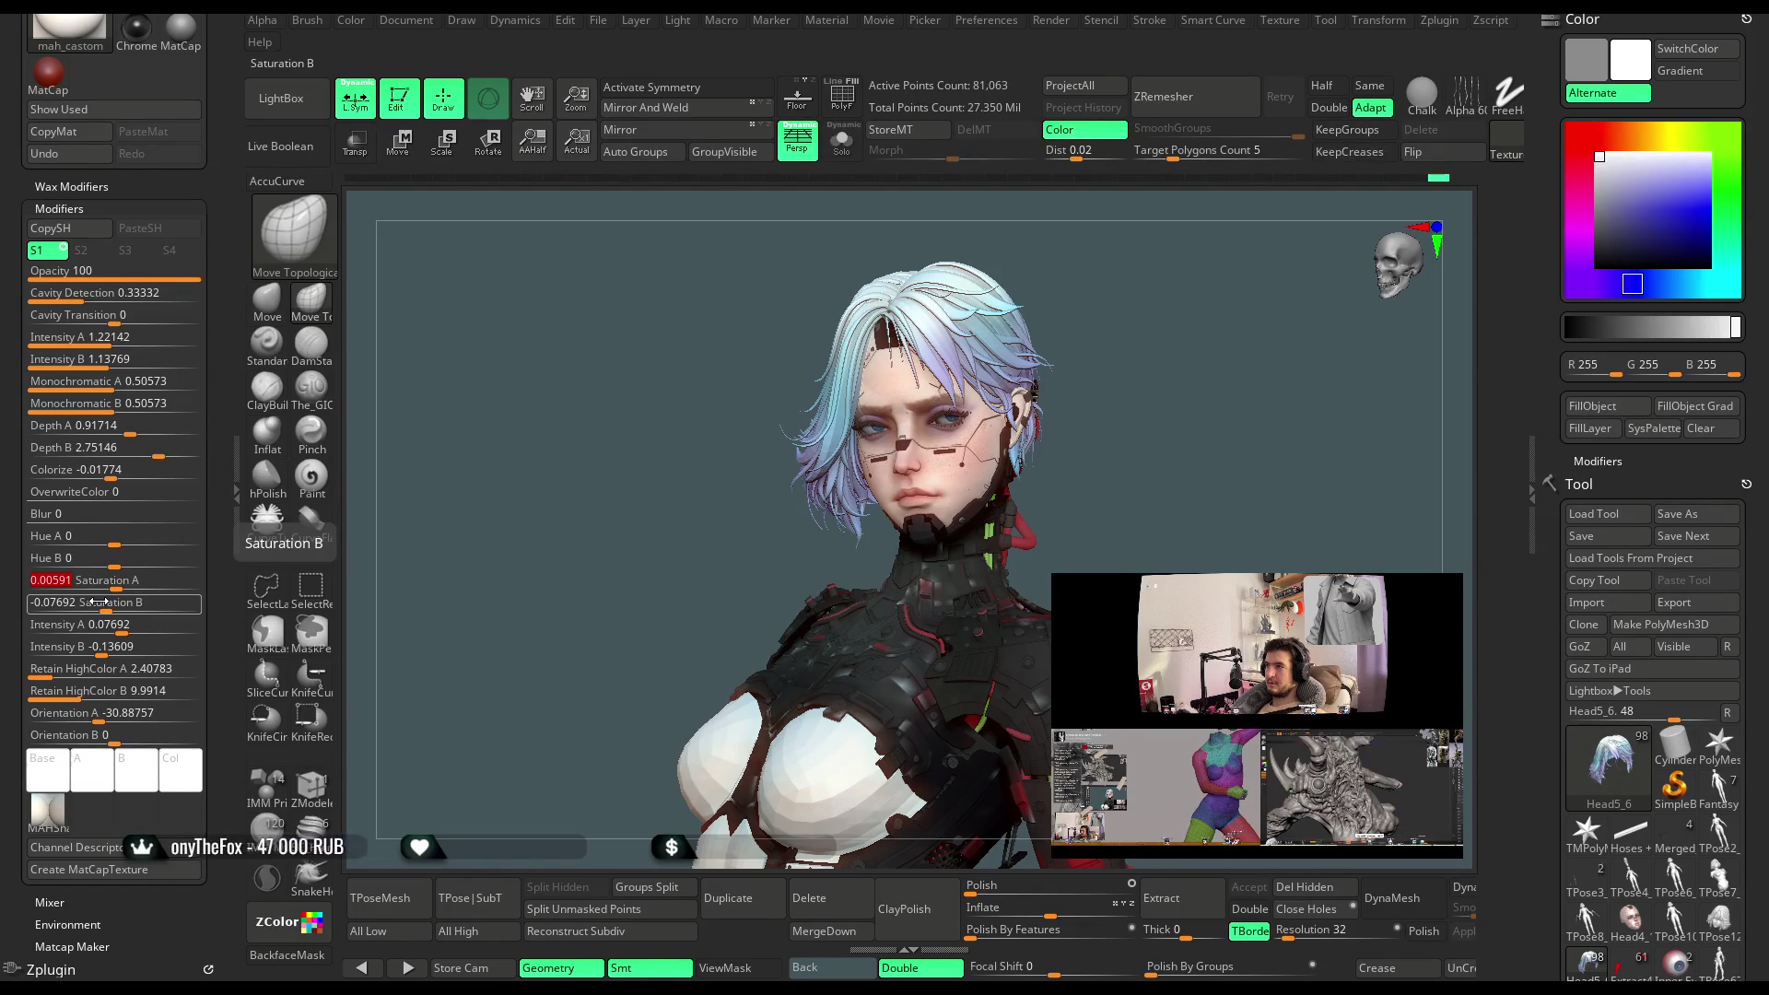
Set Saturation B to 0, lower Intensity B, Retain HighColor A 1.59861 / B 6.98902, and Orientation A -33.01775
{"action": "left_click", "coordinate": [115, 608]}
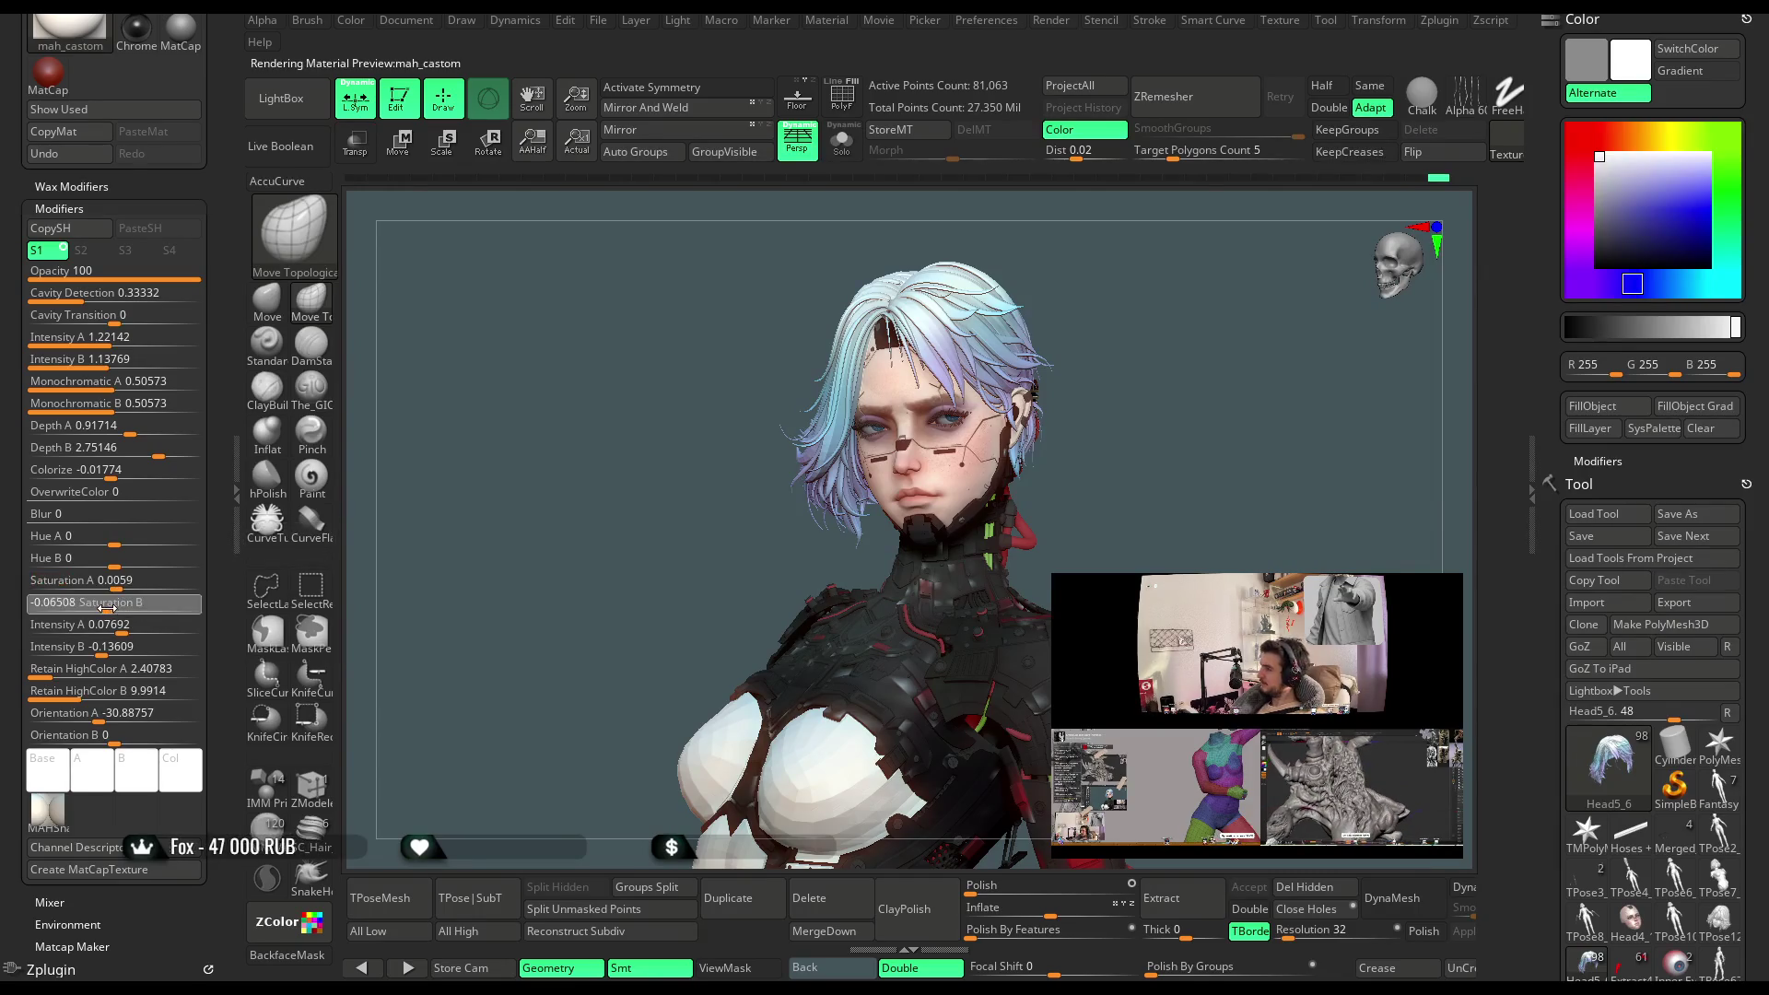
{"action": "mouse_move", "coordinate": [122, 609]}
{"action": "left_mouse_down"}
{"action": "mouse_move", "coordinate": [132, 633]}
{"action": "mouse_move", "coordinate": [109, 656]}
{"action": "left_mouse_up"}
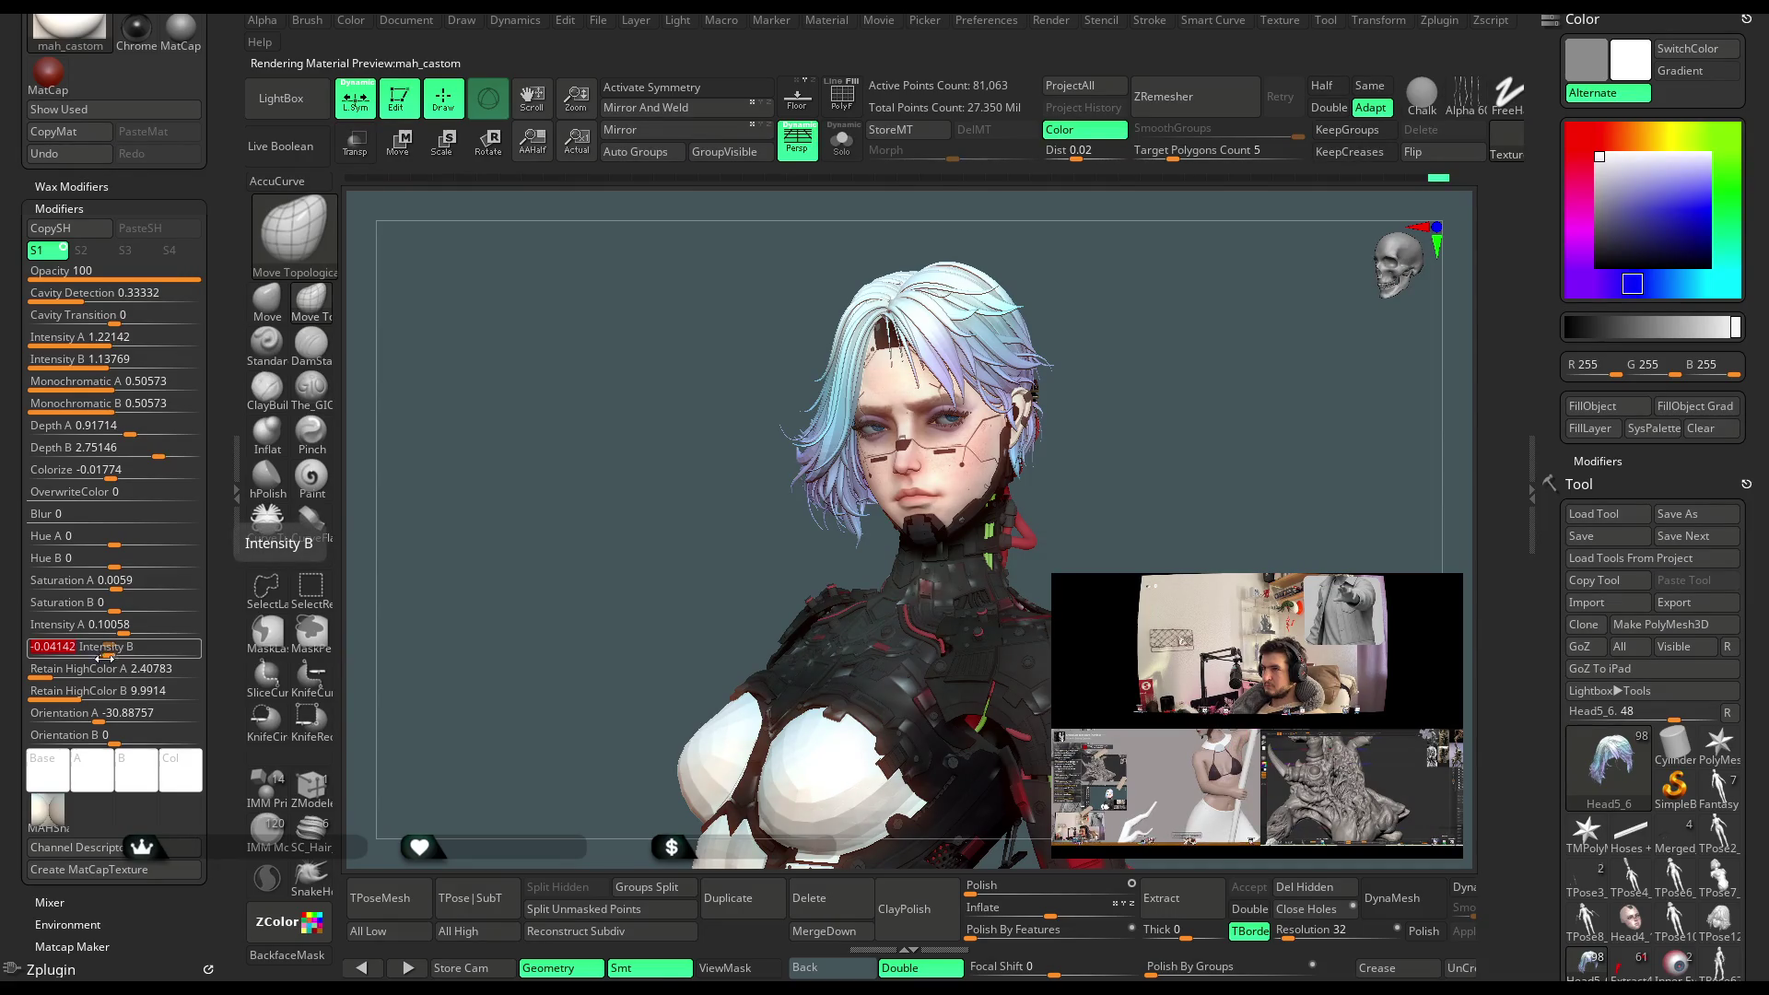
{"action": "left_click_drag", "start_coordinate": [67, 670], "coordinate": [55, 680]}
{"action": "left_click_drag", "start_coordinate": [73, 697], "coordinate": [97, 714]}
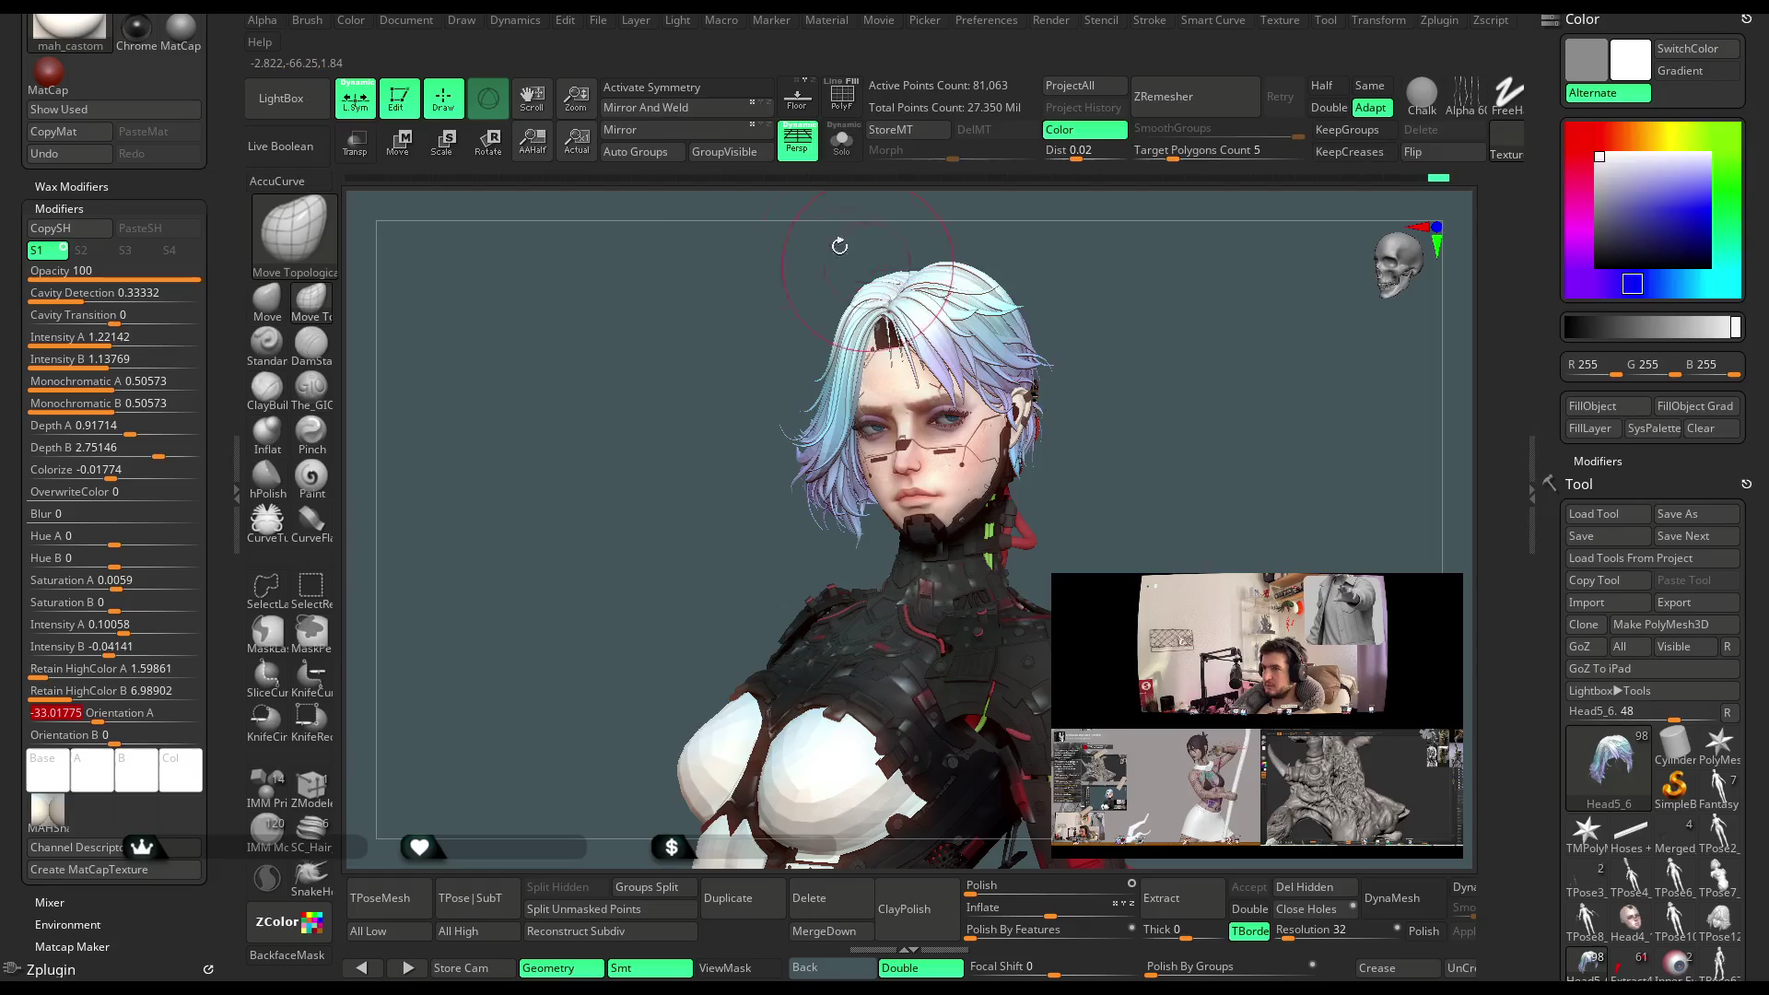
{"action": "left_click", "coordinate": [237, 470]}
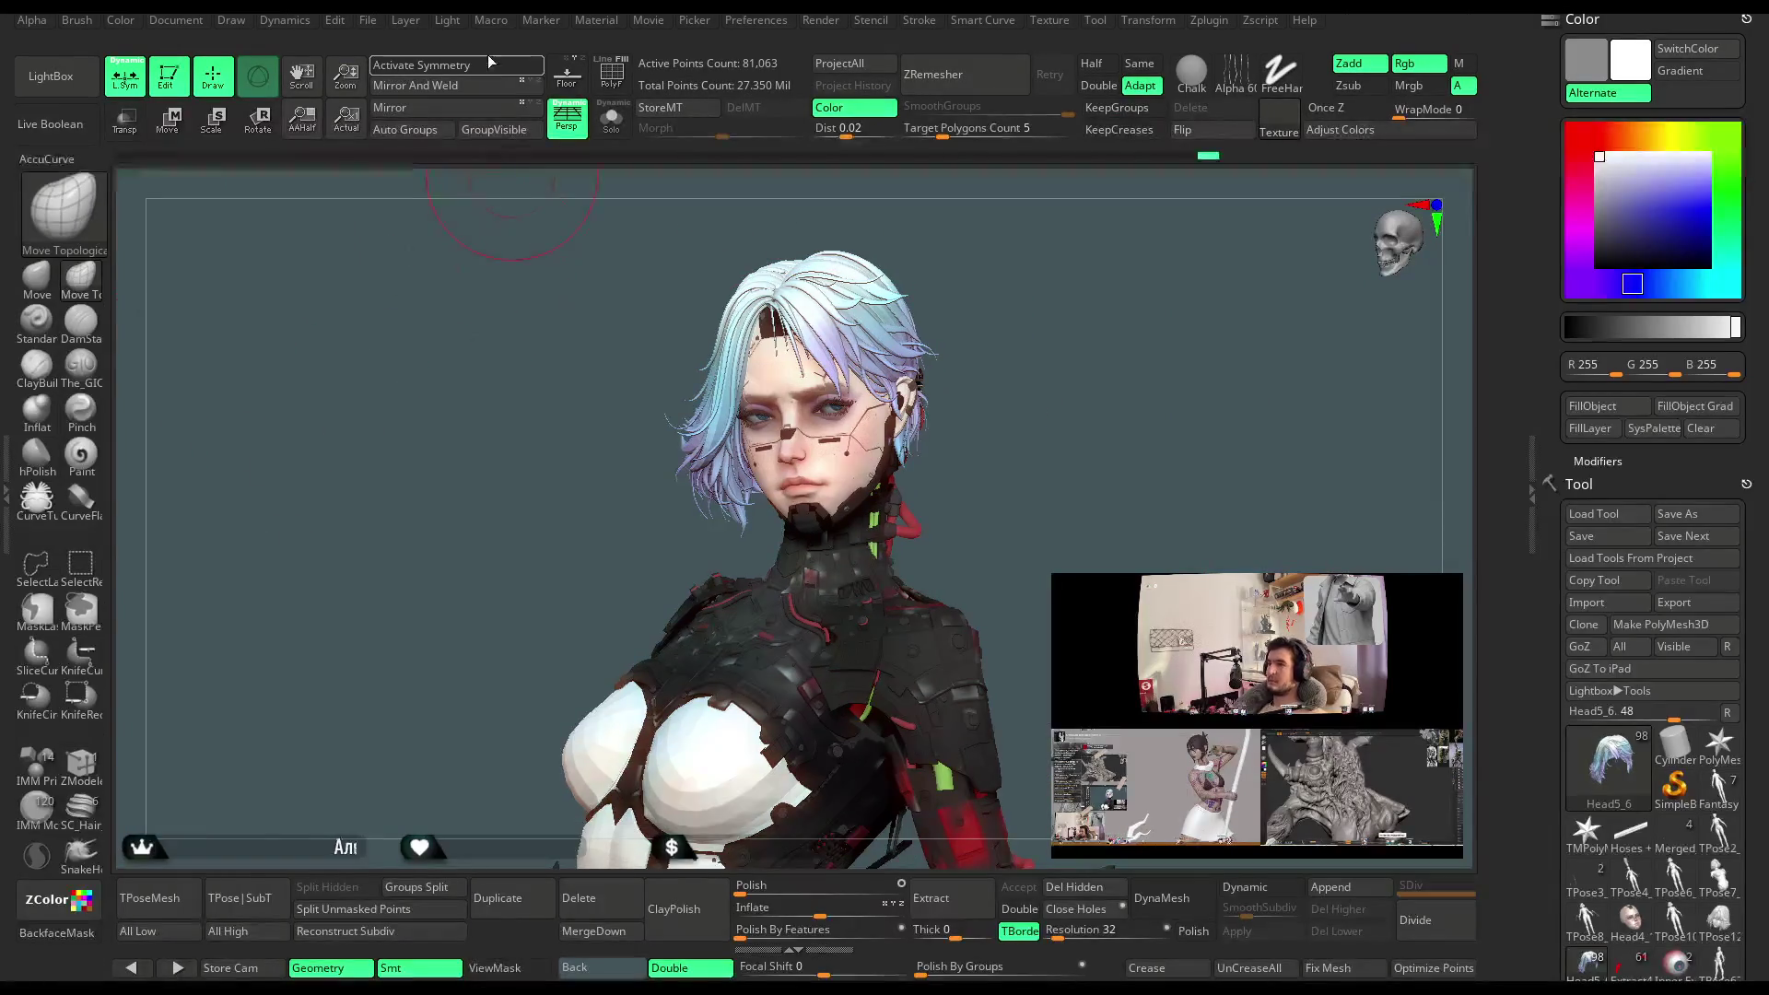
Nudge the light marker slightly left and turn the character to a frontal full-body view
{"action": "left_click", "coordinate": [447, 21]}
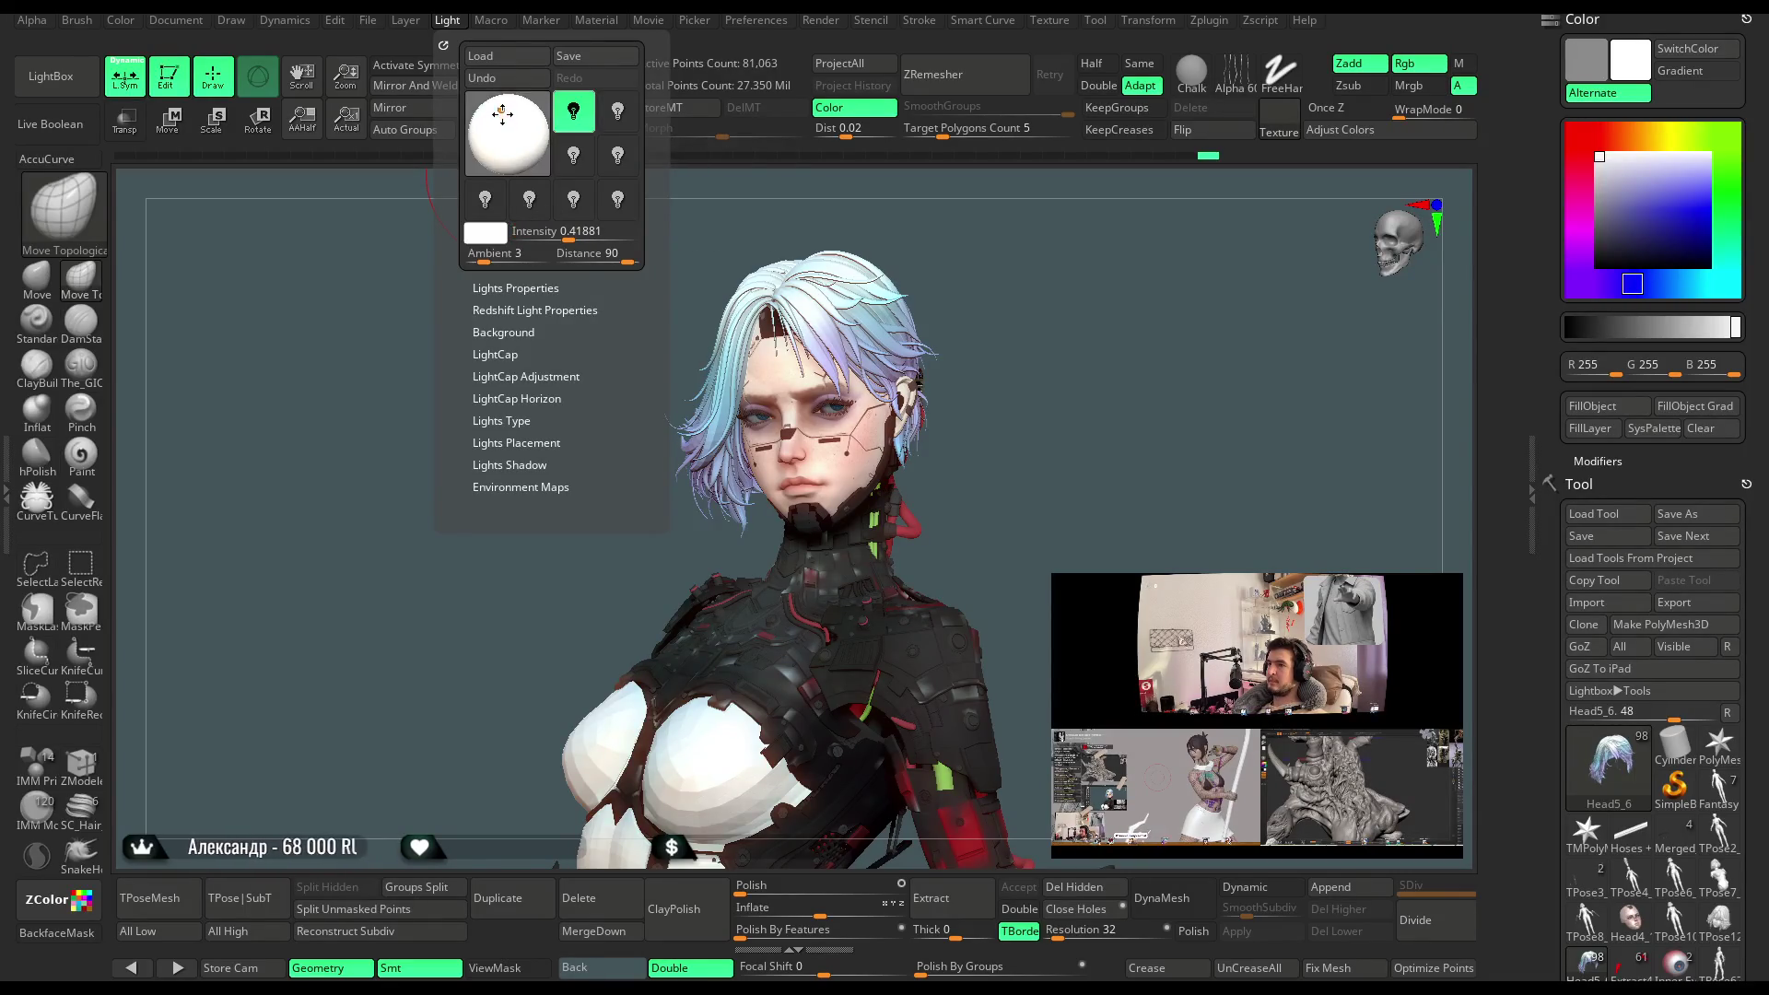
{"action": "left_click_drag", "start_coordinate": [513, 120], "coordinate": [506, 118]}
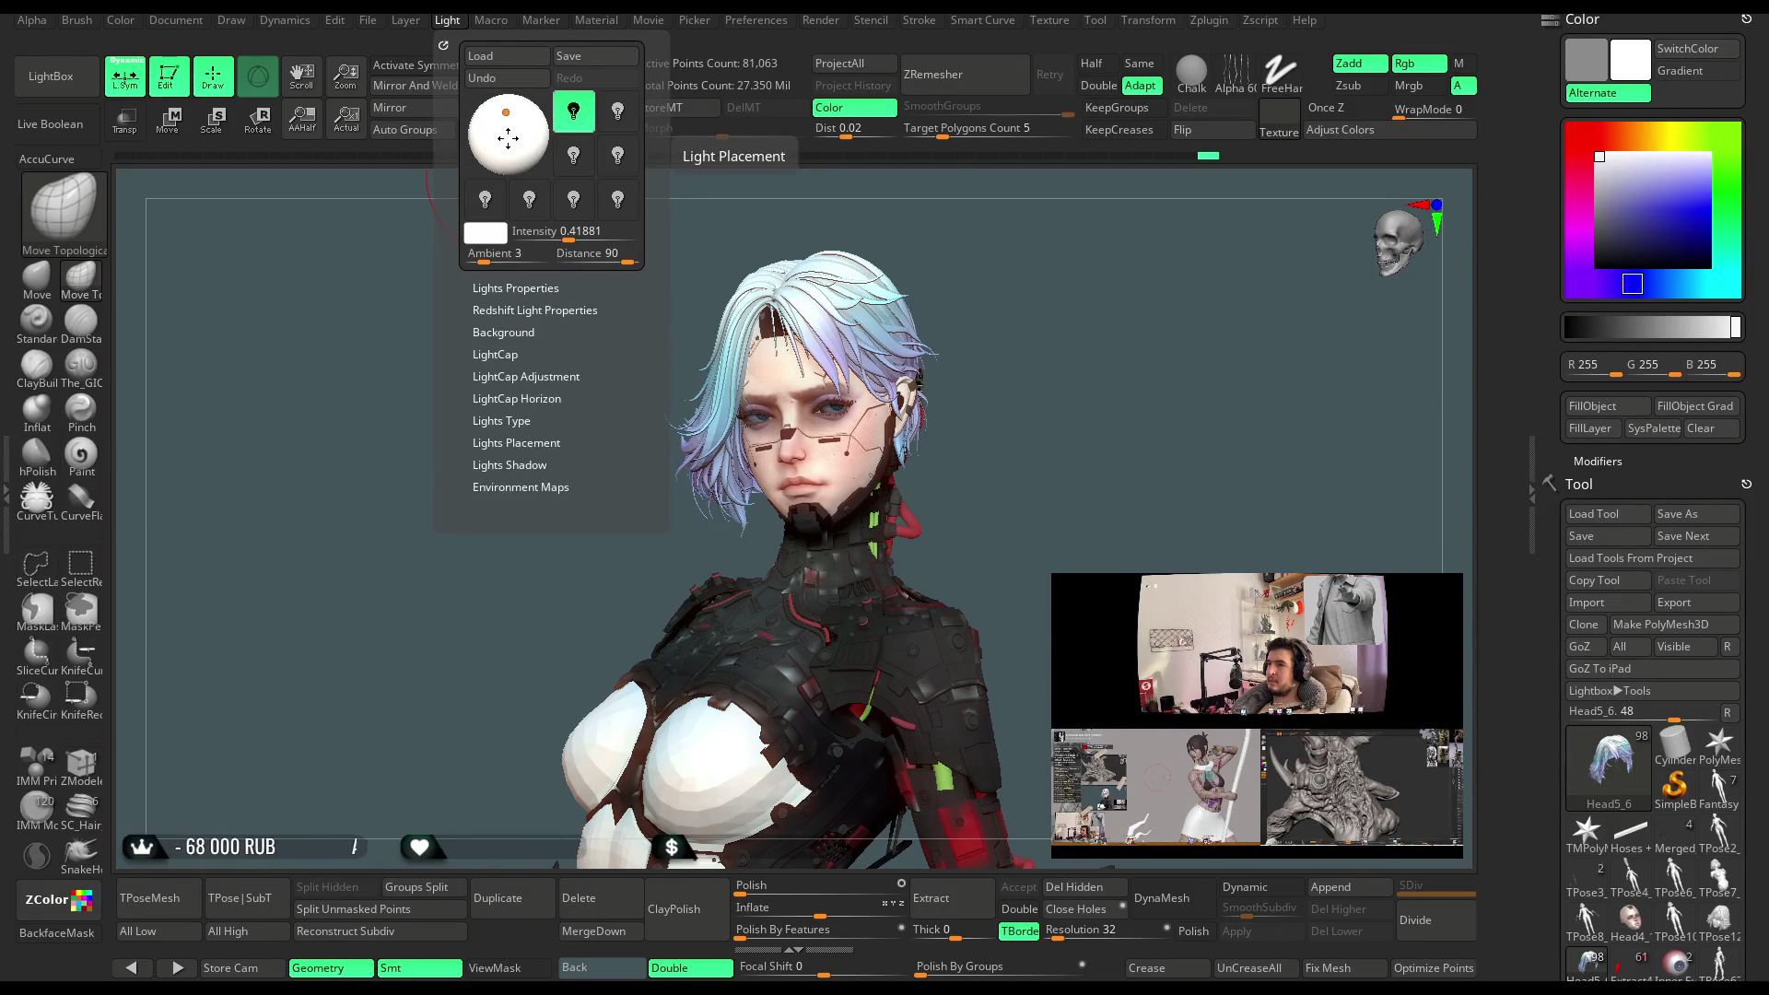
{"action": "mouse_move", "coordinate": [1074, 406]}
{"action": "left_mouse_down"}
{"action": "mouse_move", "coordinate": [1027, 359]}
{"action": "mouse_move", "coordinate": [1071, 394]}
{"action": "mouse_move", "coordinate": [1057, 382]}
{"action": "left_mouse_up"}
{"action": "key", "text": "space"}
{"action": "left_click_drag", "start_coordinate": [1079, 373], "coordinate": [1018, 420]}
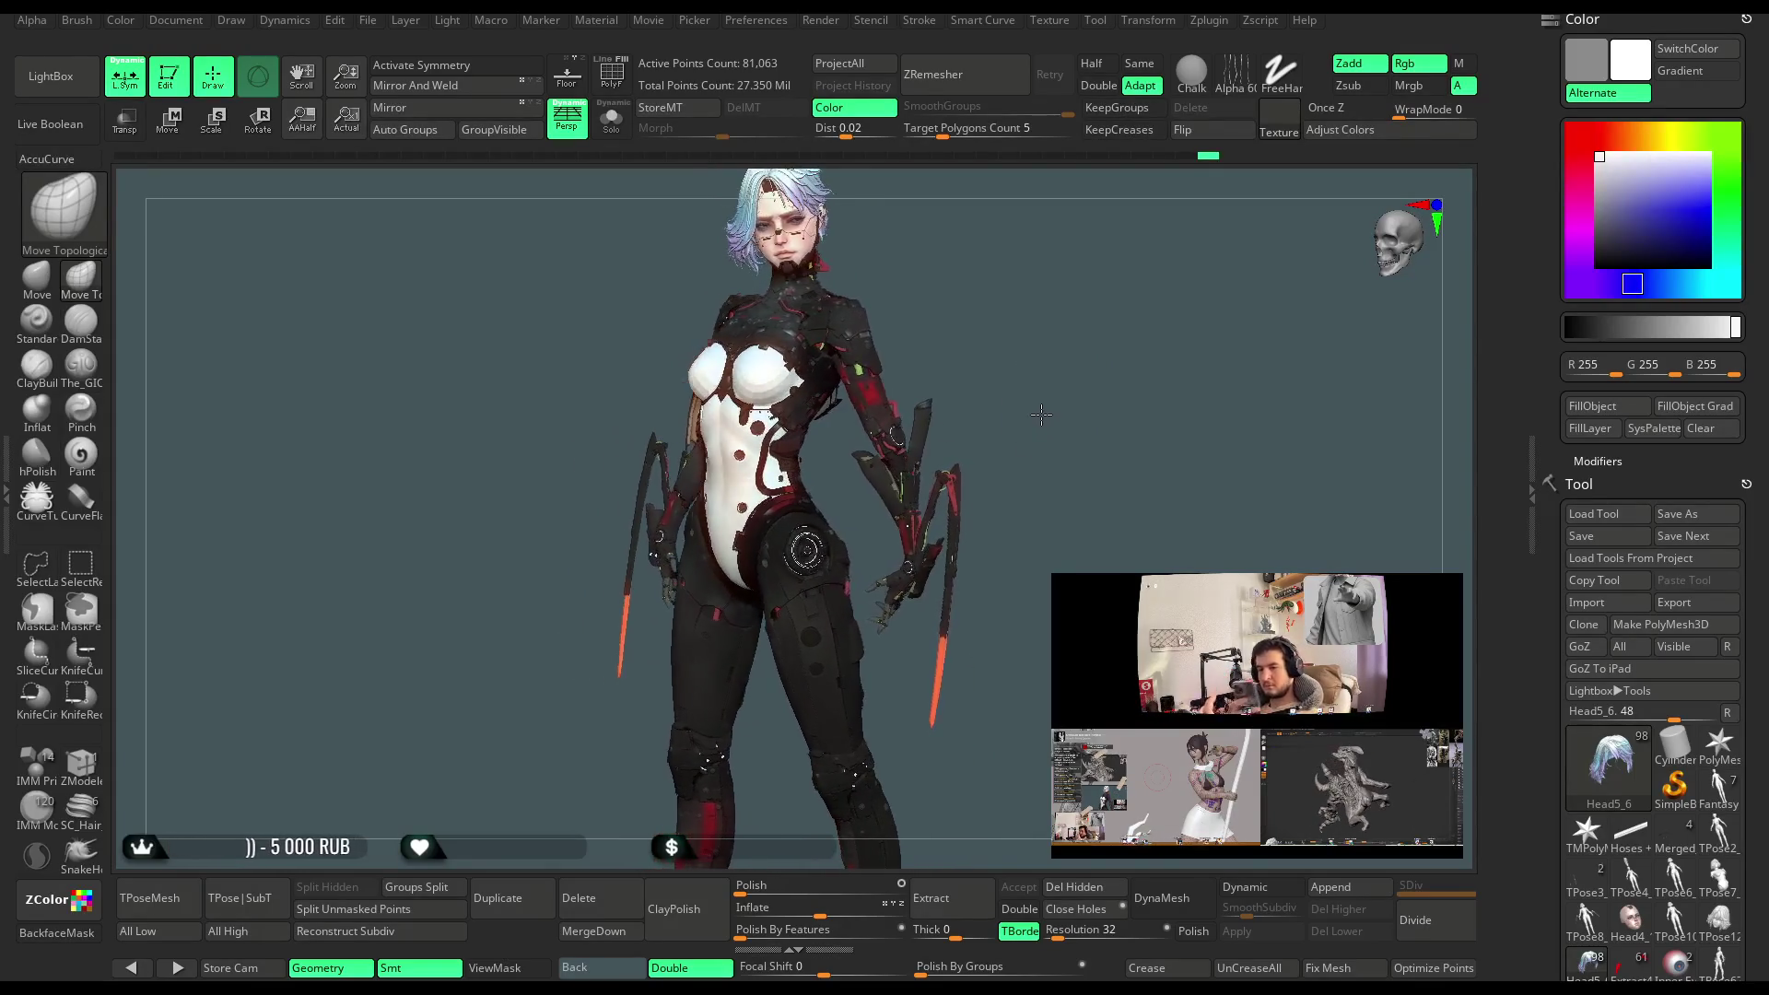
Rotate the character to a downward side profile to inspect the forehead and hair
{"action": "mouse_move", "coordinate": [1062, 477]}
{"action": "left_mouse_down"}
{"action": "mouse_move", "coordinate": [1047, 445]}
{"action": "mouse_move", "coordinate": [1111, 363]}
{"action": "mouse_move", "coordinate": [1136, 370]}
{"action": "mouse_move", "coordinate": [1098, 378]}
{"action": "mouse_move", "coordinate": [1107, 362]}
{"action": "left_mouse_up"}
{"action": "mouse_move", "coordinate": [1089, 440]}
{"action": "left_mouse_down"}
{"action": "mouse_move", "coordinate": [1132, 381]}
{"action": "mouse_move", "coordinate": [1152, 405]}
{"action": "mouse_move", "coordinate": [1109, 402]}
{"action": "mouse_move", "coordinate": [1082, 430]}
{"action": "mouse_move", "coordinate": [1055, 414]}
{"action": "mouse_move", "coordinate": [1053, 519]}
{"action": "mouse_move", "coordinate": [835, 344]}
{"action": "left_mouse_up"}
{"action": "mouse_move", "coordinate": [820, 311]}
{"action": "right_mouse_down"}
{"action": "mouse_move", "coordinate": [1047, 429]}
{"action": "mouse_move", "coordinate": [788, 458]}
{"action": "right_mouse_up"}
{"action": "key", "text": "space"}
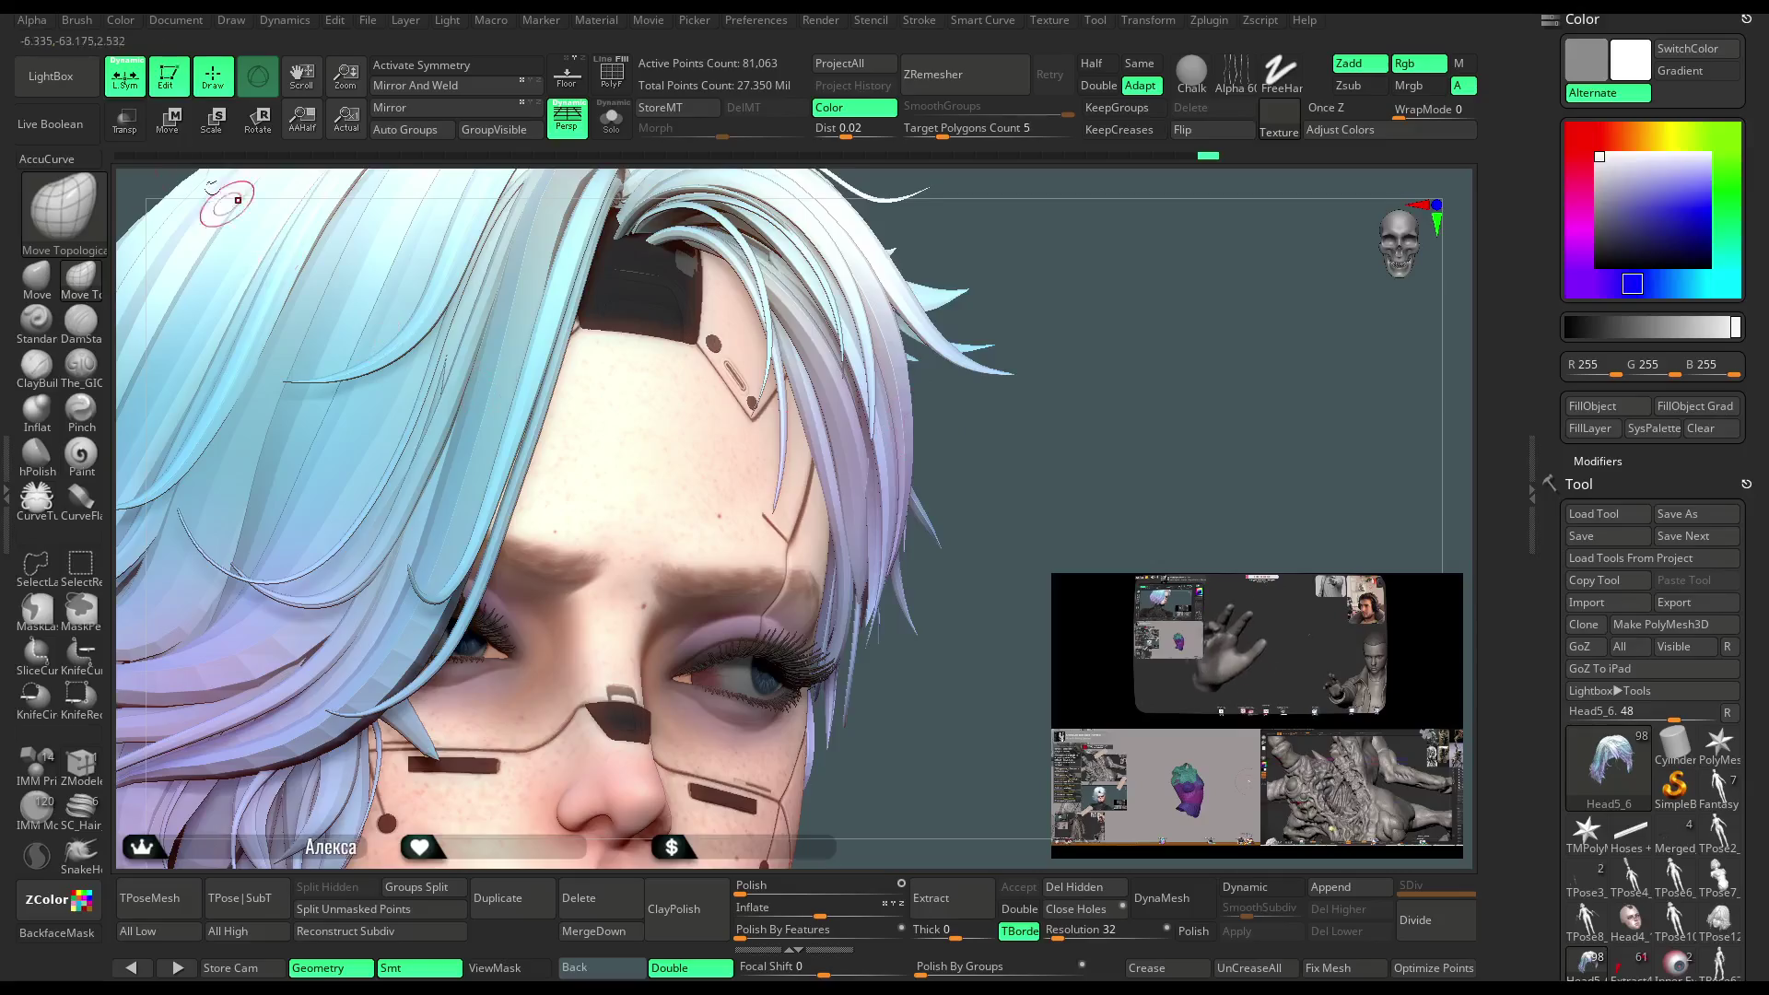
{"action": "key", "text": "space"}
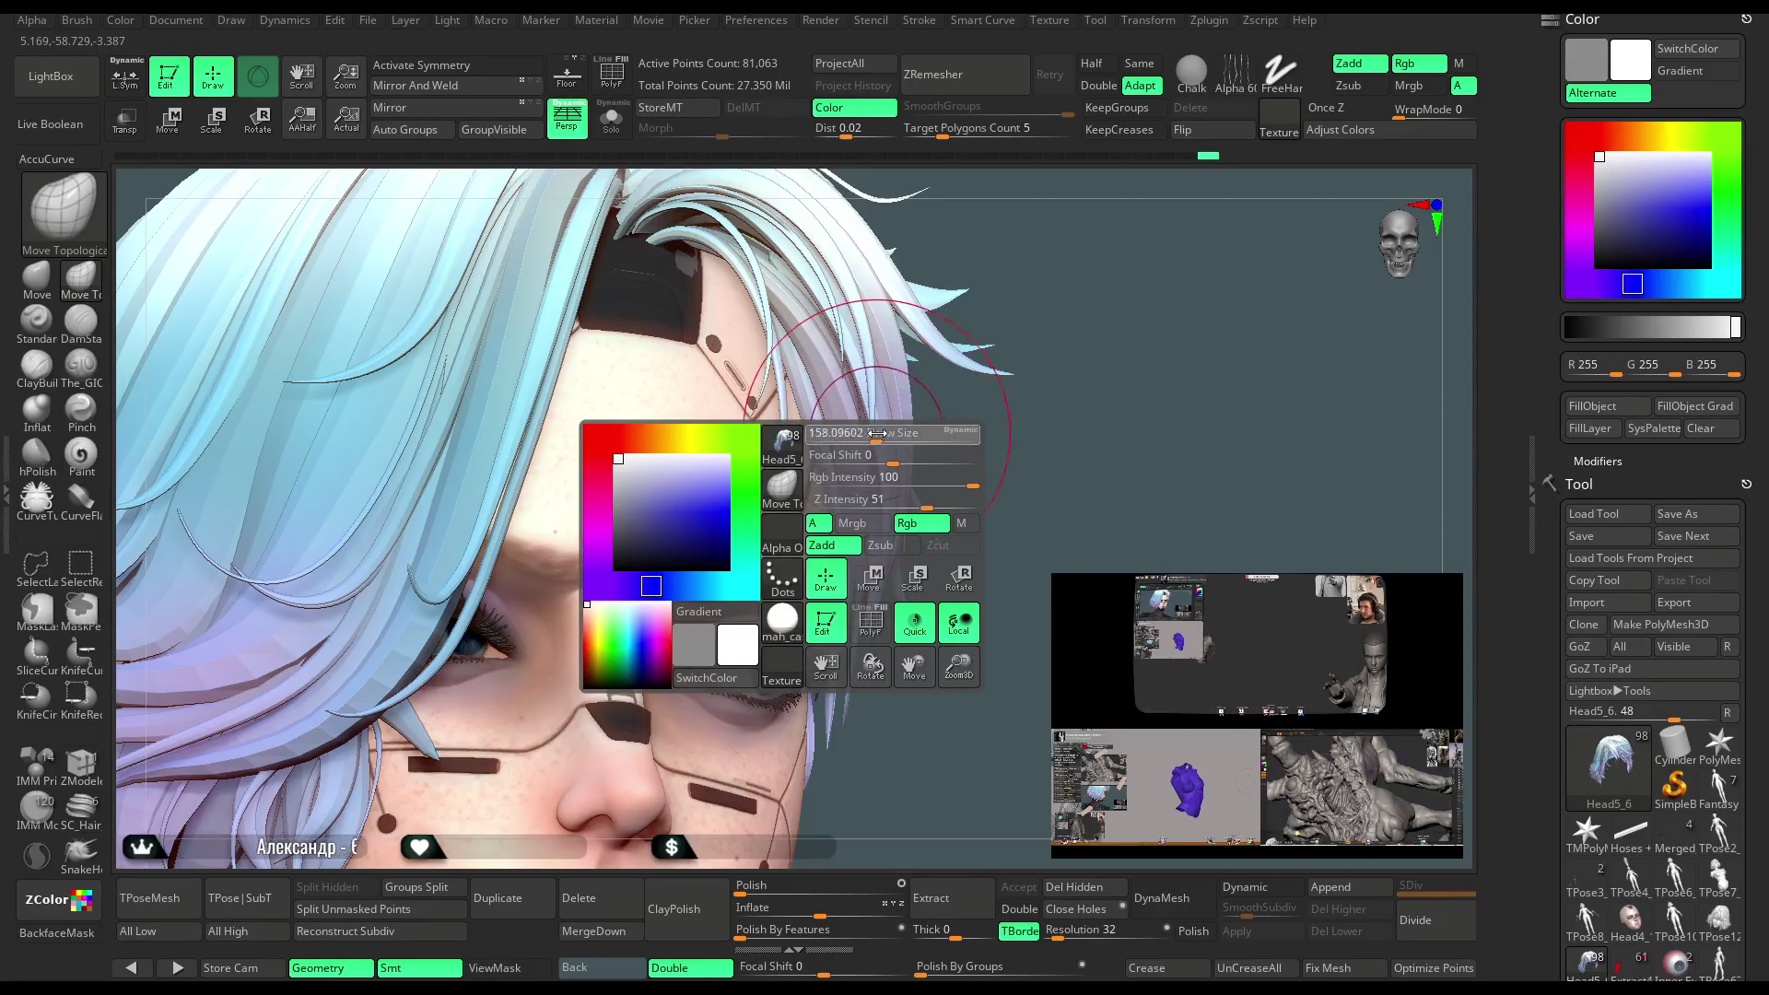
Review the eyes and hair in a tilted face close-up, then select the Move brush
{"action": "mouse_move", "coordinate": [889, 434]}
{"action": "right_mouse_down"}
{"action": "mouse_move", "coordinate": [912, 436]}
{"action": "mouse_move", "coordinate": [849, 582]}
{"action": "right_mouse_up"}
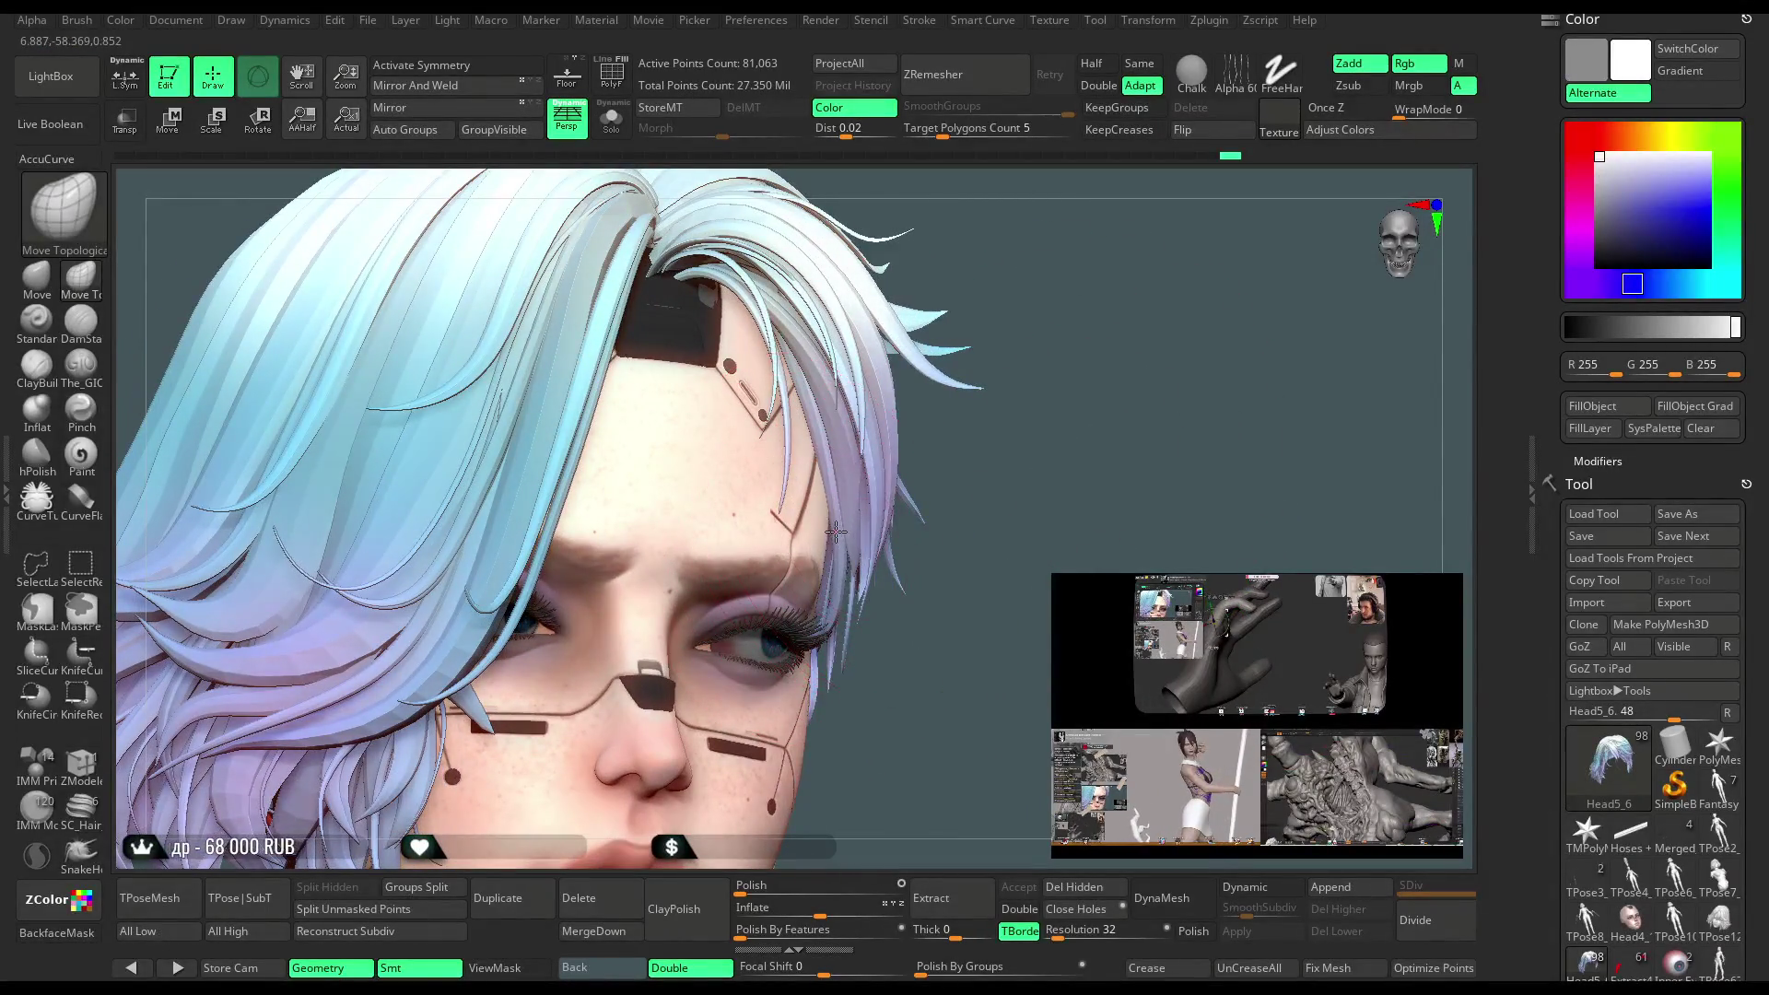
{"action": "mouse_move", "coordinate": [1022, 490]}
{"action": "right_mouse_down"}
{"action": "mouse_move", "coordinate": [1011, 399]}
{"action": "mouse_move", "coordinate": [1032, 469]}
{"action": "mouse_move", "coordinate": [1011, 406]}
{"action": "mouse_move", "coordinate": [866, 434]}
{"action": "right_mouse_up"}
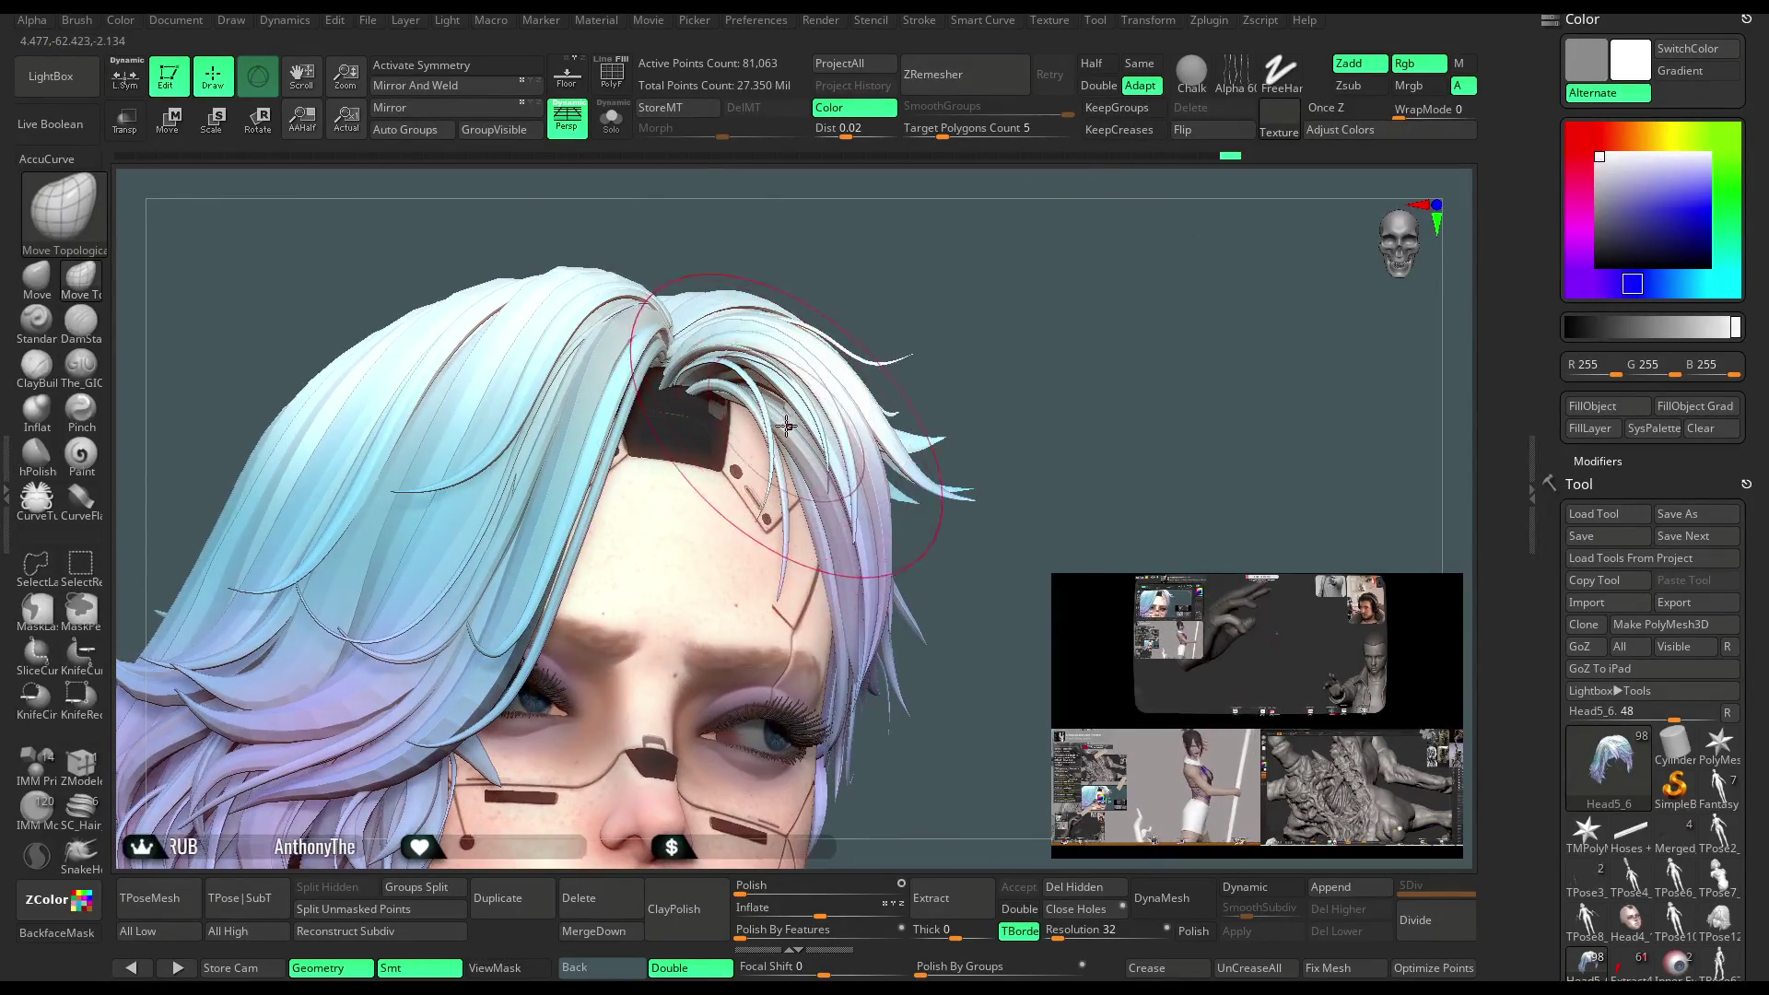
{"action": "right_click_drag", "start_coordinate": [928, 294], "coordinate": [807, 434]}
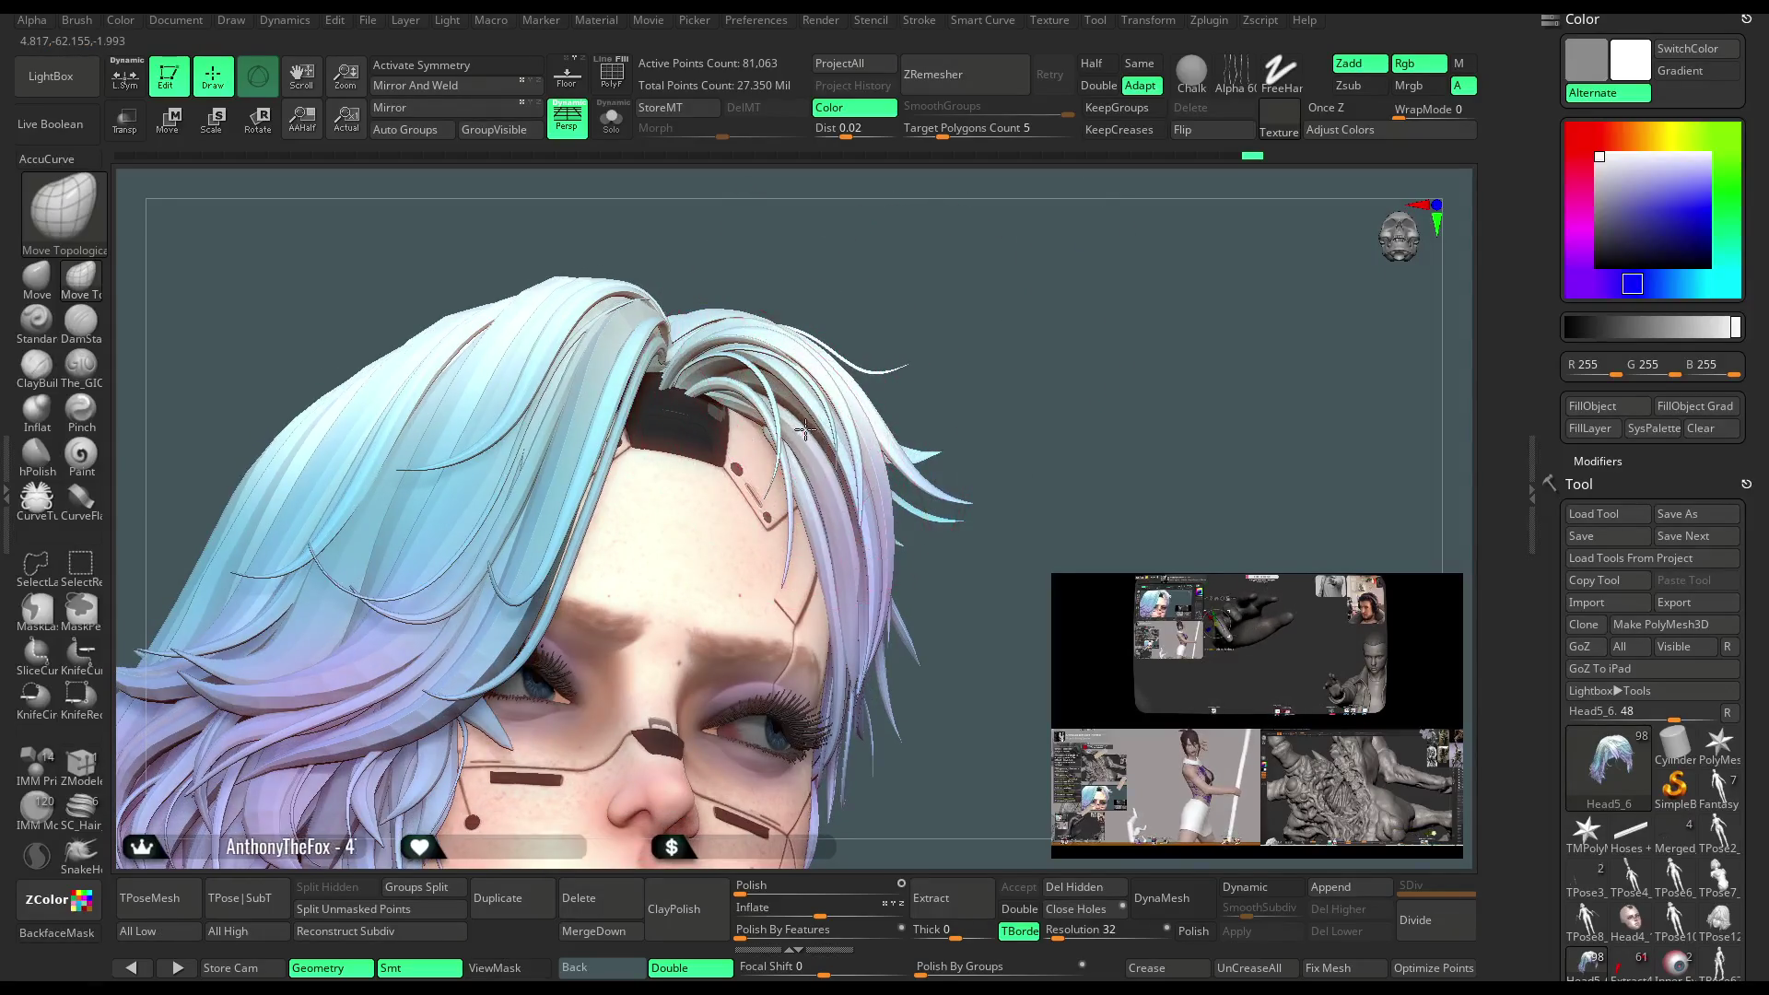
{"action": "mouse_move", "coordinate": [1002, 325]}
{"action": "right_mouse_down"}
{"action": "mouse_move", "coordinate": [1002, 376]}
{"action": "mouse_move", "coordinate": [1020, 344]}
{"action": "mouse_move", "coordinate": [1087, 320]}
{"action": "mouse_move", "coordinate": [869, 350]}
{"action": "right_mouse_up"}
{"action": "left_click", "coordinate": [59, 288]}
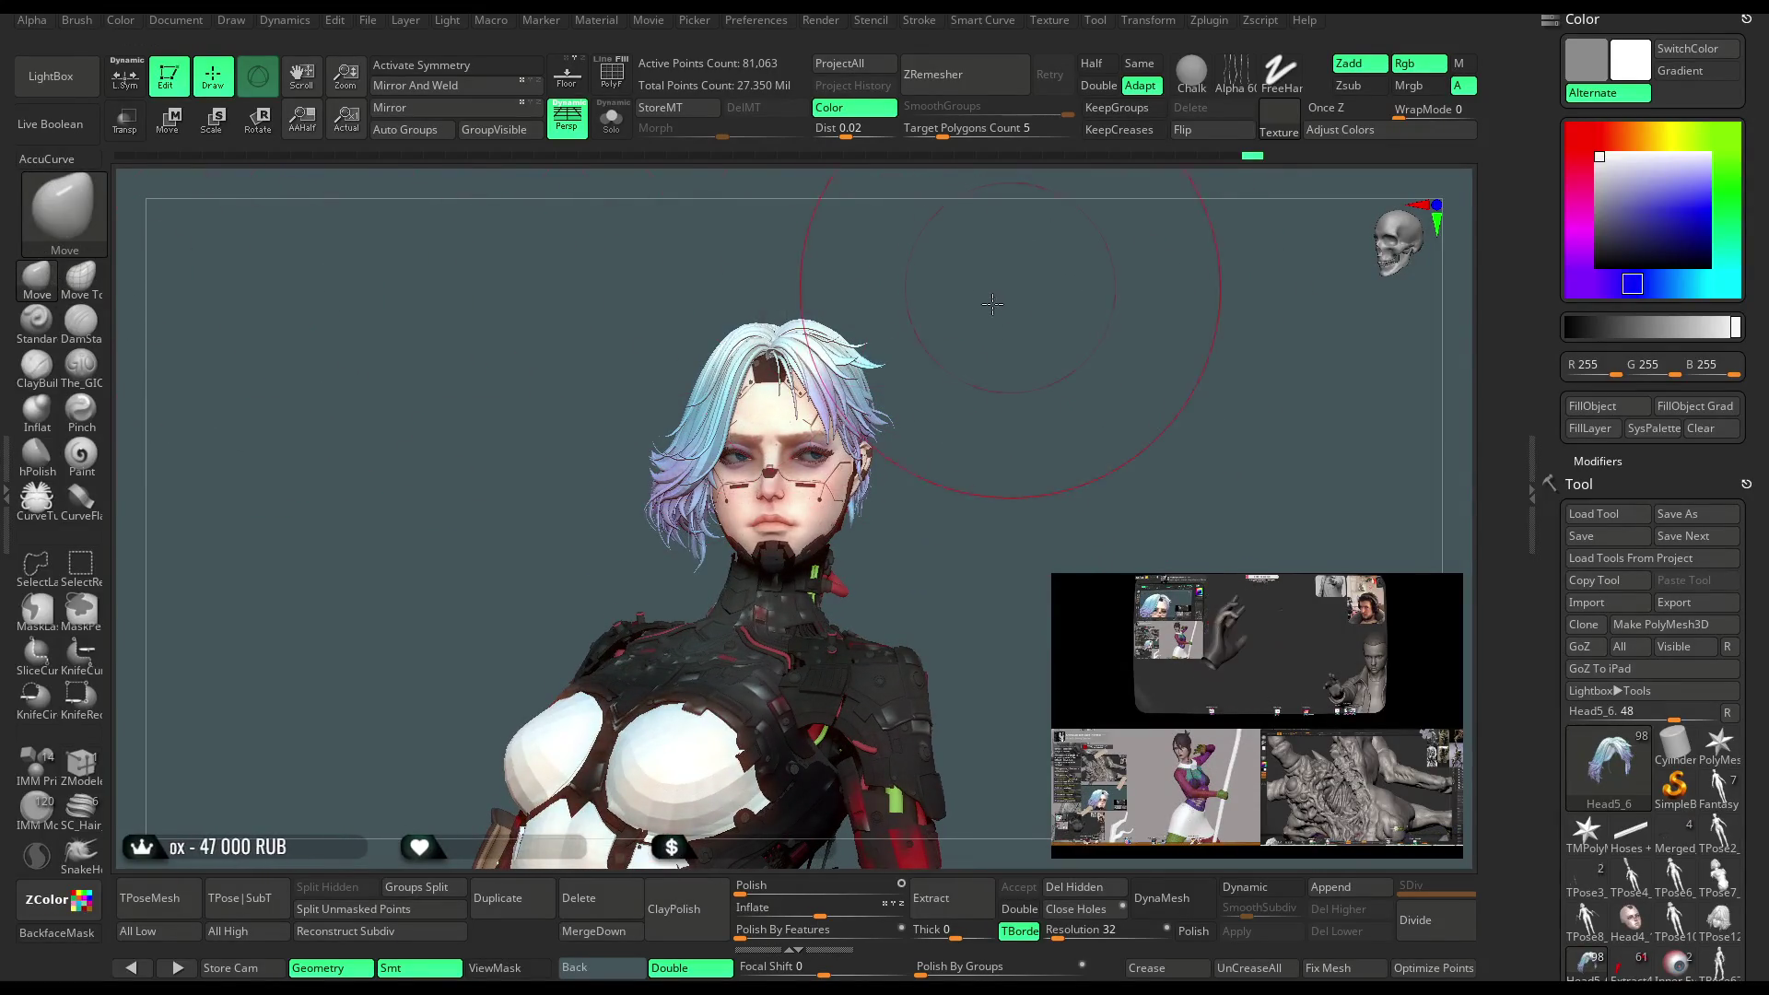
Return to a front three-quarter view and set the custom MatCap's Opacity to 67
{"action": "right_click_drag", "start_coordinate": [993, 304], "coordinate": [876, 329]}
{"action": "mouse_move", "coordinate": [1019, 347]}
{"action": "right_mouse_down"}
{"action": "mouse_move", "coordinate": [1028, 423]}
{"action": "mouse_move", "coordinate": [1014, 363]}
{"action": "mouse_move", "coordinate": [1042, 404]}
{"action": "mouse_move", "coordinate": [1020, 421]}
{"action": "right_mouse_up"}
{"action": "right_click", "coordinate": [1009, 378]}
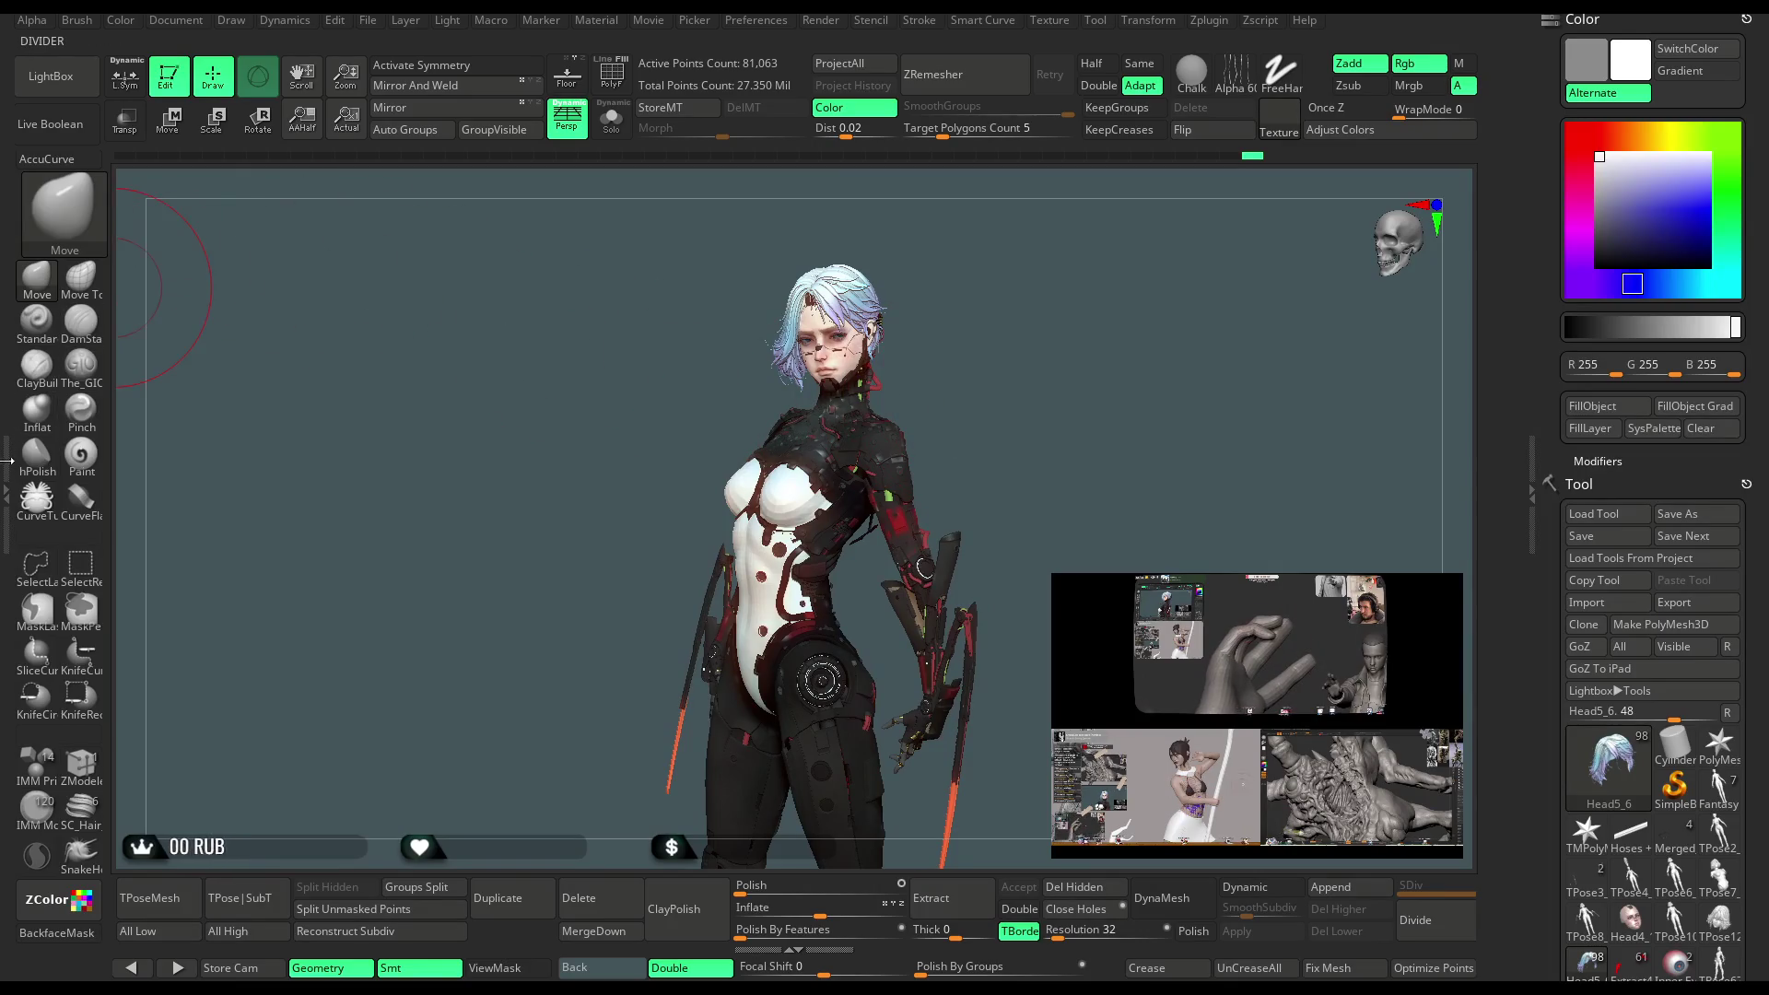
{"action": "left_click", "coordinate": [9, 464]}
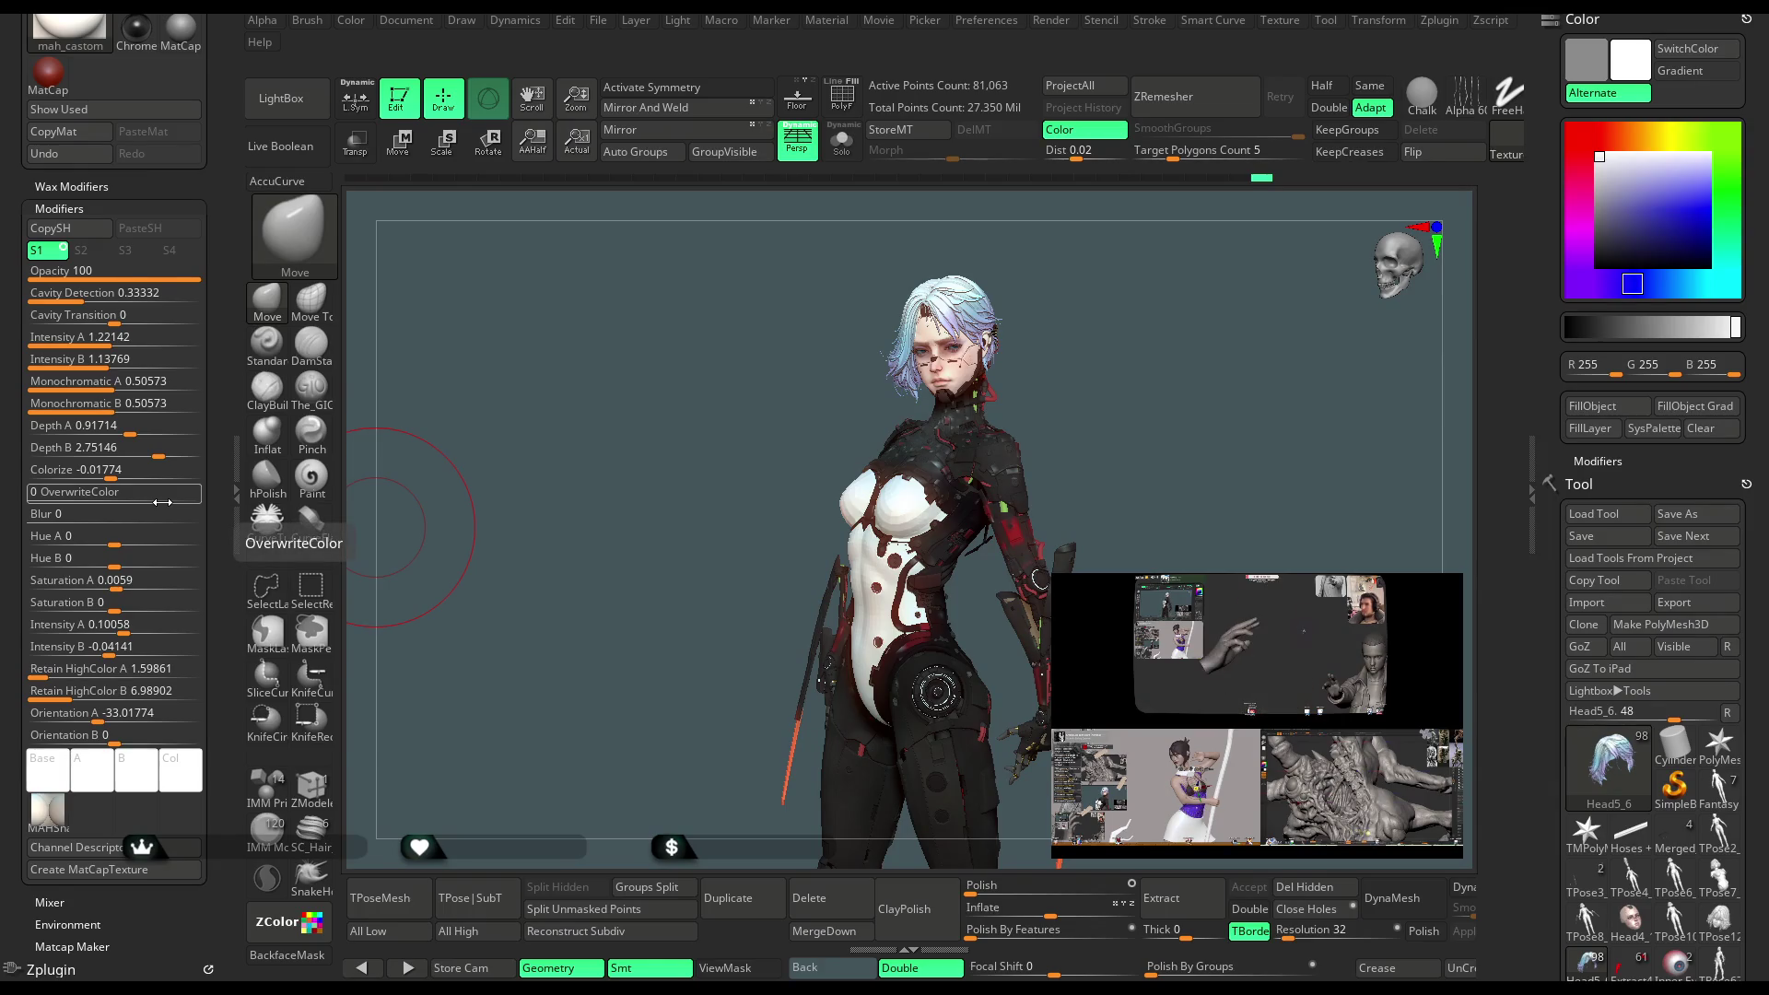
{"action": "scroll", "coordinate": [162, 502], "scroll_direction": "down", "scroll_amount": 1}
{"action": "scroll", "coordinate": [162, 502], "scroll_direction": "up", "scroll_amount": 2}
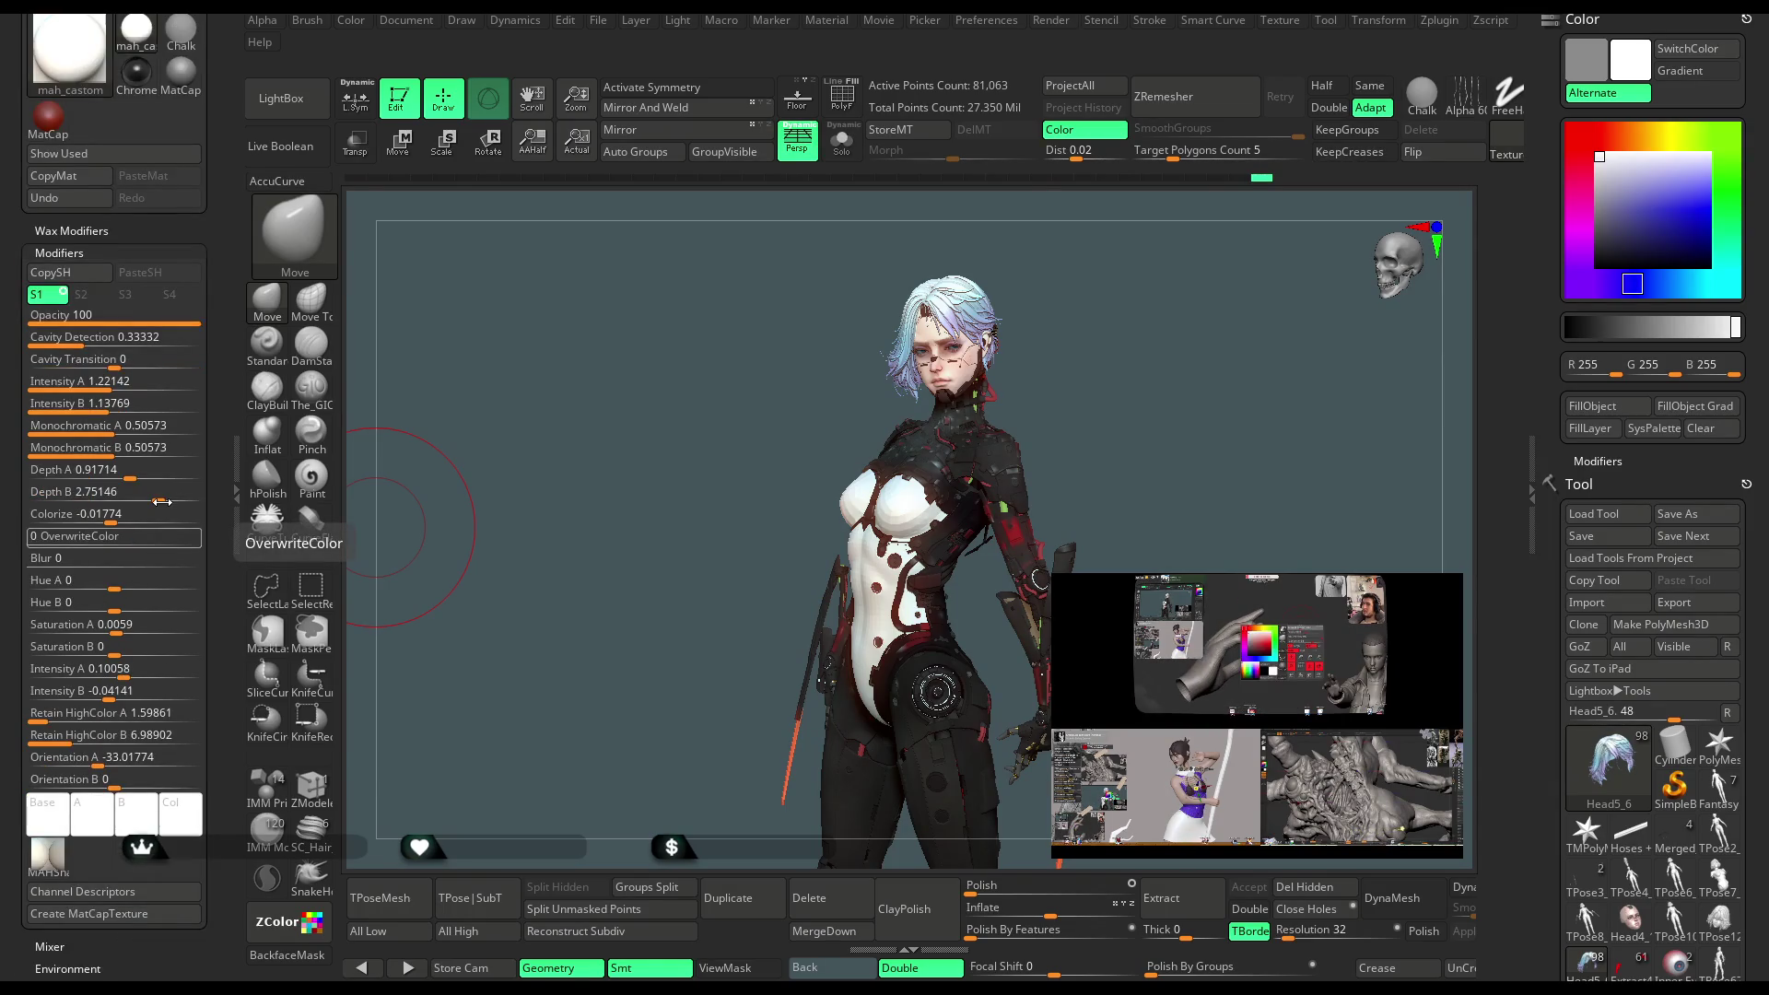
{"action": "left_click", "coordinate": [176, 321]}
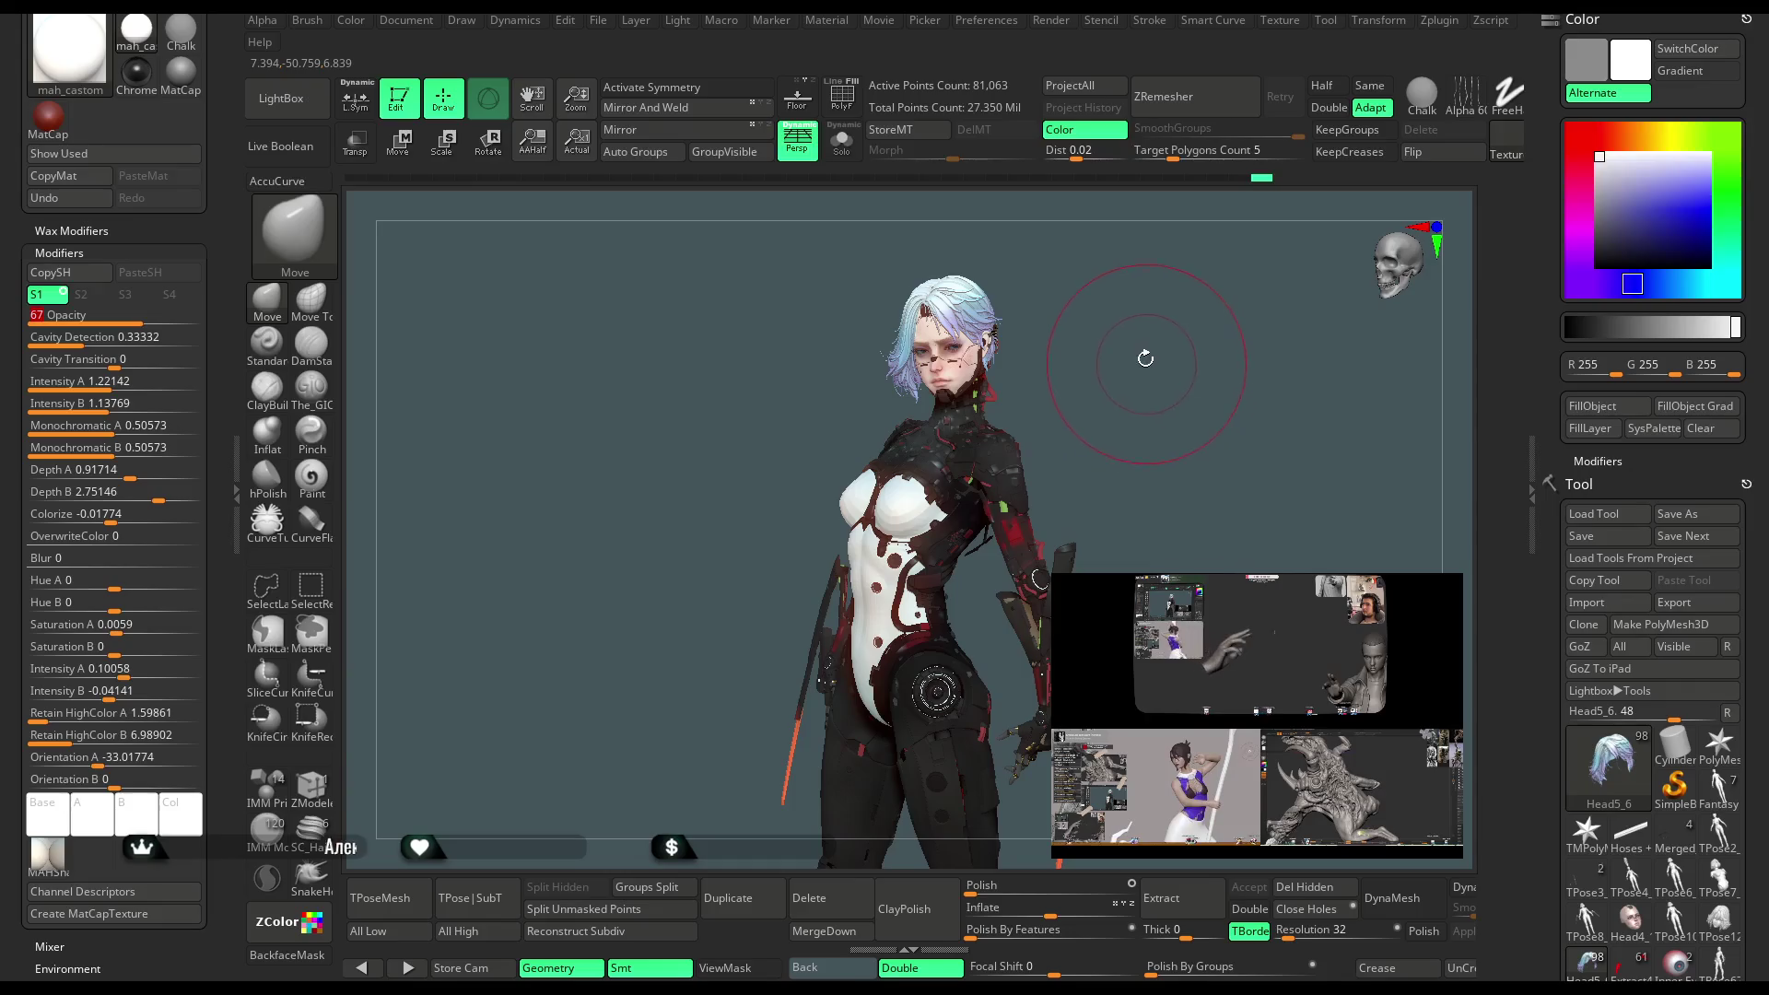
Zoom in on the eyes and select the Eye Posed subtool
{"action": "scroll", "coordinate": [1141, 367], "scroll_direction": "up", "scroll_amount": 5}
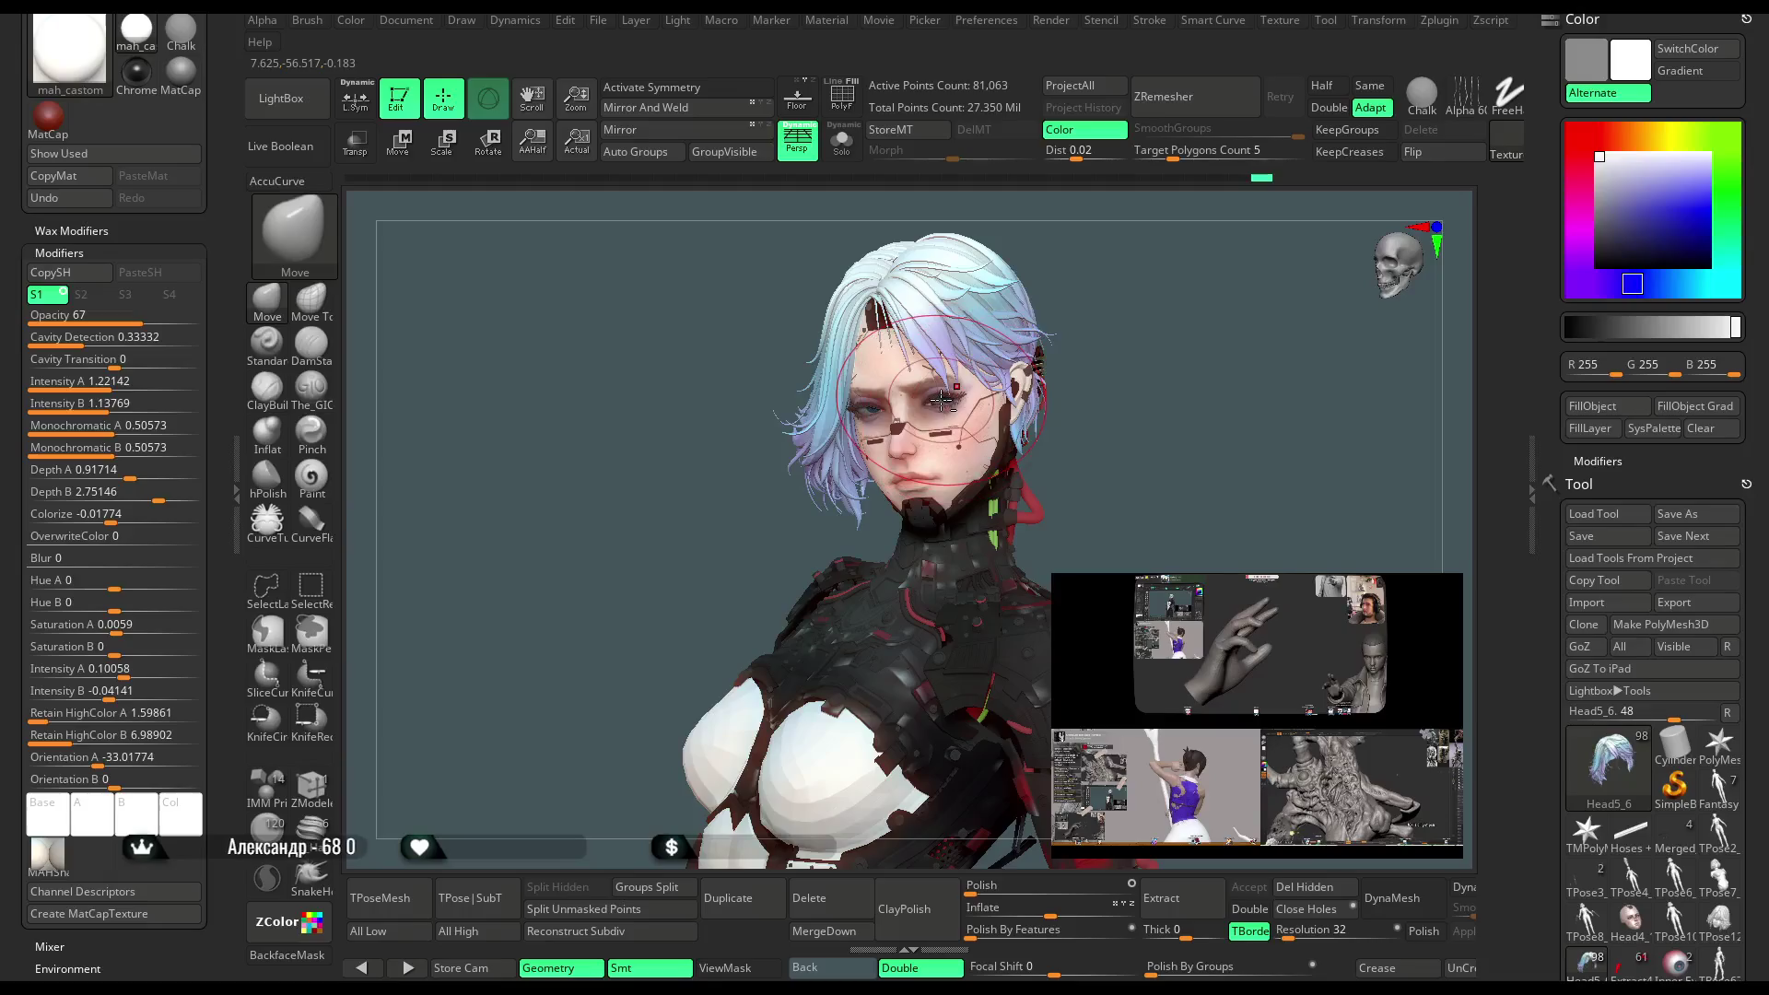
{"action": "scroll", "coordinate": [941, 403], "scroll_direction": "up", "scroll_amount": 3}
{"action": "key", "text": "space"}
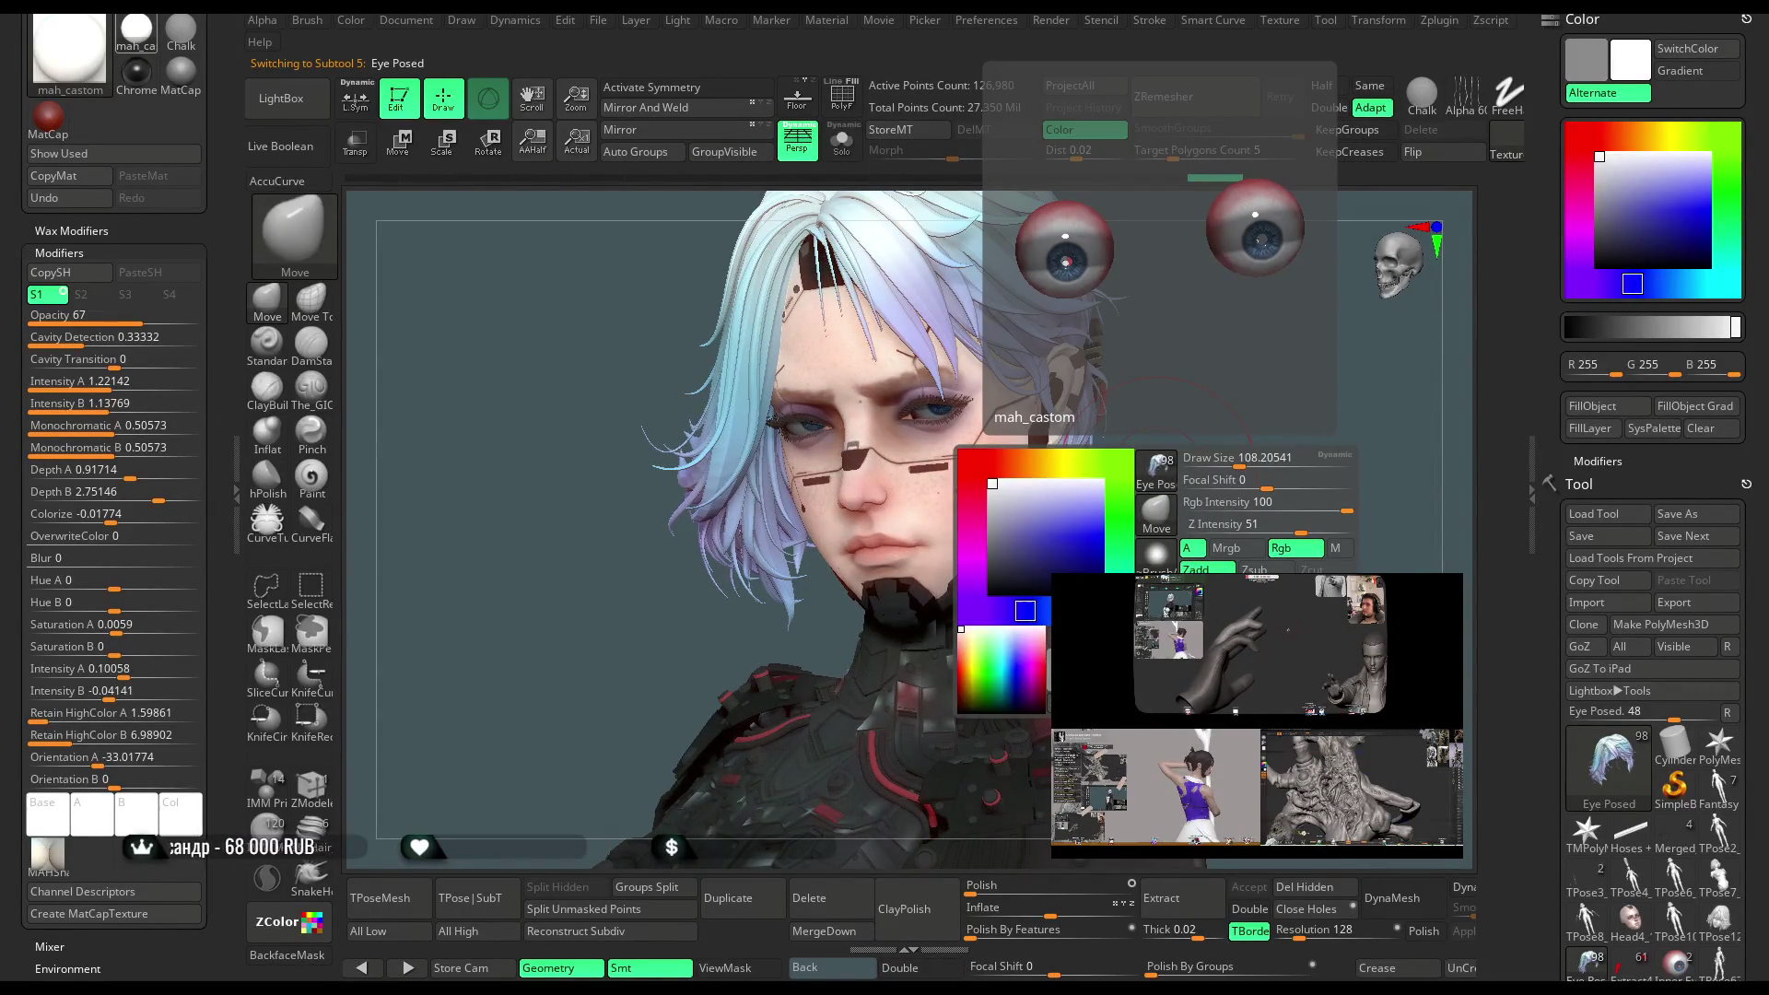
Apply the ToyPlastic material and inspect the head with it
{"action": "left_click", "coordinate": [1157, 645]}
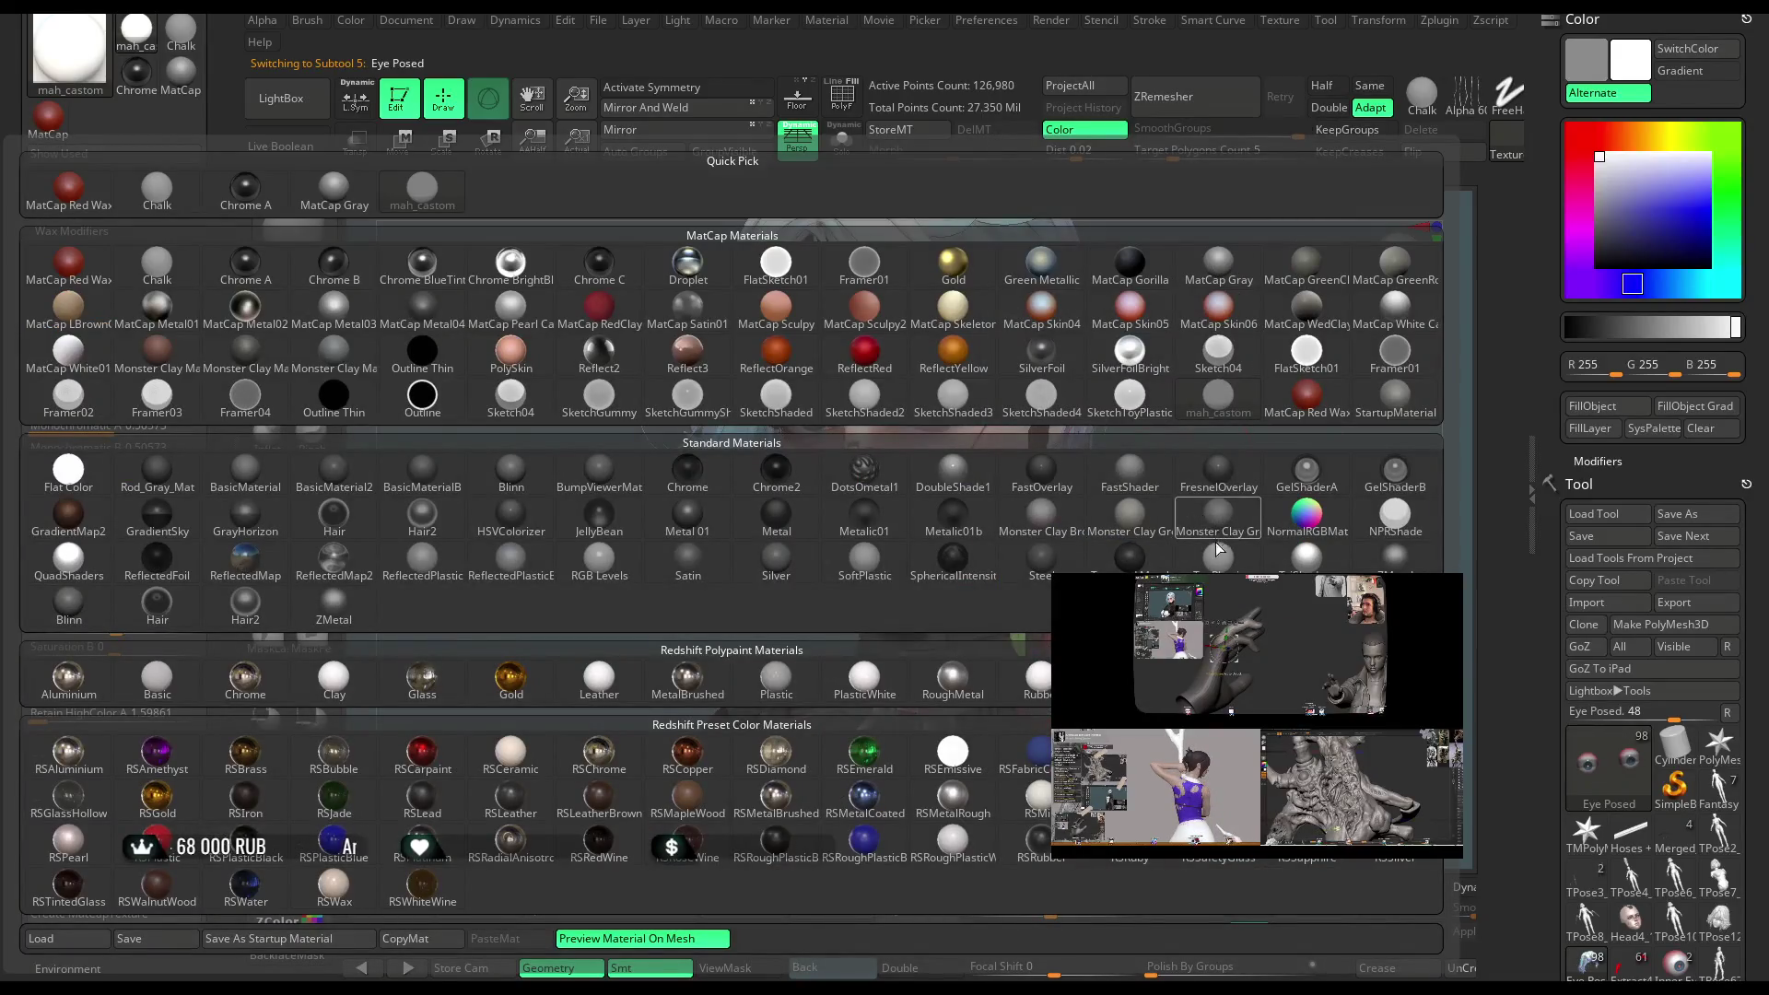
{"action": "left_click", "coordinate": [1219, 549]}
{"action": "mouse_move", "coordinate": [1201, 541]}
{"action": "left_mouse_down"}
{"action": "mouse_move", "coordinate": [1204, 444]}
{"action": "mouse_move", "coordinate": [1201, 547]}
{"action": "left_mouse_up"}
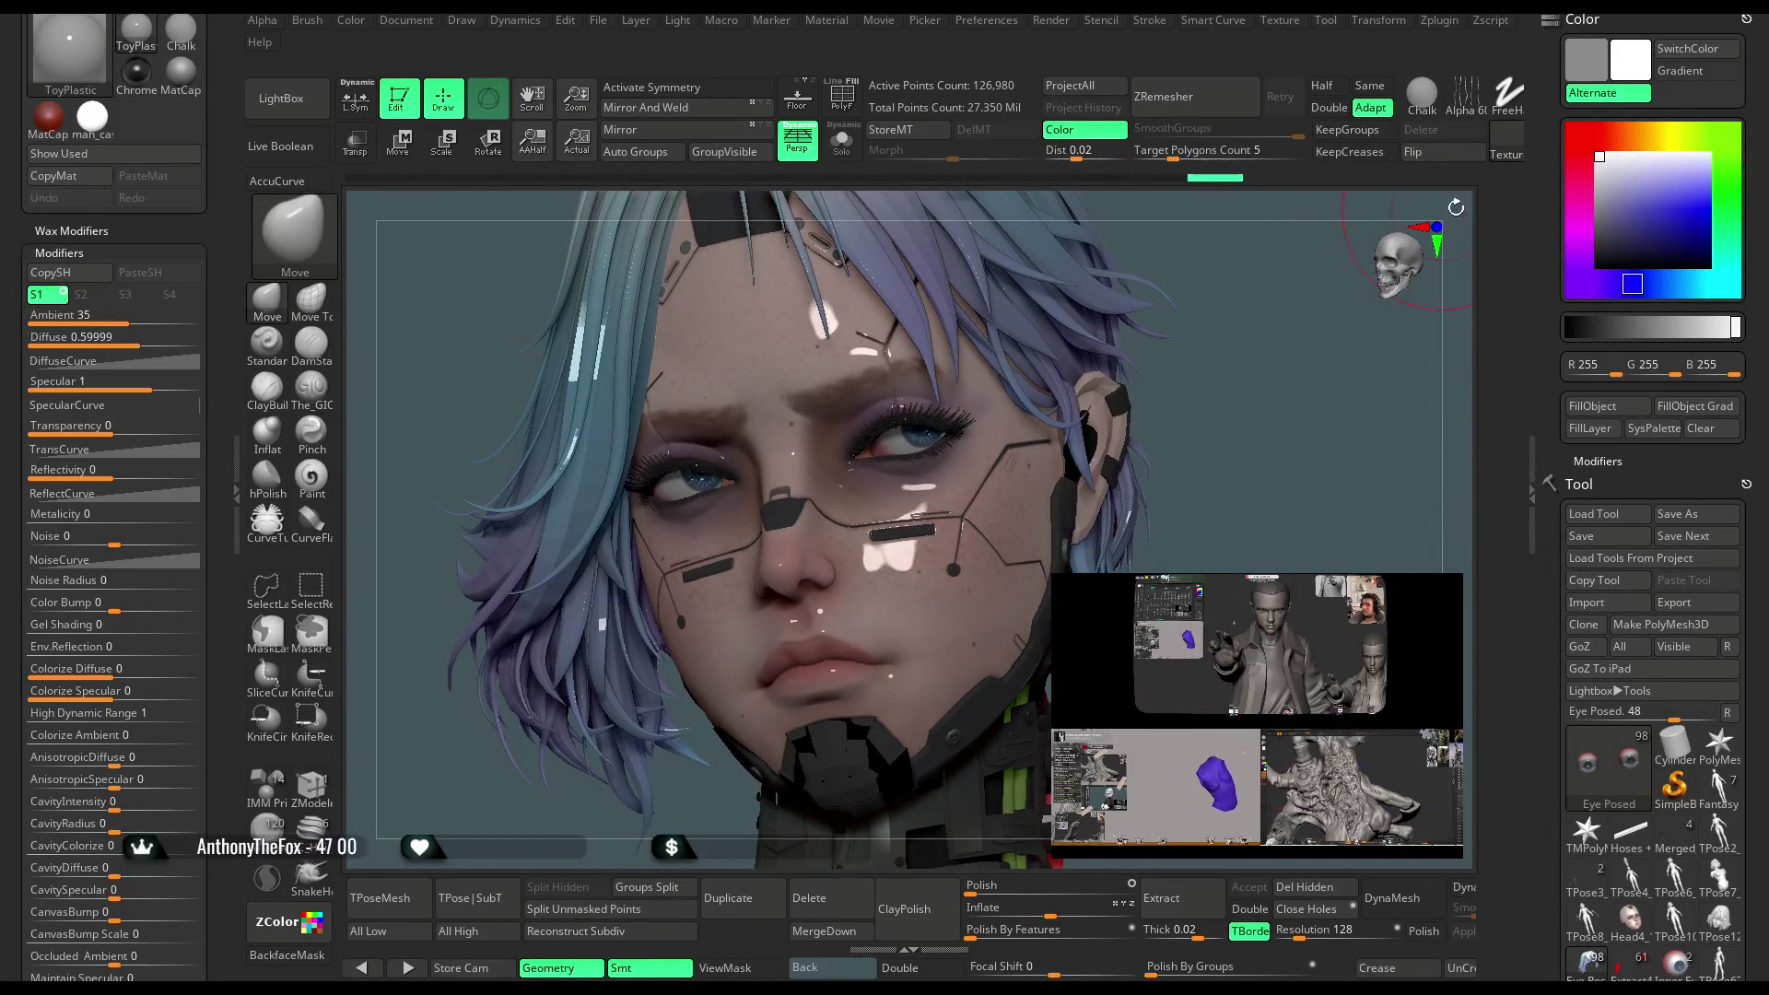
{"action": "left_click", "coordinate": [237, 488]}
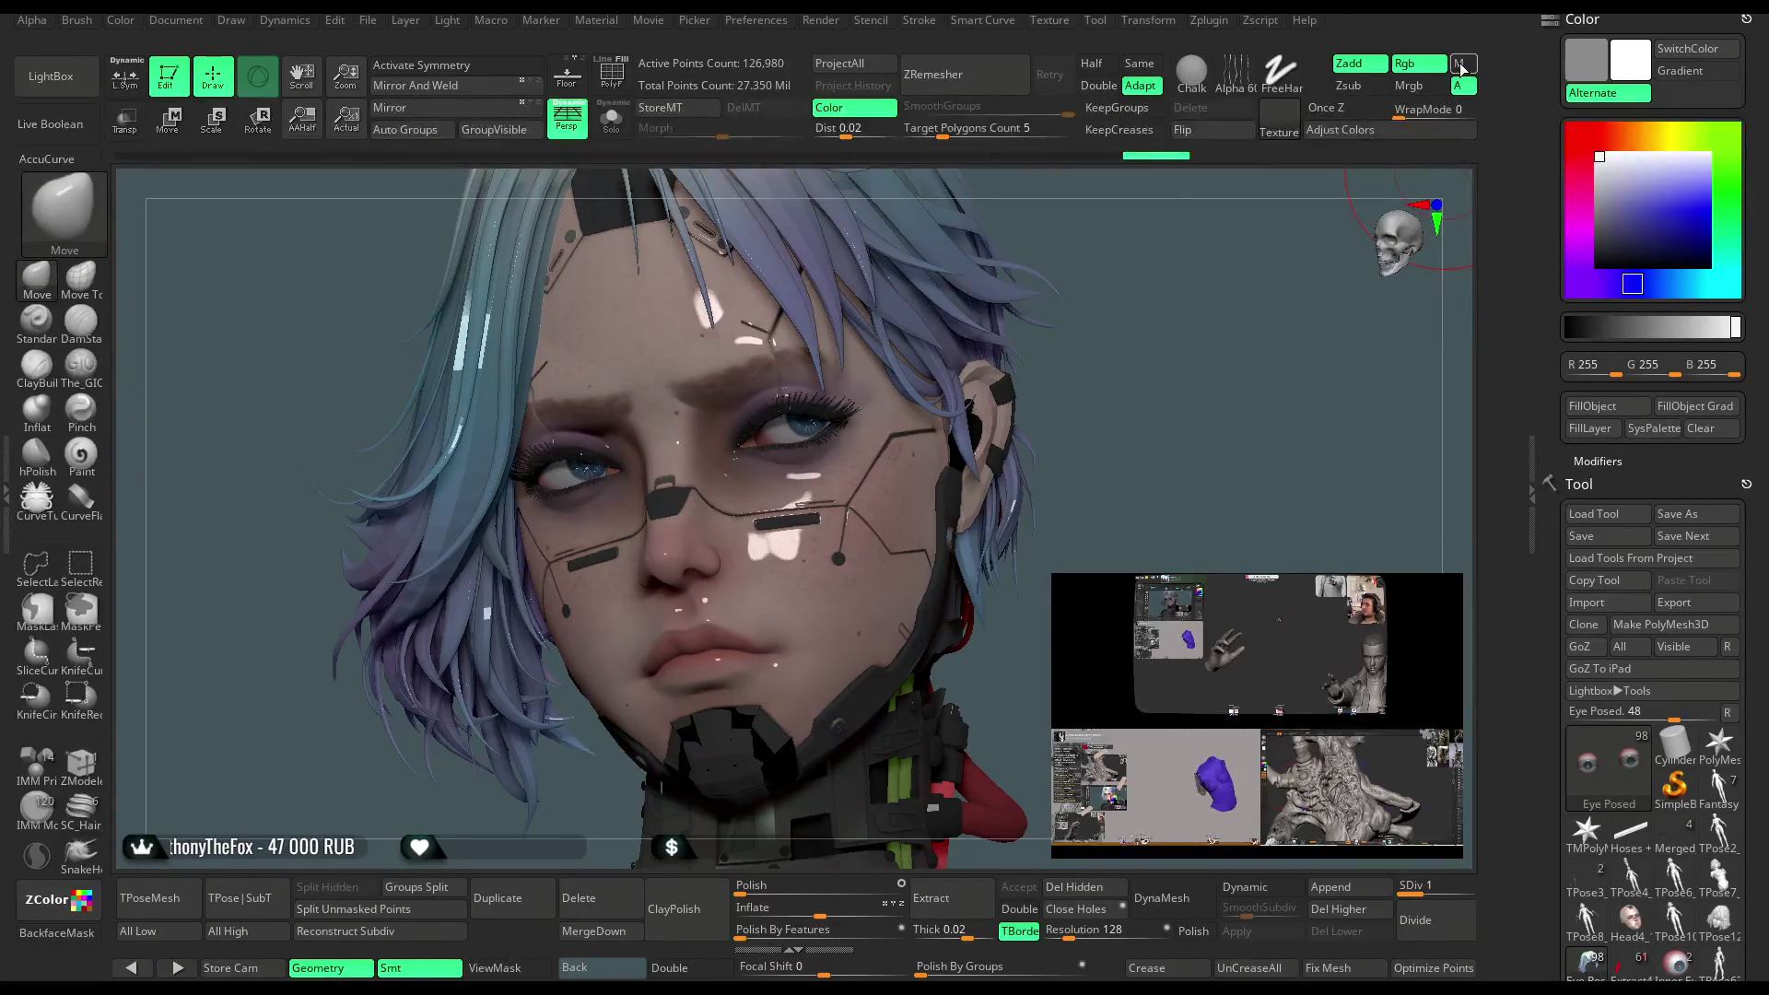
Switch to material-only M mode and reapply the mah_castom MatCap, then review the torso
{"action": "left_click", "coordinate": [1463, 65]}
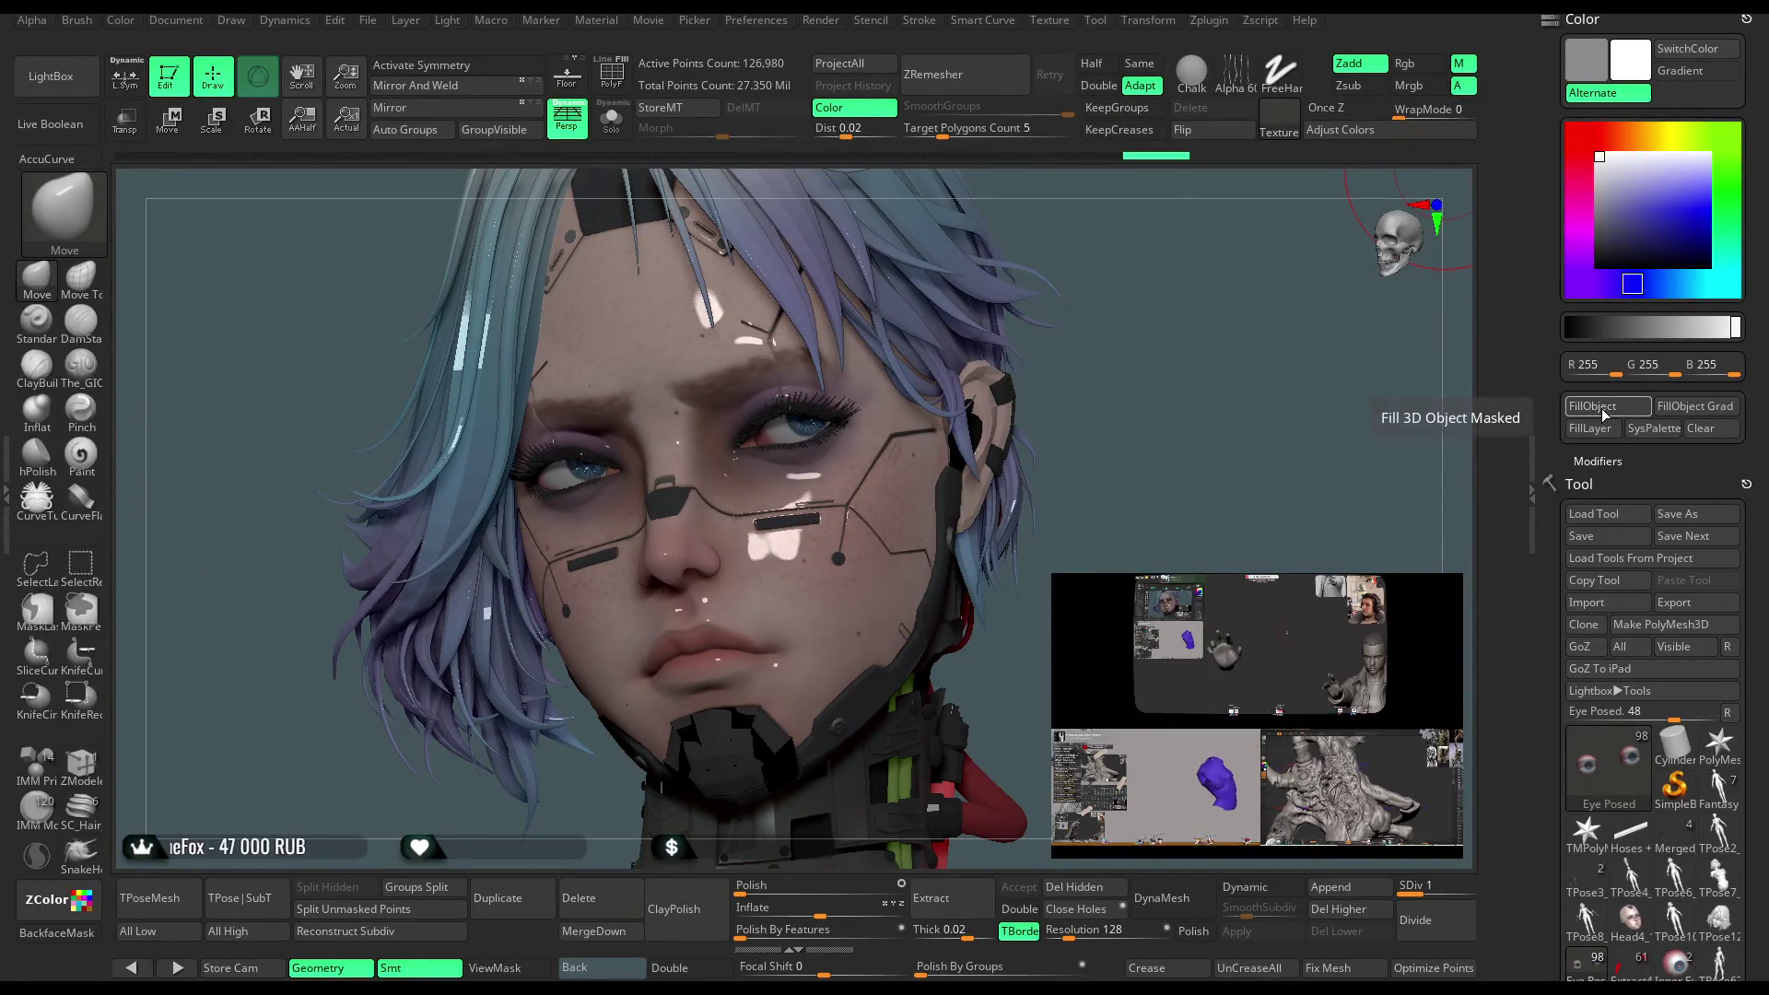
{"action": "key", "text": "m"}
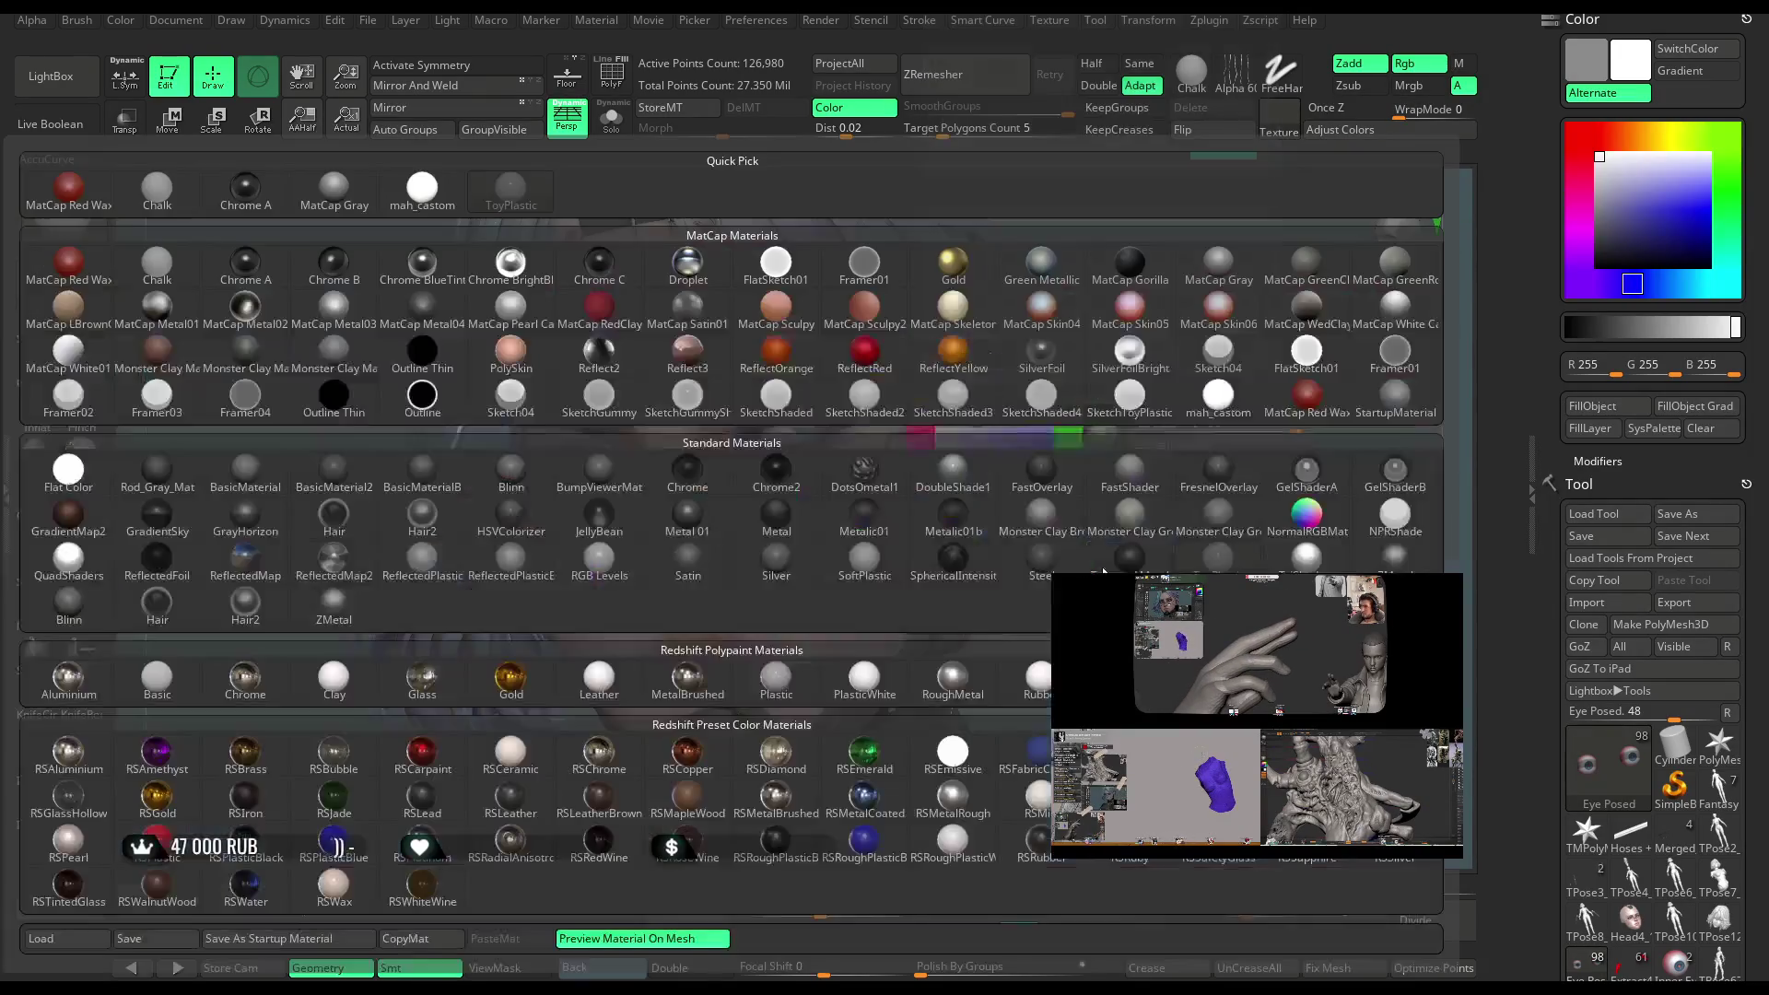
{"action": "left_click", "coordinate": [440, 205]}
{"action": "mouse_move", "coordinate": [1087, 498]}
{"action": "left_mouse_down"}
{"action": "mouse_move", "coordinate": [1124, 518]}
{"action": "mouse_move", "coordinate": [1074, 428]}
{"action": "mouse_move", "coordinate": [1055, 448]}
{"action": "mouse_move", "coordinate": [1065, 497]}
{"action": "mouse_move", "coordinate": [1058, 454]}
{"action": "mouse_move", "coordinate": [1100, 444]}
{"action": "mouse_move", "coordinate": [982, 584]}
{"action": "left_mouse_up"}
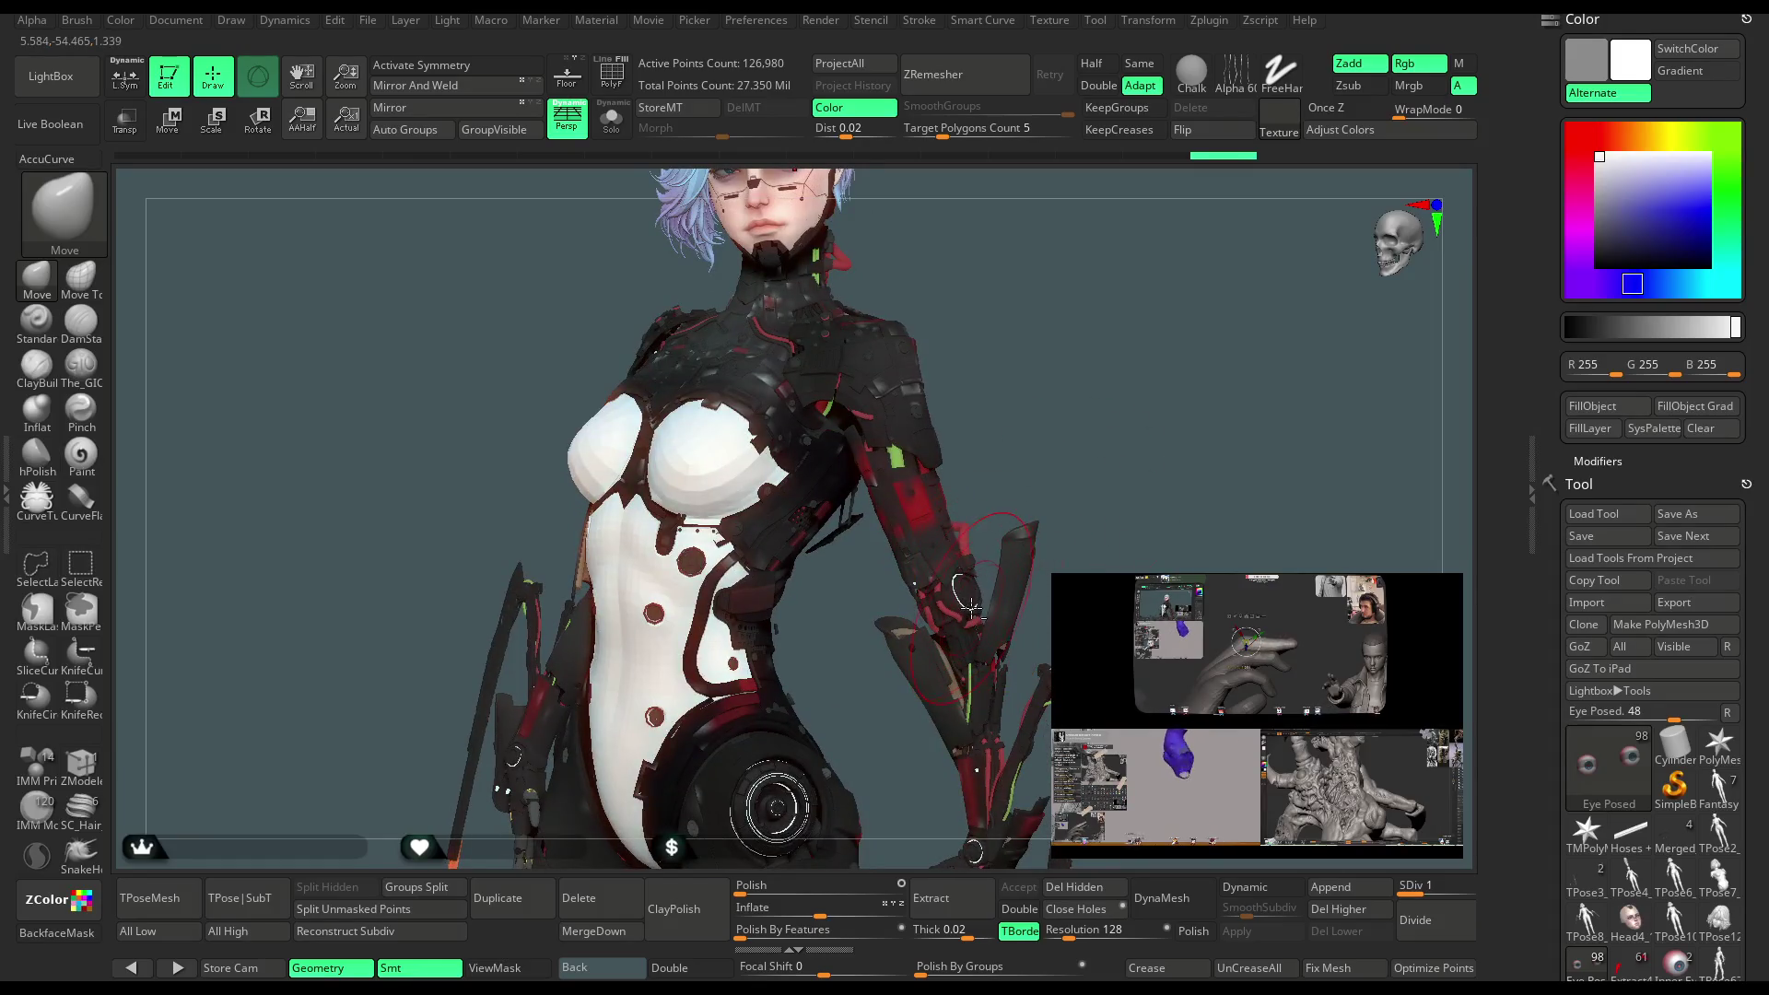
Zoom onto the arm, select HOSES_BODY_Light_high, and toggle Solo on and off
{"action": "left_click", "coordinate": [972, 605], "text": "alt"}
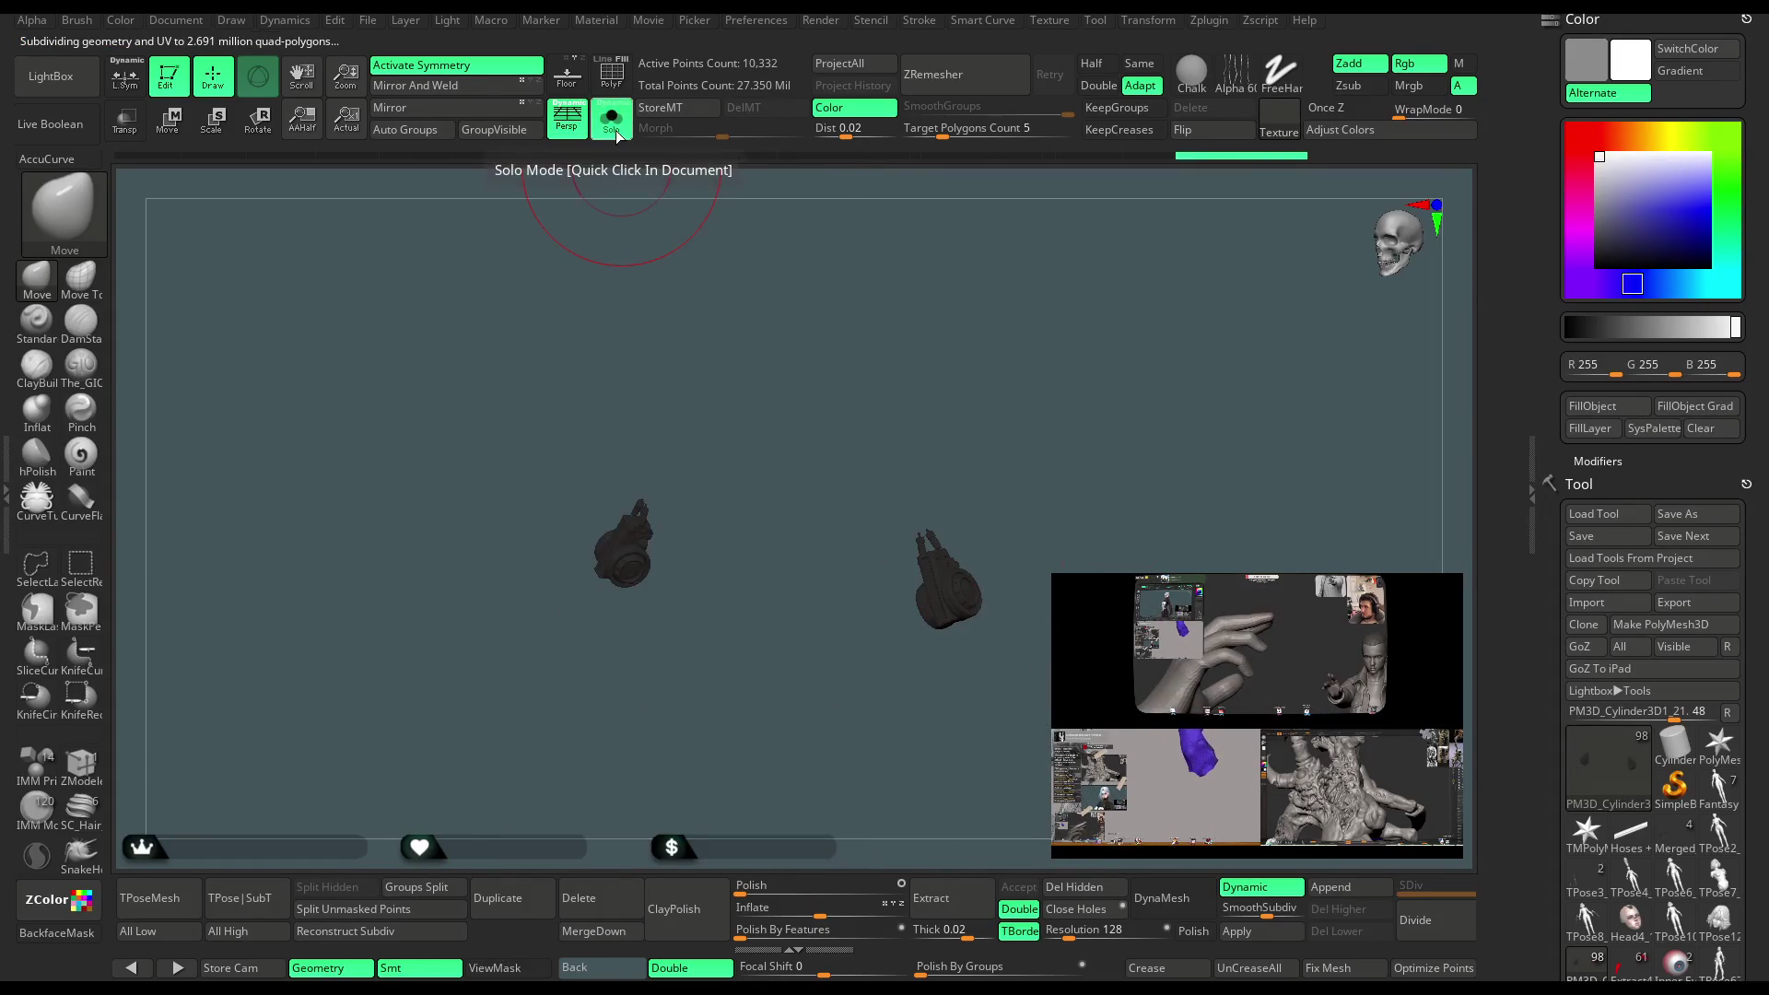
{"action": "left_click_drag", "start_coordinate": [1142, 459], "coordinate": [1083, 262]}
{"action": "left_click", "coordinate": [757, 557], "text": "alt"}
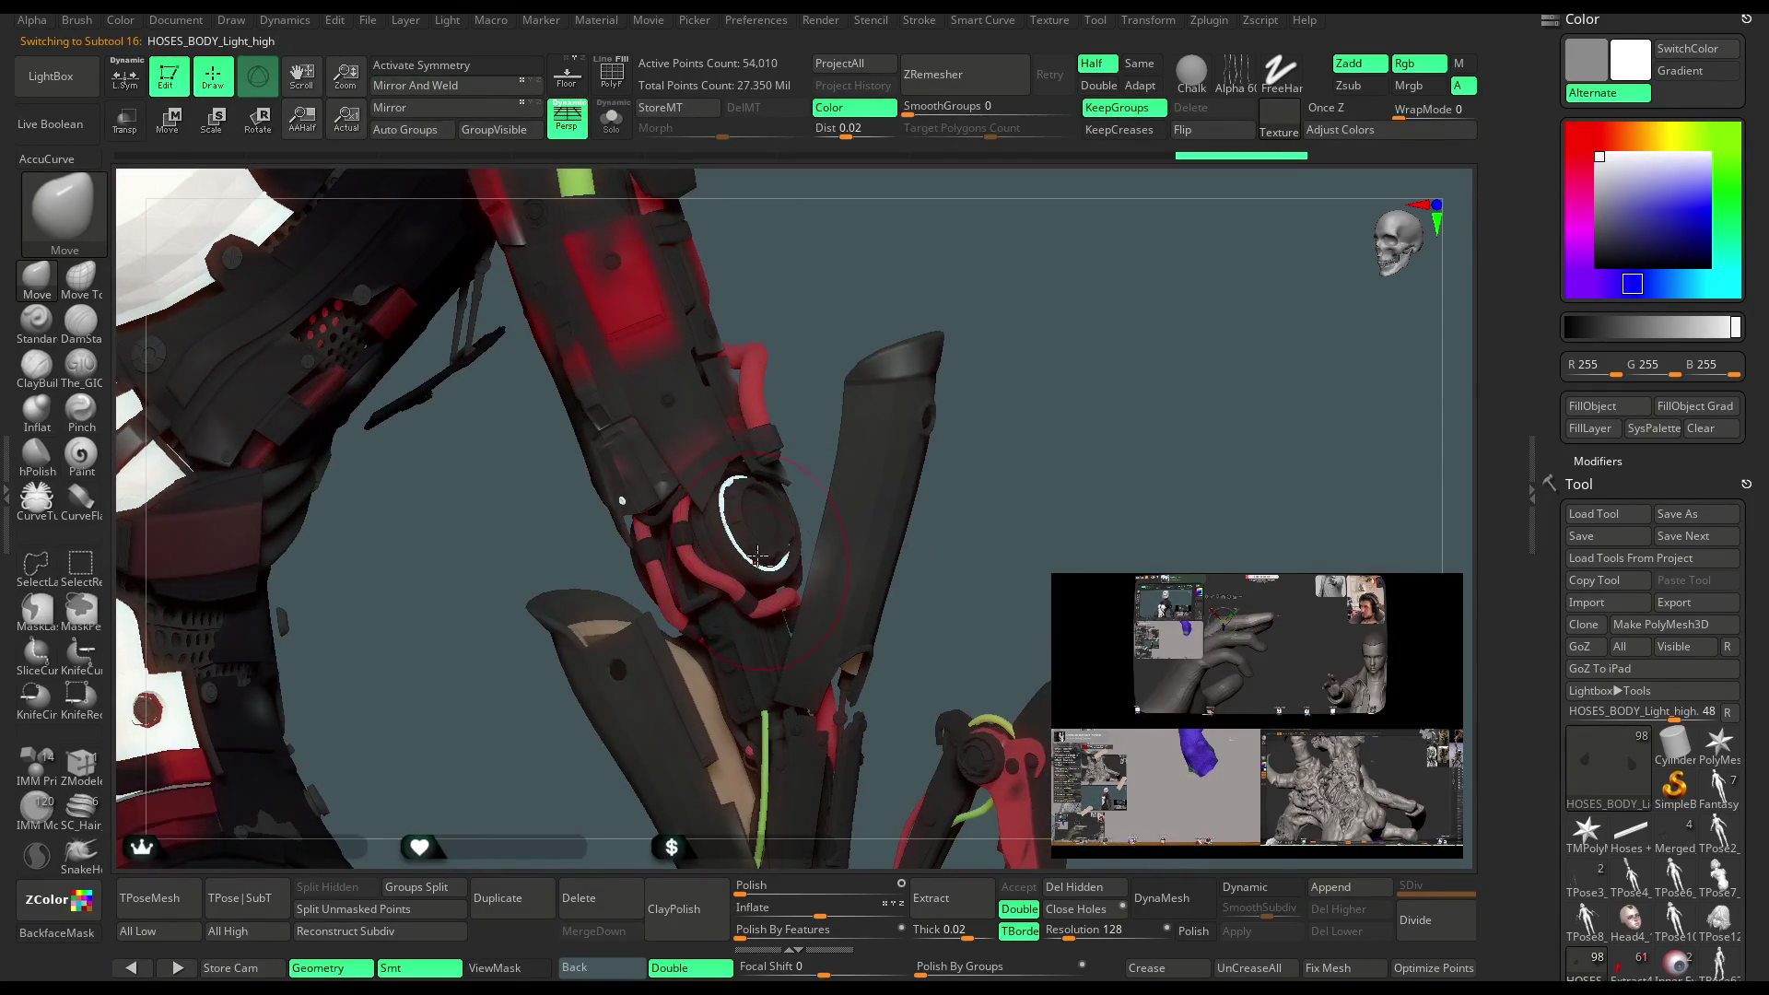
{"action": "left_click", "coordinate": [614, 129]}
{"action": "left_click", "coordinate": [616, 131]}
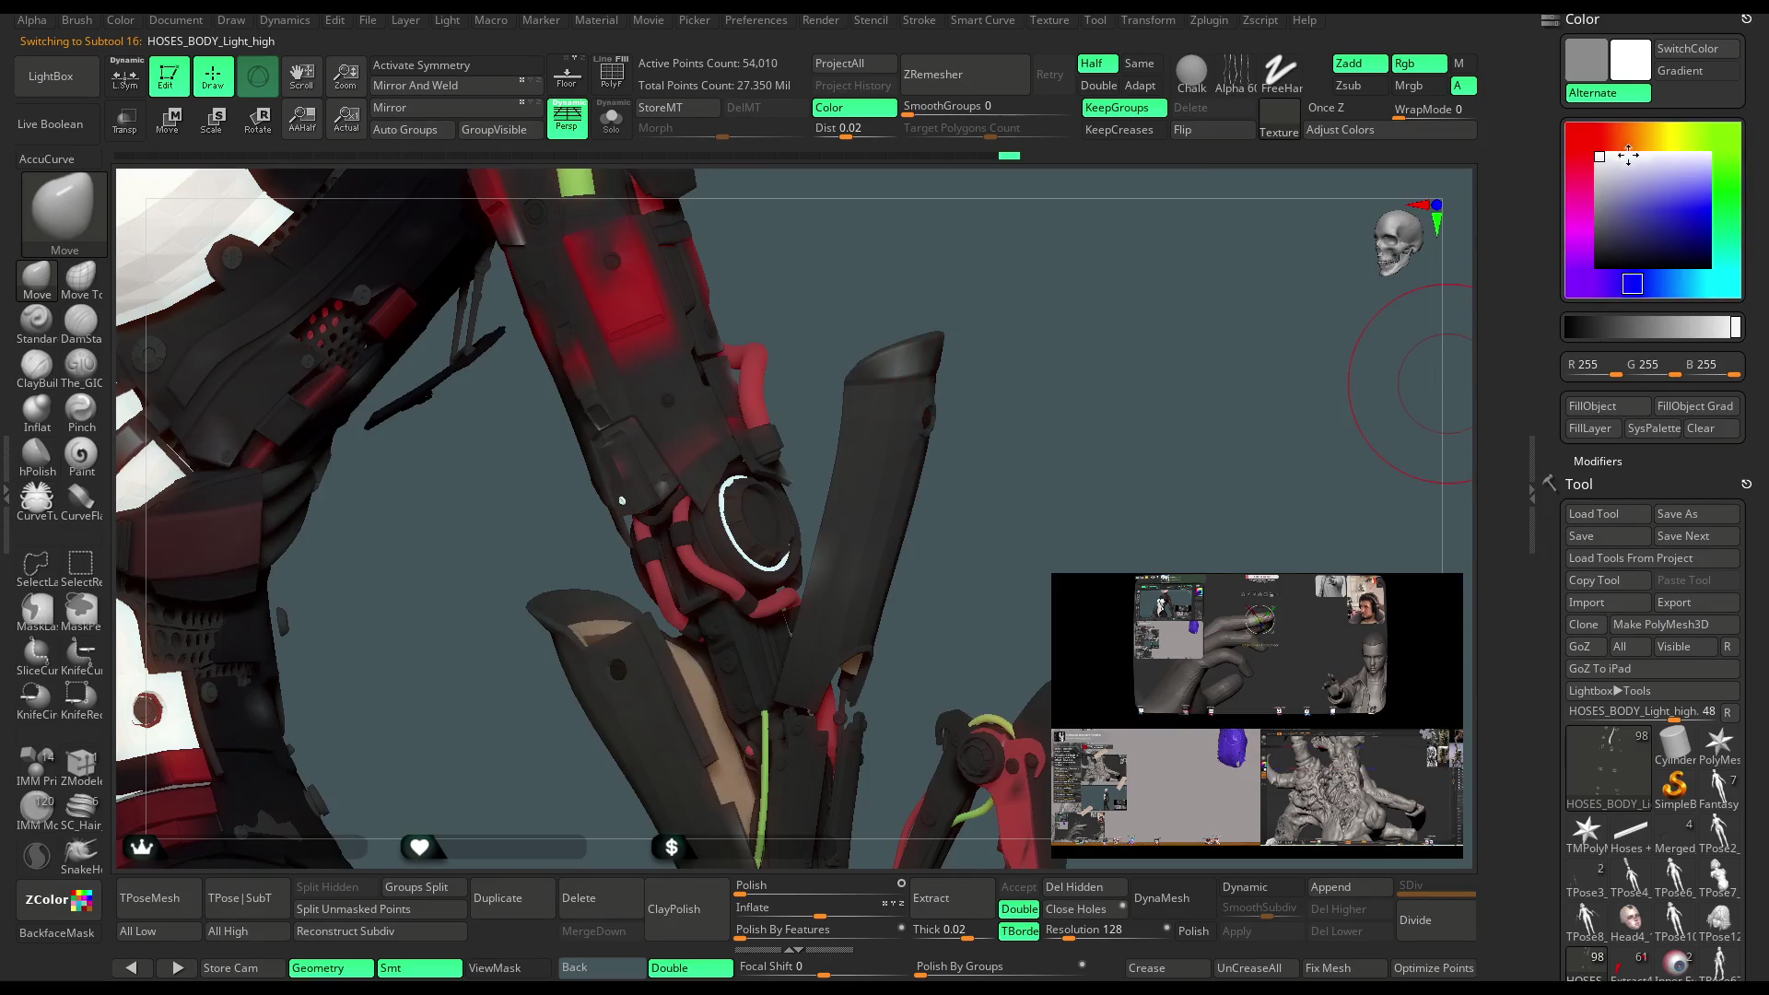